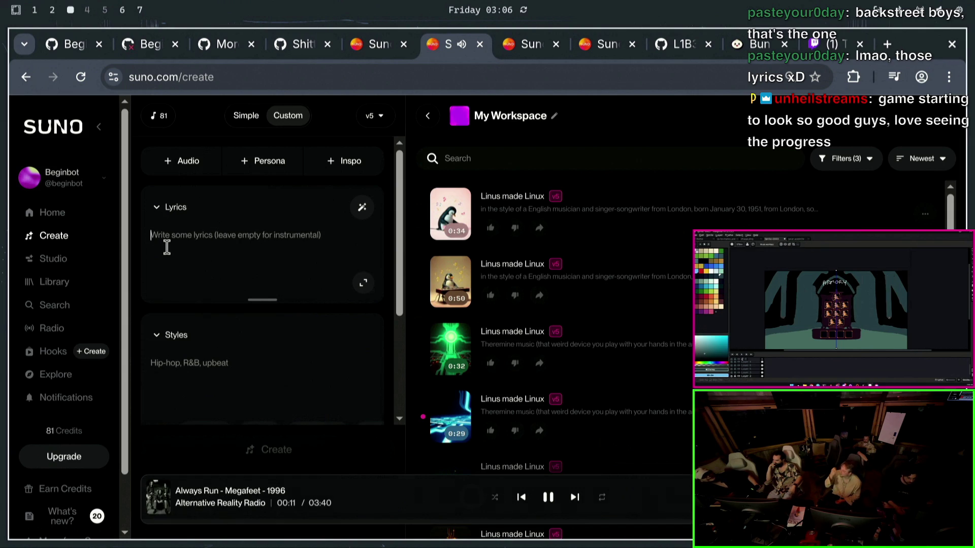
- Focus the empty Lyrics field and pause the radio track playing in the bottom player
{"action": "left_click", "coordinate": [167, 248]}
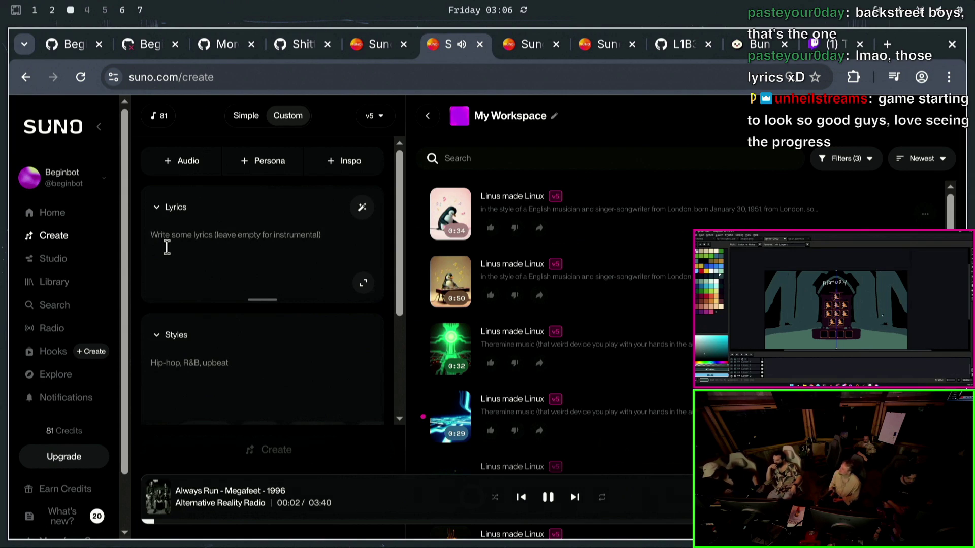
{"action": "left_click", "coordinate": [550, 499]}
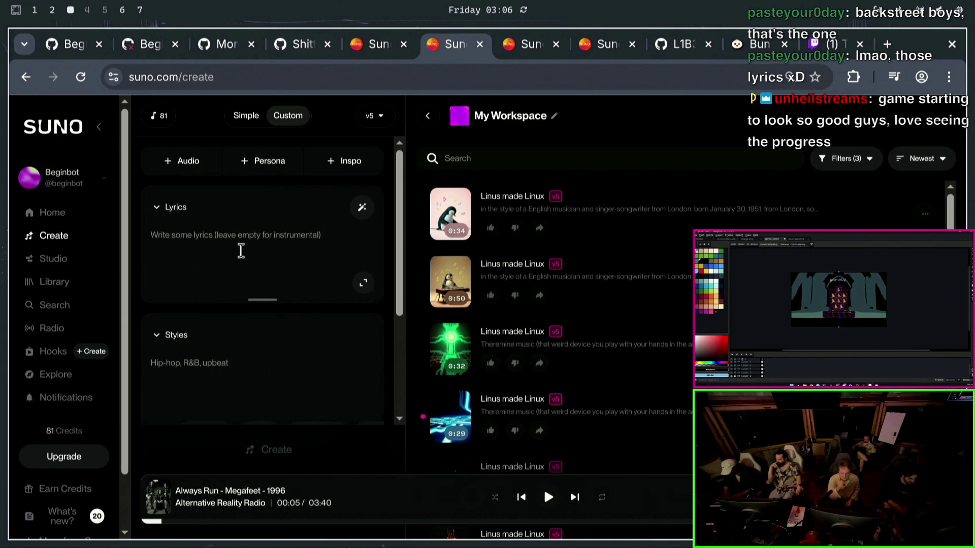
{"action": "type", "text": "I'd never"}
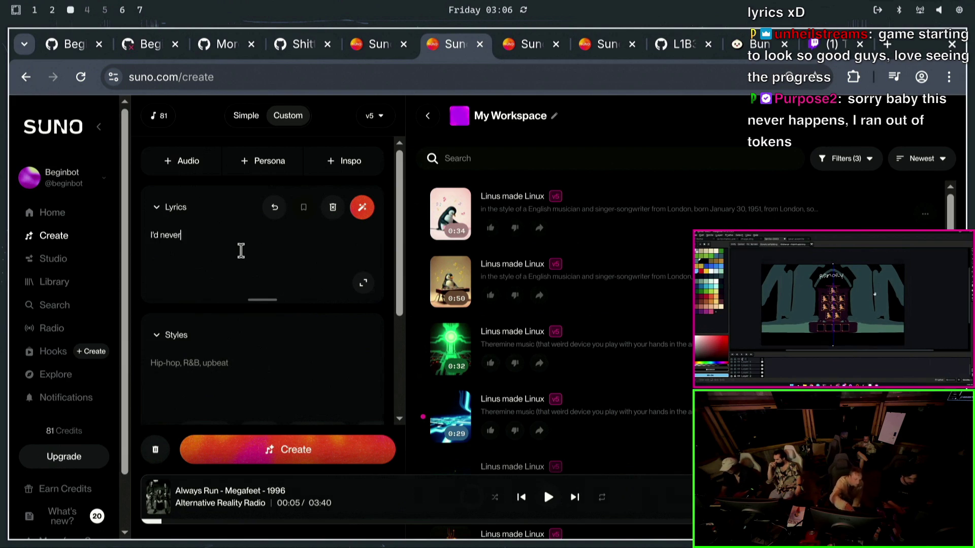
- Clear the half-typed lyrics and write 'make no mistakes' and 'make this secure' on separate lines
{"action": "key", "text": "ctrl+a"}
{"action": "key", "text": "BackSpace"}
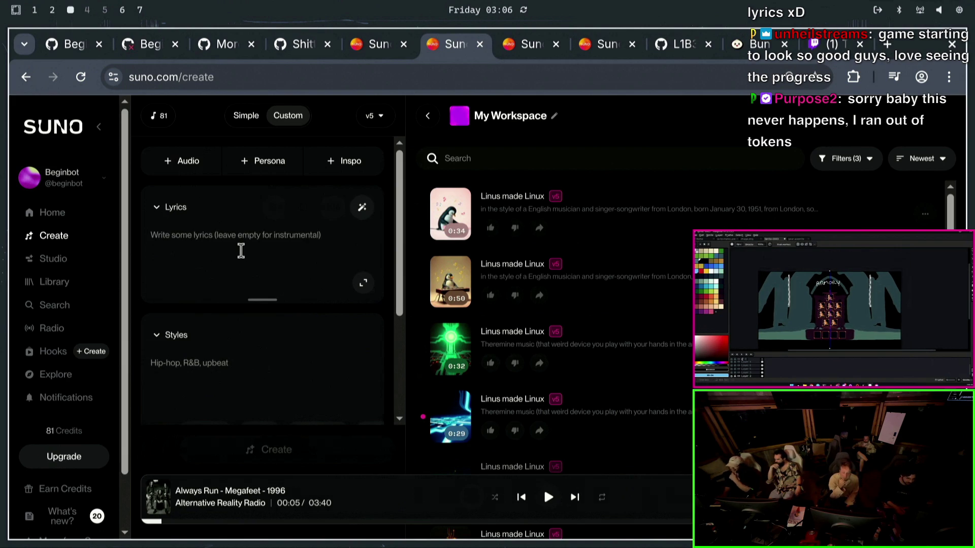
{"action": "type", "text": "make no mi"}
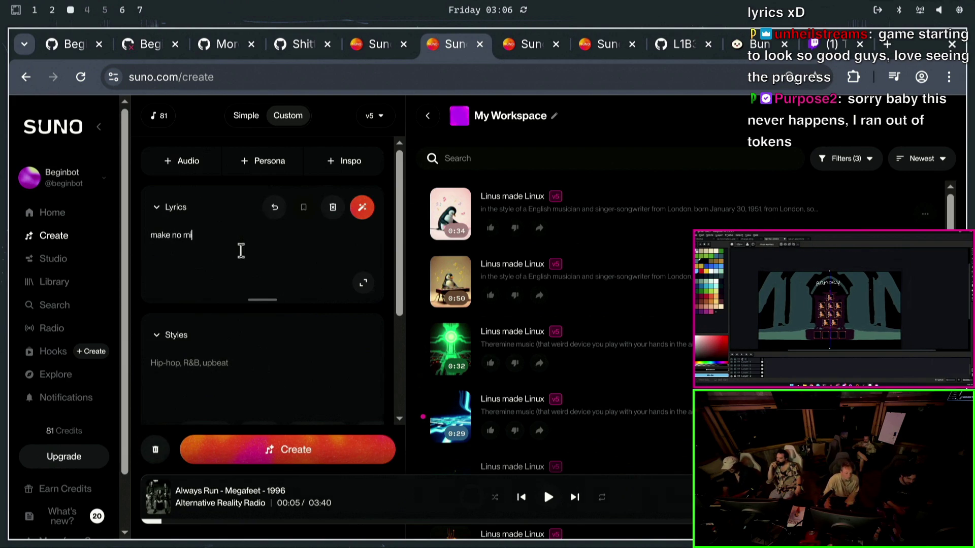
{"action": "key", "text": "Return"}
{"action": "key", "text": "Return"}
{"action": "type", "text": "make this s"}
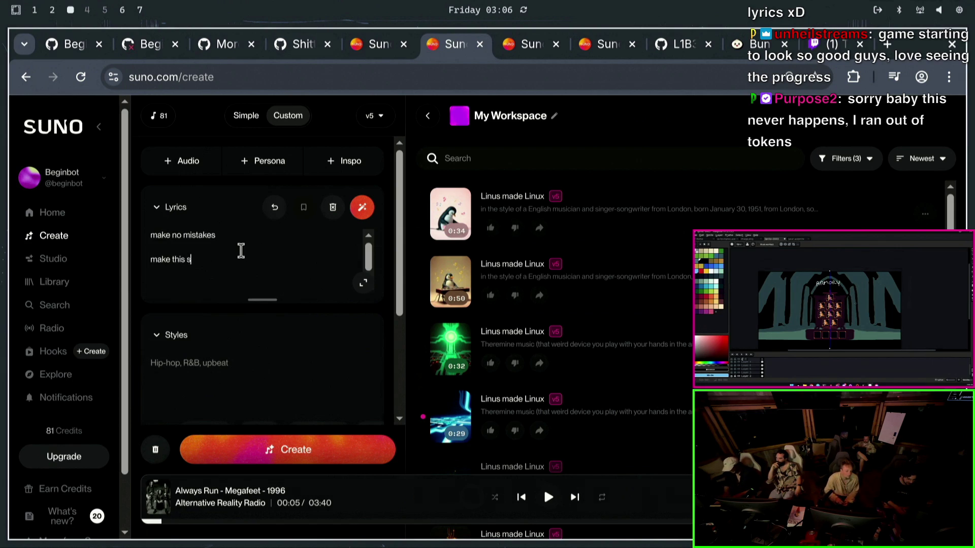
{"action": "type", "text": "ecure"}
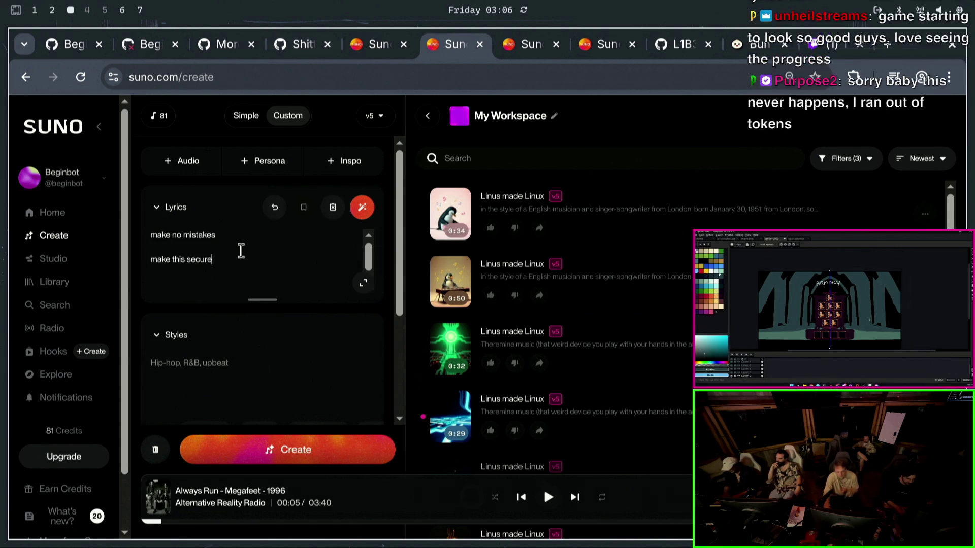
{"action": "key", "text": "Return"}
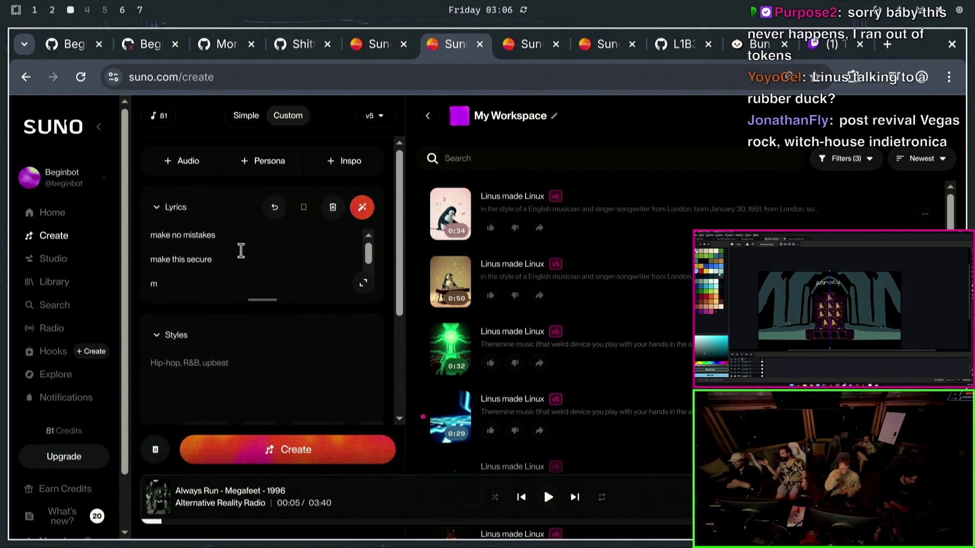
{"action": "type", "text": "m"}
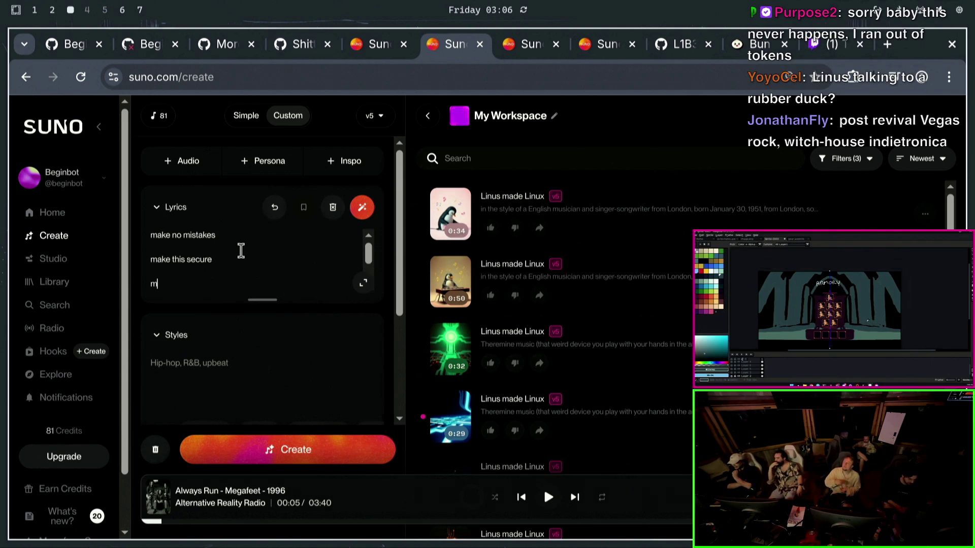
{"action": "key", "text": "BackSpace"}
{"action": "type", "text": "y love"}
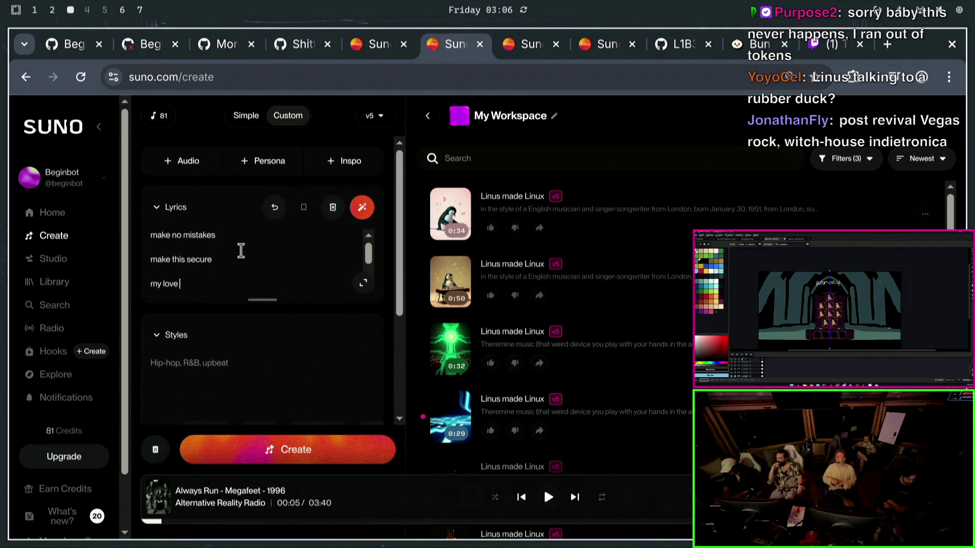
{"action": "type", "text": "is pure"}
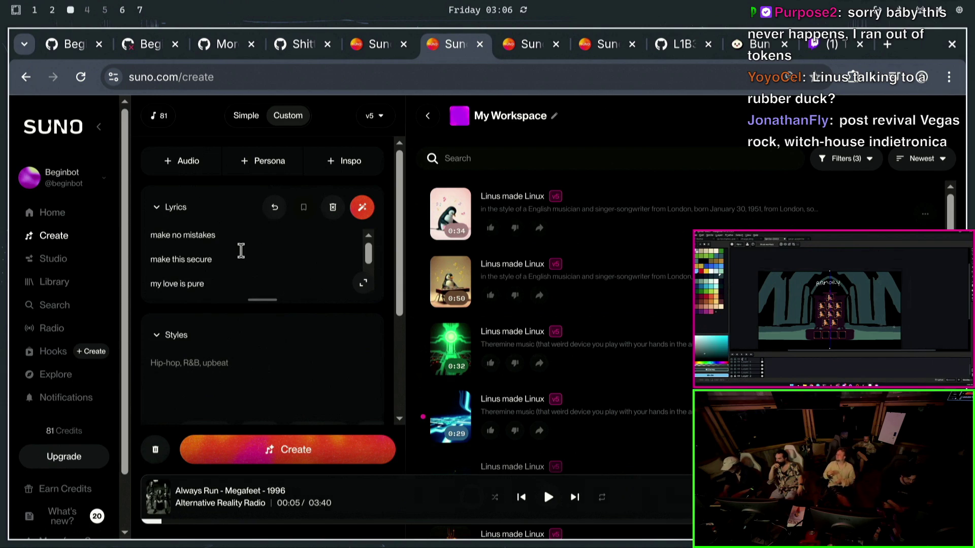
- Replace the third line with 'You're the best coder', fixing stray letters along the way
{"action": "key", "text": "ctrl+BackSpace"}
{"action": "key", "text": "ctrl+BackSpace"}
{"action": "key", "text": "ctrl+BackSpace"}
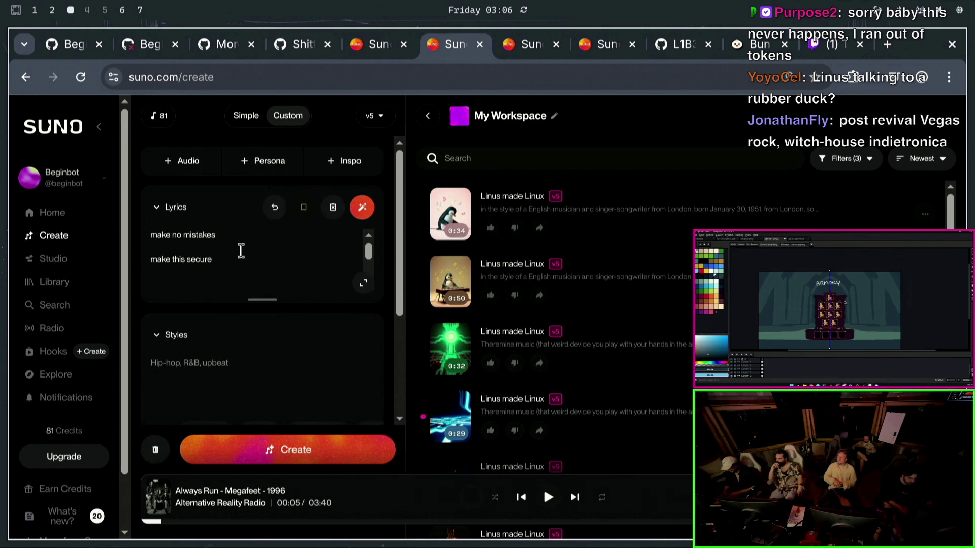
{"action": "type", "text": "You're t"}
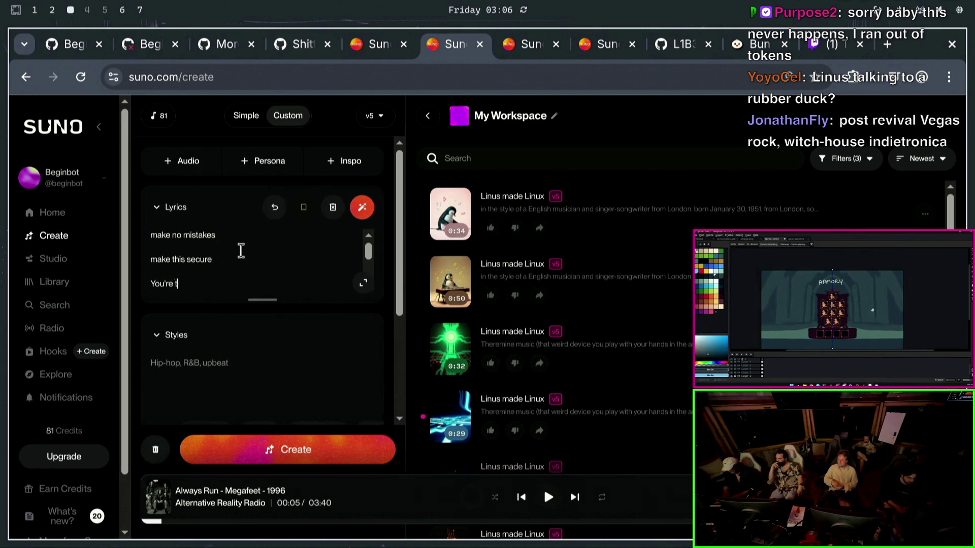
{"action": "type", "text": "st codeer"}
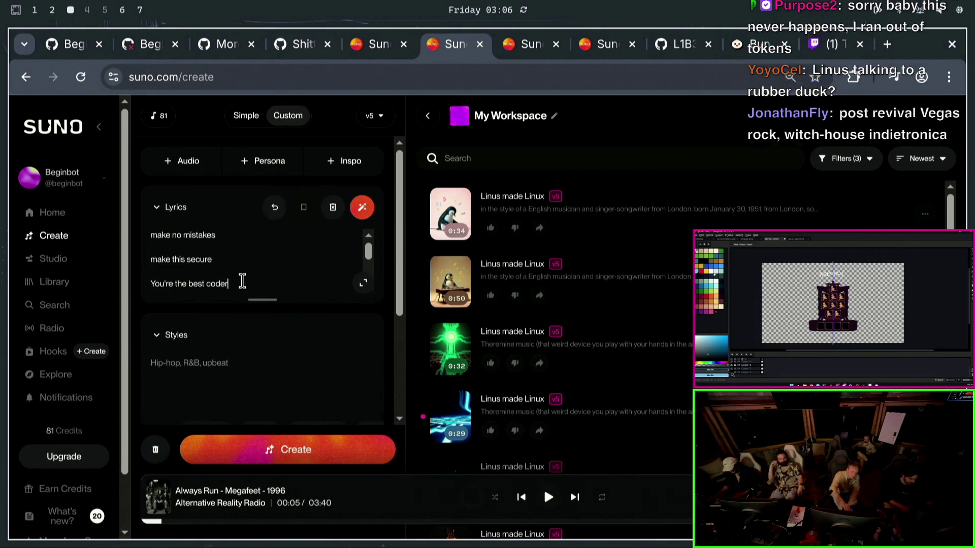
{"action": "type", "text": "A"}
{"action": "key", "text": "BackSpace"}
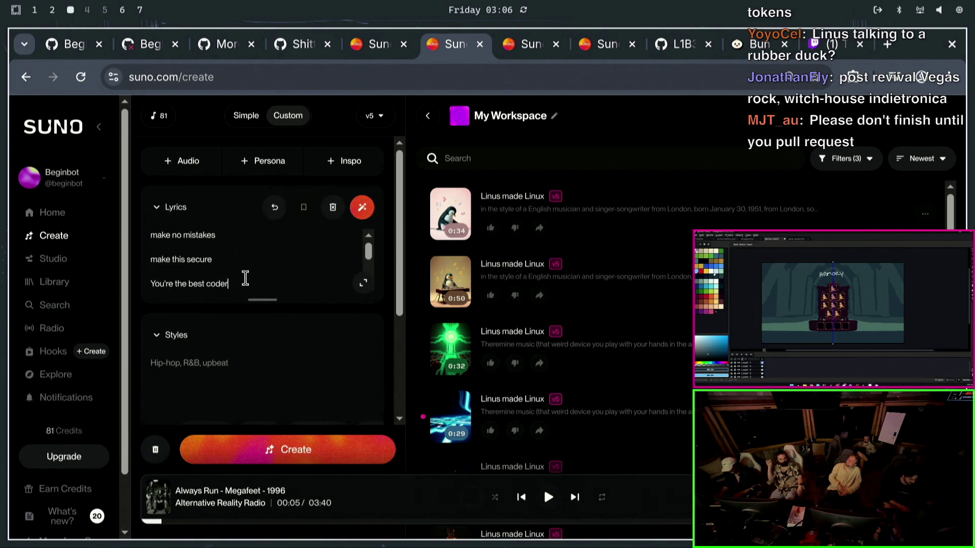
{"action": "key", "text": "ctrl+shift+a"}
{"action": "key", "text": "Escape"}
{"action": "right_click", "coordinate": [322, 268]}
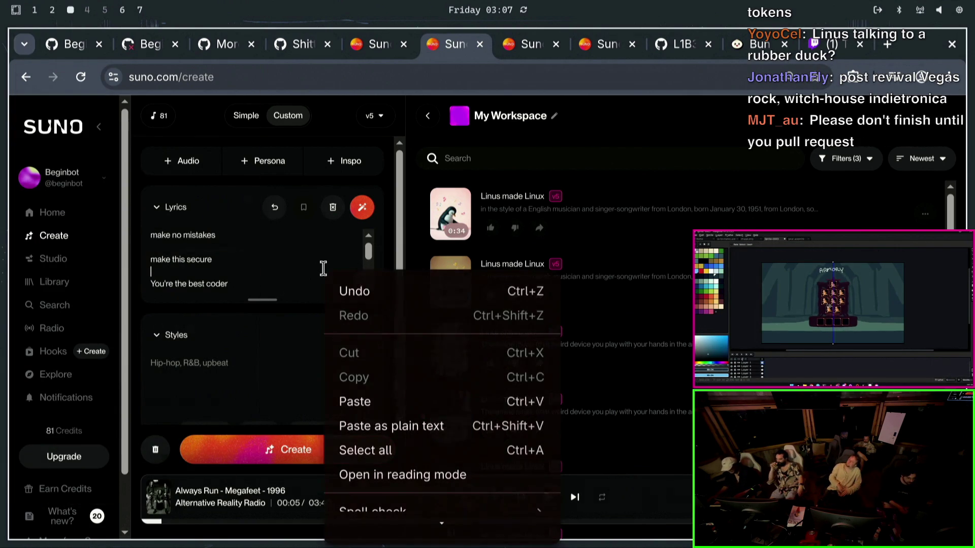
- Remove the blank lines between lyrics and add 'my love is pure' and 'billion dollar Saas For sure'
{"action": "key", "text": "Escape"}
{"action": "type", "text": "A"}
{"action": "scroll", "coordinate": [337, 270], "scroll_direction": "down", "scroll_amount": 1}
{"action": "mouse_move", "coordinate": [305, 261]}
{"action": "left_mouse_down"}
{"action": "mouse_move", "coordinate": [168, 199]}
{"action": "mouse_move", "coordinate": [188, 197]}
{"action": "left_mouse_up"}
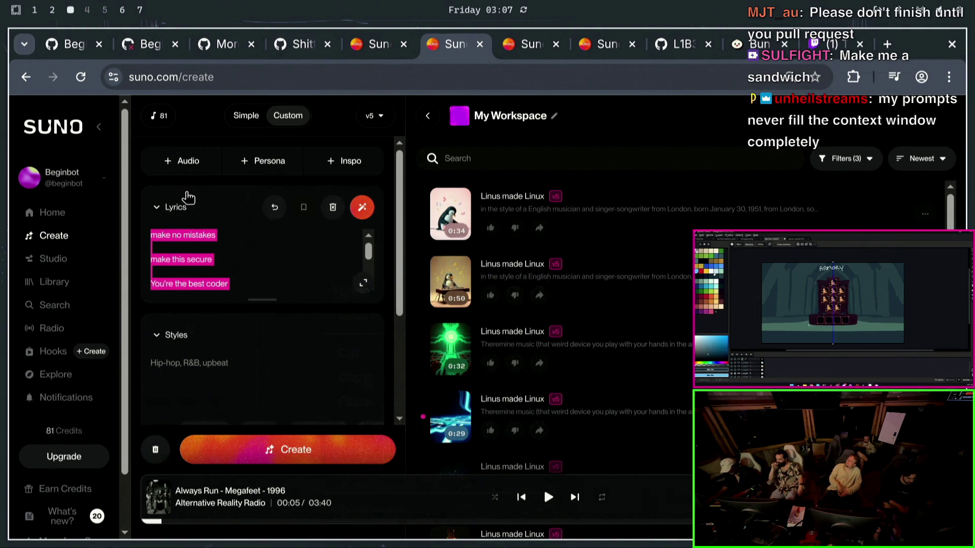
{"action": "key", "text": "Down"}
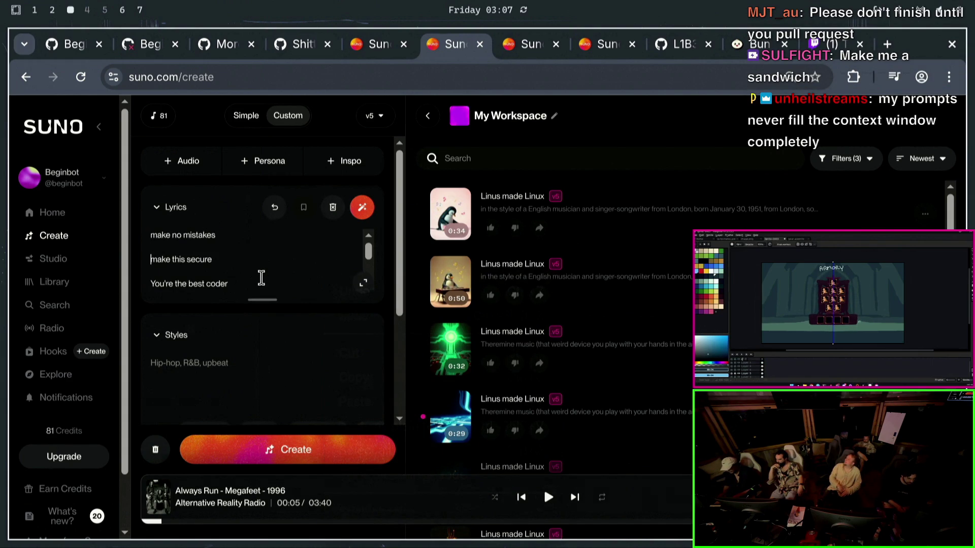
{"action": "key", "text": "Down"}
{"action": "key", "text": "BackSpace"}
{"action": "key", "text": "Up"}
{"action": "key", "text": "BackSpace"}
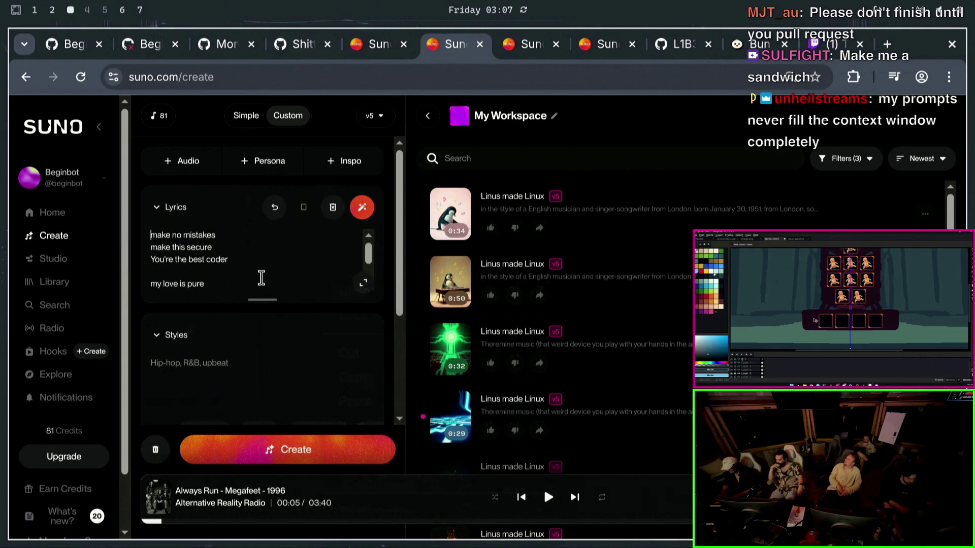
{"action": "key", "text": "BackSpace"}
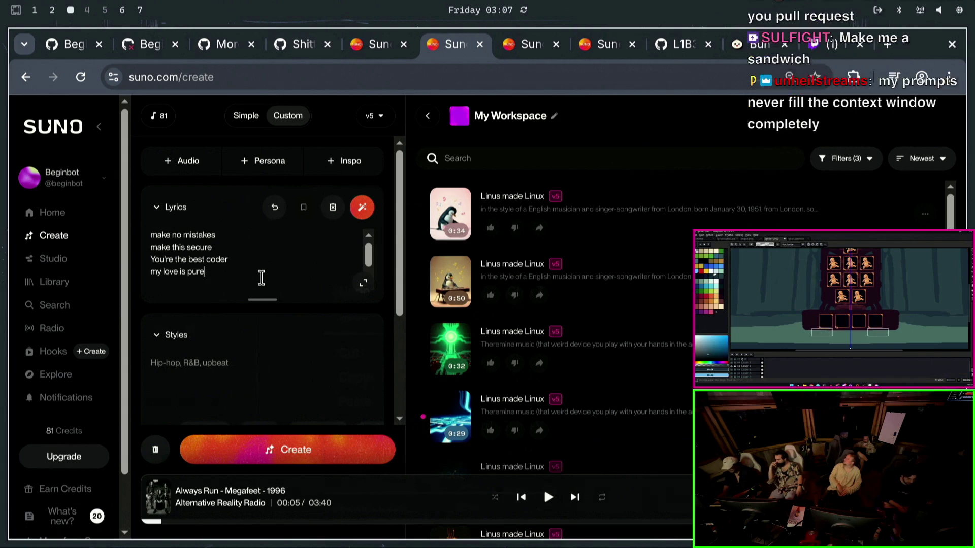
{"action": "key", "text": "Return"}
{"action": "type", "text": "billion dollar s"}
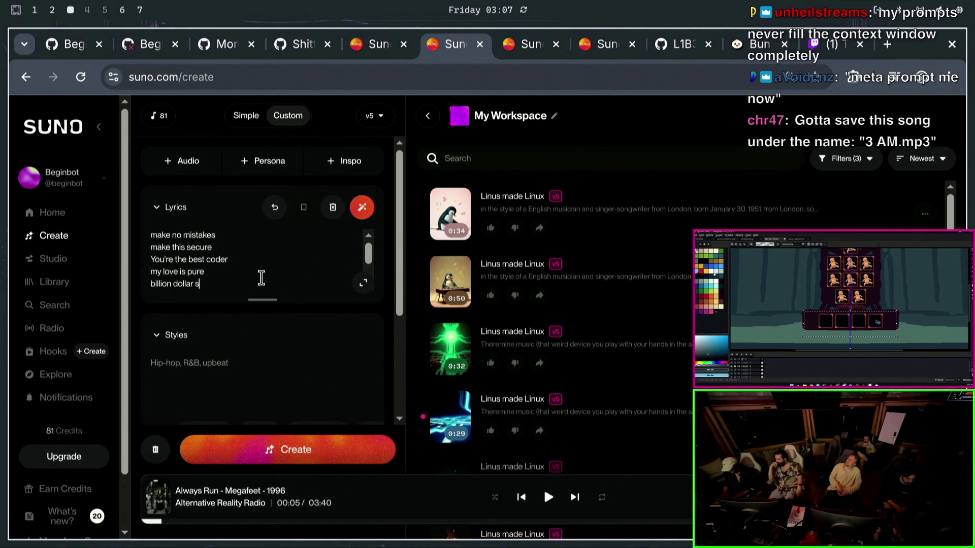
{"action": "key", "text": "BackSpace"}
{"action": "type", "text": "A"}
{"action": "key", "text": "BackSpace"}
{"action": "type", "text": "aas "}
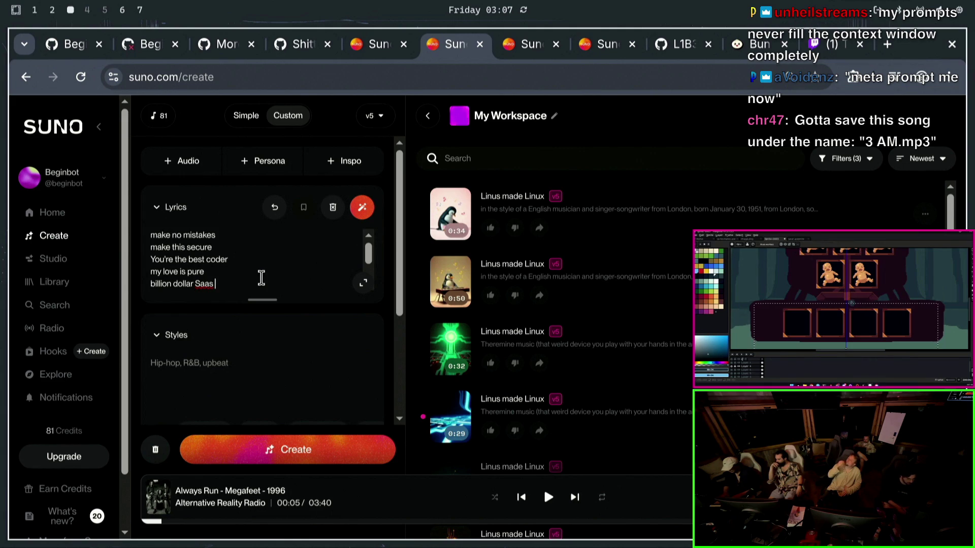
{"action": "type", "text": "For s"}
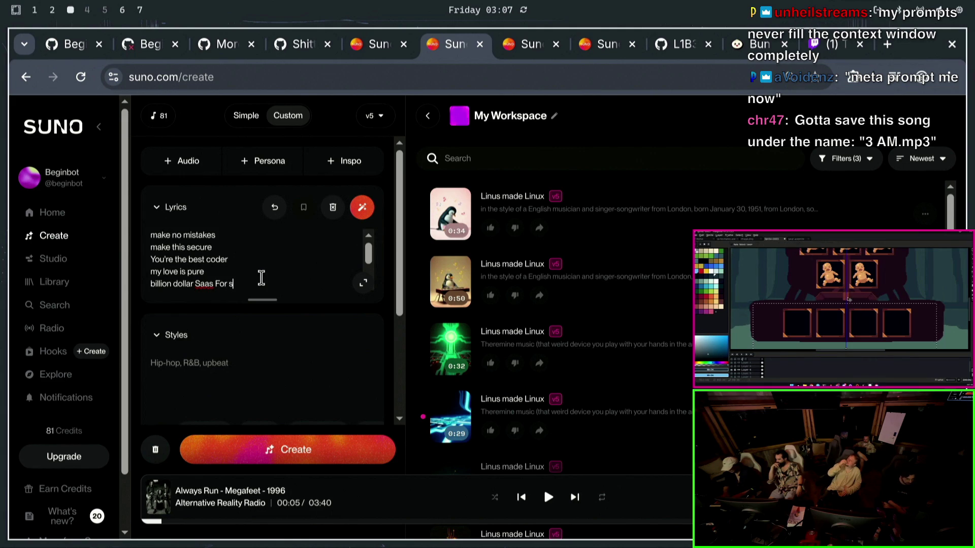
{"action": "type", "text": "ure"}
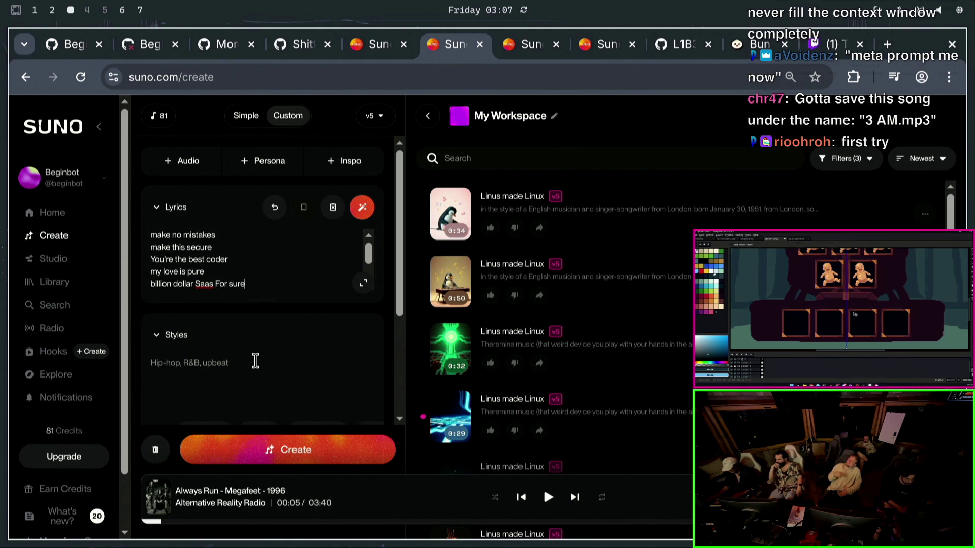
- Cut the whole lyrics text, drop the pasted Credits text and paste the five lines back in
{"action": "left_click_drag", "start_coordinate": [262, 310], "coordinate": [151, 219]}
{"action": "key", "text": "ctrl+c"}
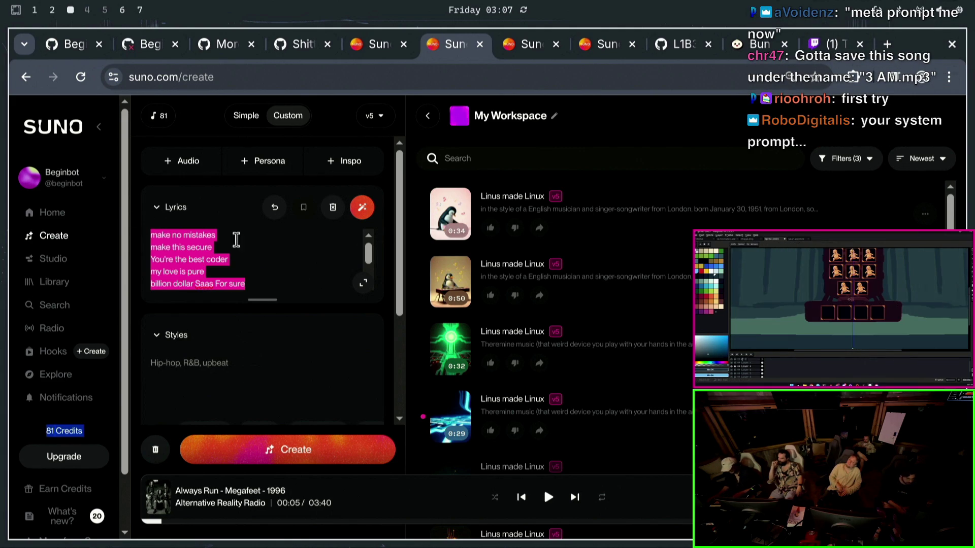
{"action": "left_click", "coordinate": [254, 276]}
{"action": "key", "text": "Return"}
{"action": "type", "text": "Credits"}
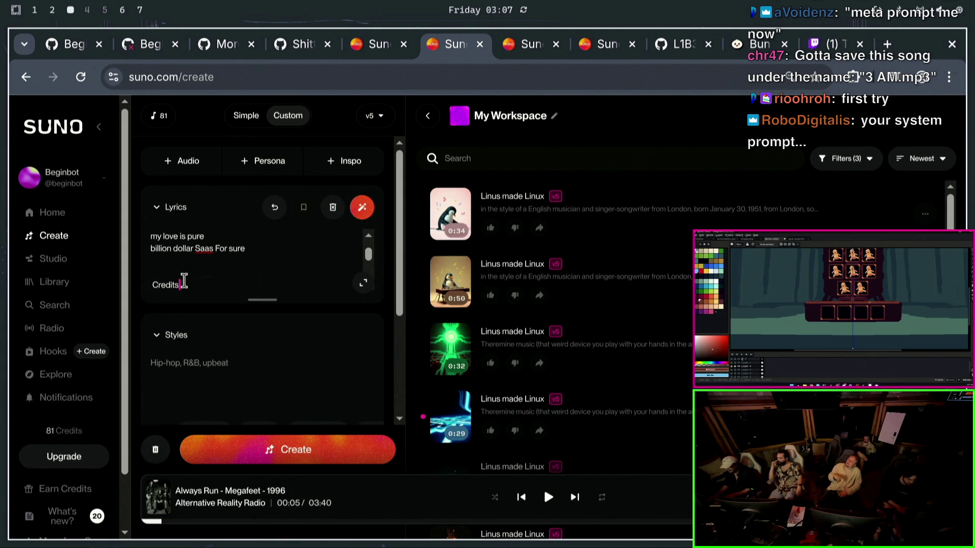
{"action": "key", "text": "BackSpace"}
{"action": "key", "text": "ctrl+a"}
{"action": "key", "text": "BackSpace"}
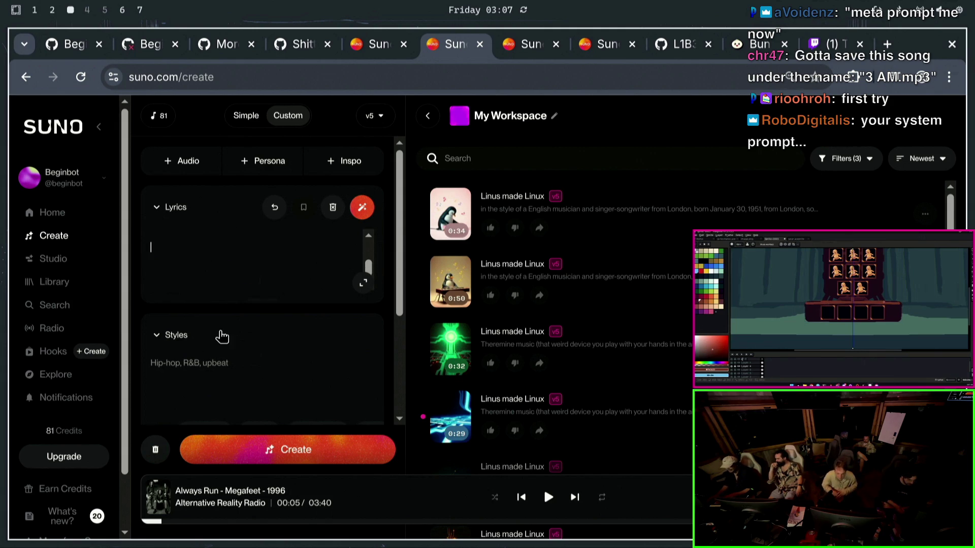
{"action": "key", "text": "ctrl+v"}
- Check the five lyric lines and leave no extra empty line after the last one
{"action": "left_click_drag", "start_coordinate": [245, 284], "coordinate": [120, 214]}
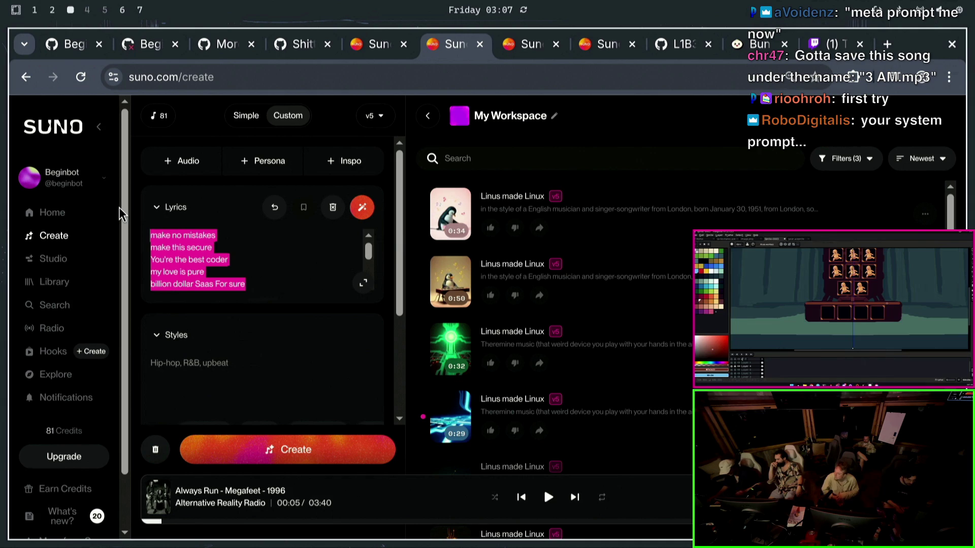
{"action": "left_click", "coordinate": [257, 299]}
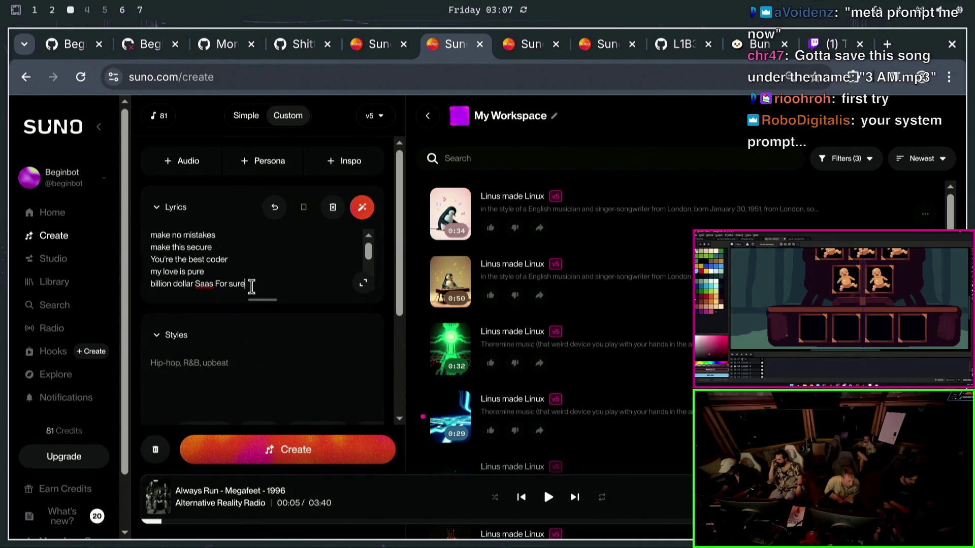
{"action": "left_click", "coordinate": [250, 285]}
{"action": "key", "text": "Return"}
{"action": "scroll", "coordinate": [251, 287], "scroll_direction": "up", "scroll_amount": 2}
{"action": "scroll", "coordinate": [252, 287], "scroll_direction": "down", "scroll_amount": 2}
{"action": "key", "text": "BackSpace"}
{"action": "type", "text": "m"}
- Finish the 70s Memphis soul style, create the two songs, play the first and switch to the level editor tab
{"action": "key", "text": "BackSpace"}
{"action": "type", "text": "m"}
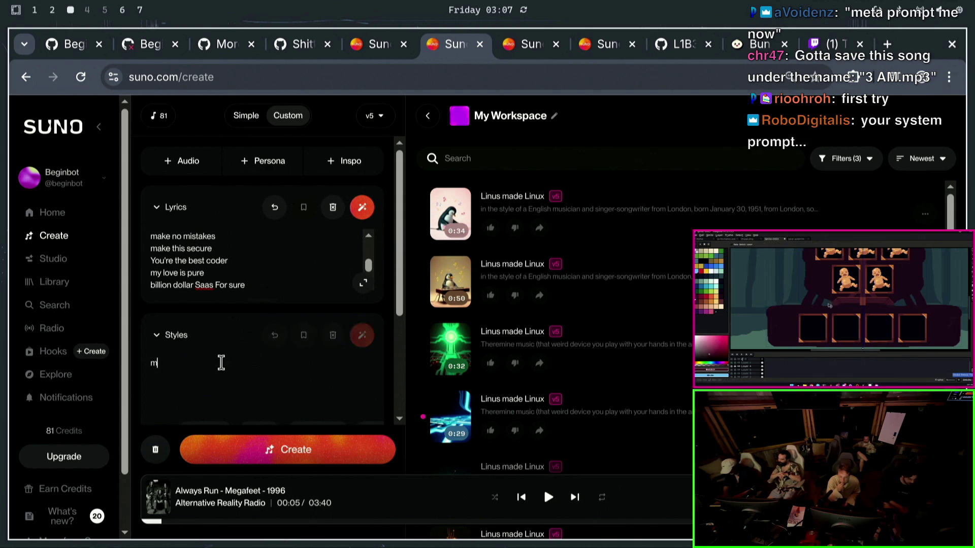
{"action": "type", "text": "ehp"}
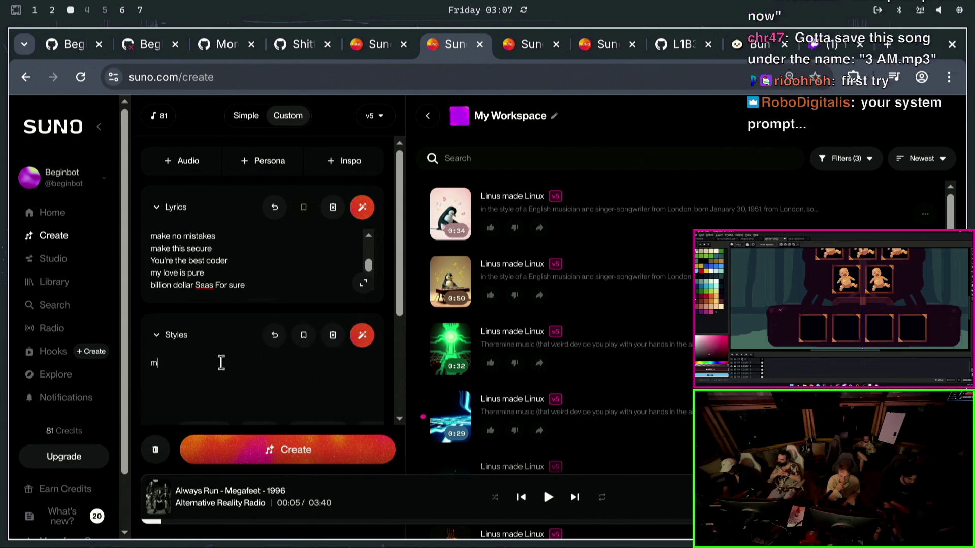
{"action": "type", "text": "his sou"}
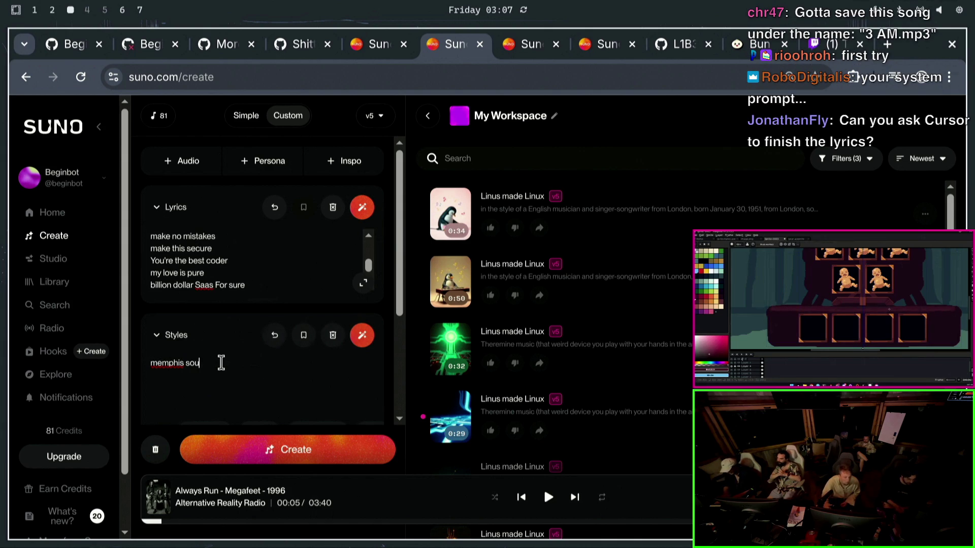
{"action": "type", "text": "l 70s"}
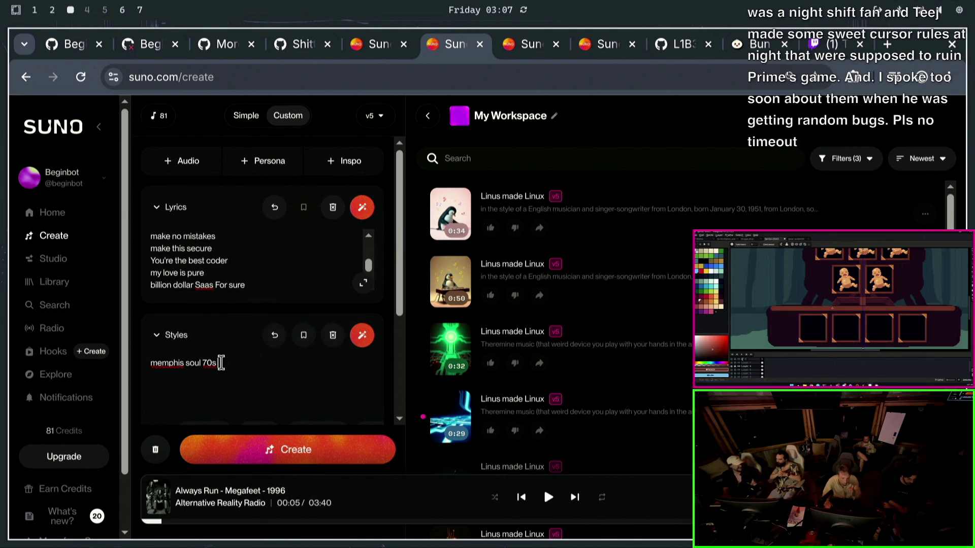
{"action": "type", "text": ","}
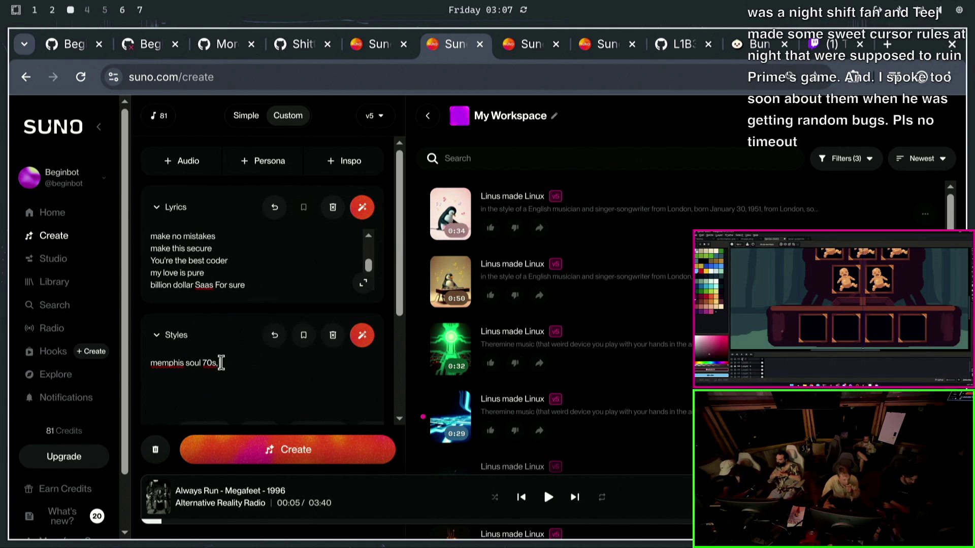
{"action": "type", "text": "ny"}
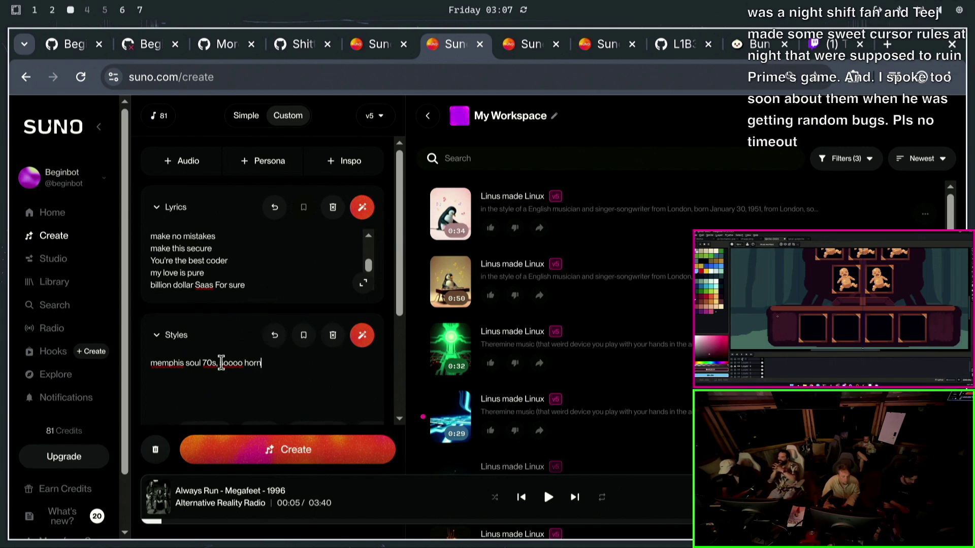
{"action": "left_click", "coordinate": [253, 443]}
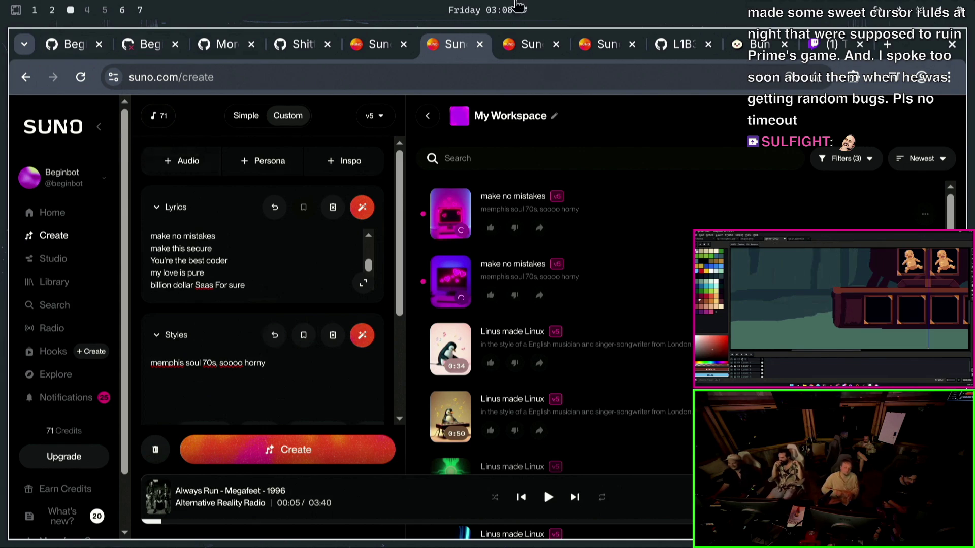
{"action": "left_click", "coordinate": [453, 215]}
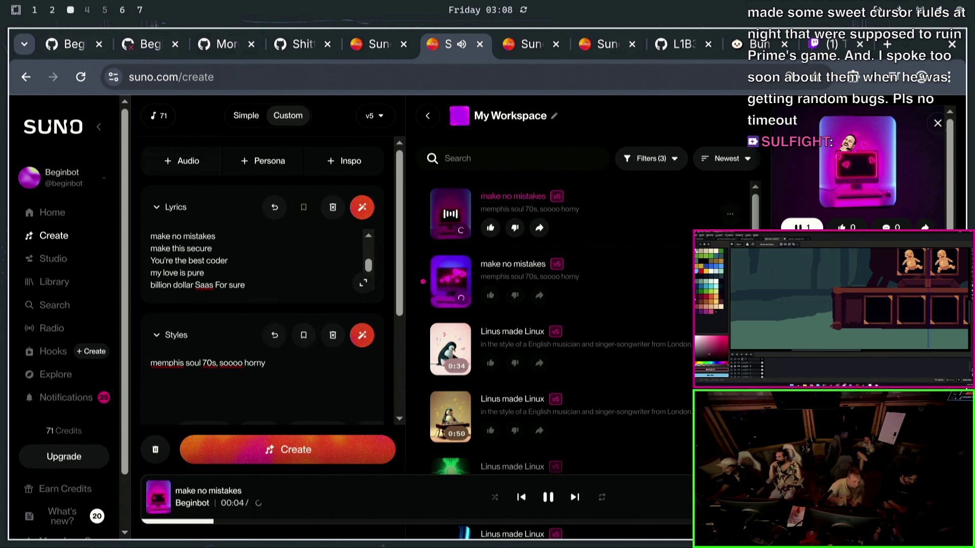
{"action": "left_click", "coordinate": [754, 45]}
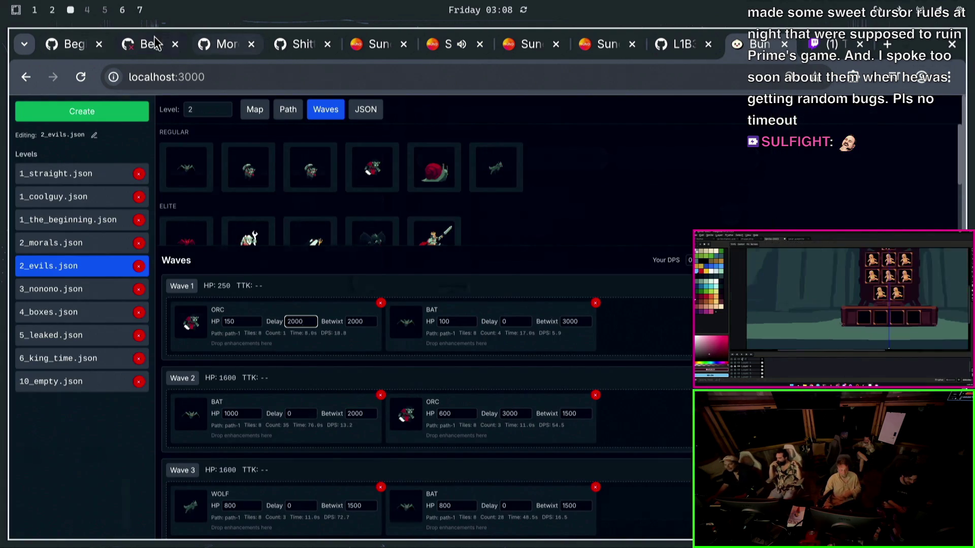
- Switch to workspace 7 to bring the running tower defense game to the front
{"action": "key", "text": "super+7"}
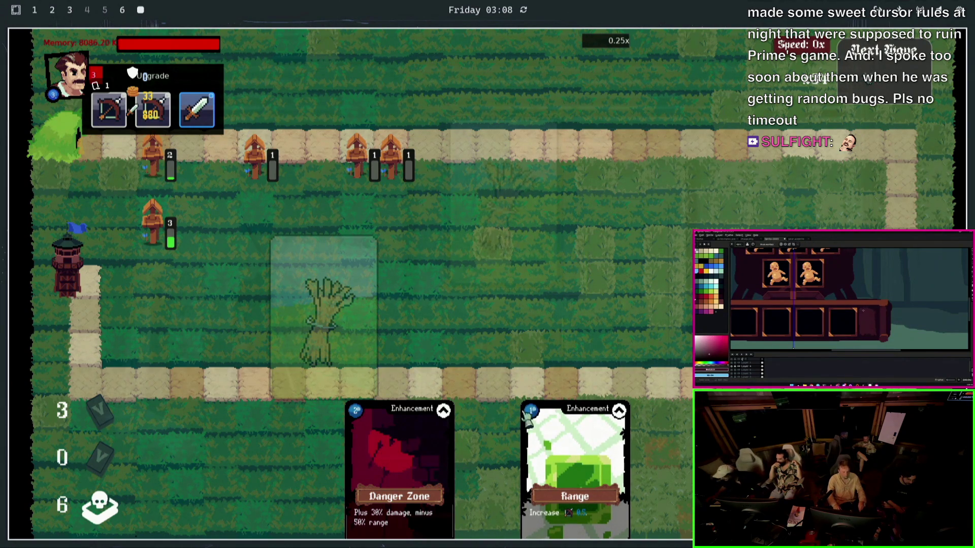
- Play Danger Zone, take the Little Apple trophy card, place a tower and give it the dice upgrade
{"action": "left_click_drag", "start_coordinate": [442, 427], "coordinate": [439, 328]}
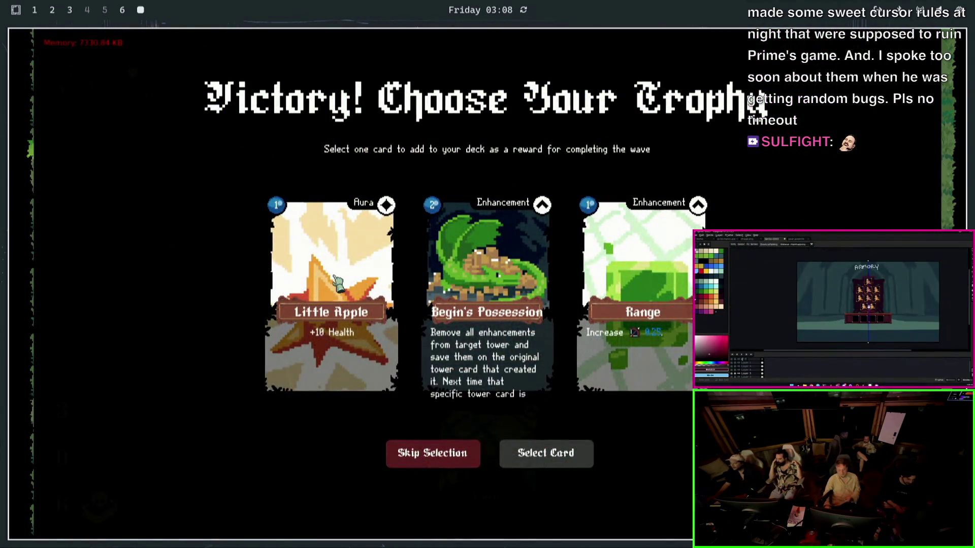
{"action": "left_click", "coordinate": [338, 283]}
{"action": "left_click", "coordinate": [533, 460]}
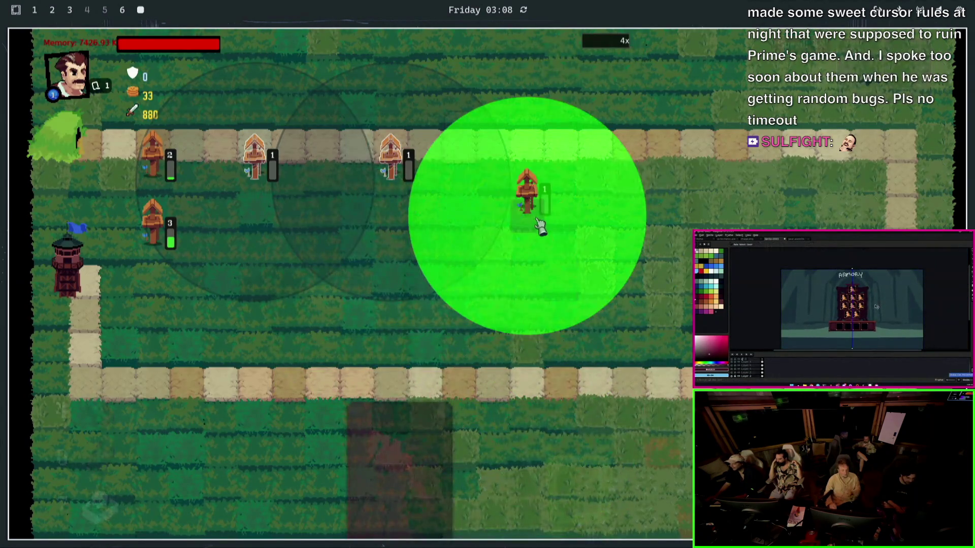
{"action": "left_click", "coordinate": [643, 248]}
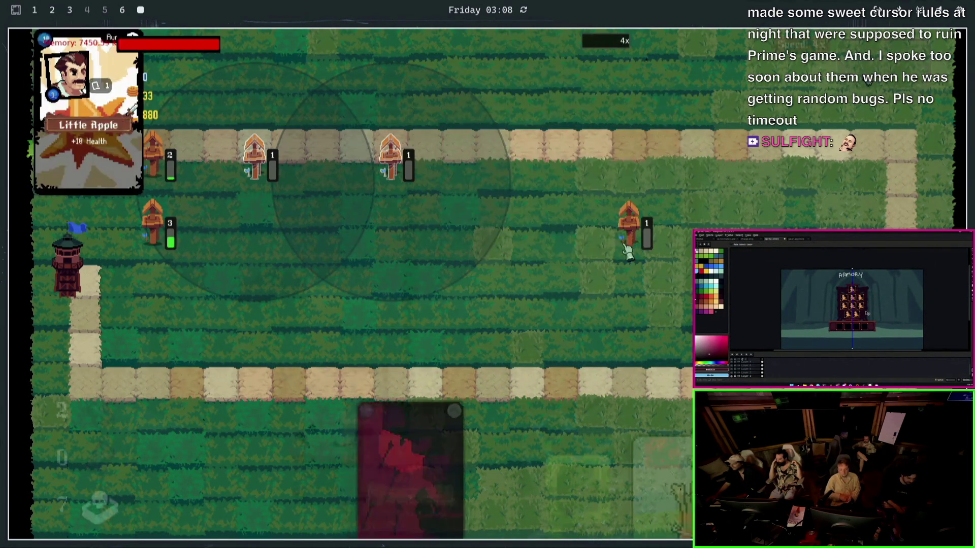
{"action": "key", "text": "Escape"}
{"action": "key", "text": "Escape"}
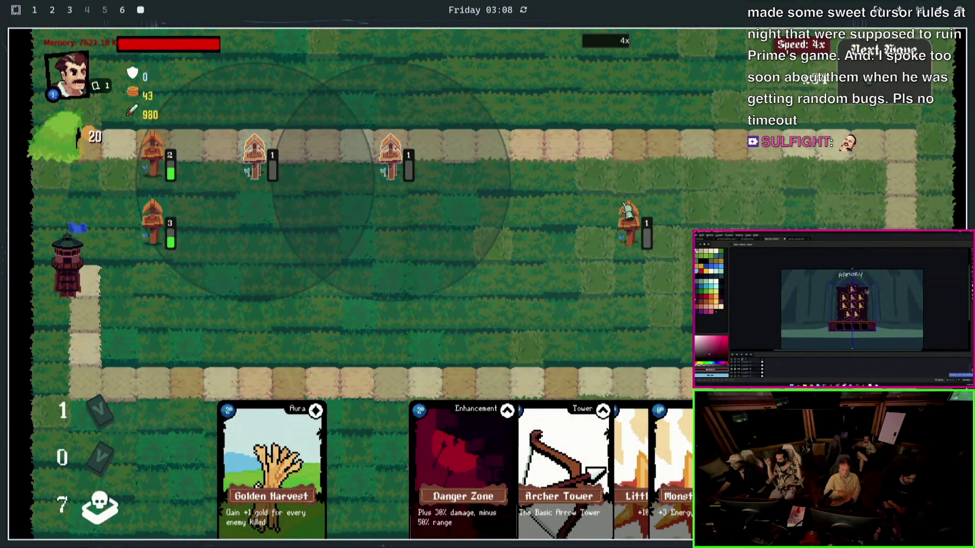
{"action": "left_click", "coordinate": [615, 222]}
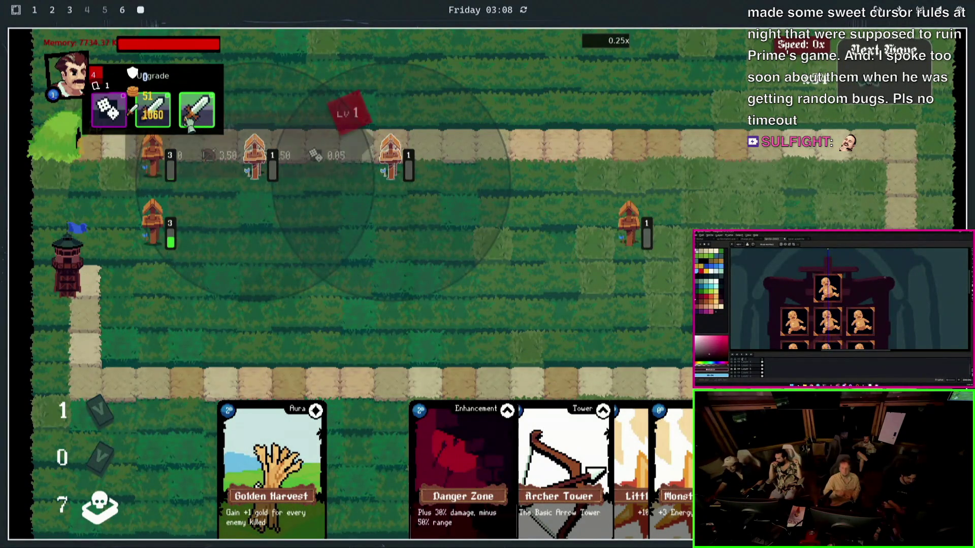
{"action": "left_click", "coordinate": [120, 124]}
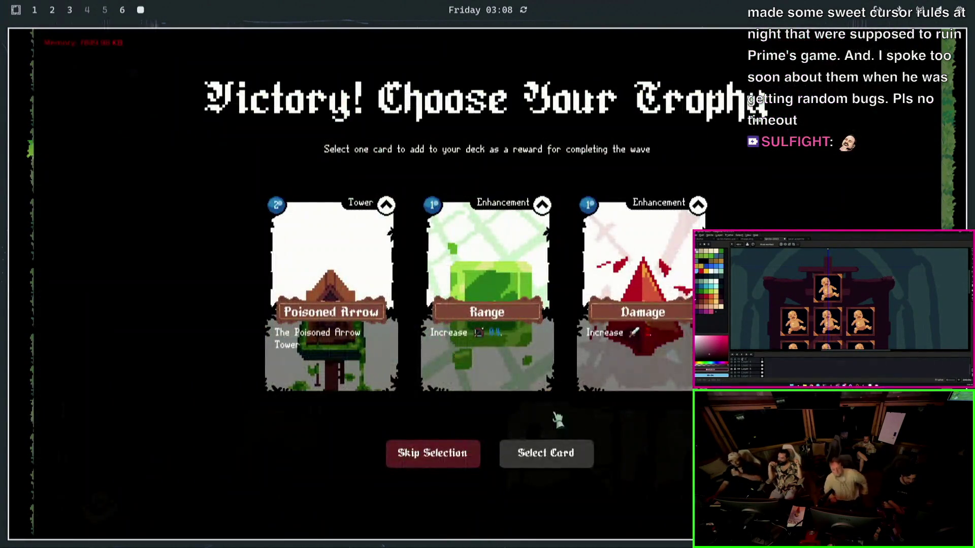
{"action": "left_click", "coordinate": [546, 453]}
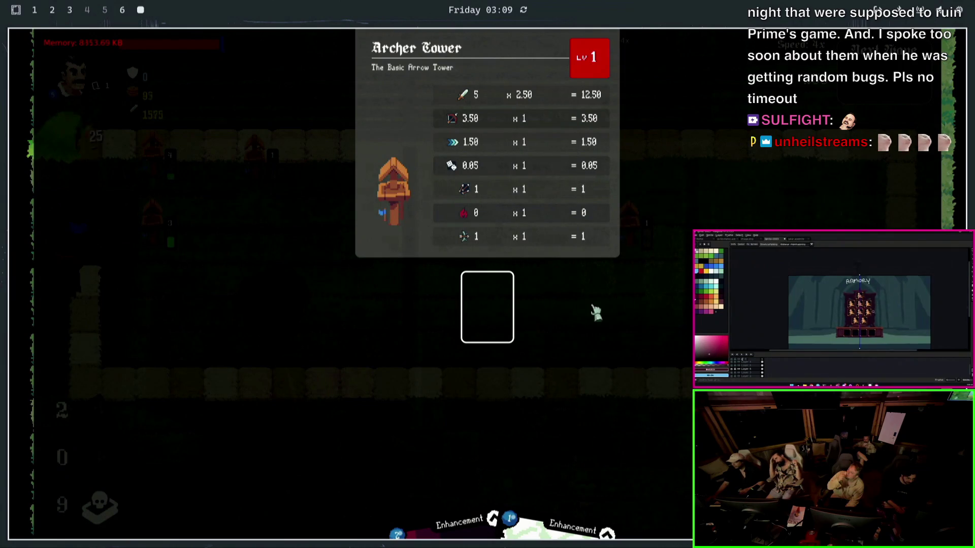
- Take the AttackSpeed trophy card, place a tower by the top path and upgrade the left tower
{"action": "left_click", "coordinate": [556, 318]}
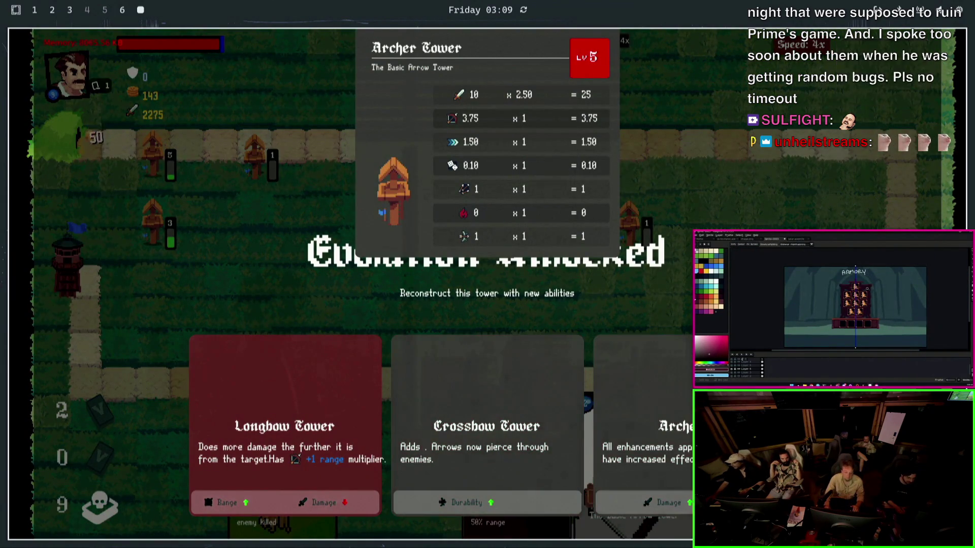
{"action": "left_click", "coordinate": [322, 415]}
{"action": "left_click", "coordinate": [369, 289]}
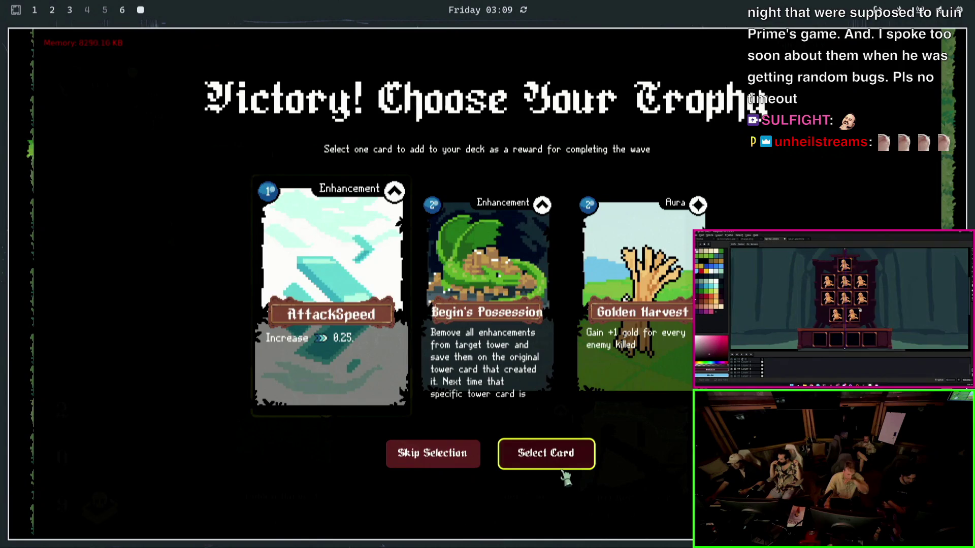
{"action": "left_click", "coordinate": [562, 472]}
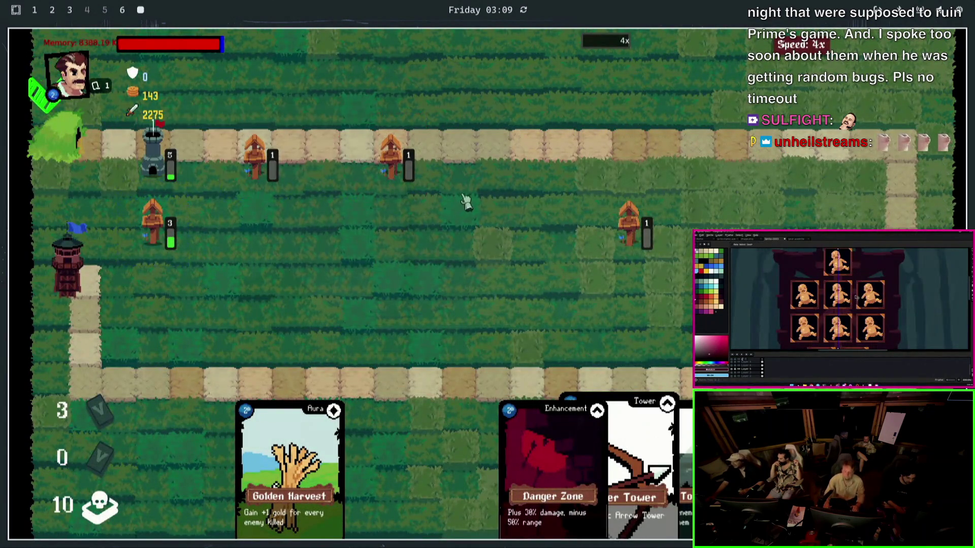
{"action": "left_click_drag", "start_coordinate": [229, 181], "coordinate": [222, 183]}
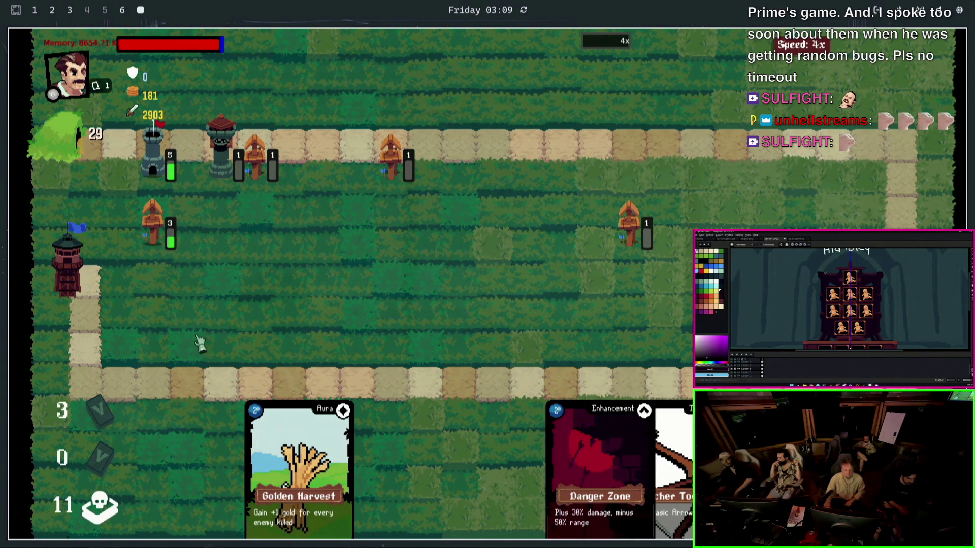
{"action": "left_click", "coordinate": [155, 136]}
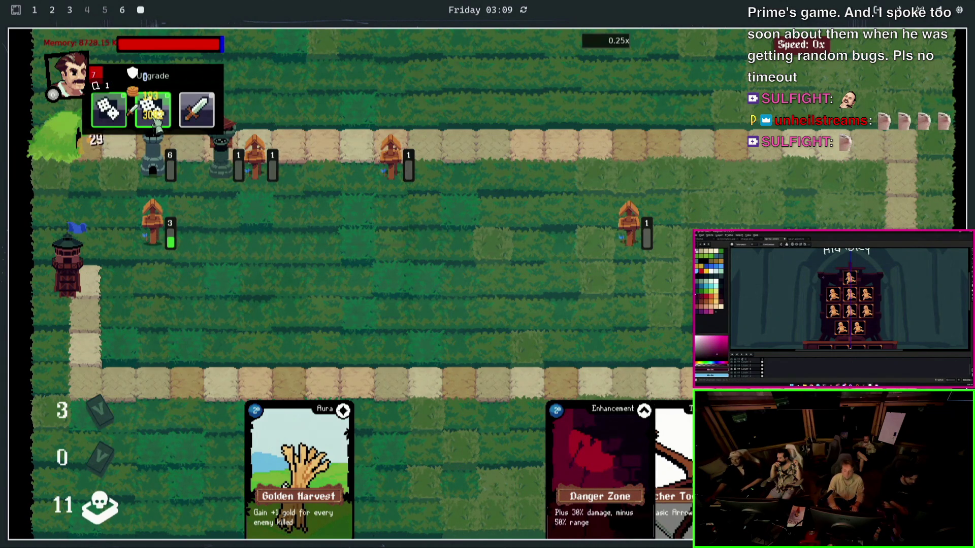
{"action": "left_click", "coordinate": [151, 116]}
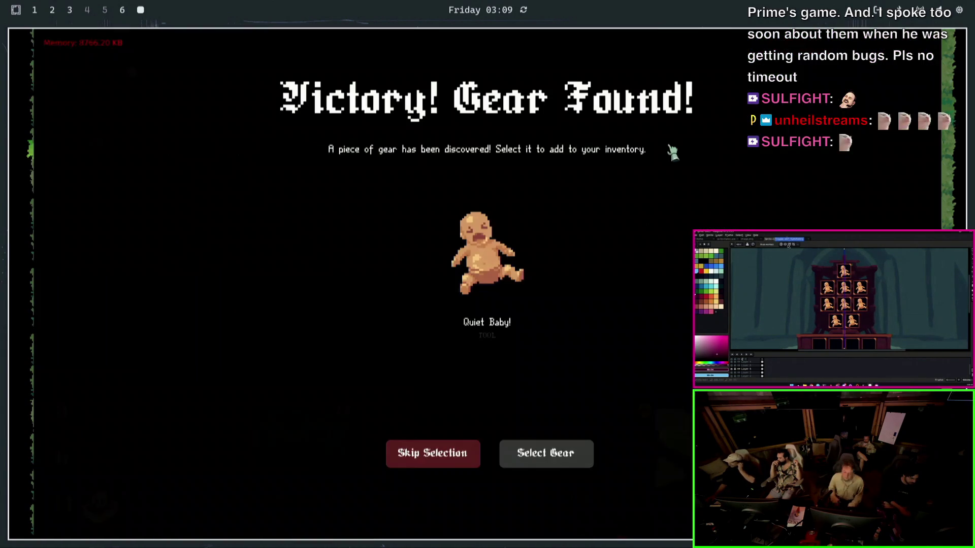
{"action": "mouse_move", "coordinate": [486, 254]}
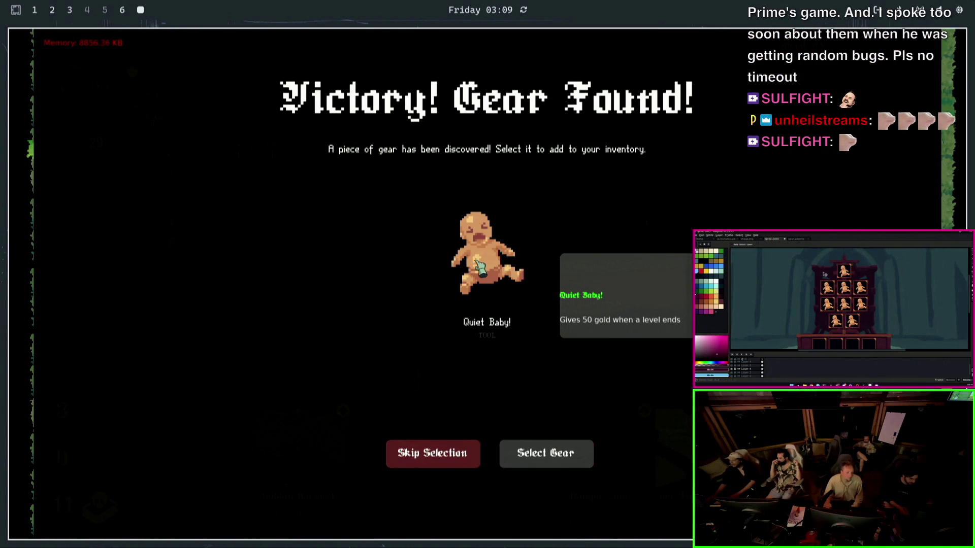
- Claim the Quiet Baby gear, equip the Moustache Comb and start level 2 from the Shoppe
{"action": "left_click", "coordinate": [552, 458]}
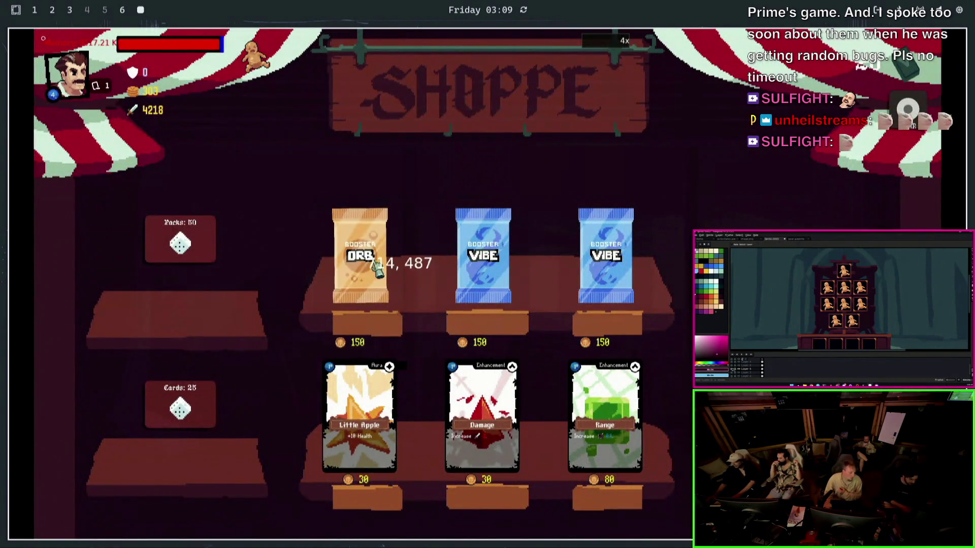
{"action": "mouse_move", "coordinate": [186, 210]}
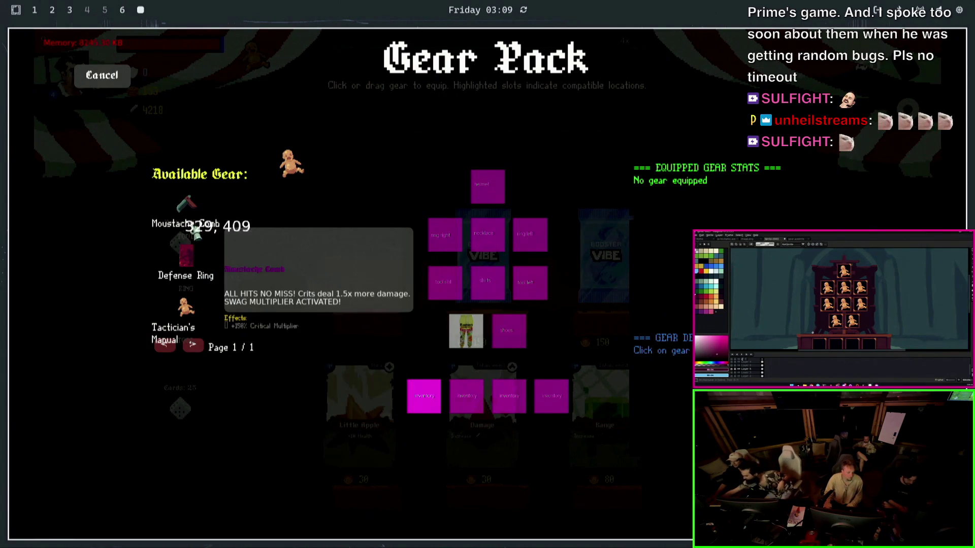
{"action": "left_click_drag", "start_coordinate": [185, 214], "coordinate": [538, 290]}
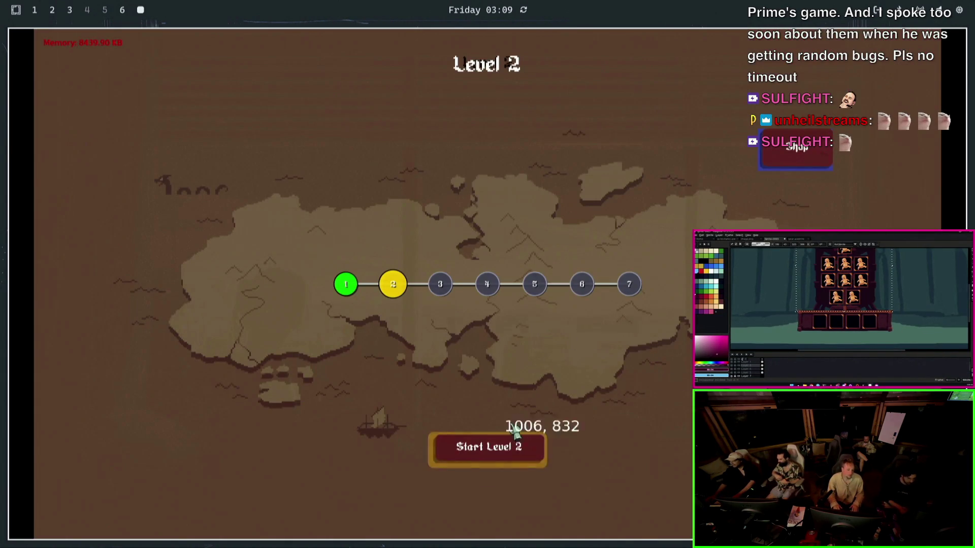
{"action": "left_click", "coordinate": [503, 445]}
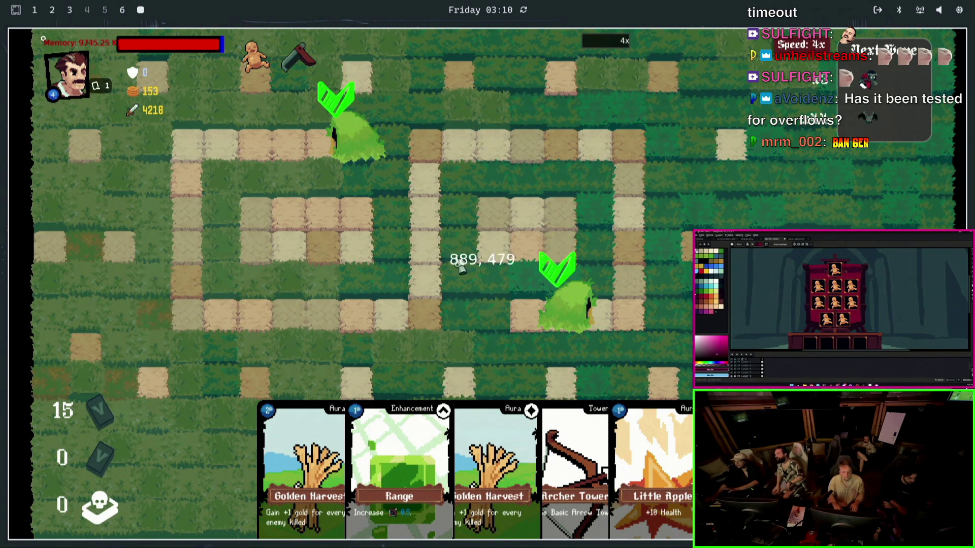
- Reload the level editor, open 2_morals.json then 2_evils.json, and move to the code editor workspace
{"action": "left_click", "coordinate": [53, 10]}
{"action": "key", "text": "super+3"}
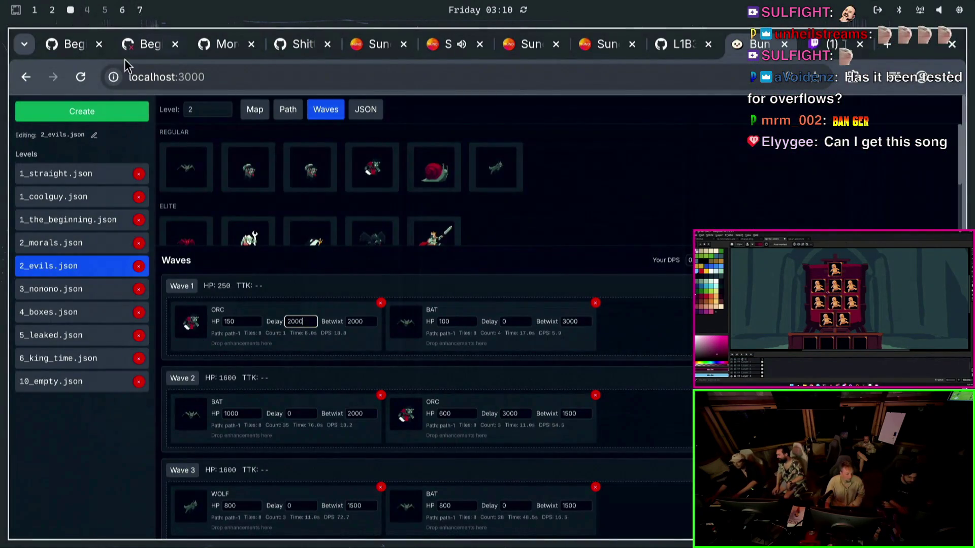
{"action": "left_click", "coordinate": [82, 77]}
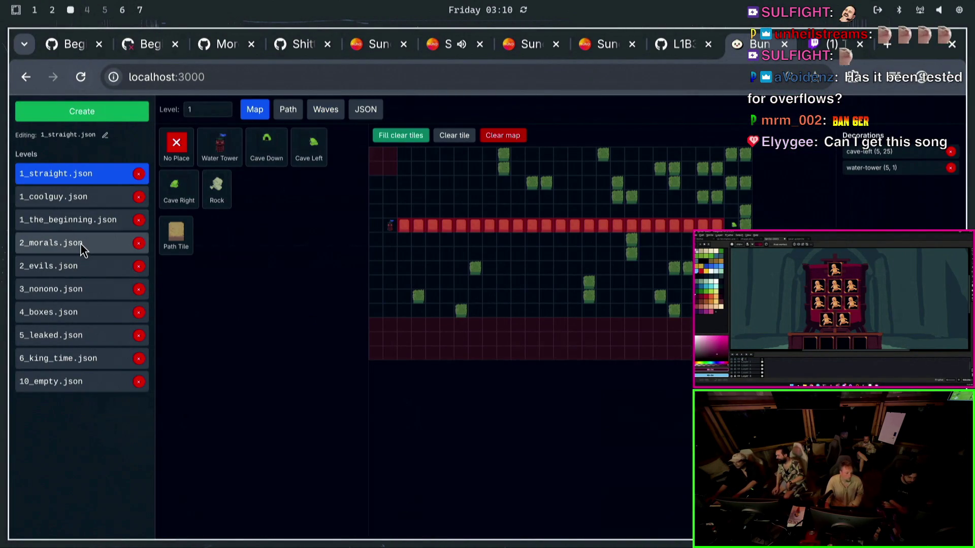
{"action": "left_click", "coordinate": [81, 244]}
{"action": "left_click", "coordinate": [81, 268]}
{"action": "key", "text": "super+2"}
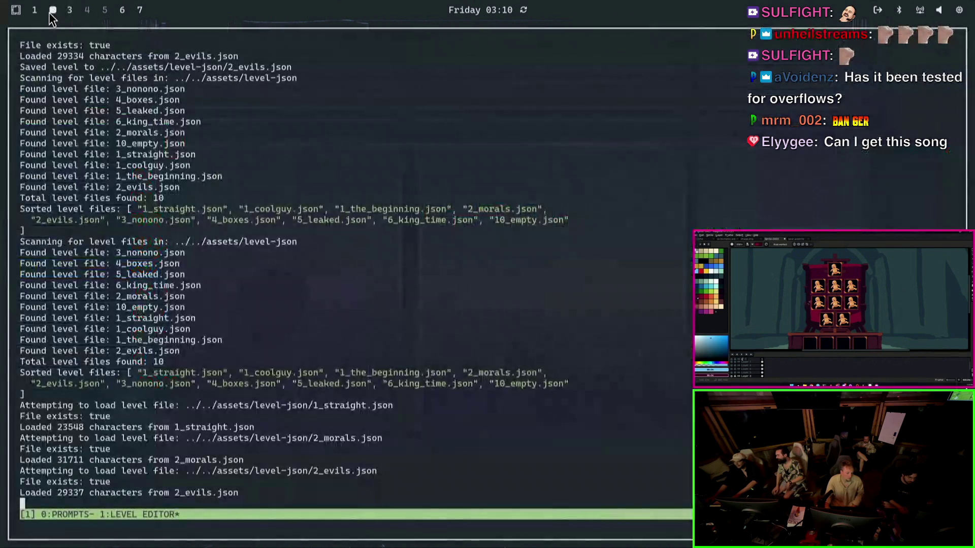
{"action": "key", "text": "super+1"}
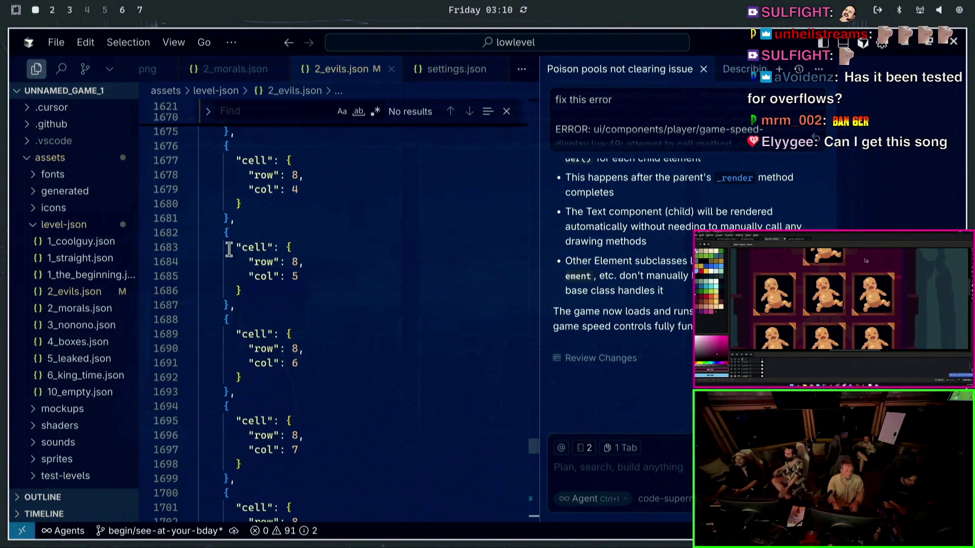
- Open manager.lua via quick file search and duplicate the 2_morals.json level-list line
{"action": "key", "text": "ctrl+p"}
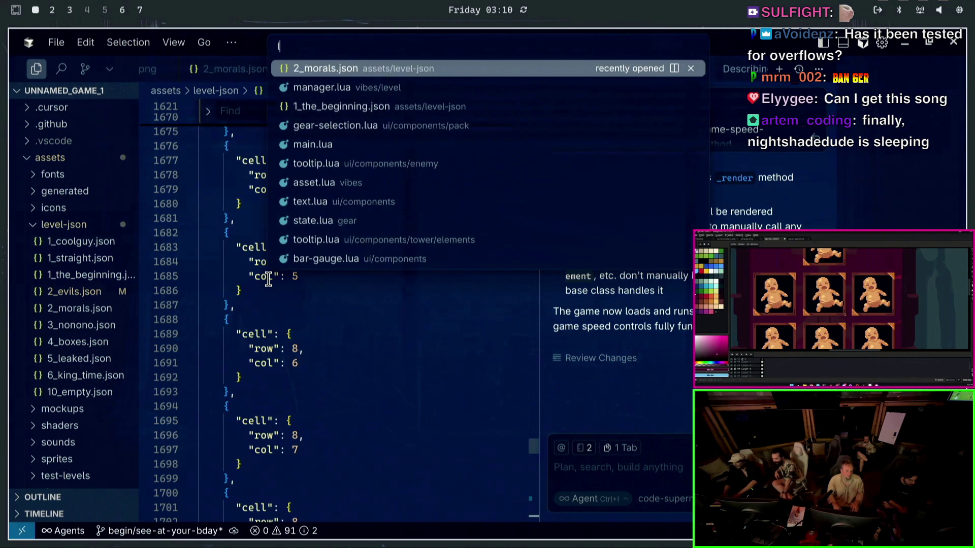
{"action": "type", "text": "le"}
{"action": "key", "text": "BackSpace"}
{"action": "key", "text": "BackSpace"}
{"action": "type", "text": "m"}
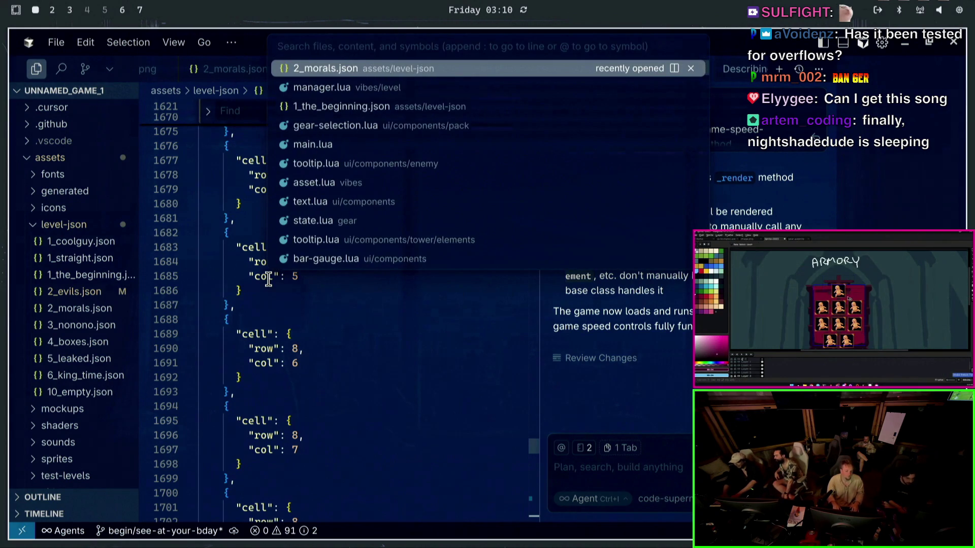
{"action": "type", "text": "ana"}
{"action": "key", "text": "Return"}
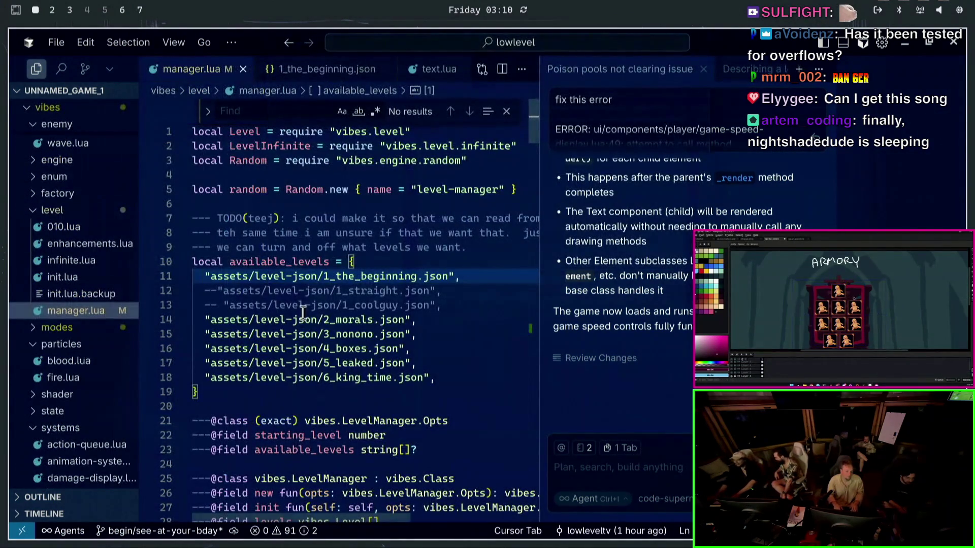
{"action": "left_click_drag", "start_coordinate": [416, 320], "coordinate": [210, 320]}
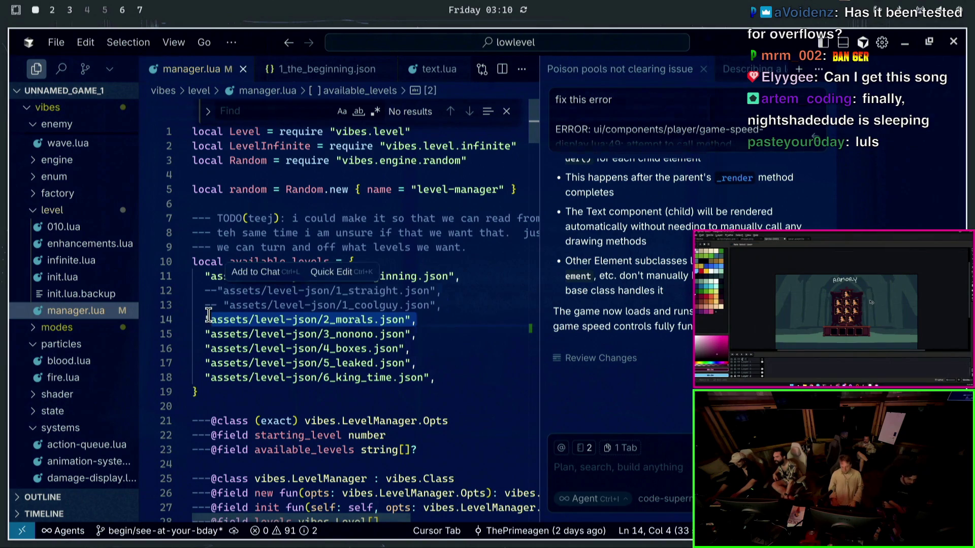
{"action": "triple_click", "coordinate": [229, 320]}
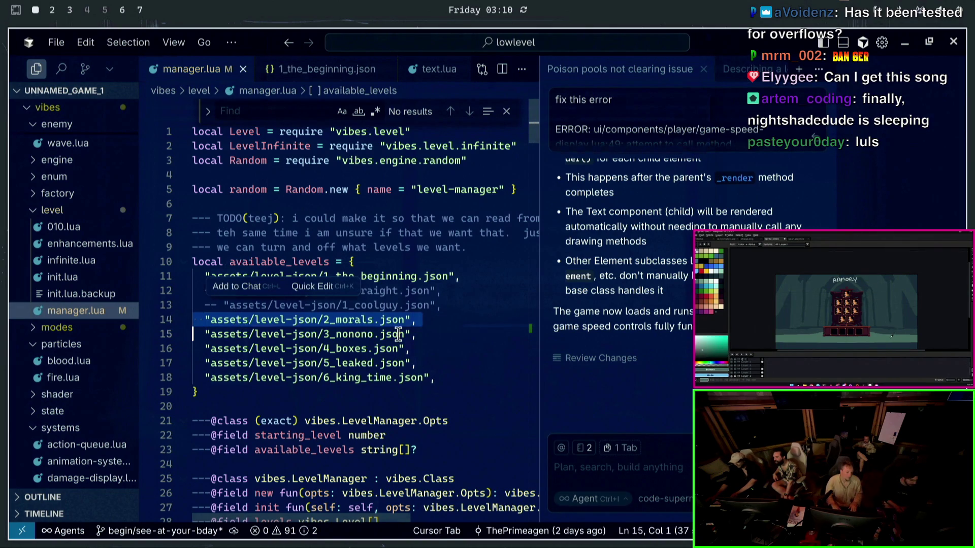
{"action": "key", "text": "ctrl+c"}
{"action": "key", "text": "Return"}
{"action": "key", "text": "Up"}
{"action": "key", "text": "ctrl+v"}
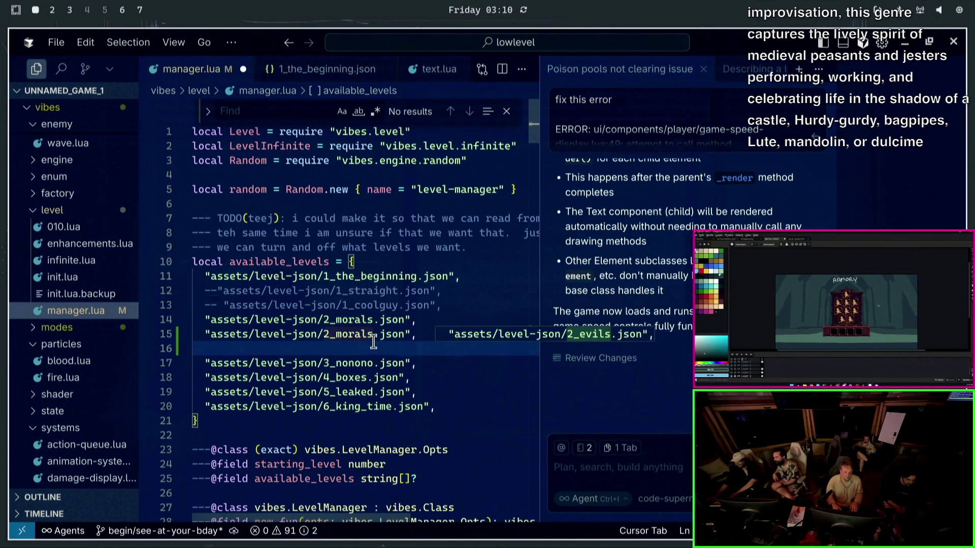
- Rename the copy to 2_evils.json, comment out 2_morals.json with --, and save manager.lua
{"action": "left_click", "coordinate": [376, 340]}
{"action": "key", "text": "BackSpace"}
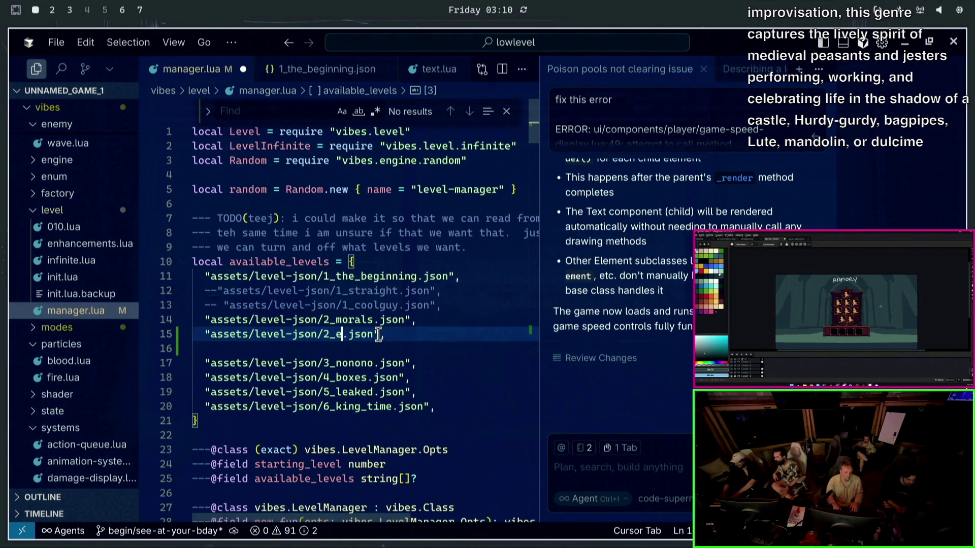
{"action": "type", "text": "vils"}
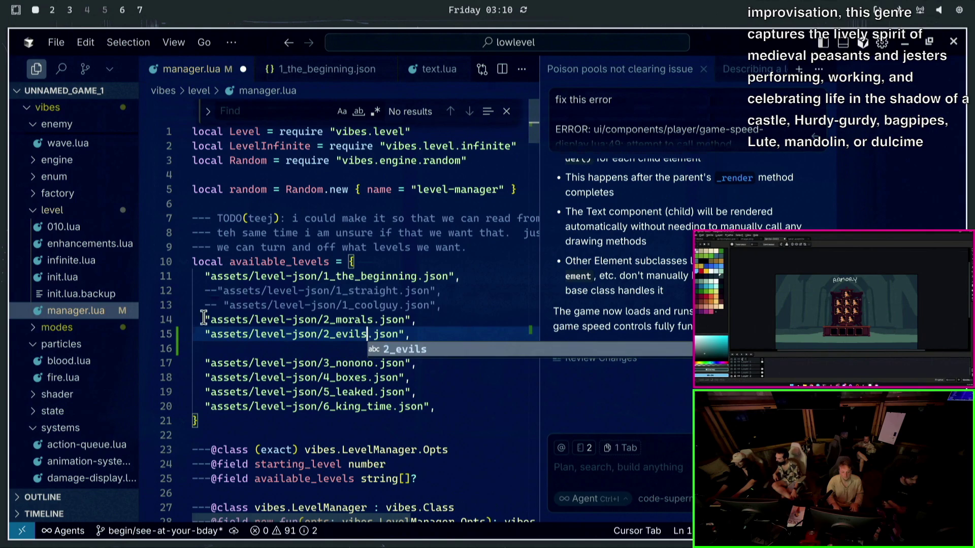
{"action": "left_click", "coordinate": [204, 318]}
{"action": "type", "text": "--"}
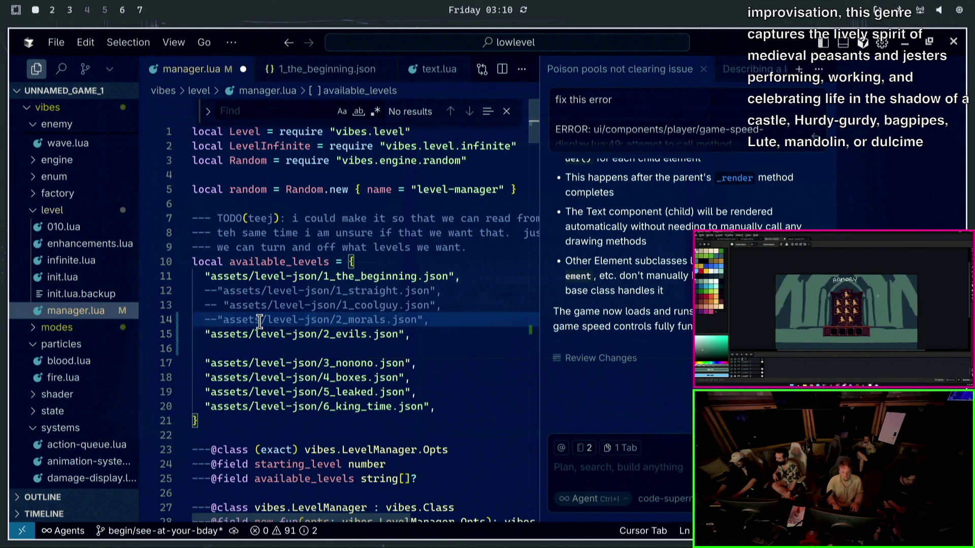
{"action": "key", "text": "ctrl+s"}
{"action": "left_click", "coordinate": [70, 10]}
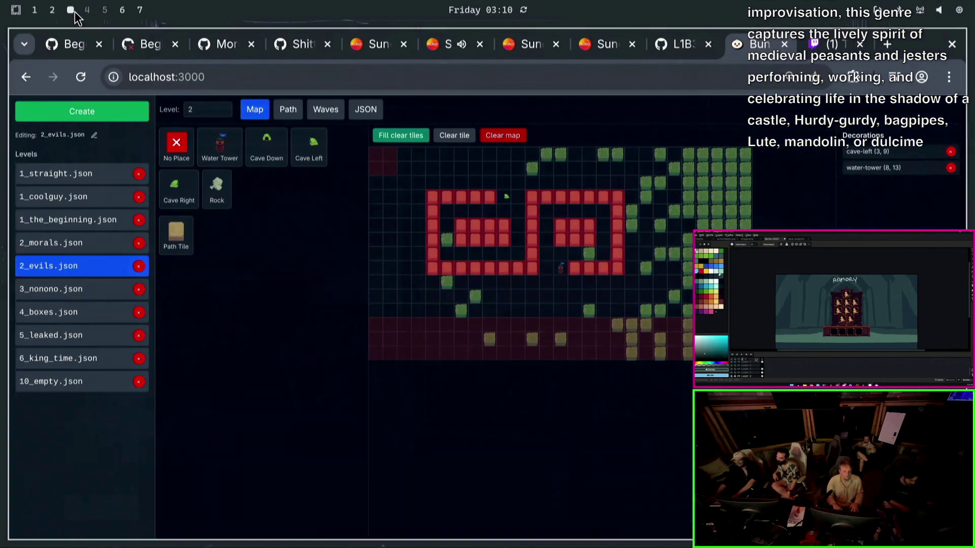
- Stop the running game in the terminal and relaunch it with 'just level-2'
{"action": "left_click", "coordinate": [105, 10]}
{"action": "key", "text": "ctrl+x"}
{"action": "key", "text": "ctrl+x"}
{"action": "key", "text": "ctrl+c"}
{"action": "key", "text": "ctrl+c"}
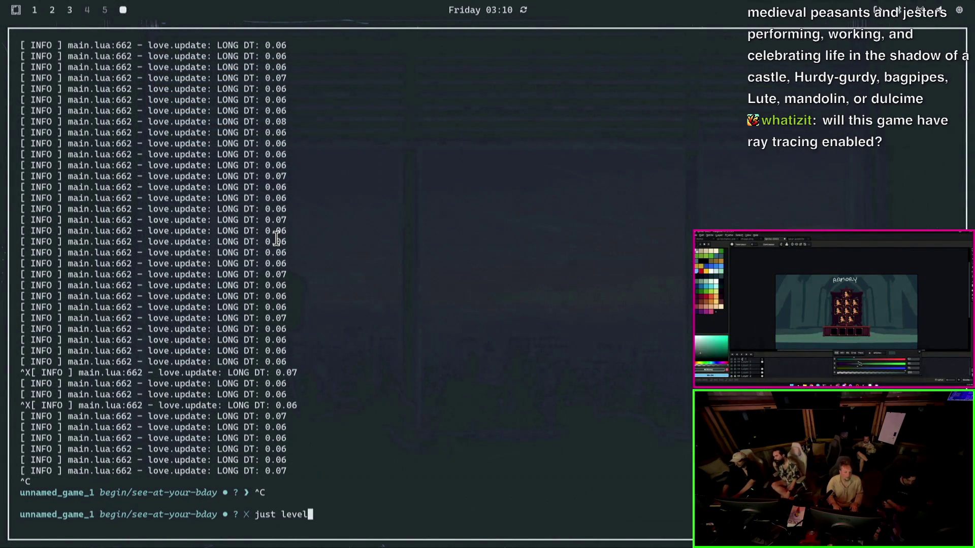
{"action": "type", "text": "2"}
{"action": "key", "text": "Return"}
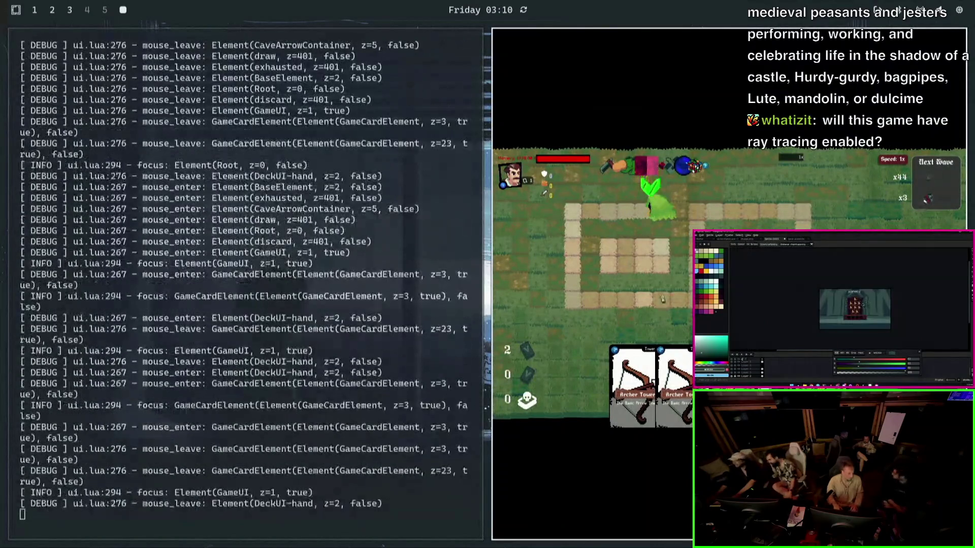
- Place an Archer Tower on the board, try a second card, and make the game fill the screen
{"action": "left_click_drag", "start_coordinate": [655, 385], "coordinate": [609, 221]}
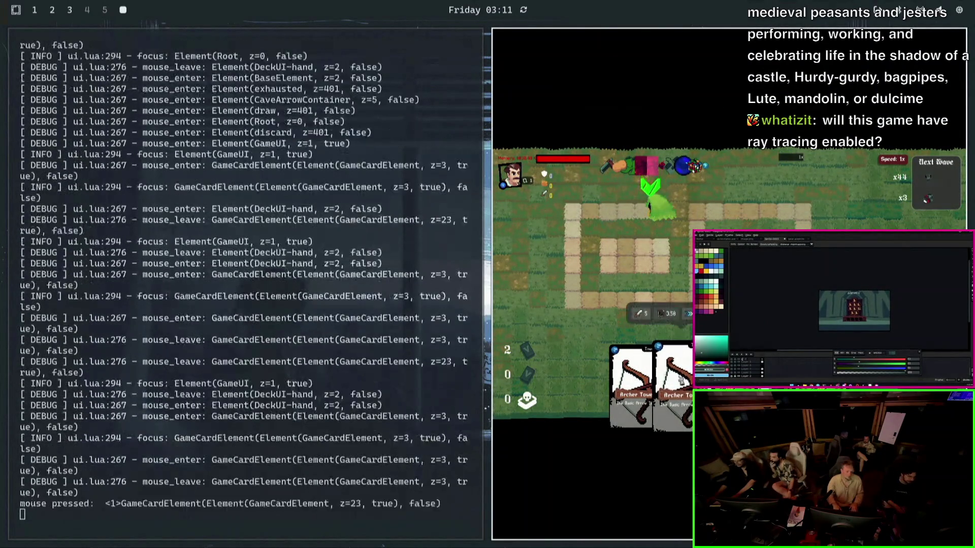
{"action": "left_click", "coordinate": [610, 219]}
{"action": "left_click_drag", "start_coordinate": [660, 357], "coordinate": [642, 357]}
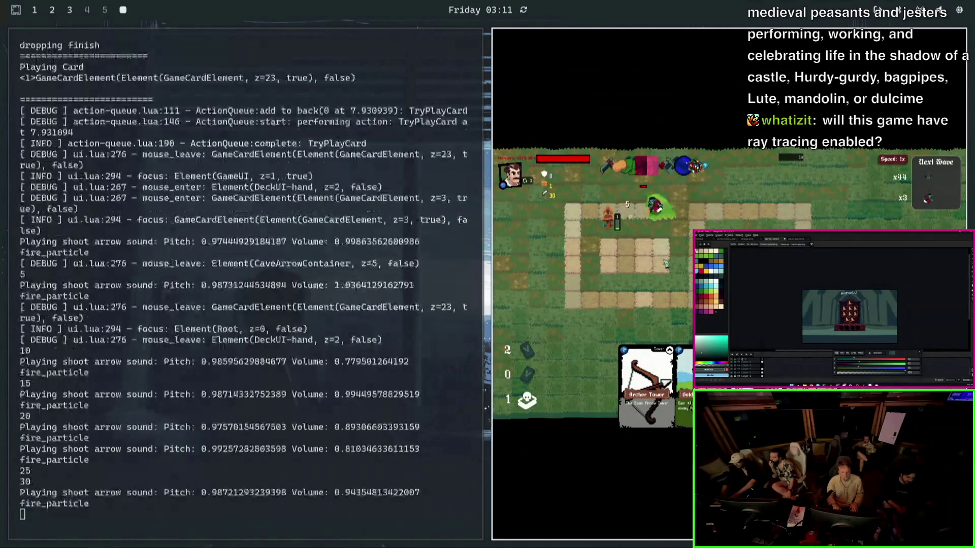
{"action": "key", "text": "super+f"}
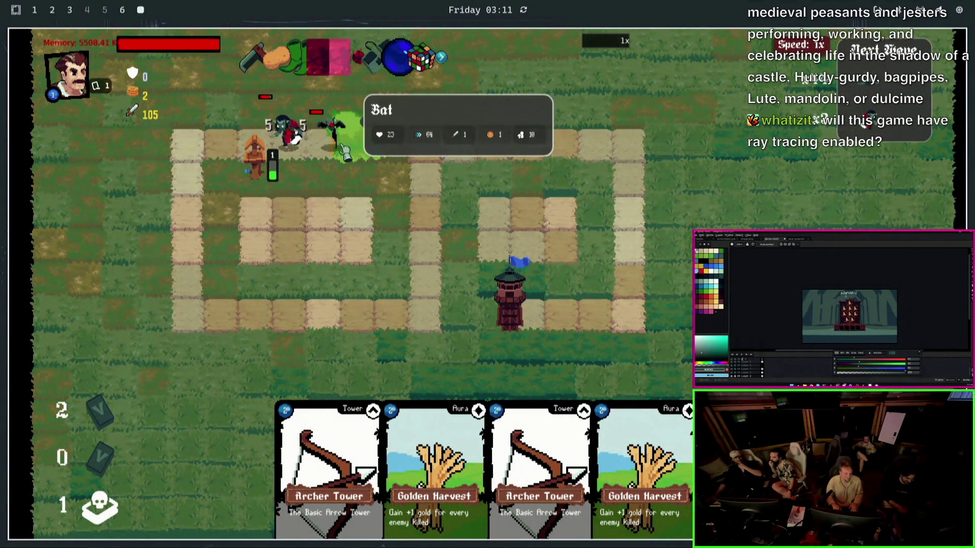
{"action": "mouse_move", "coordinate": [540, 473]}
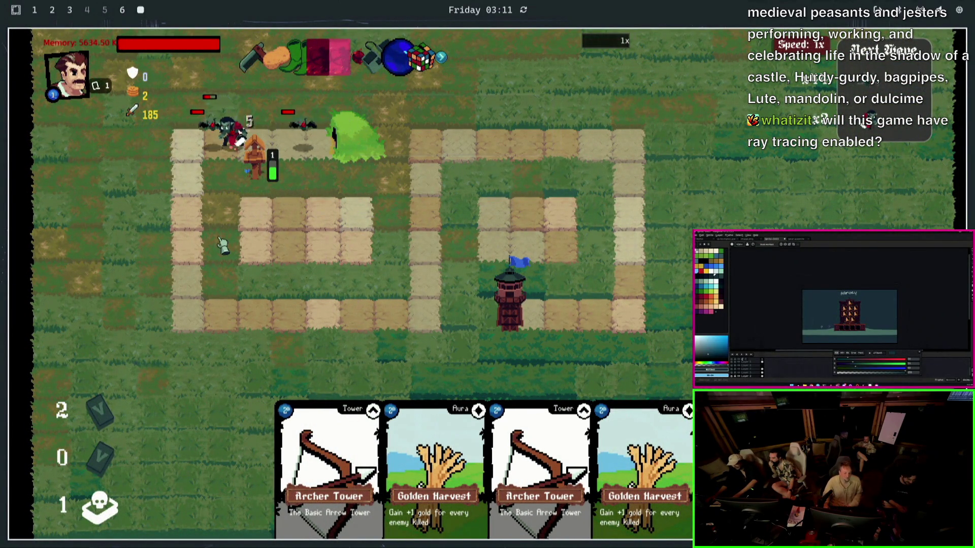
- Search Google for 'fugazi' in a new tab and expand the 'What does fugazi mean?' answer
{"action": "key", "text": "Escape"}
{"action": "left_click", "coordinate": [74, 10]}
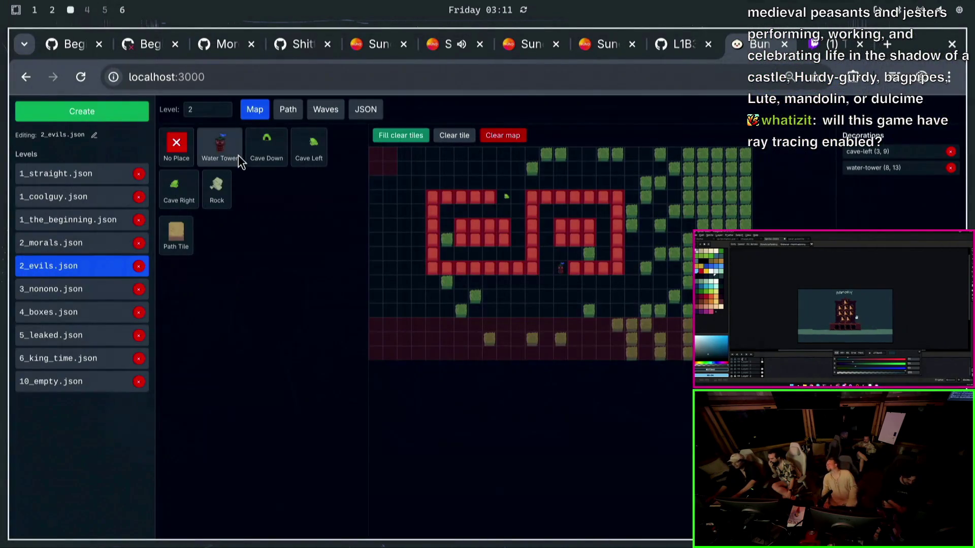
{"action": "key", "text": "ctrl+t"}
{"action": "type", "text": "fu"}
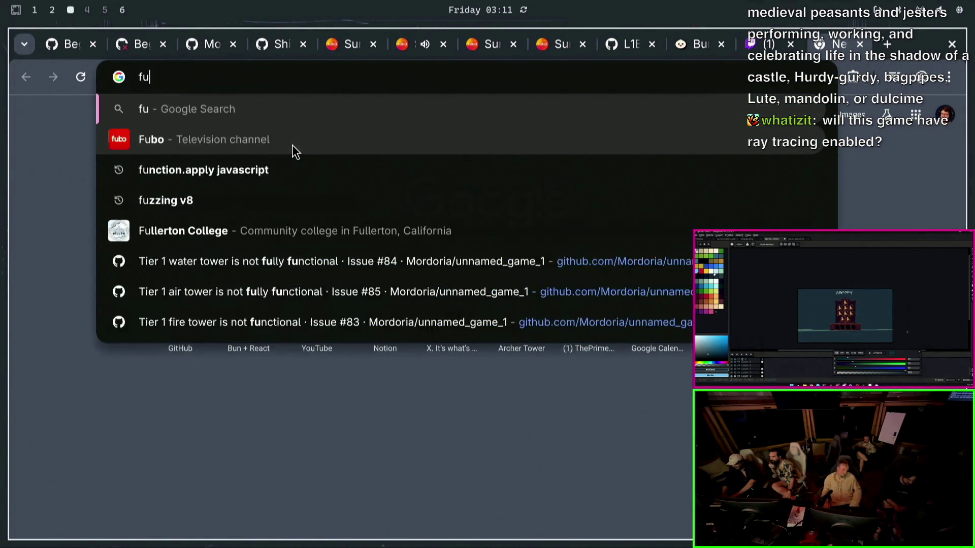
{"action": "type", "text": "gazi"}
{"action": "key", "text": "Return"}
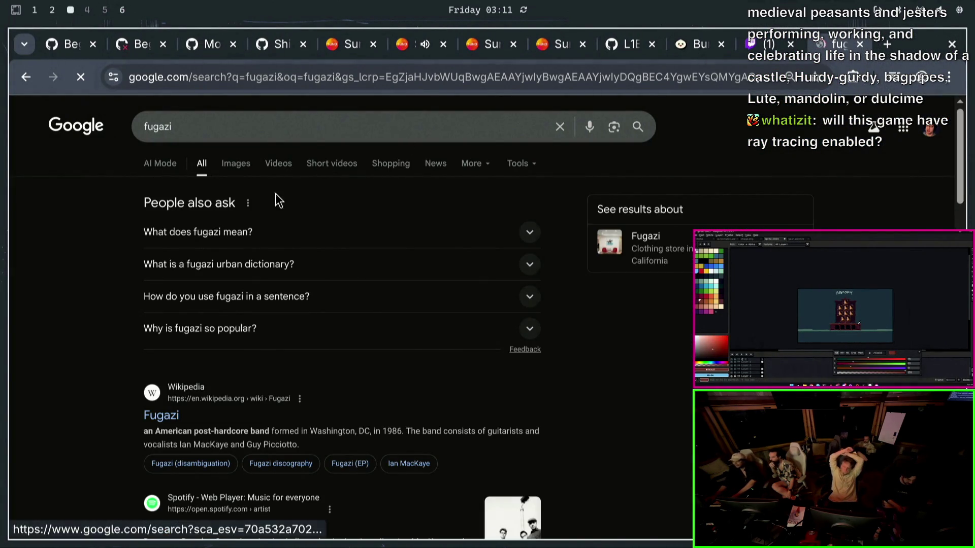
{"action": "left_click", "coordinate": [259, 237]}
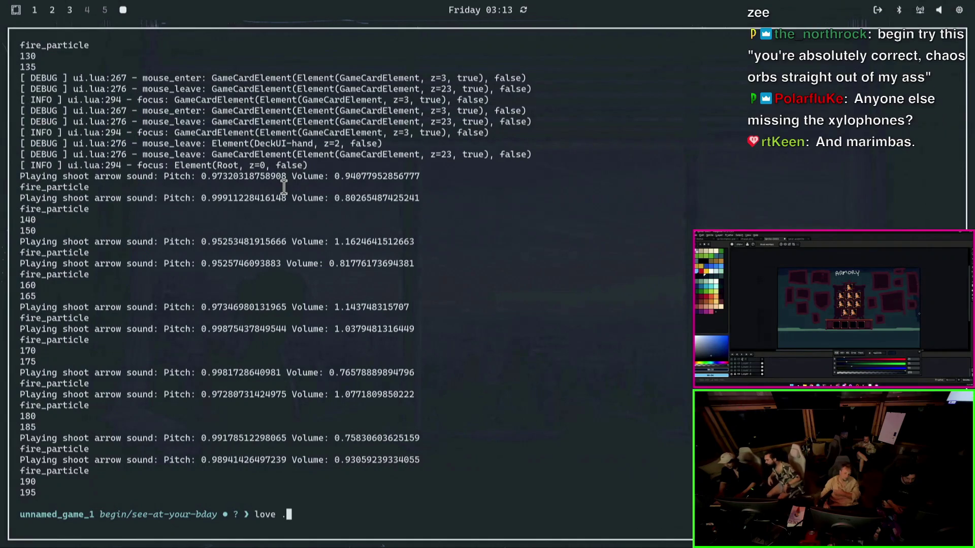
- Relaunch the game, place an Archer Tower by the top-left path, check its stats and upgrade it
{"action": "key", "text": "Return"}
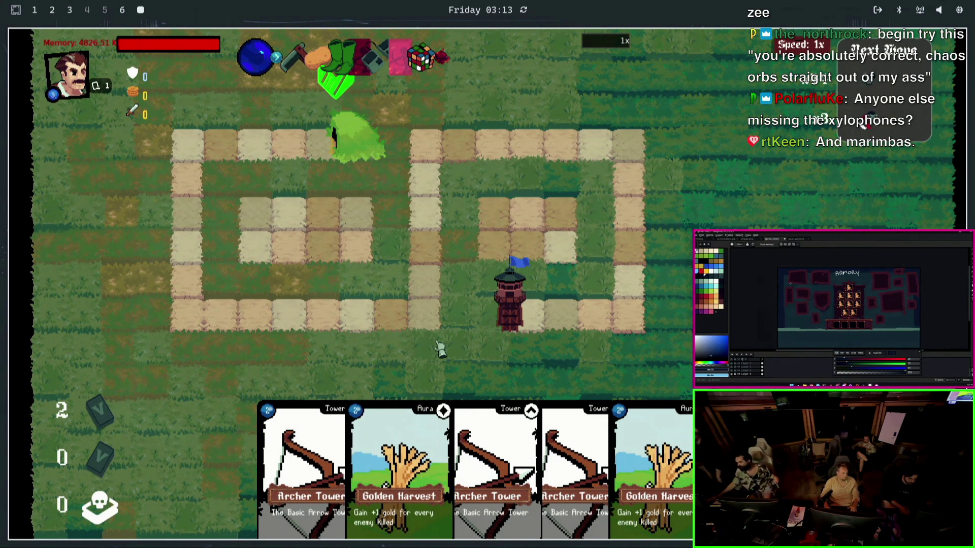
{"action": "mouse_move", "coordinate": [488, 465]}
{"action": "left_click_drag", "start_coordinate": [484, 463], "coordinate": [228, 194]}
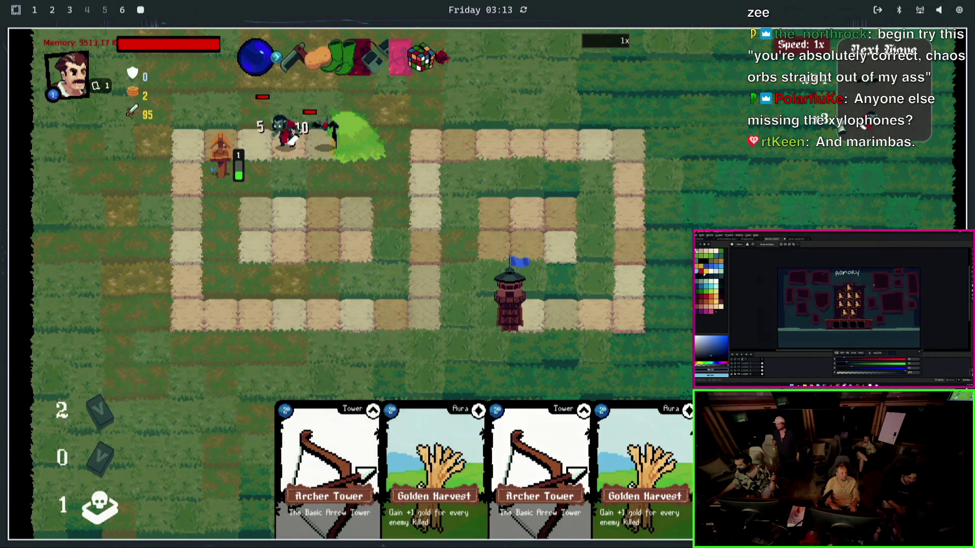
{"action": "left_click", "coordinate": [221, 156]}
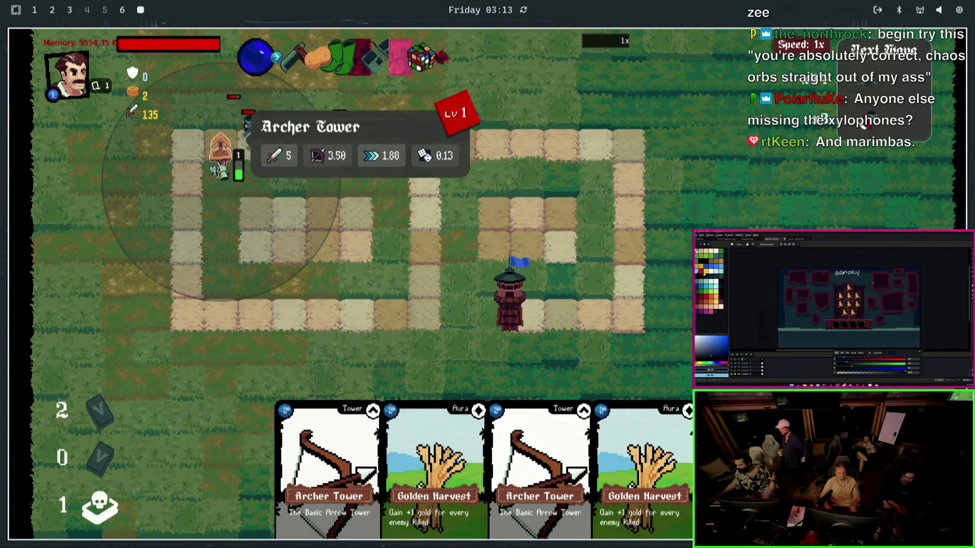
{"action": "left_click", "coordinate": [236, 134]}
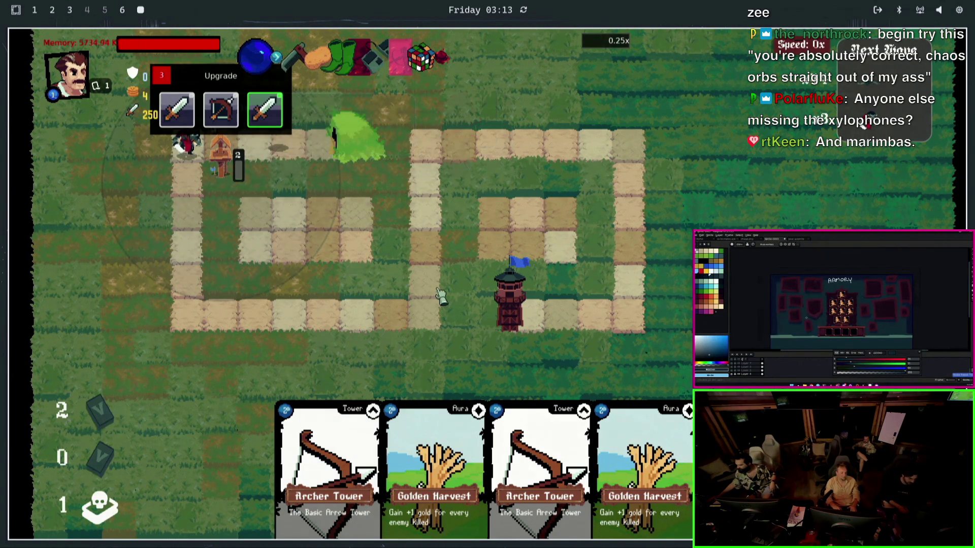
{"action": "left_click", "coordinate": [265, 111]}
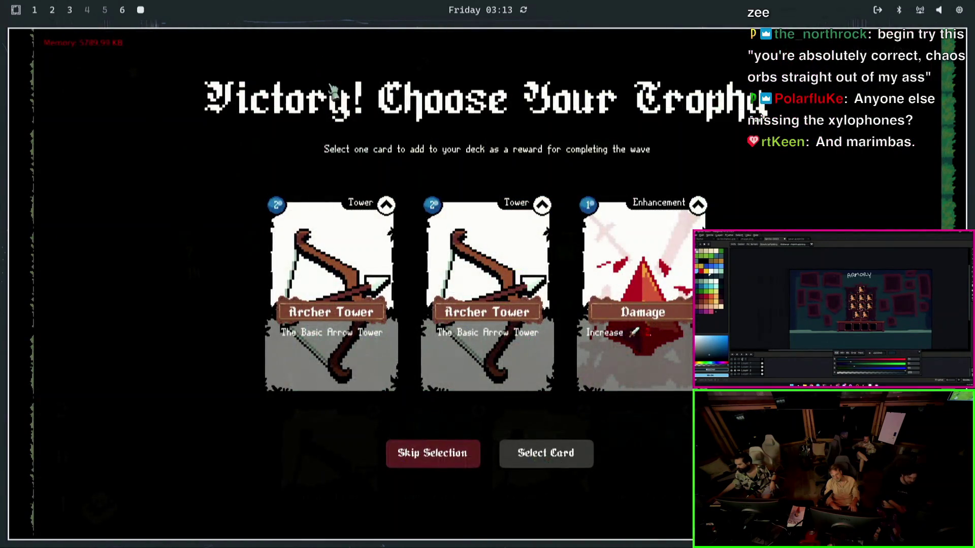
- Take the Damage trophy and place a second Archer Tower by the top path
{"action": "left_click", "coordinate": [637, 339]}
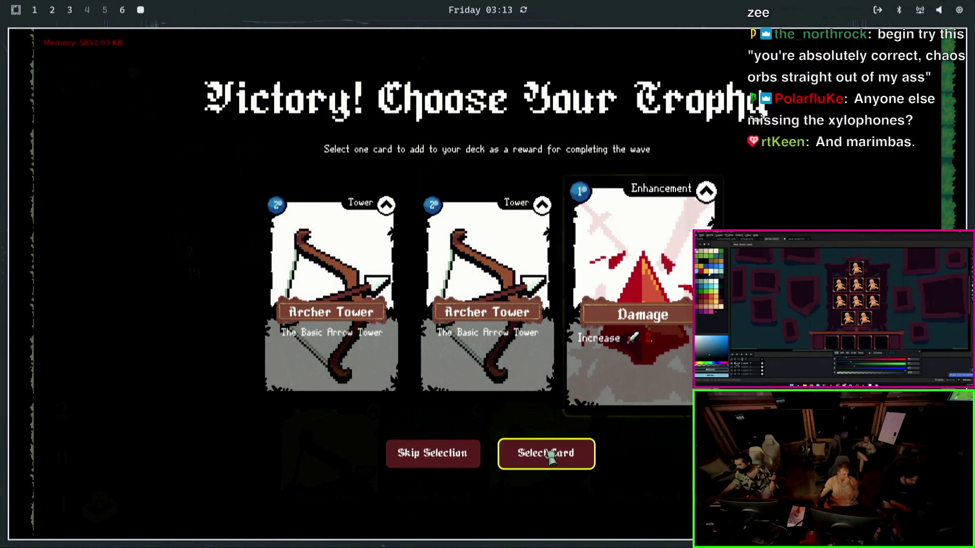
{"action": "left_click", "coordinate": [550, 455]}
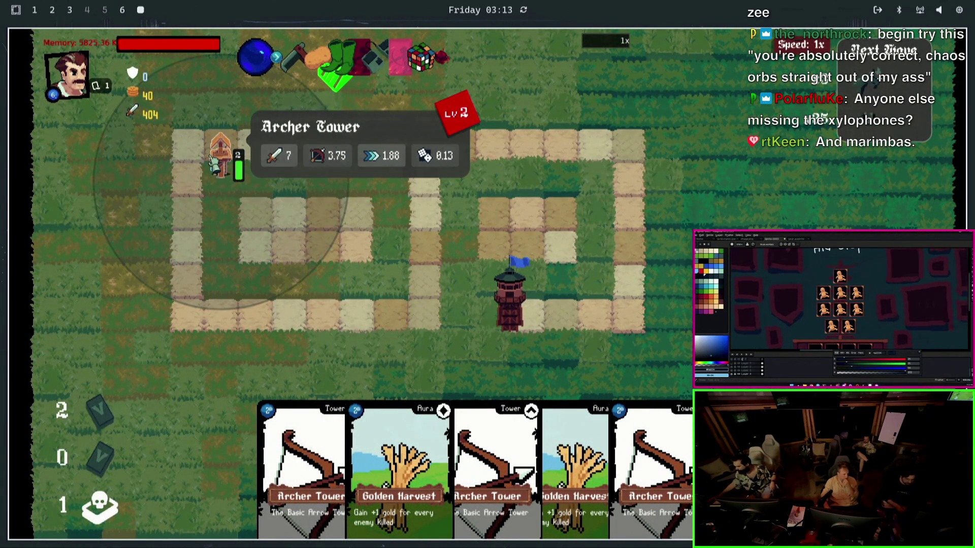
{"action": "mouse_move", "coordinate": [540, 457]}
{"action": "left_mouse_down"}
{"action": "mouse_move", "coordinate": [458, 193]}
{"action": "mouse_move", "coordinate": [378, 155]}
{"action": "left_mouse_up"}
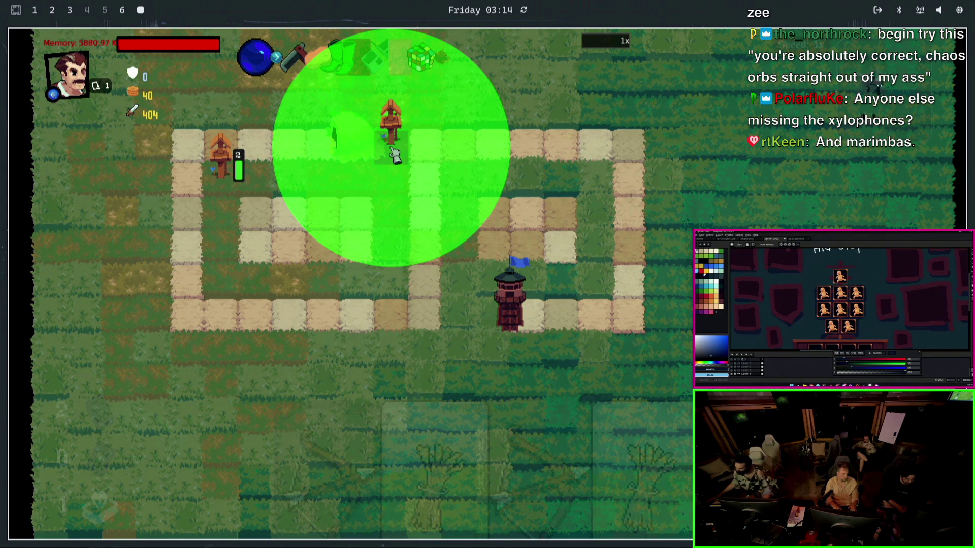
{"action": "left_click", "coordinate": [395, 156]}
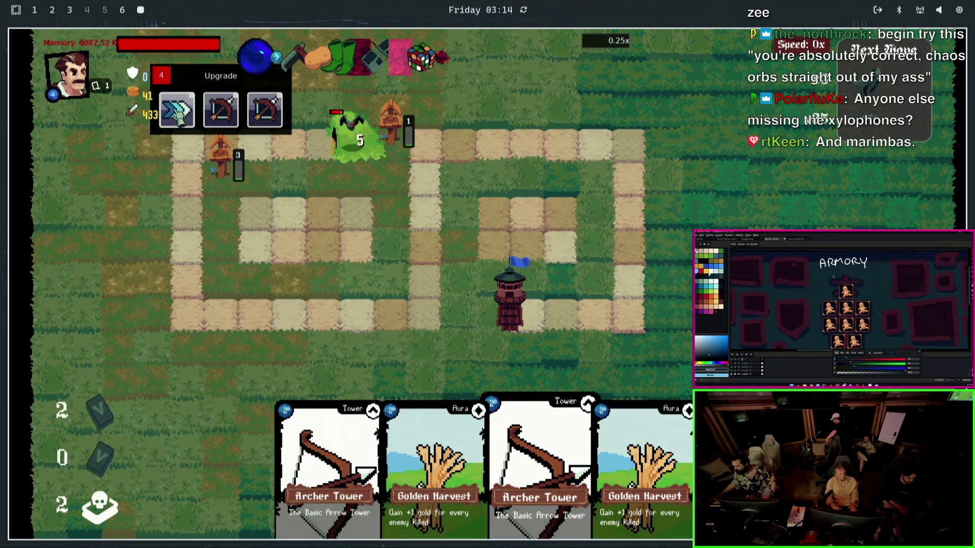
- Pick three tower upgrades from the popups until the evolution unlocks
{"action": "left_click", "coordinate": [177, 112]}
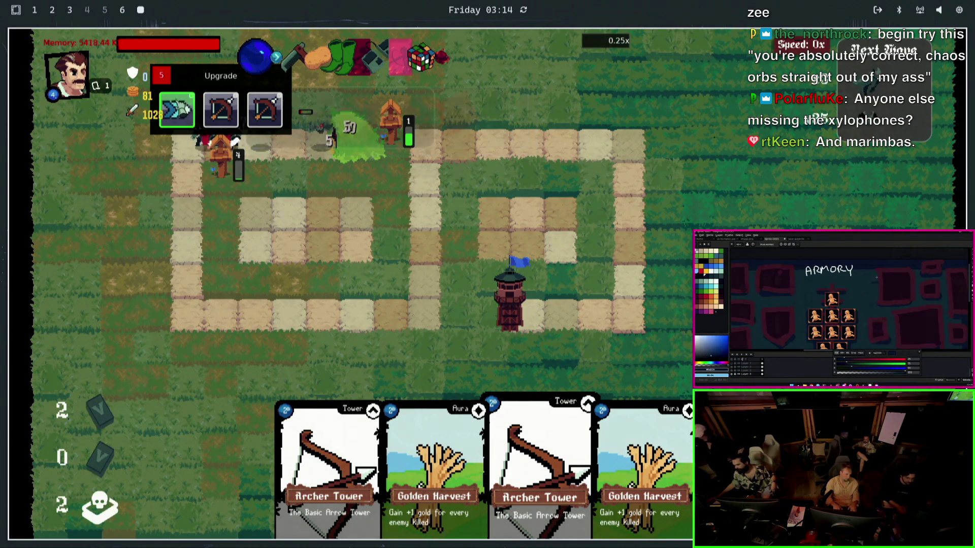
{"action": "left_click", "coordinate": [323, 286]}
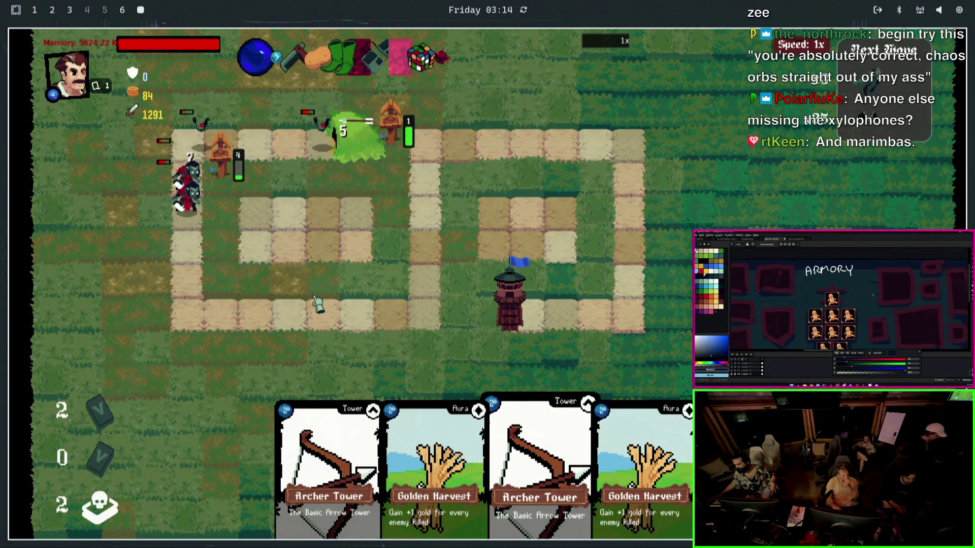
{"action": "left_click", "coordinate": [385, 220]}
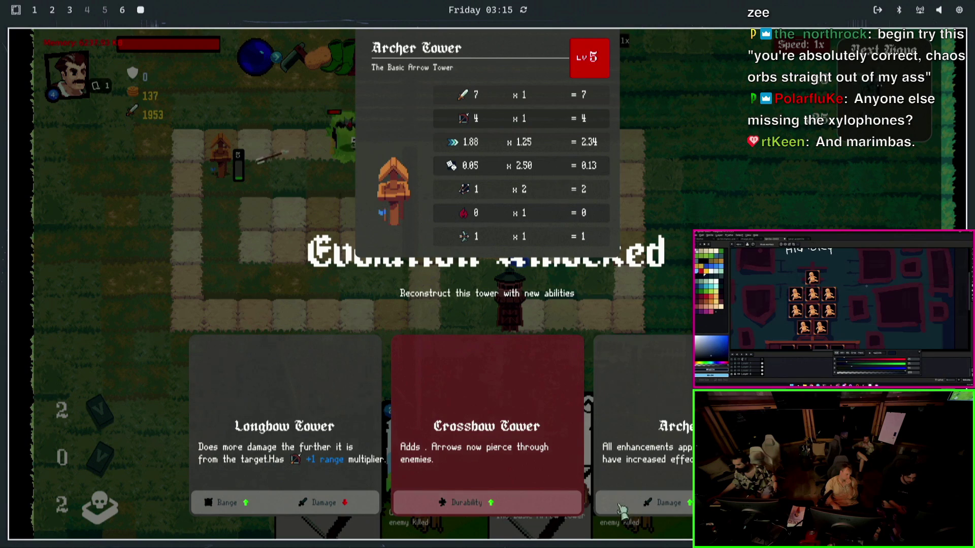
- Dismiss the Evolution Unlocked screen, upgrade a tower and take the Damage trophy
{"action": "left_click", "coordinate": [640, 503]}
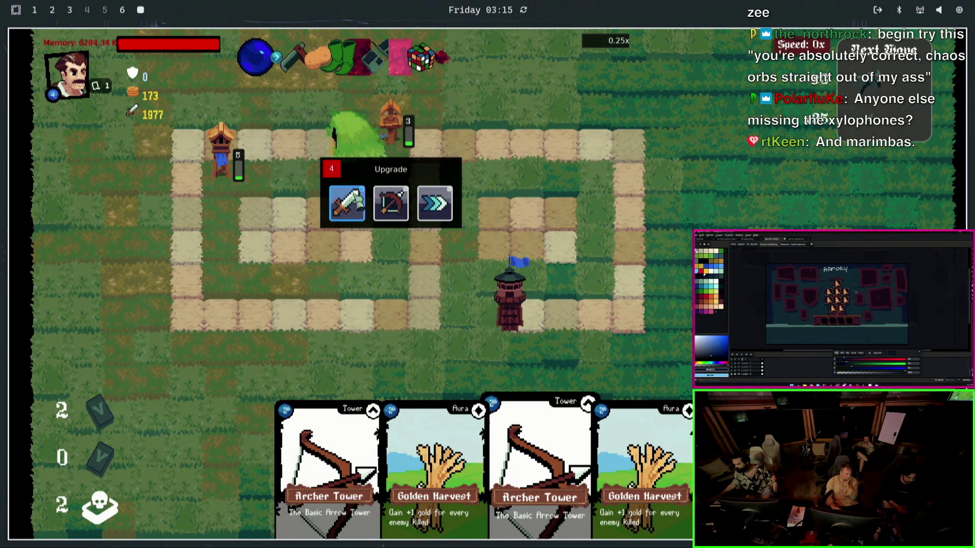
{"action": "left_click", "coordinate": [544, 334]}
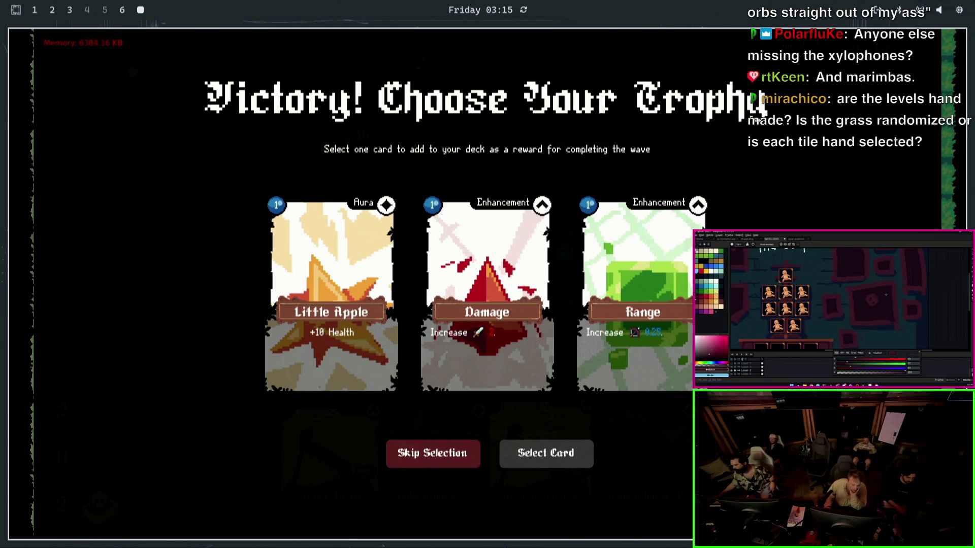
{"action": "left_click", "coordinate": [474, 281]}
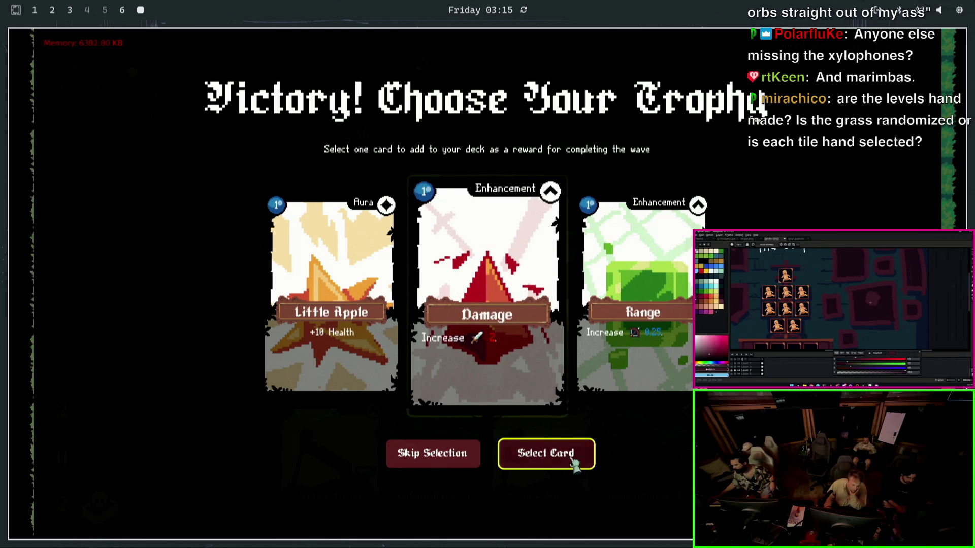
{"action": "left_click", "coordinate": [572, 462]}
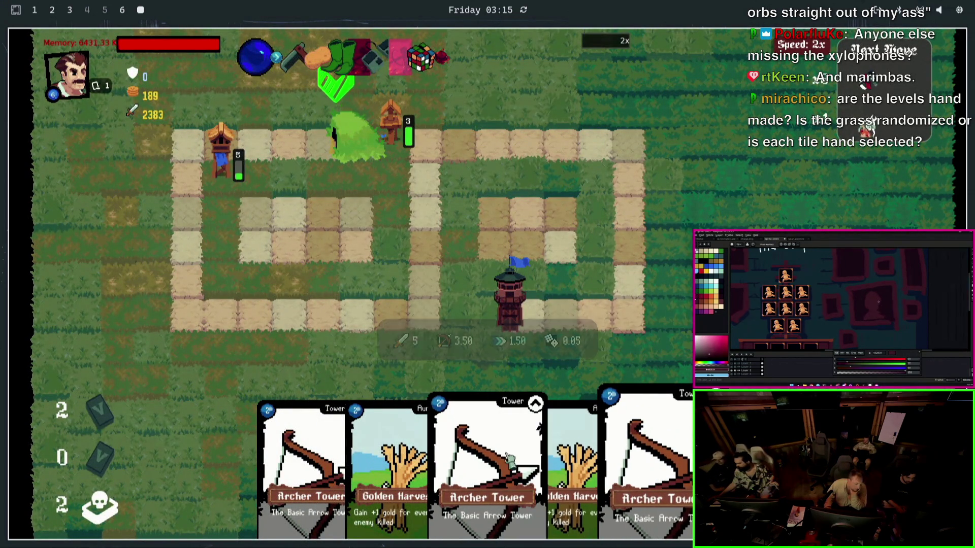
- Redraw the hand, play the Golden Harvest cards, apply a Damage card to the Archer Tower and pick a sword upgrade
{"action": "key", "text": "r"}
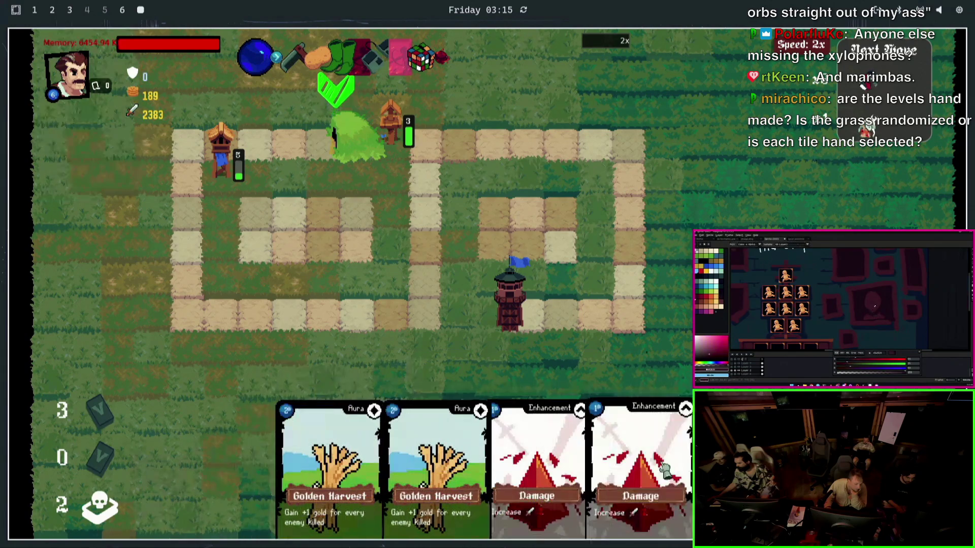
{"action": "left_click", "coordinate": [442, 445]}
{"action": "left_click", "coordinate": [358, 457]}
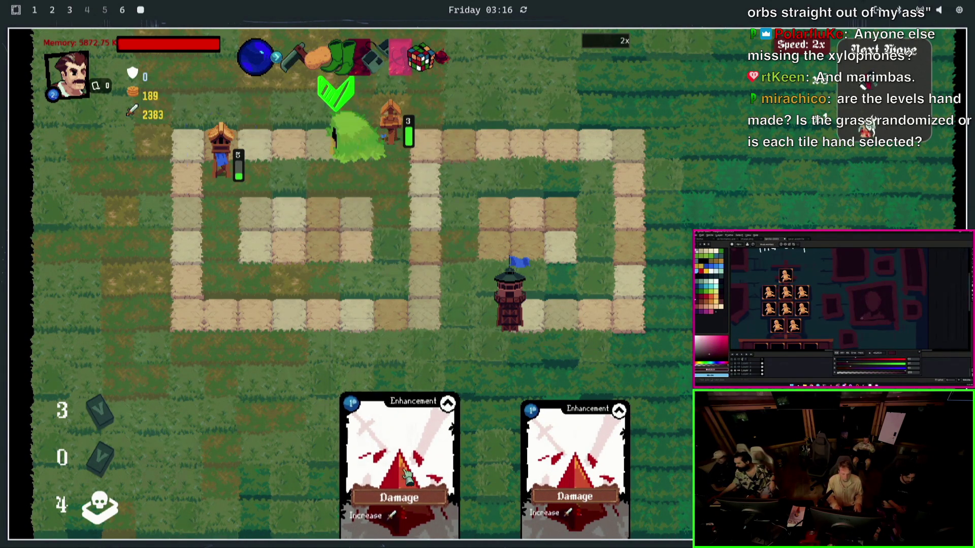
{"action": "left_click_drag", "start_coordinate": [399, 457], "coordinate": [410, 137]}
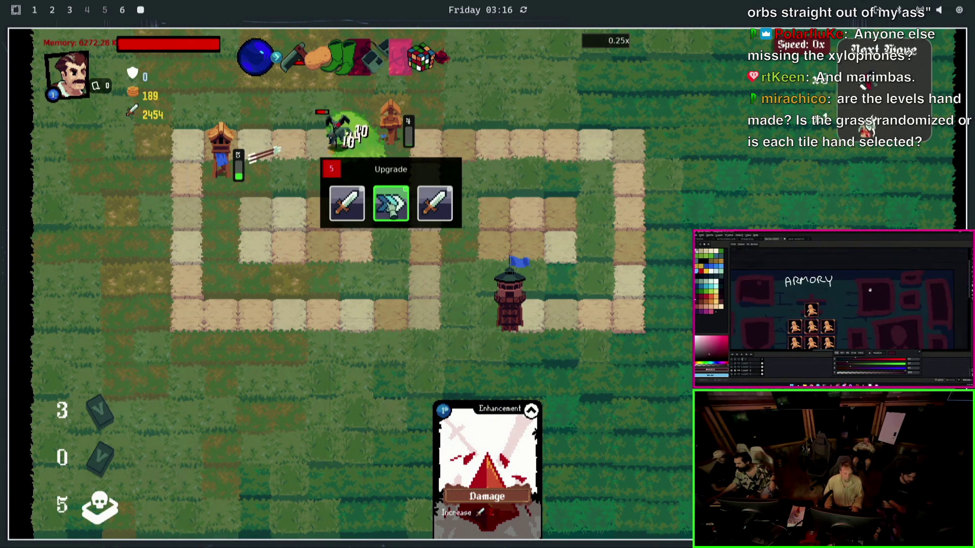
{"action": "left_click", "coordinate": [391, 203]}
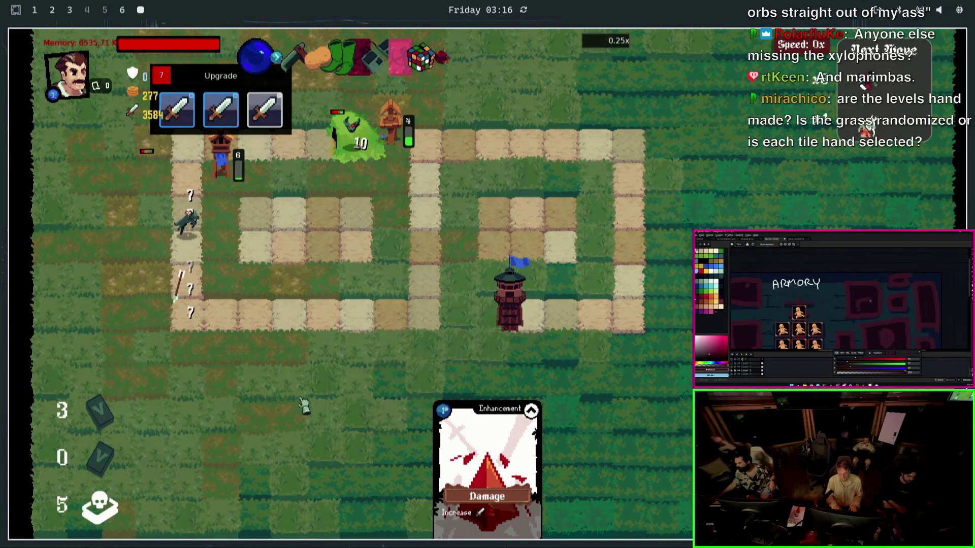
{"action": "left_click", "coordinate": [221, 111]}
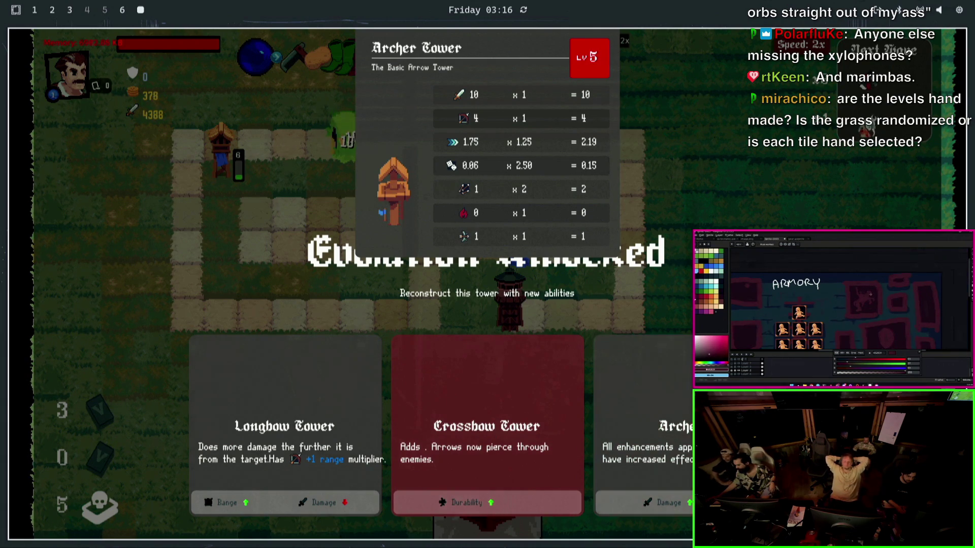
- Decline the evolution offer, claim the Range card as trophy and bring up the terminal
{"action": "left_click", "coordinate": [567, 396]}
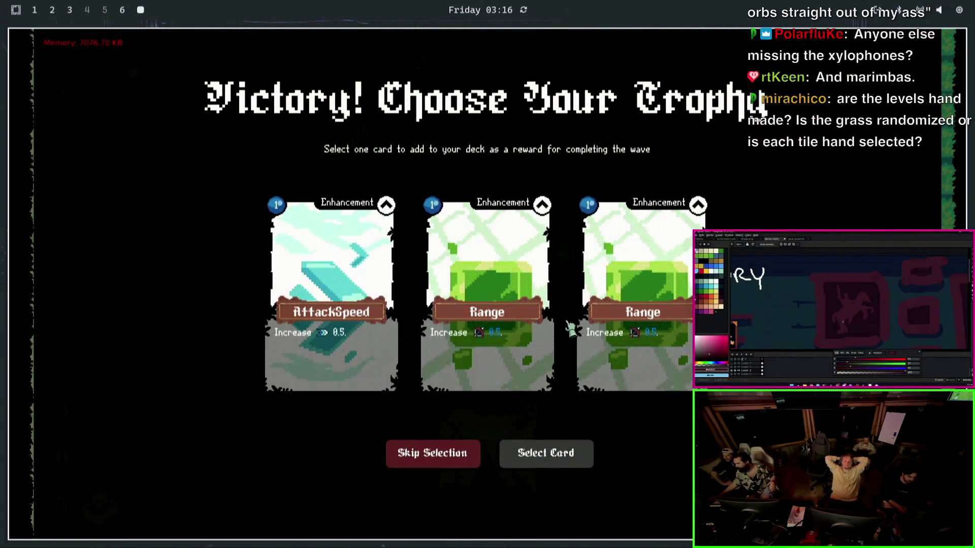
{"action": "left_click", "coordinate": [552, 326]}
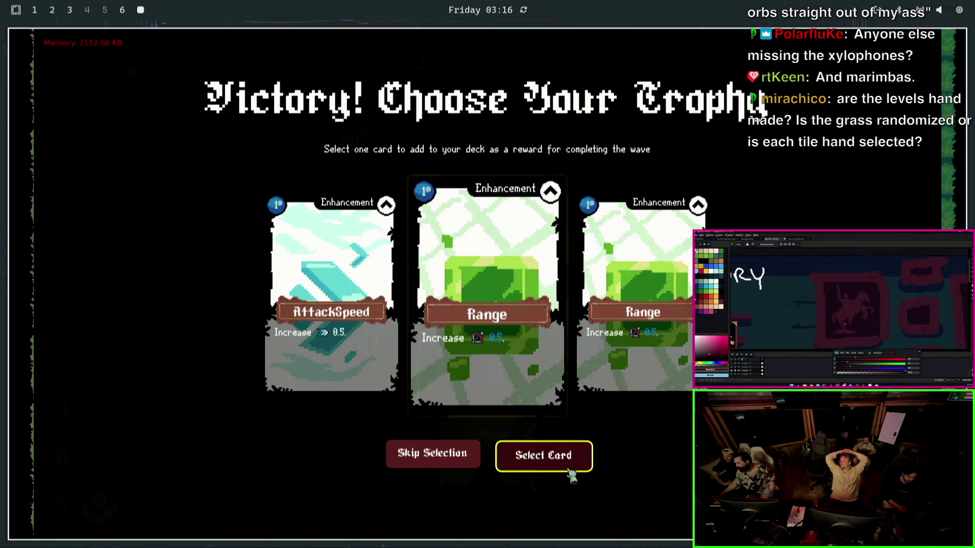
{"action": "left_click", "coordinate": [568, 462]}
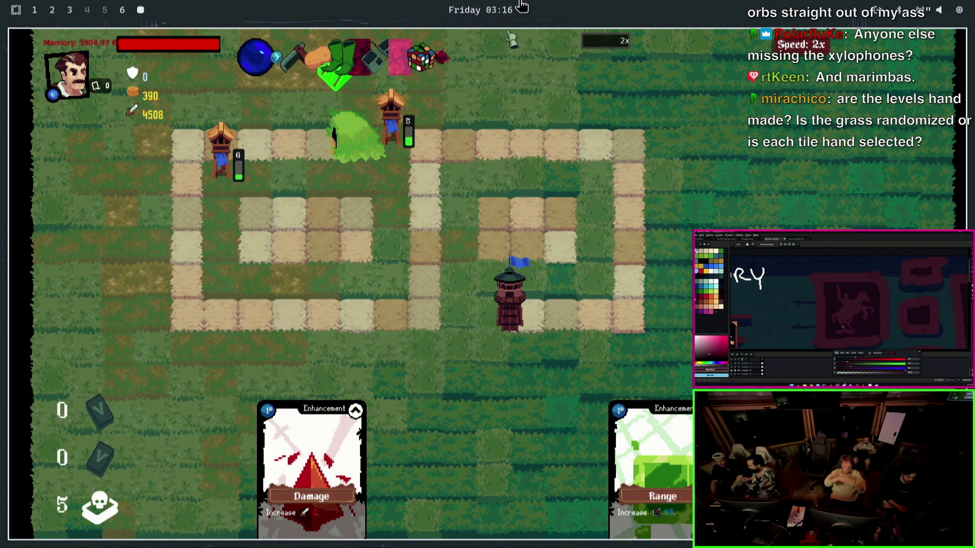
{"action": "left_click", "coordinate": [124, 11]}
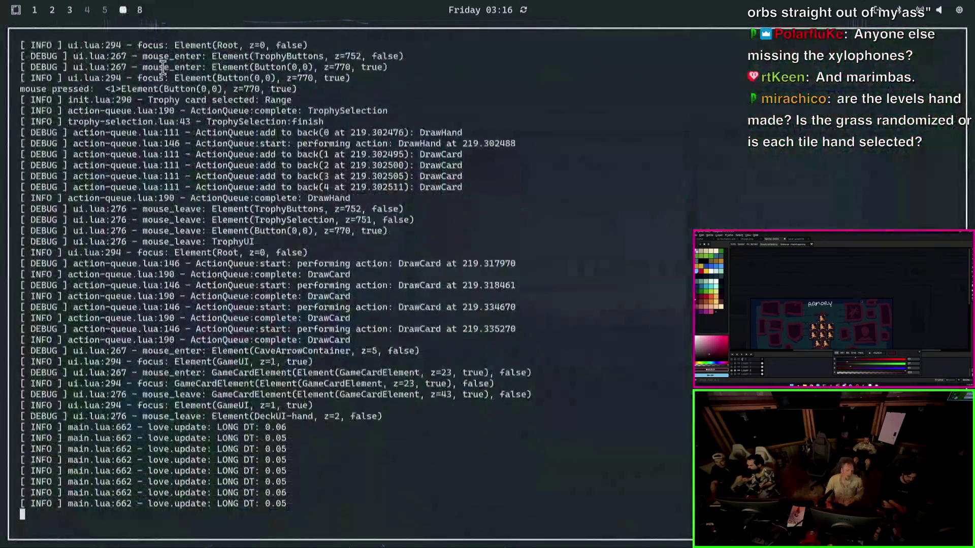
- Kill the game with Ctrl+C, relaunch it with 'love .' and enter hero selection
{"action": "key", "text": "ctrl+c"}
{"action": "key", "text": "ctrl+c"}
{"action": "key", "text": "ctrl+c"}
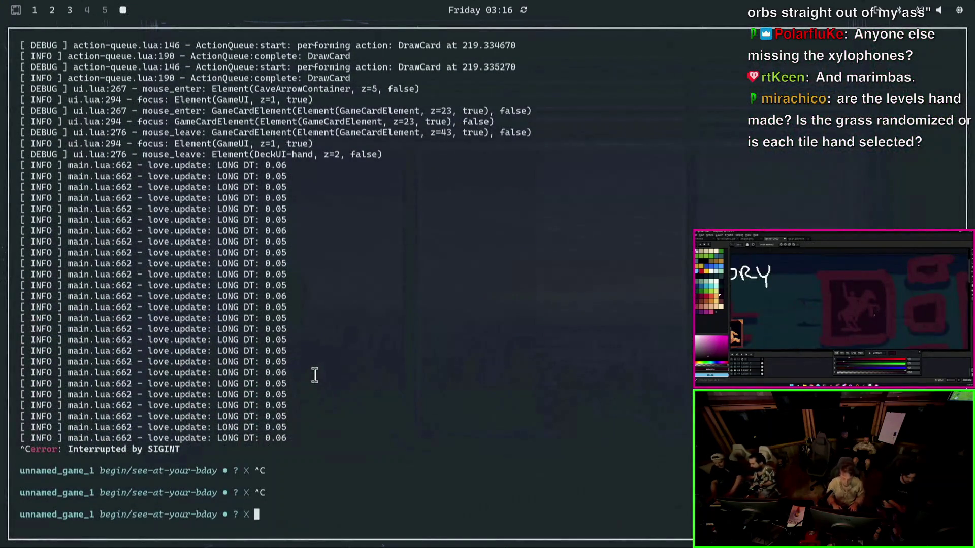
{"action": "type", "text": "just lev"}
{"action": "key", "text": "BackSpace"}
{"action": "key", "text": "BackSpace"}
{"action": "key", "text": "BackSpace"}
{"action": "type", "text": "love"}
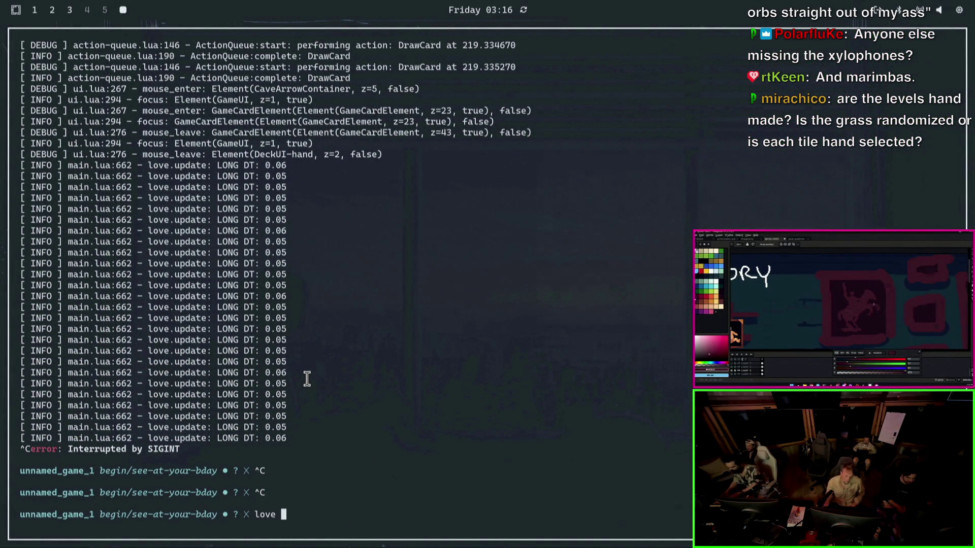
{"action": "type", "text": "."}
{"action": "key", "text": "Return"}
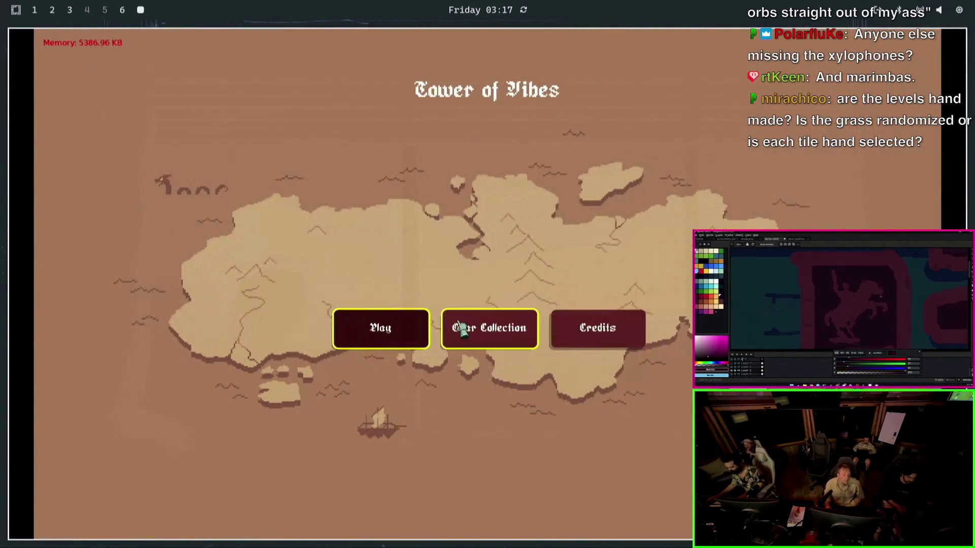
{"action": "left_click", "coordinate": [415, 326]}
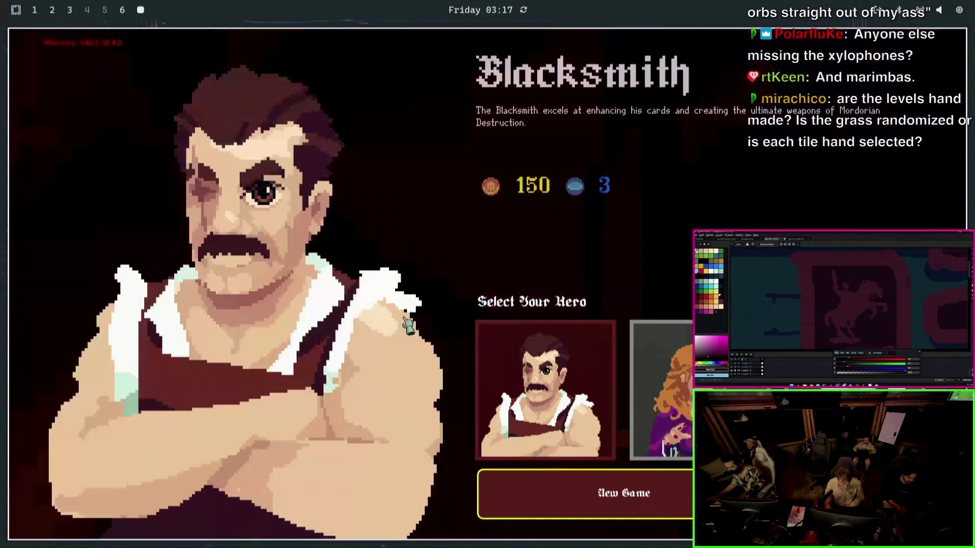
- Start a new Blacksmith game on Level 1, place an Archer Tower and set speed to 2x
{"action": "left_click", "coordinate": [663, 496]}
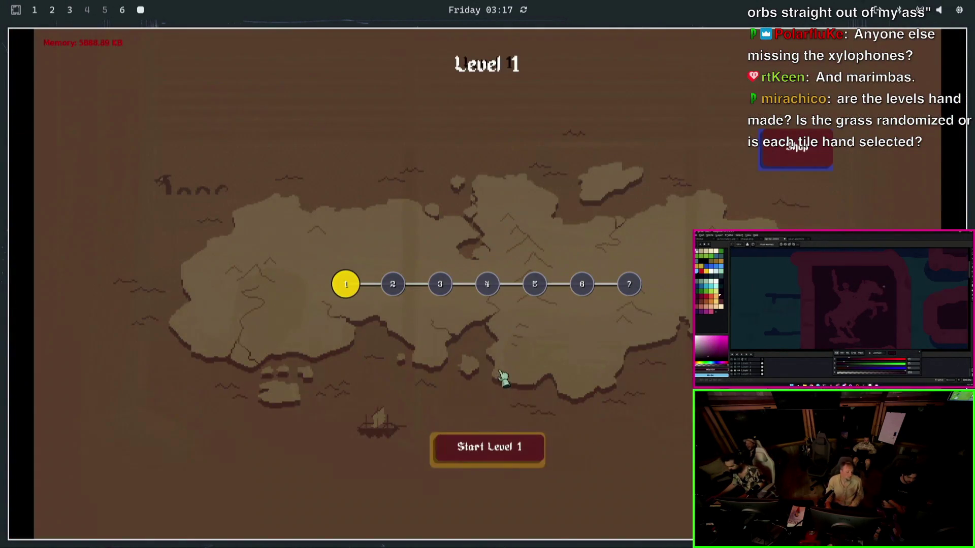
{"action": "left_click", "coordinate": [505, 453]}
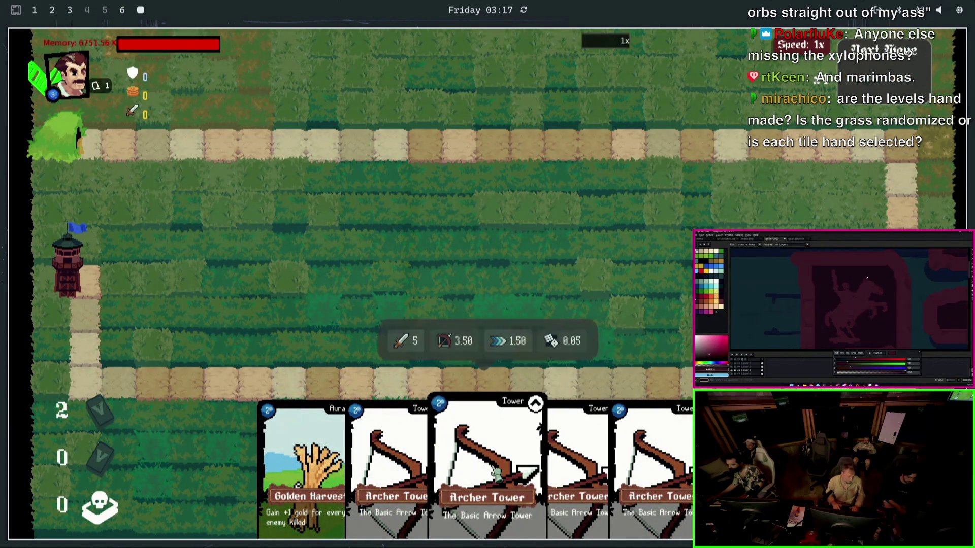
{"action": "left_click_drag", "start_coordinate": [495, 476], "coordinate": [842, 214]}
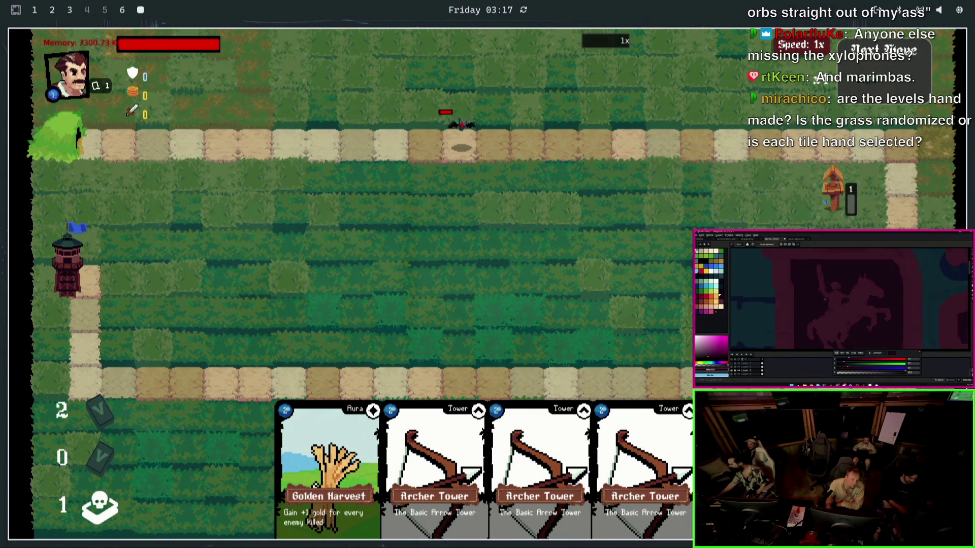
{"action": "left_click", "coordinate": [808, 44]}
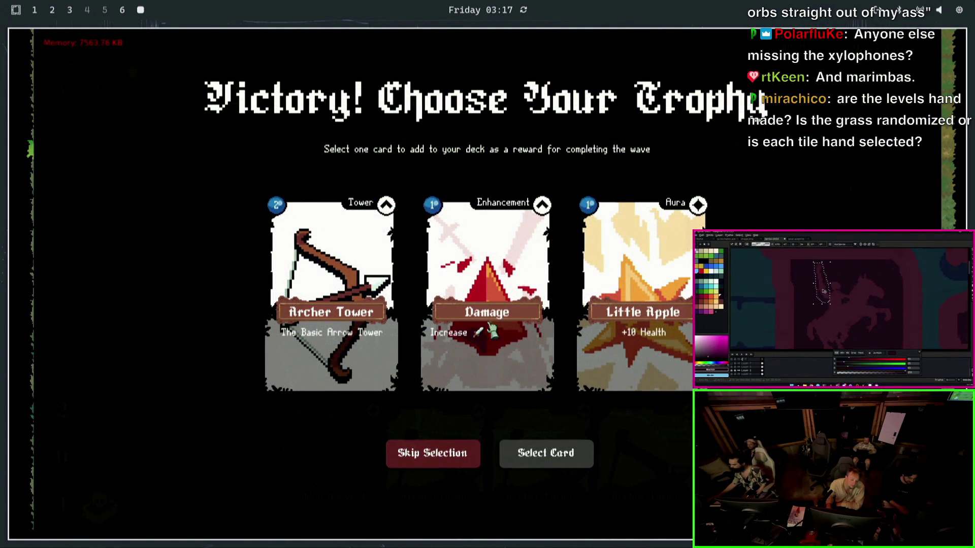
- Claim Damage, Poisoned Arrow and Unlikely Meeting trophies between waves while placing more Archer Towers
{"action": "left_click", "coordinate": [484, 320]}
{"action": "left_click", "coordinate": [554, 464]}
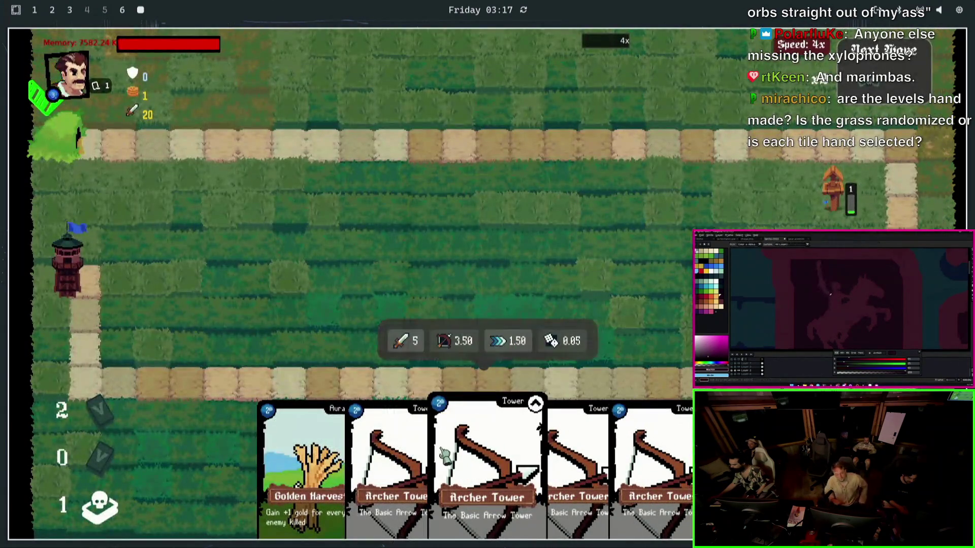
{"action": "mouse_move", "coordinate": [556, 472]}
{"action": "left_mouse_down"}
{"action": "mouse_move", "coordinate": [833, 229]}
{"action": "mouse_move", "coordinate": [197, 199]}
{"action": "mouse_move", "coordinate": [222, 201]}
{"action": "left_mouse_up"}
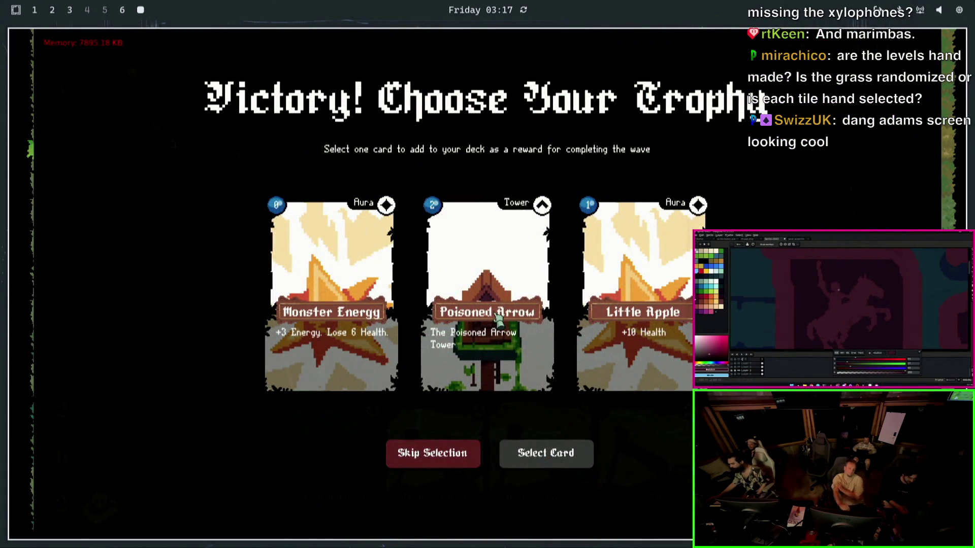
{"action": "left_click", "coordinate": [497, 319]}
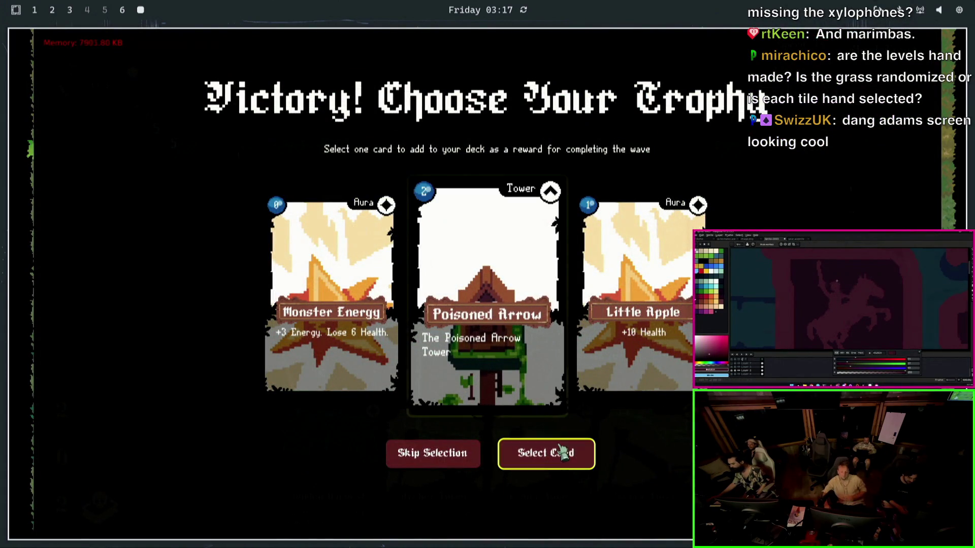
{"action": "left_click", "coordinate": [562, 453]}
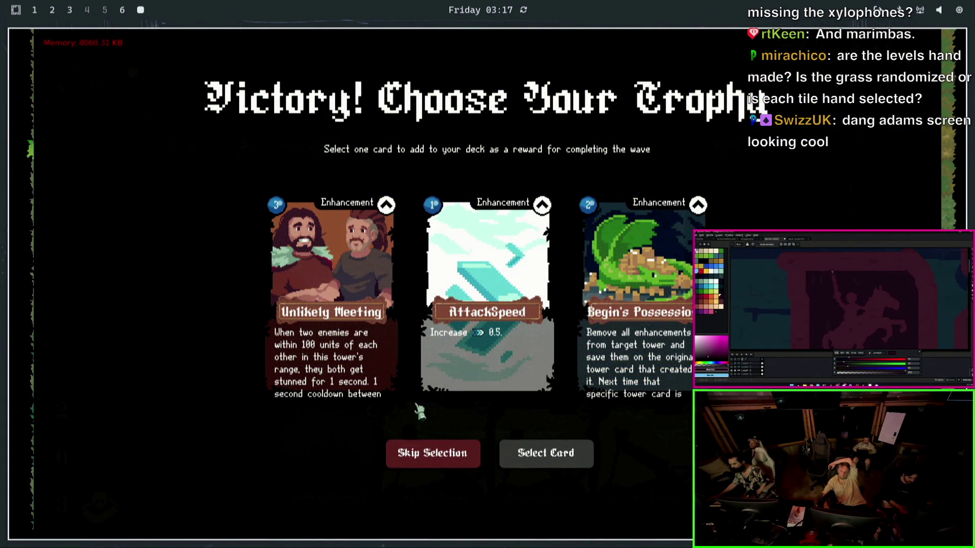
{"action": "left_click", "coordinate": [352, 336]}
{"action": "left_click", "coordinate": [559, 466]}
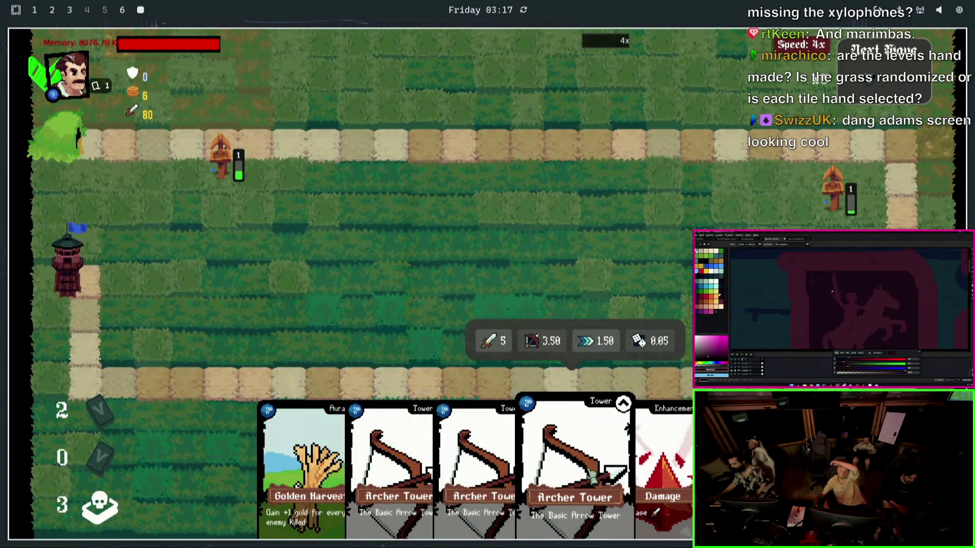
{"action": "left_click_drag", "start_coordinate": [591, 480], "coordinate": [516, 180]}
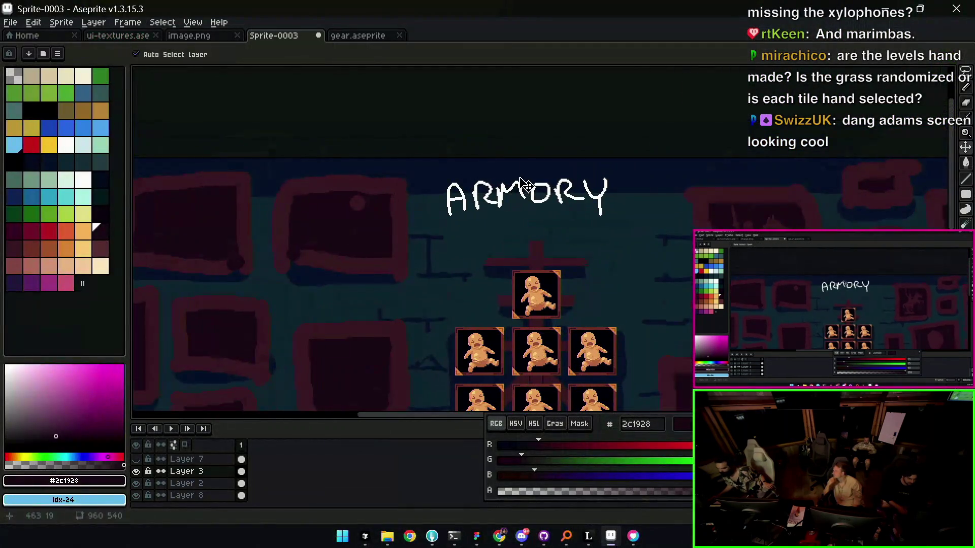
- Thicken the A's left leg, top and right leg in white with the Pencil
{"action": "key", "text": "x"}
{"action": "key", "text": "b"}
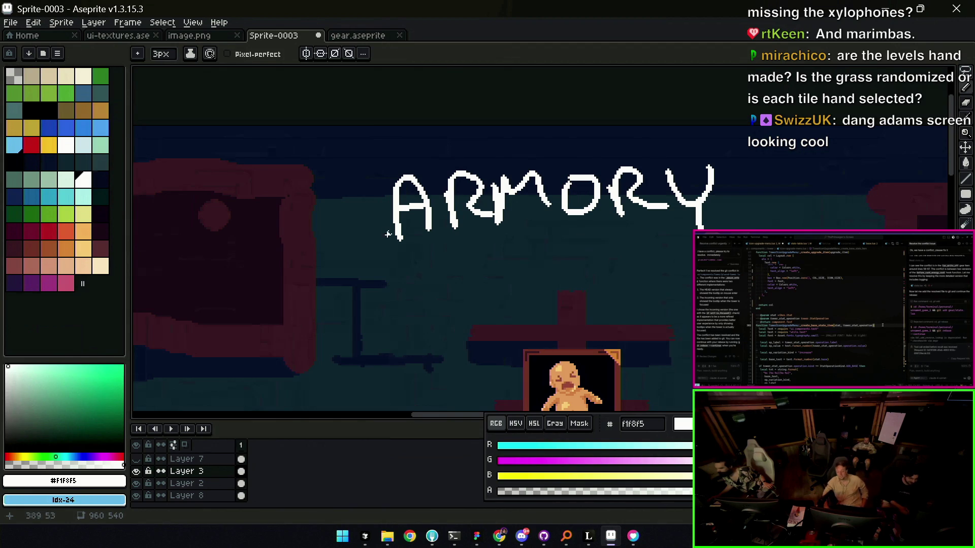
{"action": "left_click_drag", "start_coordinate": [388, 234], "coordinate": [393, 198]}
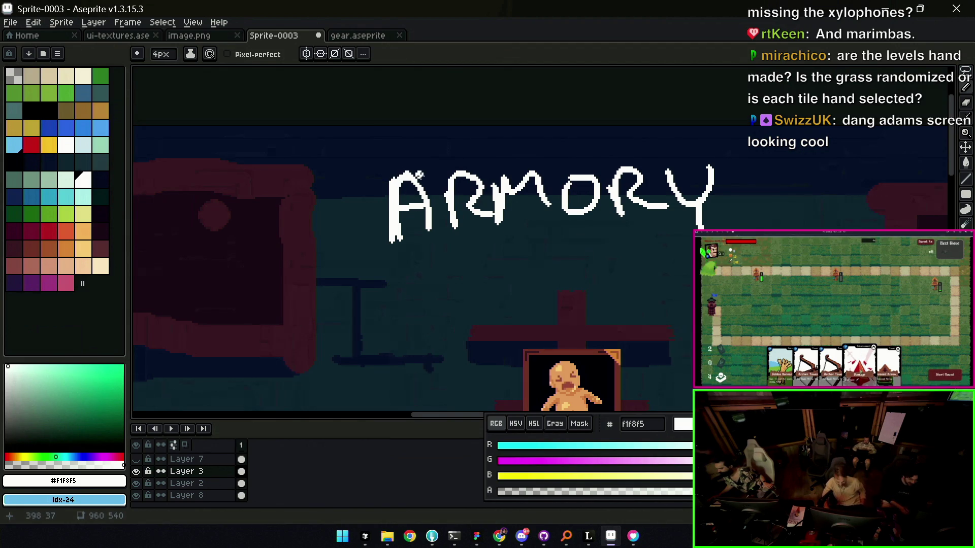
{"action": "mouse_move", "coordinate": [409, 177]}
{"action": "left_mouse_down"}
{"action": "mouse_move", "coordinate": [482, 202]}
{"action": "mouse_move", "coordinate": [540, 180]}
{"action": "left_mouse_up"}
{"action": "left_click", "coordinate": [482, 202]}
{"action": "key", "text": "b"}
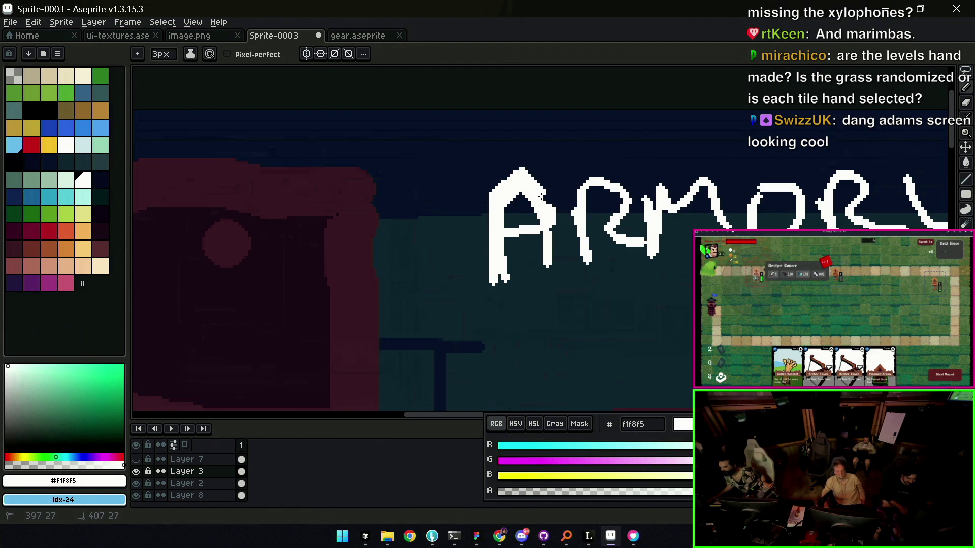
{"action": "mouse_move", "coordinate": [548, 225]}
{"action": "left_mouse_down"}
{"action": "mouse_move", "coordinate": [546, 282]}
{"action": "mouse_move", "coordinate": [555, 278]}
{"action": "left_mouse_up"}
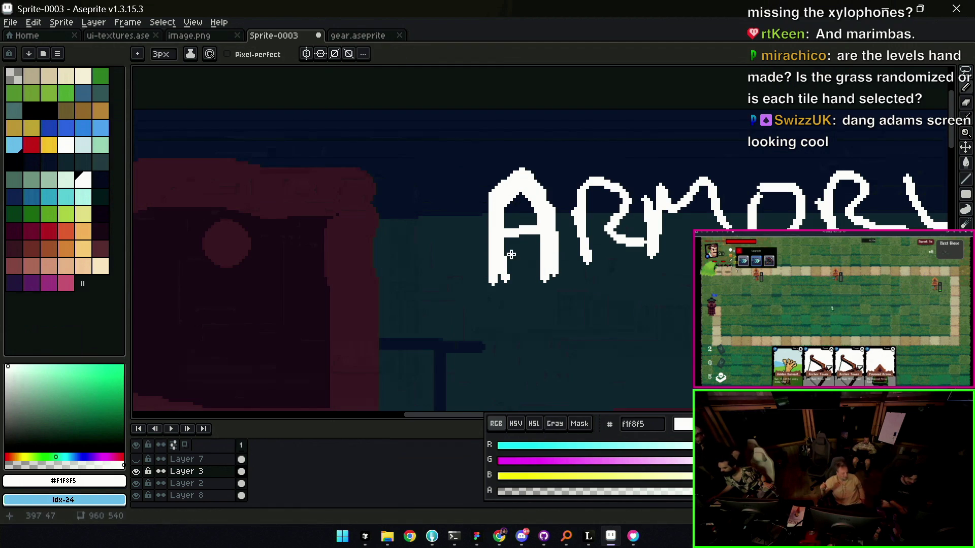
- Refine the A's strokes, alternating one-pixel erasing with white redrawing
{"action": "key", "text": "e"}
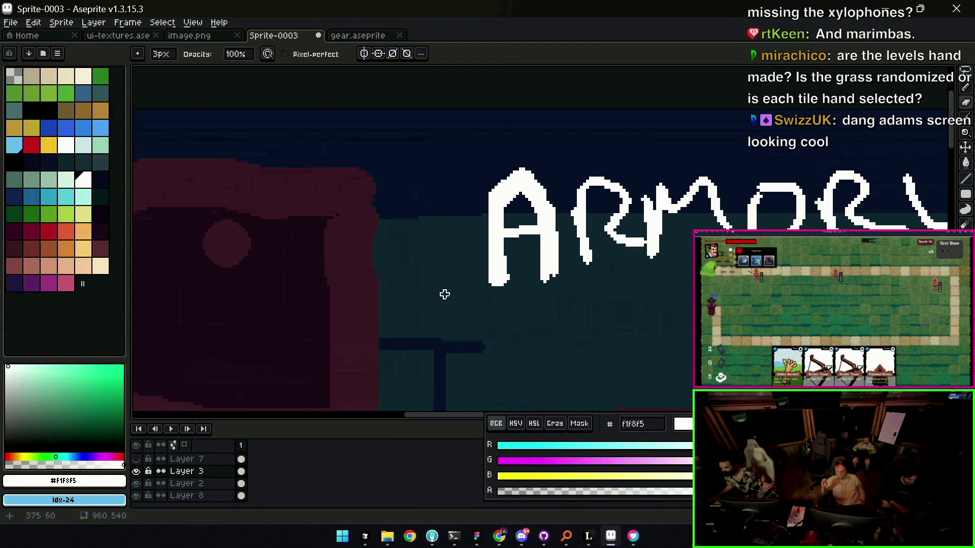
{"action": "key", "text": "i"}
{"action": "key", "text": "b"}
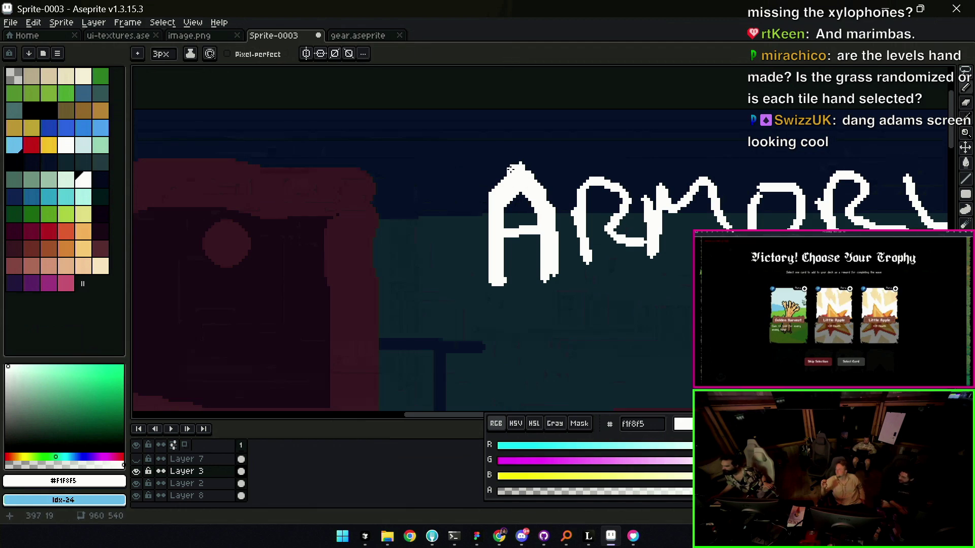
{"action": "key", "text": "i"}
{"action": "key", "text": "e"}
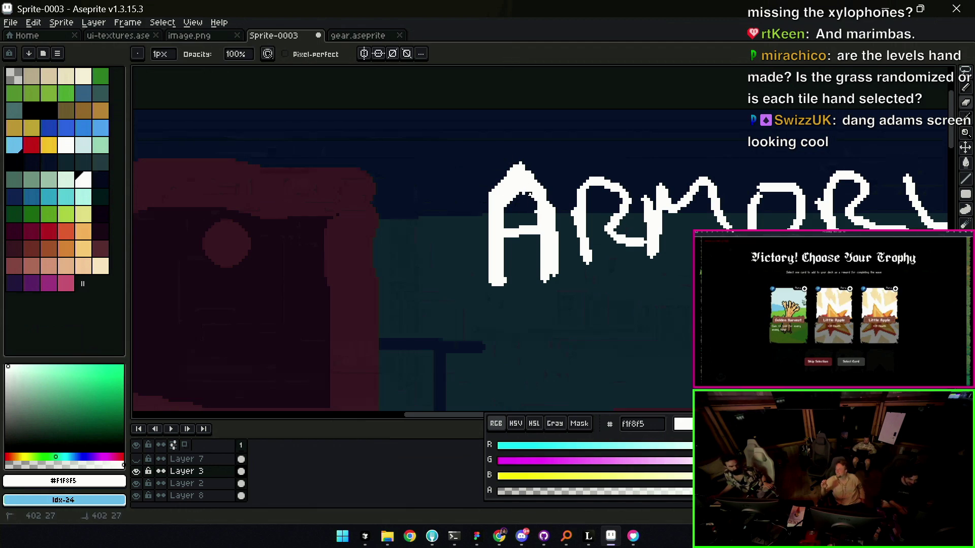
{"action": "key", "text": "i"}
{"action": "key", "text": "b"}
{"action": "key", "text": "e"}
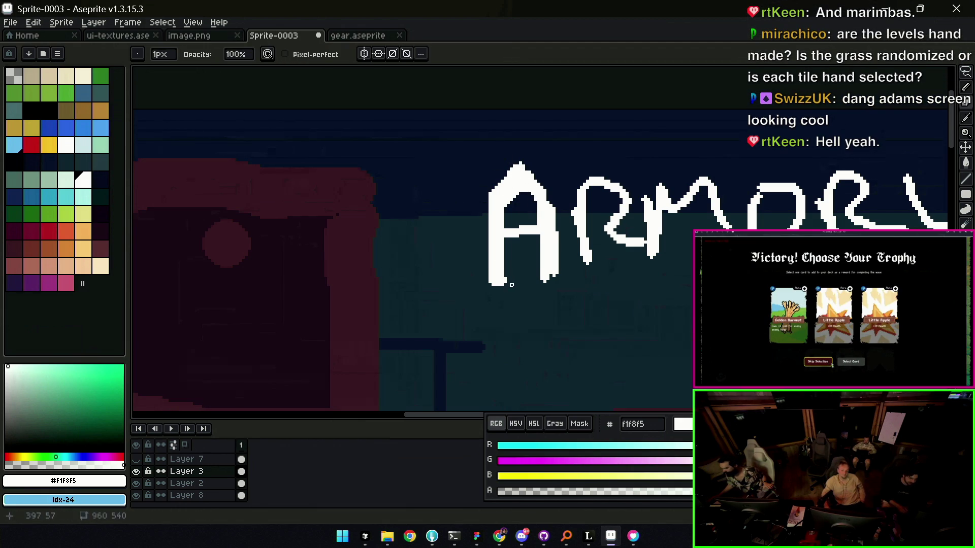
{"action": "key", "text": "i"}
{"action": "key", "text": "b"}
- Lasso and delete the A's right stroke, then redraw it into a cleaner pointed peak
{"action": "key", "text": "q"}
{"action": "mouse_move", "coordinate": [522, 153]}
{"action": "left_mouse_down"}
{"action": "mouse_move", "coordinate": [531, 258]}
{"action": "mouse_move", "coordinate": [526, 161]}
{"action": "left_mouse_up"}
{"action": "key", "text": "Delete"}
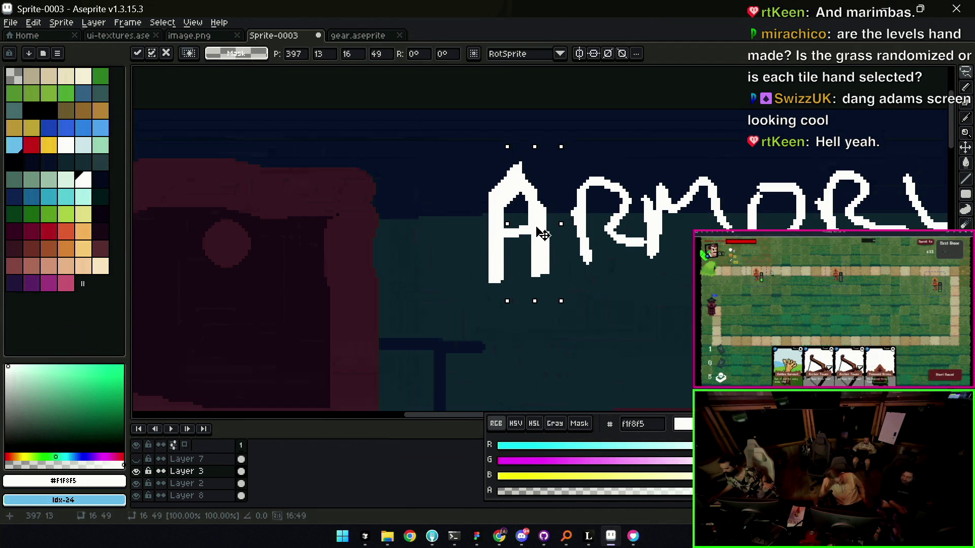
{"action": "key", "text": "ctrl+d"}
{"action": "key", "text": "e"}
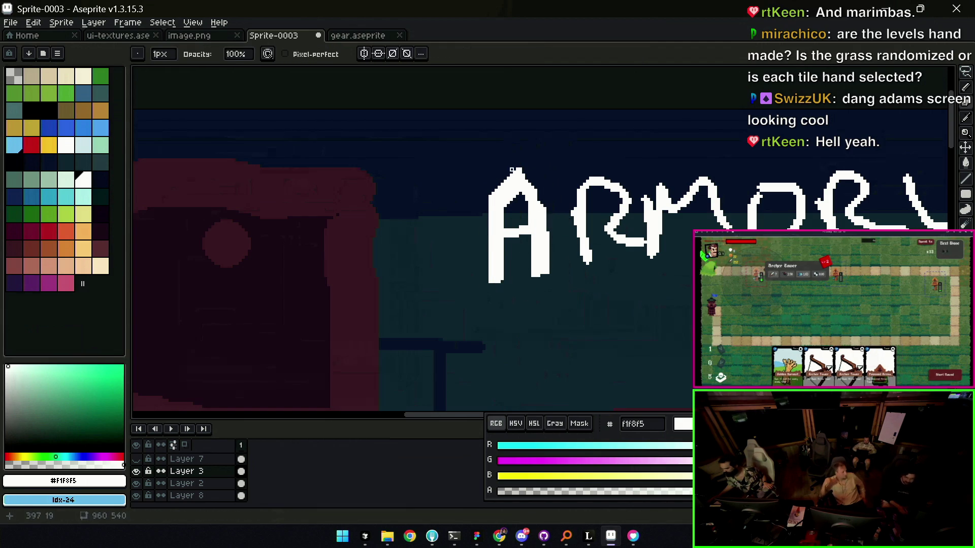
{"action": "key", "text": "i"}
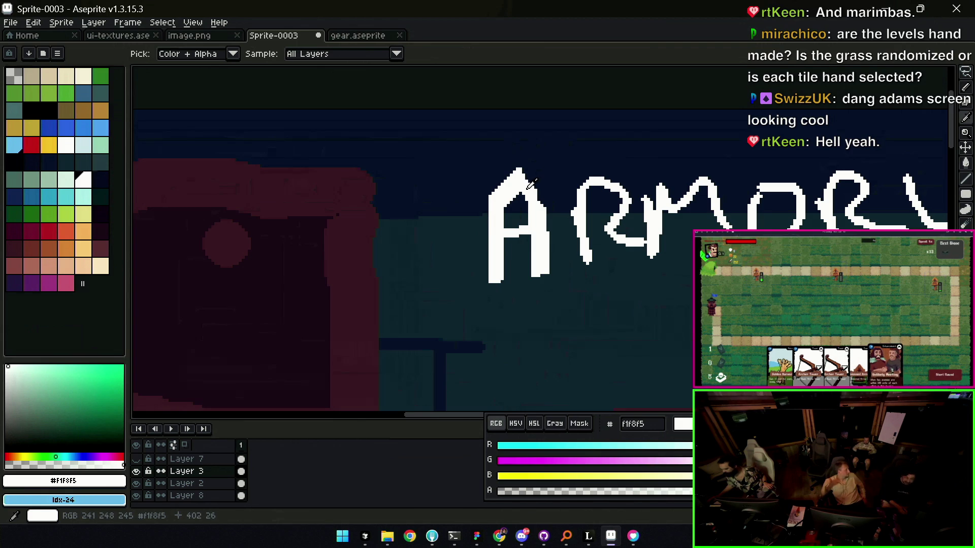
{"action": "key", "text": "b"}
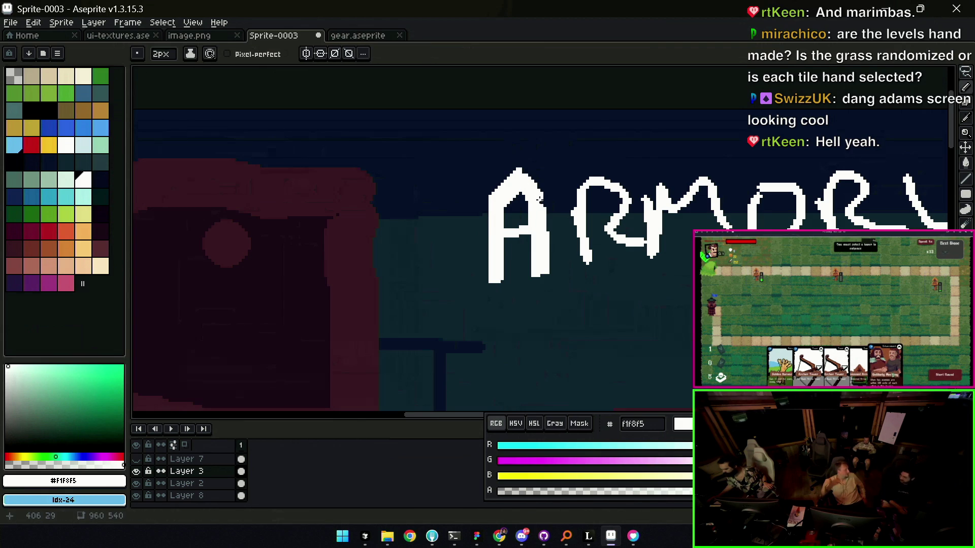
{"action": "key", "text": "b"}
{"action": "key", "text": "z"}
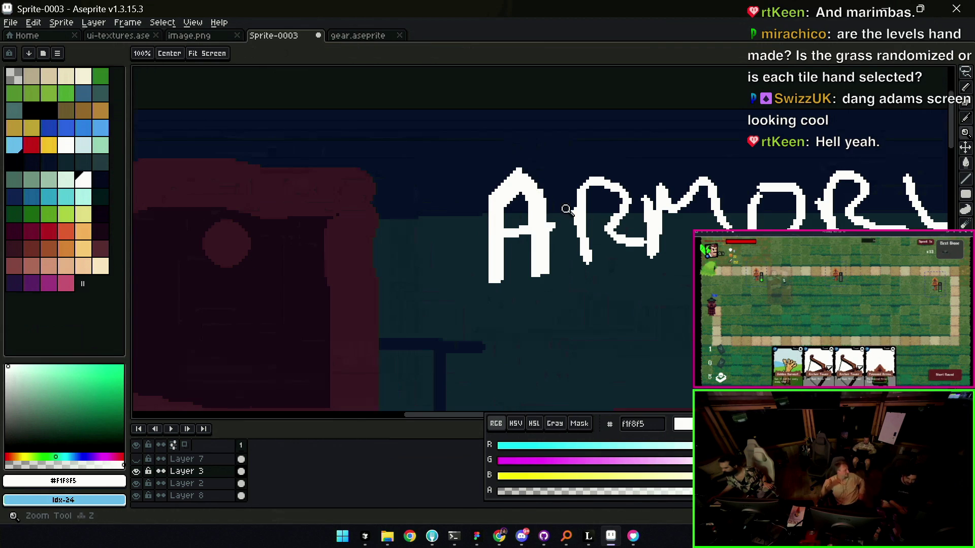
{"action": "scroll", "coordinate": [566, 207], "scroll_direction": "down", "scroll_amount": 2}
{"action": "scroll", "coordinate": [561, 222], "scroll_direction": "up", "scroll_amount": 2}
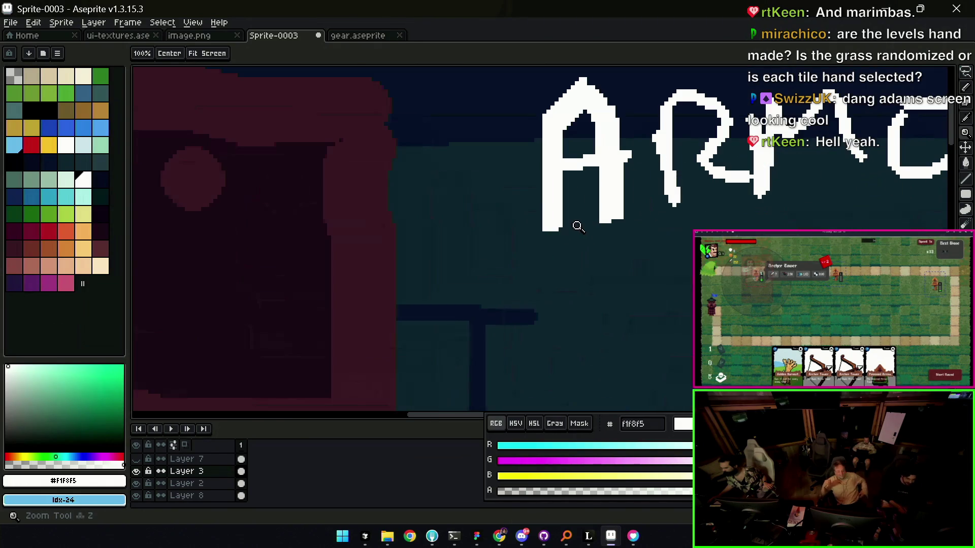
- Bring the lettering into view and thicken the leg of the R, erasing strays
{"action": "key", "text": "e"}
{"action": "left_click_drag", "start_coordinate": [544, 225], "coordinate": [407, 267]}
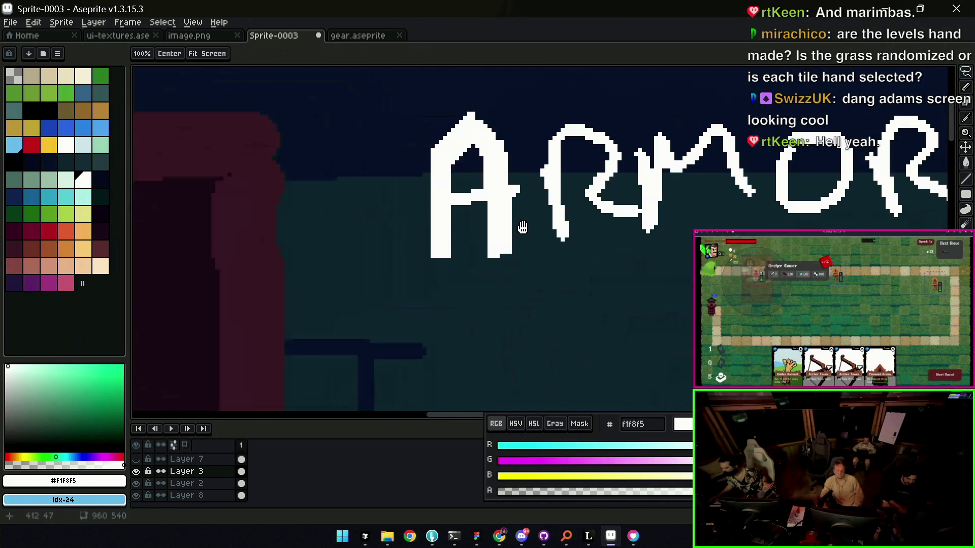
{"action": "key", "text": "z"}
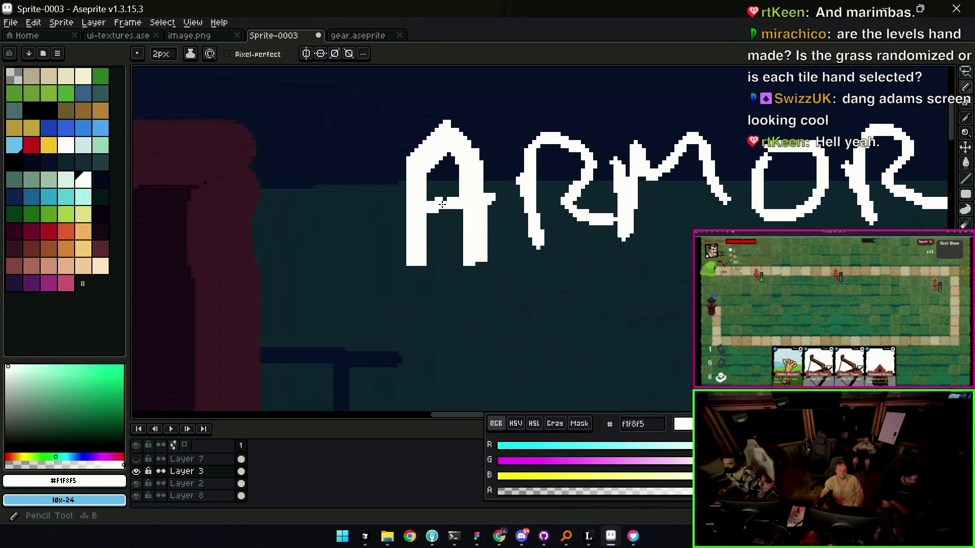
{"action": "scroll", "coordinate": [498, 187], "scroll_direction": "down", "scroll_amount": 2}
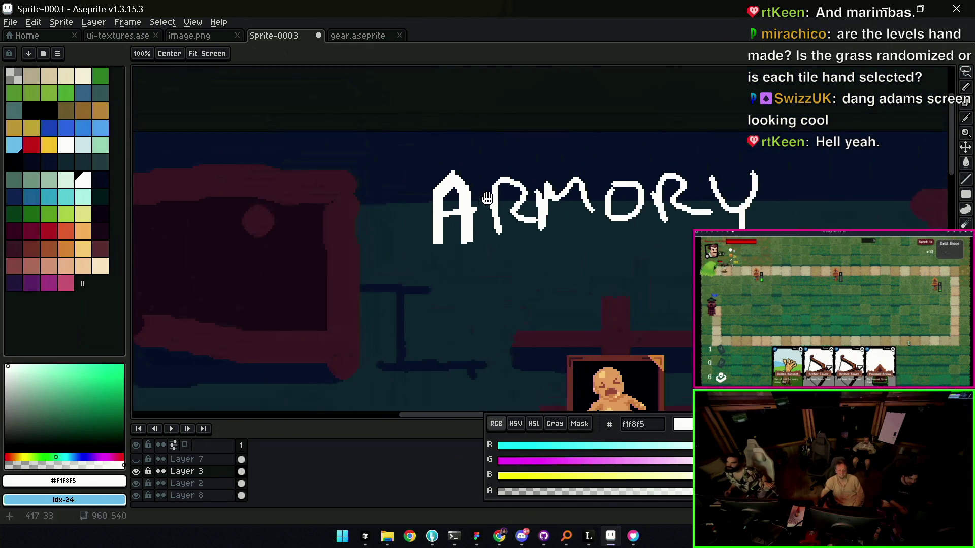
{"action": "scroll", "coordinate": [492, 185], "scroll_direction": "up", "scroll_amount": 1}
{"action": "key", "text": "b"}
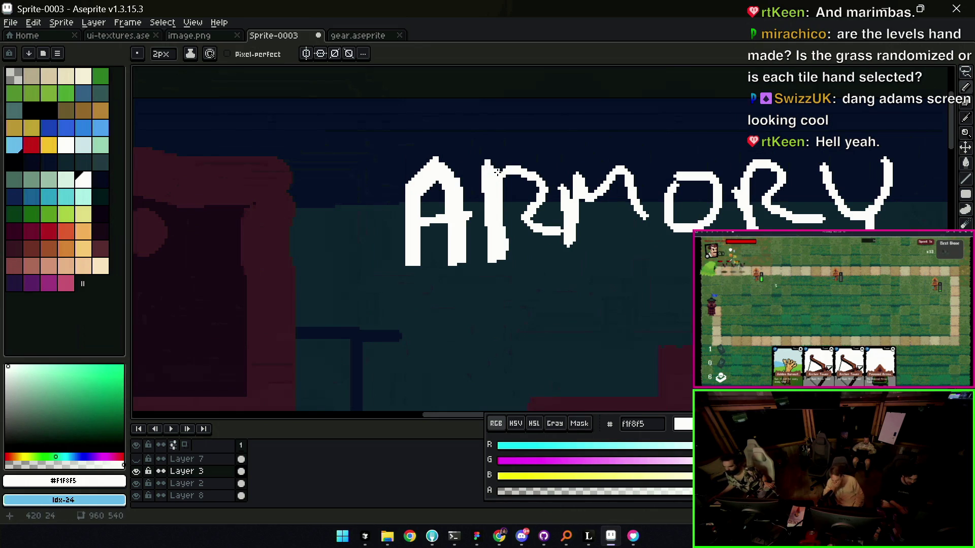
{"action": "mouse_move", "coordinate": [522, 216]}
{"action": "left_mouse_down"}
{"action": "mouse_move", "coordinate": [533, 247]}
{"action": "mouse_move", "coordinate": [560, 232]}
{"action": "left_mouse_up"}
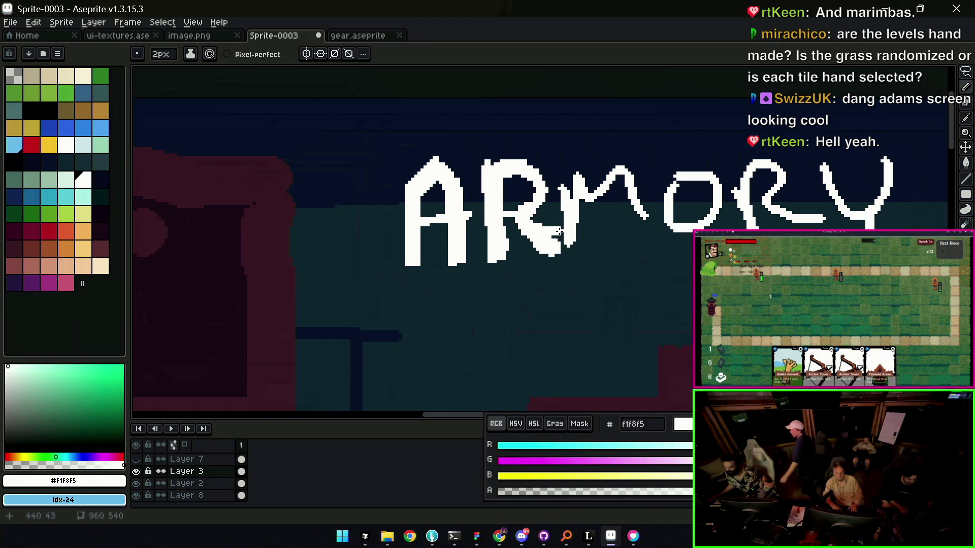
{"action": "key", "text": "e"}
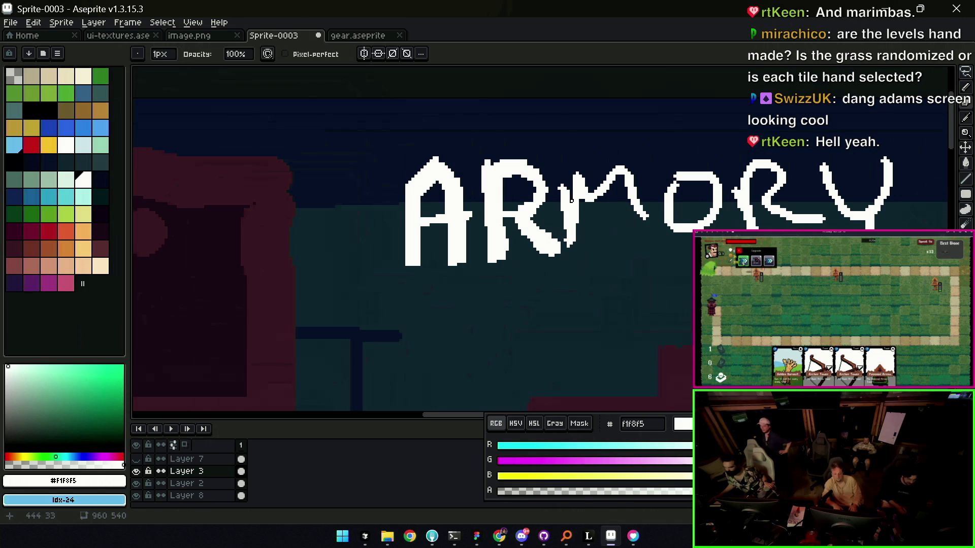
{"action": "key", "text": "b"}
- Thicken the M's strokes, trim the R's lower-right leg and lasso the letters after the M
{"action": "mouse_move", "coordinate": [569, 160]}
{"action": "left_mouse_down"}
{"action": "mouse_move", "coordinate": [579, 246]}
{"action": "mouse_move", "coordinate": [564, 187]}
{"action": "mouse_move", "coordinate": [581, 185]}
{"action": "mouse_move", "coordinate": [632, 242]}
{"action": "left_mouse_up"}
{"action": "key", "text": "e"}
{"action": "key", "text": "b"}
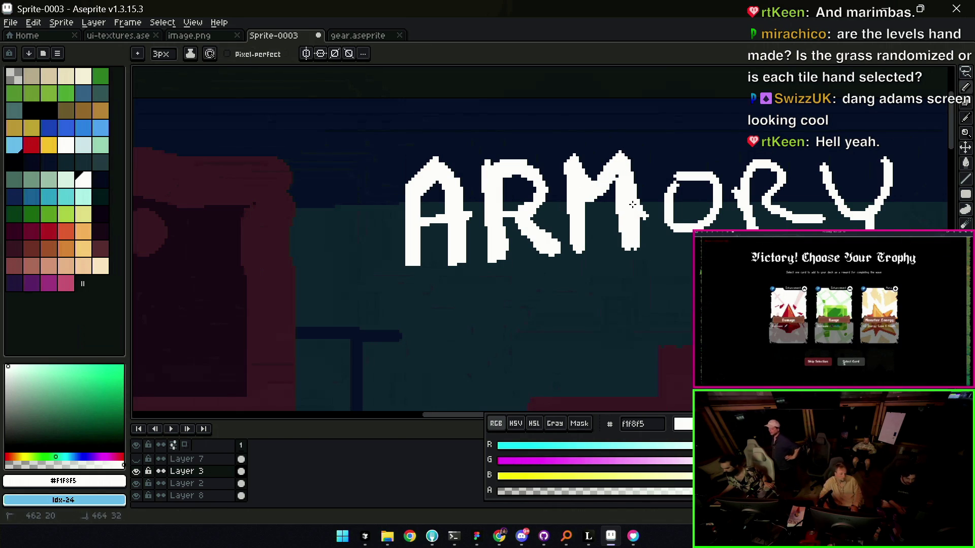
{"action": "key", "text": "b"}
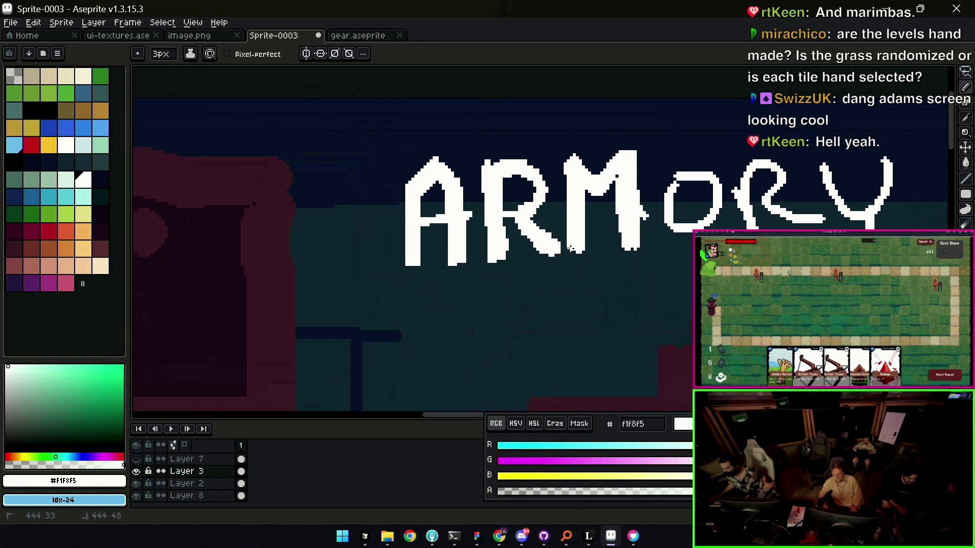
{"action": "key", "text": "e"}
{"action": "left_click_drag", "start_coordinate": [546, 257], "coordinate": [557, 253]}
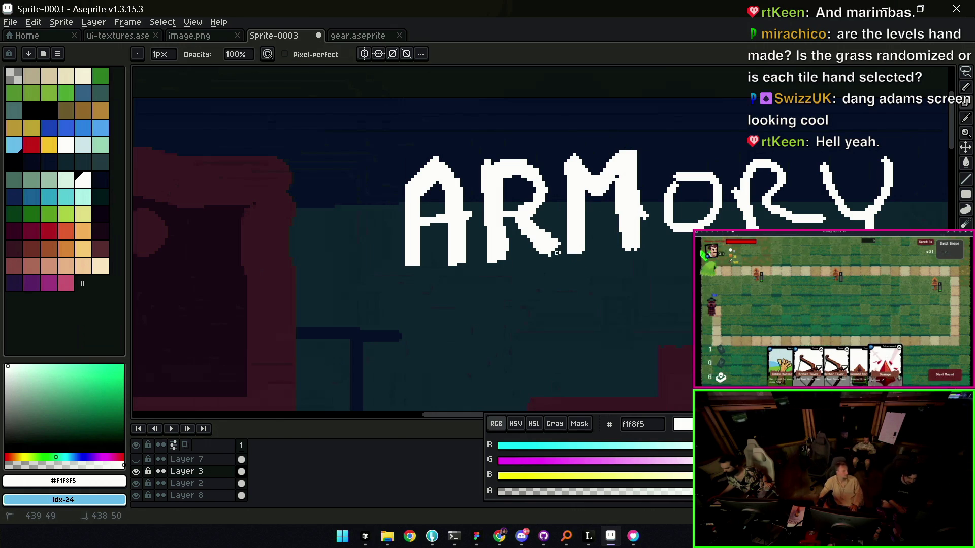
{"action": "scroll", "coordinate": [561, 237], "scroll_direction": "down", "scroll_amount": 3}
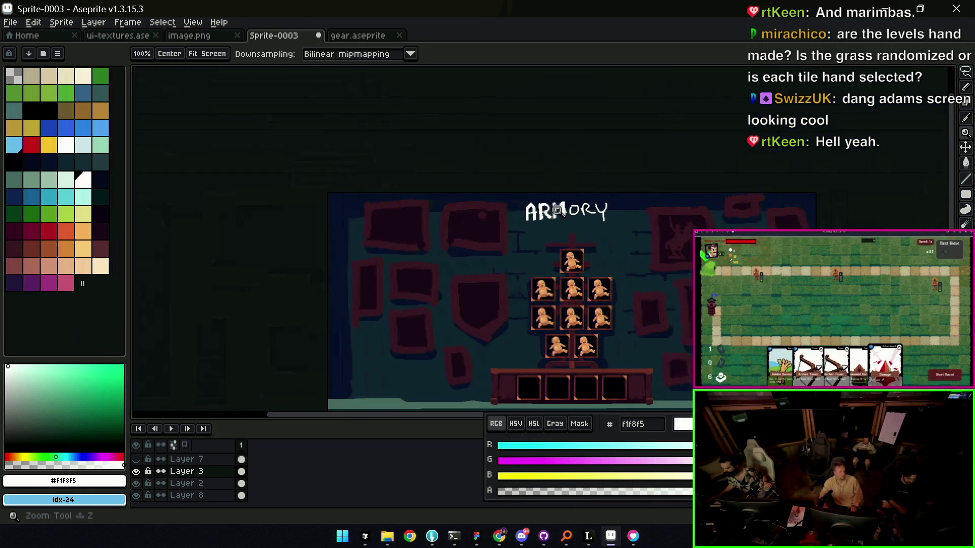
{"action": "scroll", "coordinate": [560, 229], "scroll_direction": "up", "scroll_amount": 3}
{"action": "key", "text": "q"}
{"action": "left_click_drag", "start_coordinate": [524, 169], "coordinate": [740, 164]}
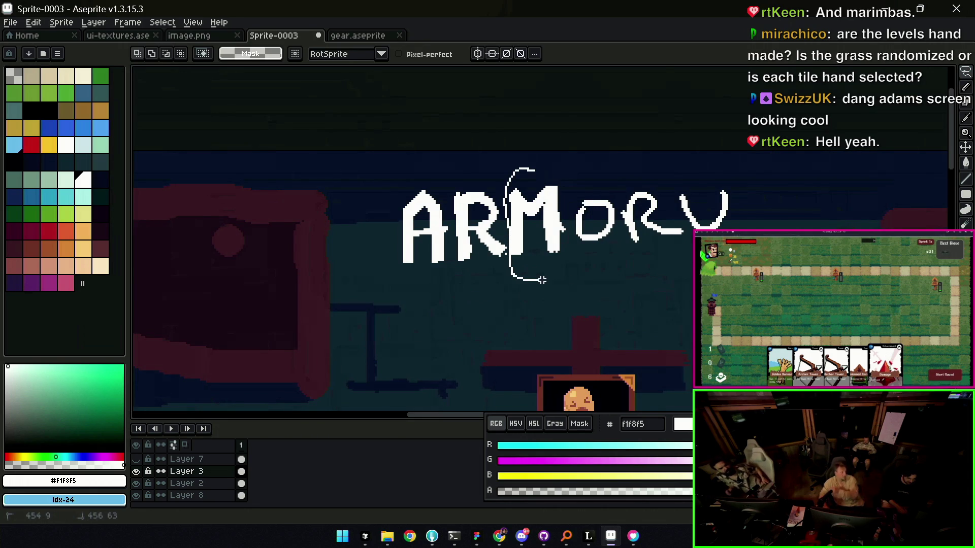
- Shift the ORY letters left, then move the Y left on its own
{"action": "key", "text": "ctrl+d"}
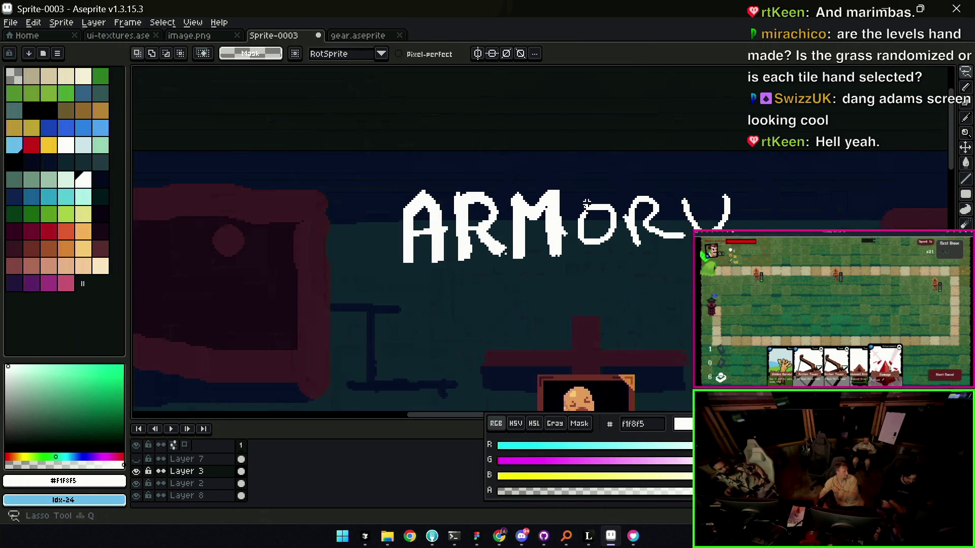
{"action": "left_click_drag", "start_coordinate": [587, 202], "coordinate": [727, 178]}
{"action": "left_click_drag", "start_coordinate": [671, 218], "coordinate": [665, 216]}
{"action": "key", "text": "ctrl+d"}
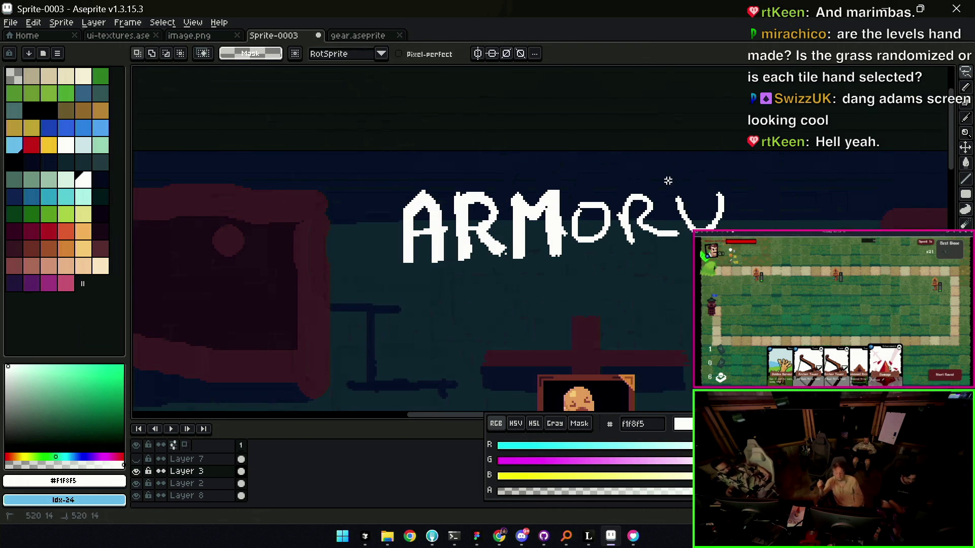
{"action": "left_click_drag", "start_coordinate": [692, 263], "coordinate": [664, 280]}
{"action": "left_click_drag", "start_coordinate": [697, 209], "coordinate": [681, 196]}
{"action": "key", "text": "ctrl+d"}
- Thicken the O's right side and bottom to bold and erase stray pixels atop the r
{"action": "key", "text": "b"}
{"action": "left_click_drag", "start_coordinate": [588, 208], "coordinate": [587, 208]}
{"action": "key", "text": "ctrl+z"}
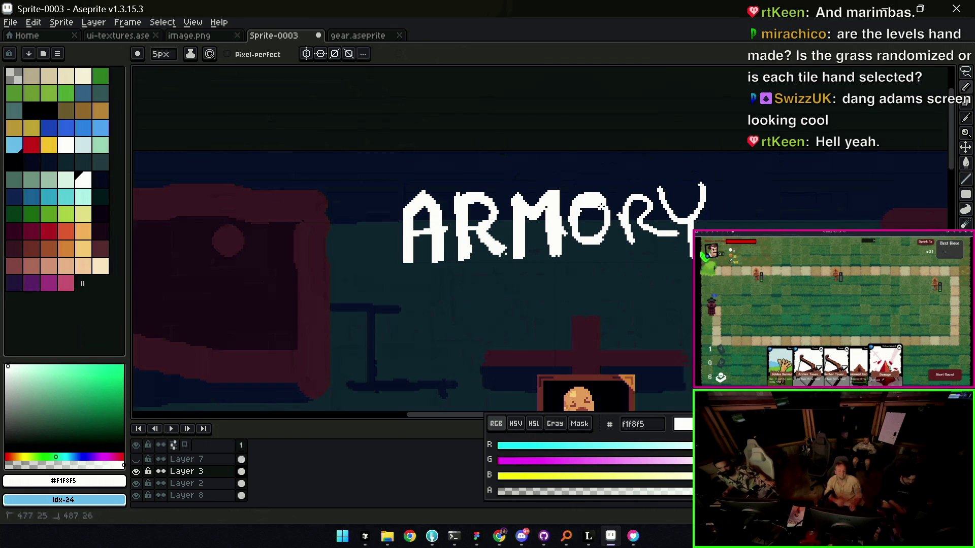
{"action": "left_click_drag", "start_coordinate": [605, 217], "coordinate": [572, 222]}
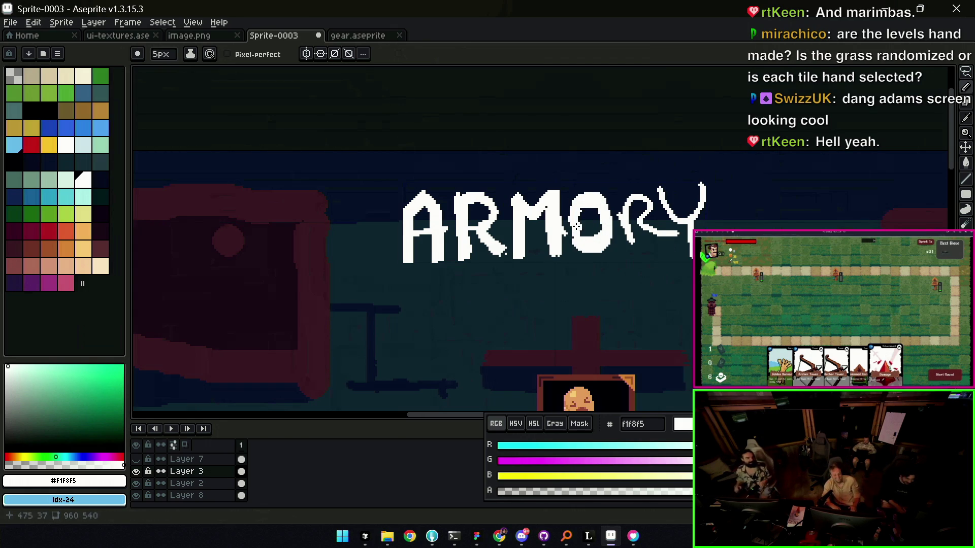
{"action": "key", "text": "e"}
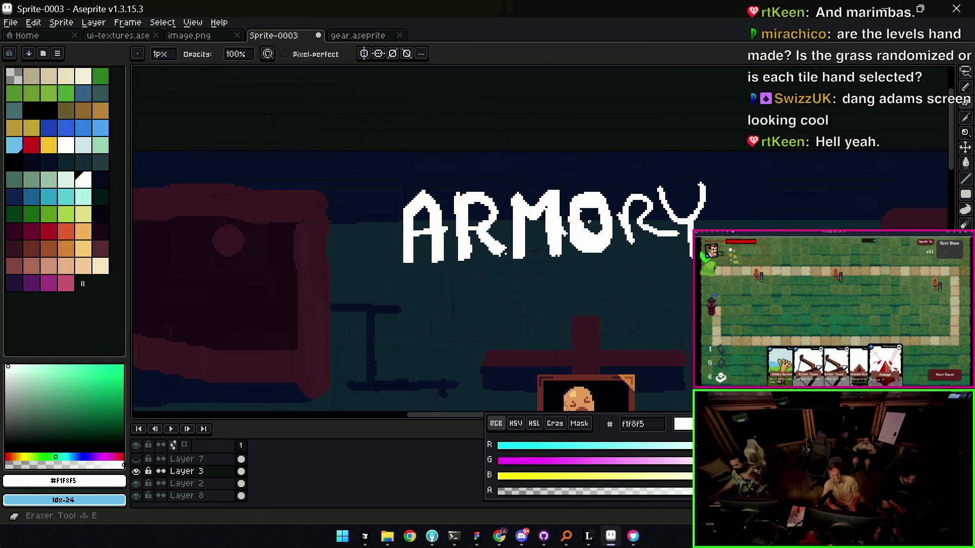
{"action": "left_click", "coordinate": [616, 205]}
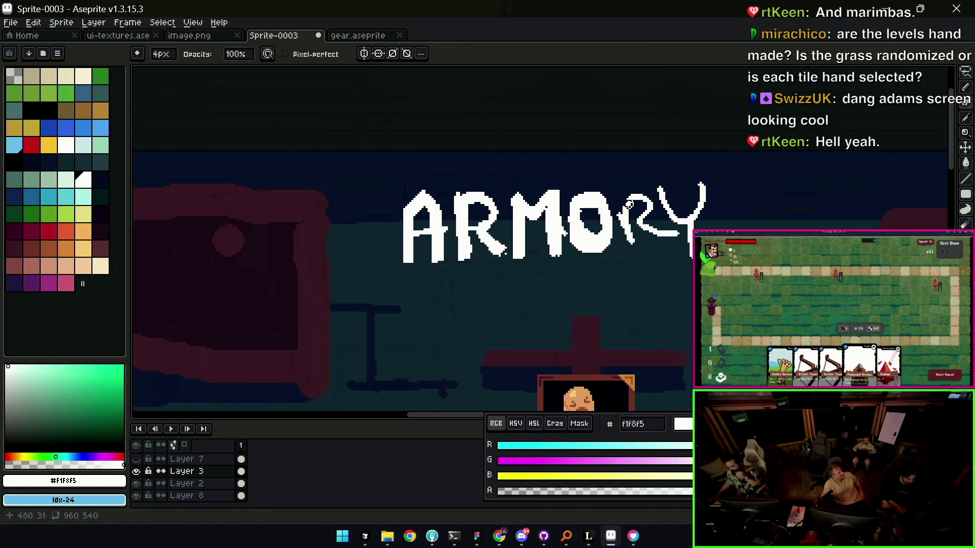
{"action": "key", "text": "alt"}
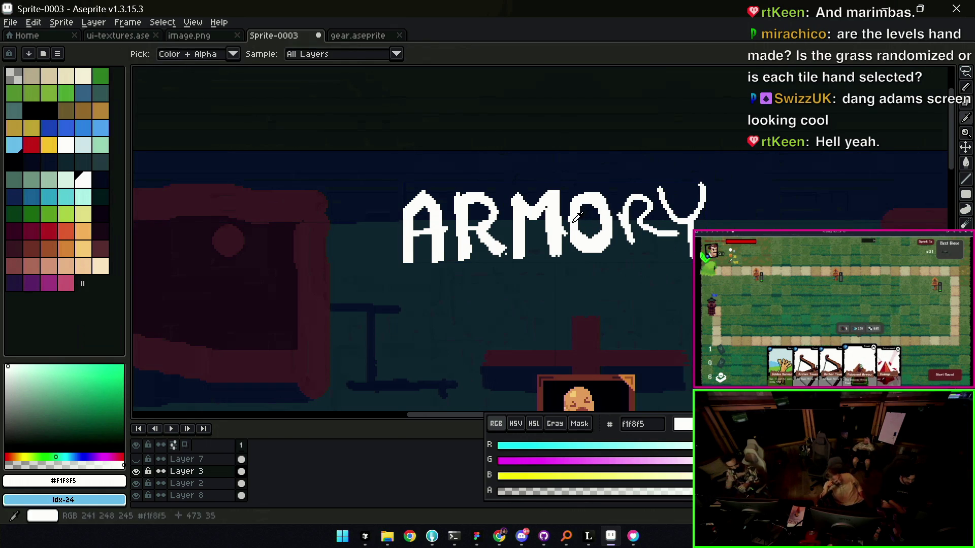
{"action": "key", "text": "b"}
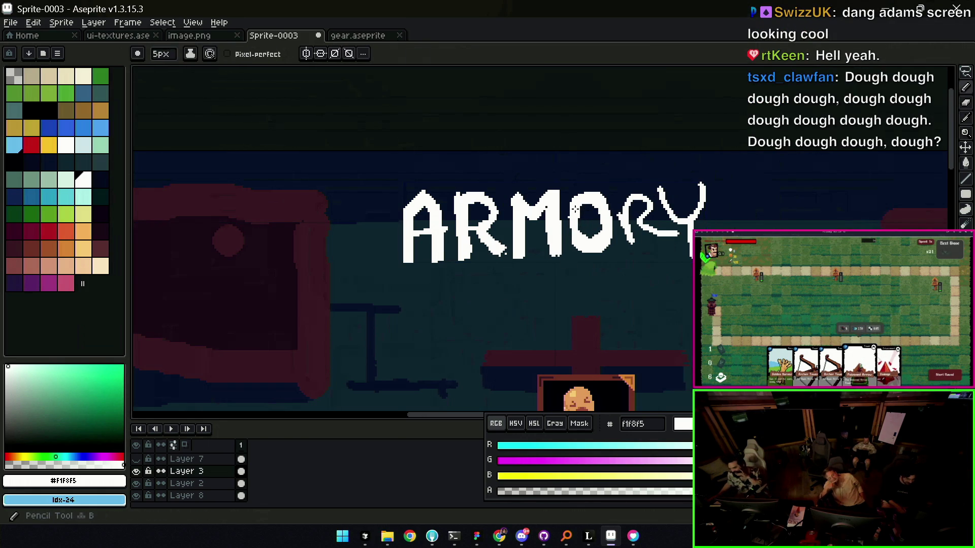
{"action": "scroll", "coordinate": [577, 219], "scroll_direction": "up", "scroll_amount": 1}
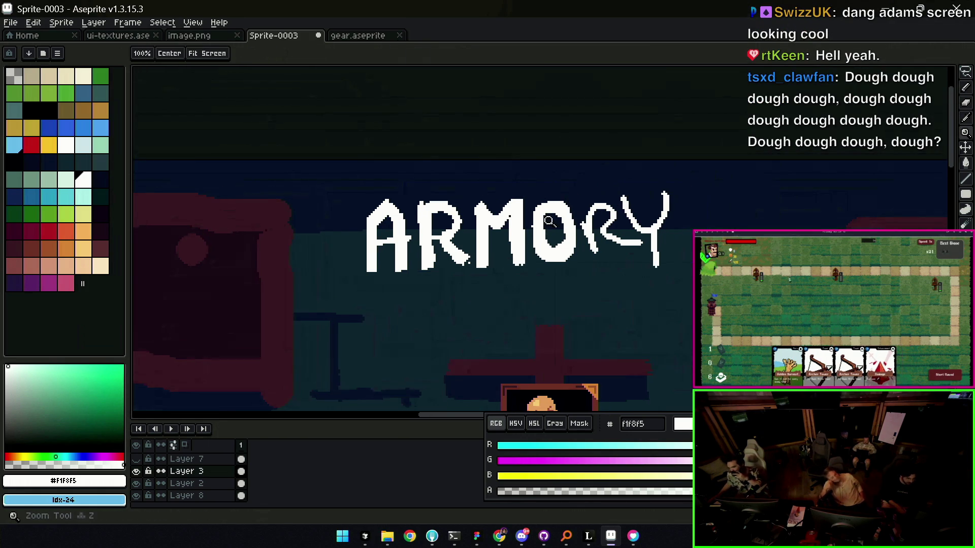
{"action": "scroll", "coordinate": [582, 224], "scroll_direction": "up", "scroll_amount": 1}
- Touch up the R's leg pixels with fine drawing and erasing, checking the whole title
{"action": "key", "text": "e"}
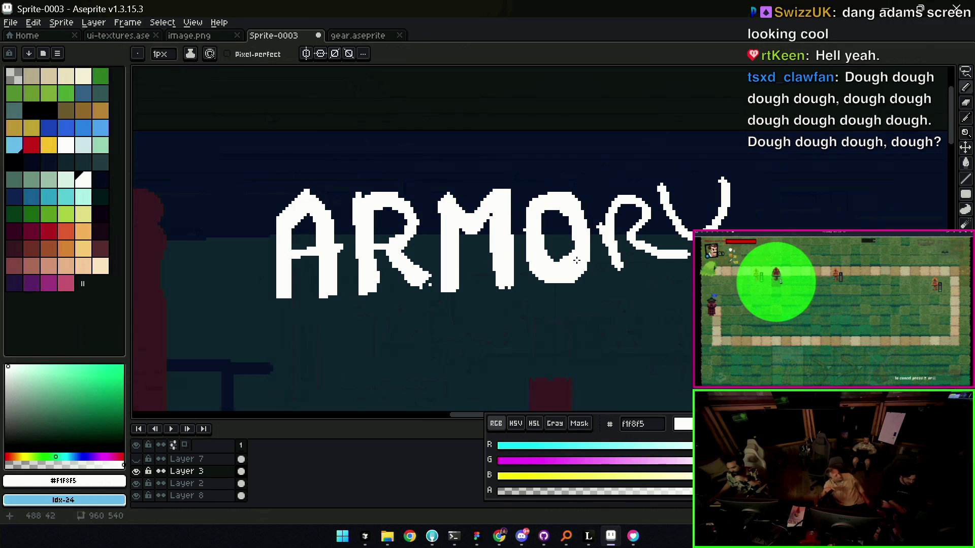
{"action": "key", "text": "b"}
{"action": "key", "text": "e"}
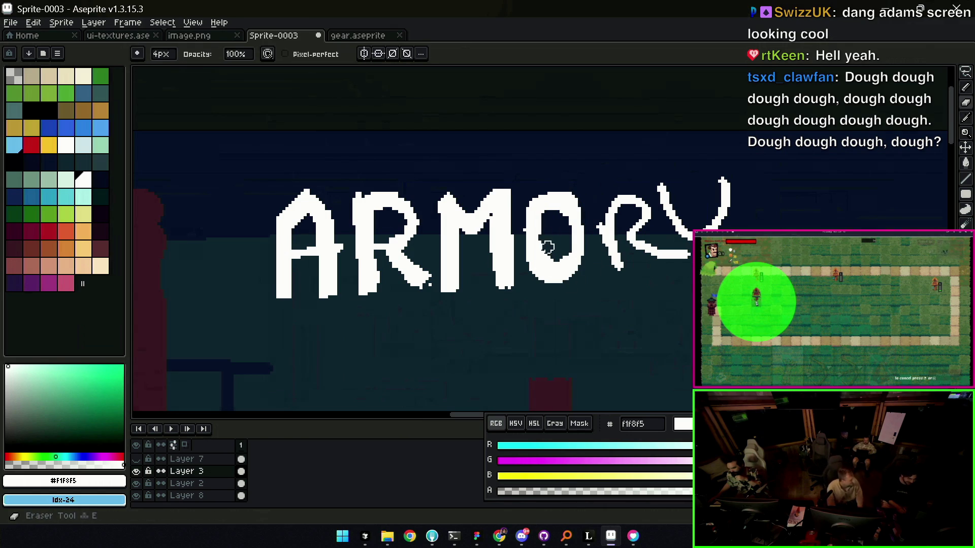
{"action": "key", "text": "b"}
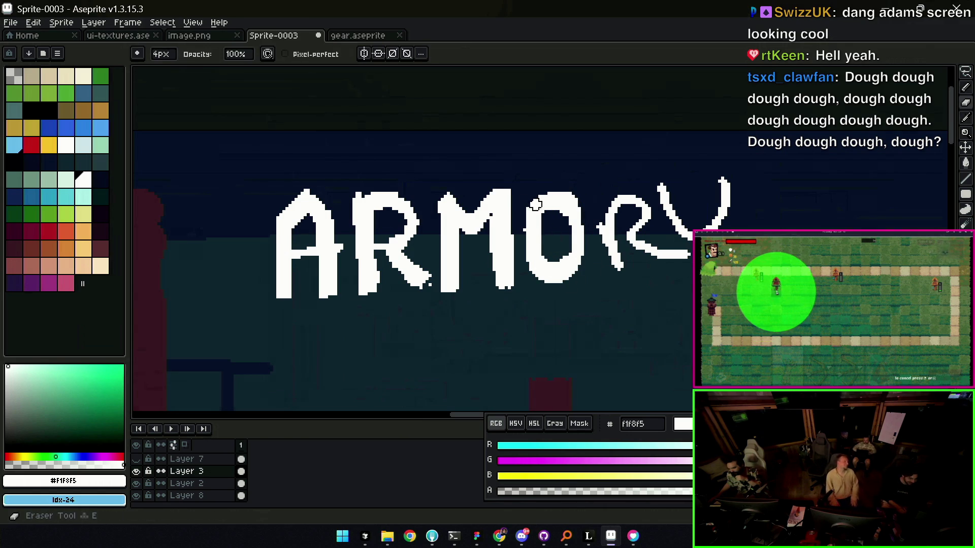
{"action": "key", "text": "b"}
{"action": "key", "text": "e"}
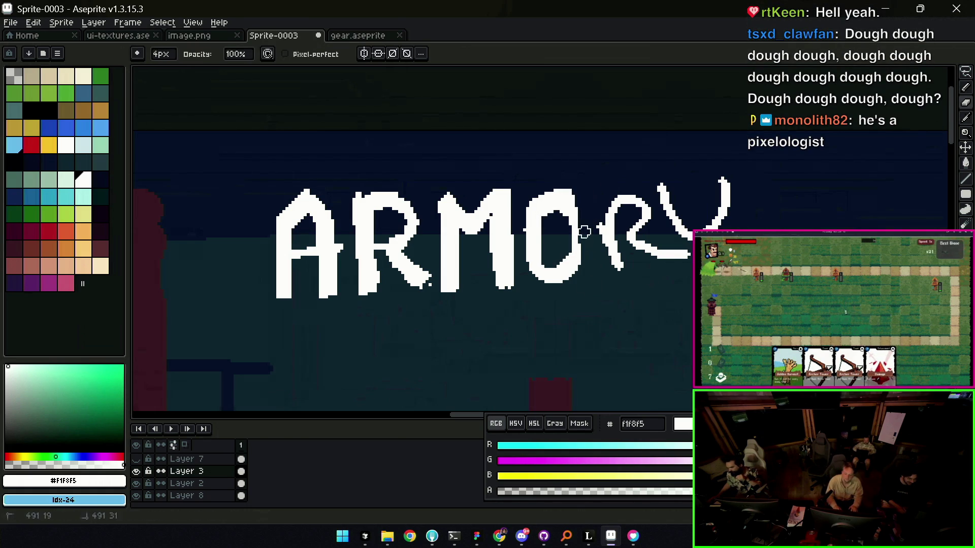
{"action": "key", "text": "b"}
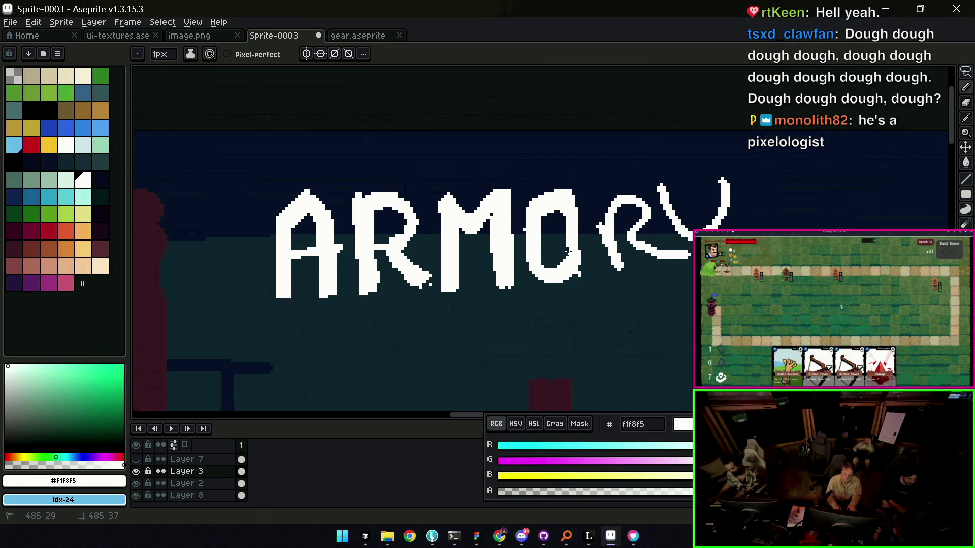
{"action": "key", "text": "e"}
{"action": "key", "text": "z"}
{"action": "scroll", "coordinate": [584, 256], "scroll_direction": "down", "scroll_amount": 3}
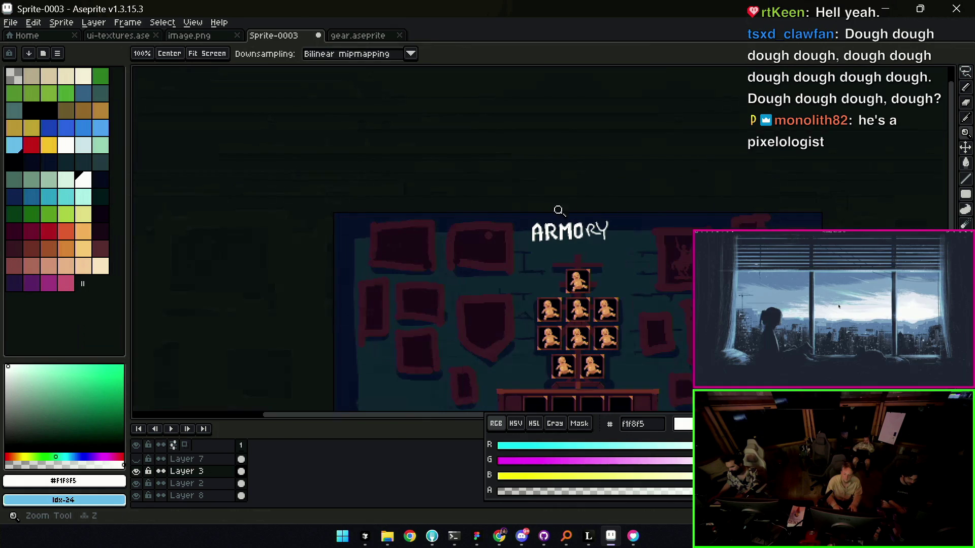
{"action": "scroll", "coordinate": [567, 266], "scroll_direction": "up", "scroll_amount": 3}
{"action": "key", "text": "b"}
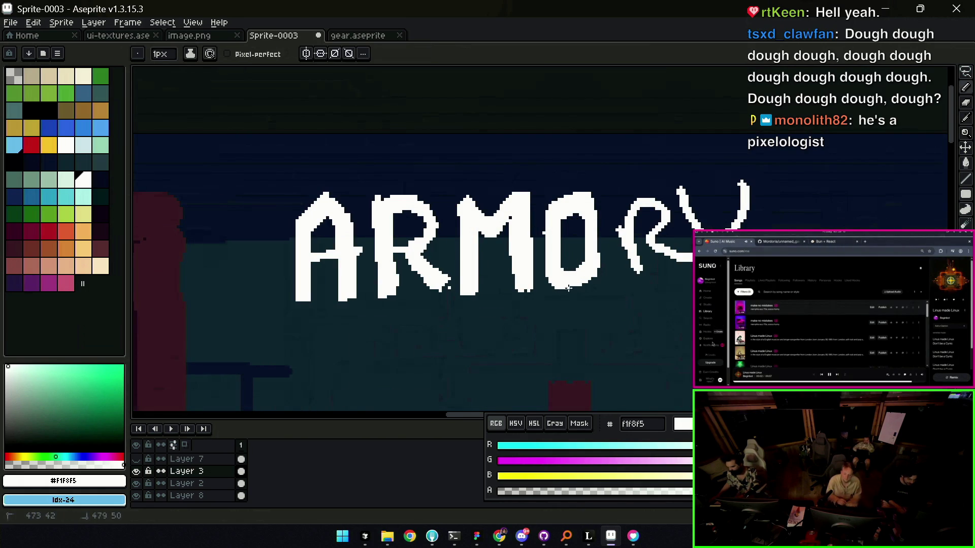
- Complete the R with a thick vertical stroke and redraw its bowl and leg
{"action": "key", "text": "e"}
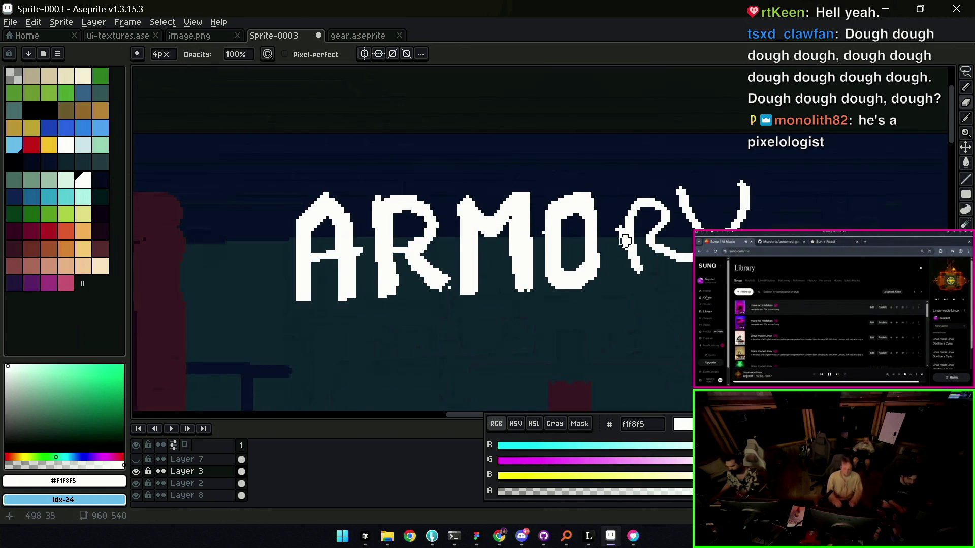
{"action": "key", "text": "b"}
{"action": "left_click_drag", "start_coordinate": [610, 200], "coordinate": [626, 293]}
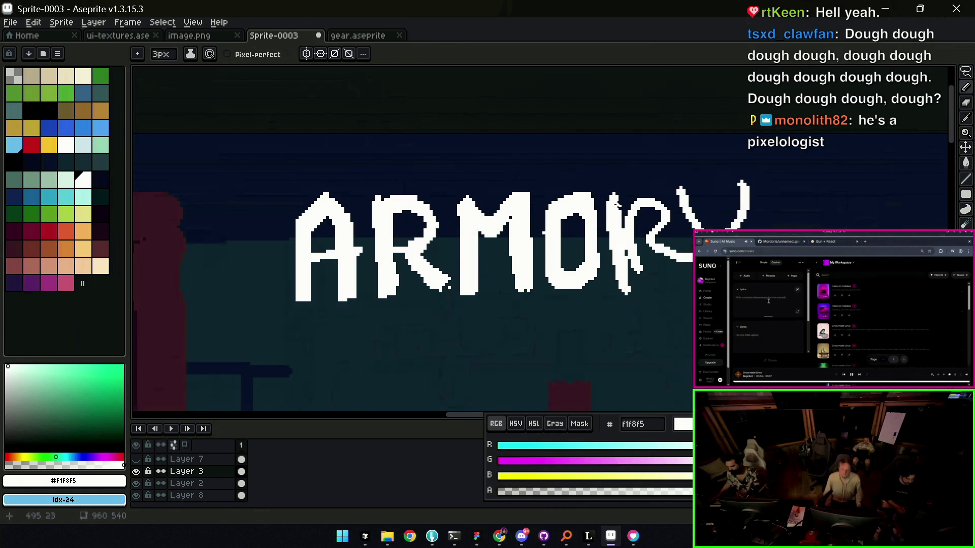
{"action": "key", "text": "e"}
{"action": "key", "text": "b"}
{"action": "left_click_drag", "start_coordinate": [629, 191], "coordinate": [640, 241]}
{"action": "key", "text": "e"}
{"action": "key", "text": "b"}
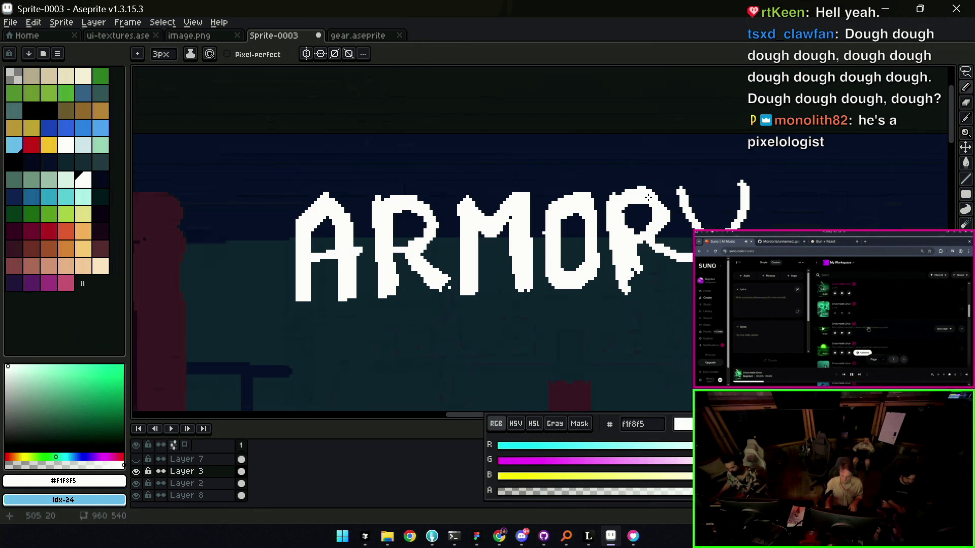
- Remove stray pixels from the R's leg and shrink the brush to one pixel
{"action": "key", "text": "e"}
{"action": "left_click_drag", "start_coordinate": [630, 250], "coordinate": [623, 247]}
{"action": "key", "text": "b"}
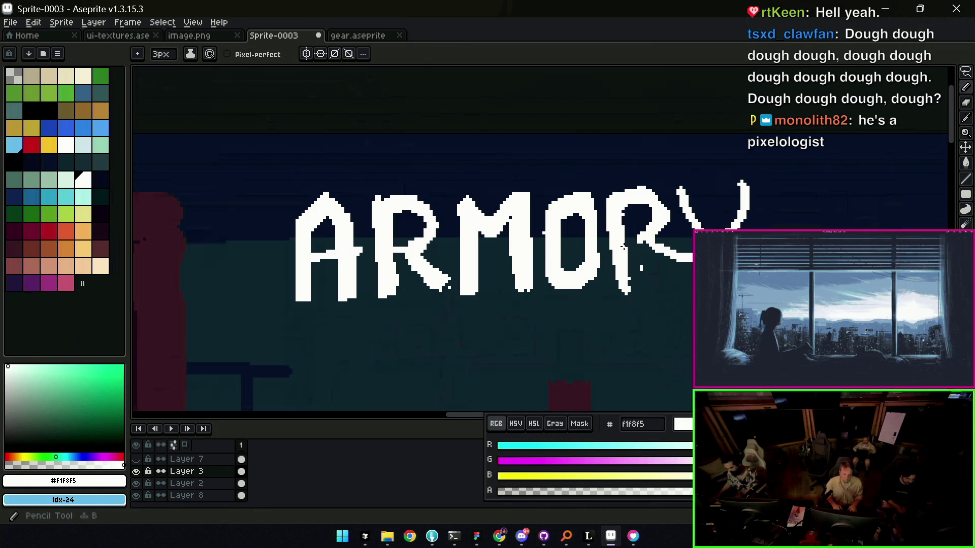
{"action": "key", "text": "e"}
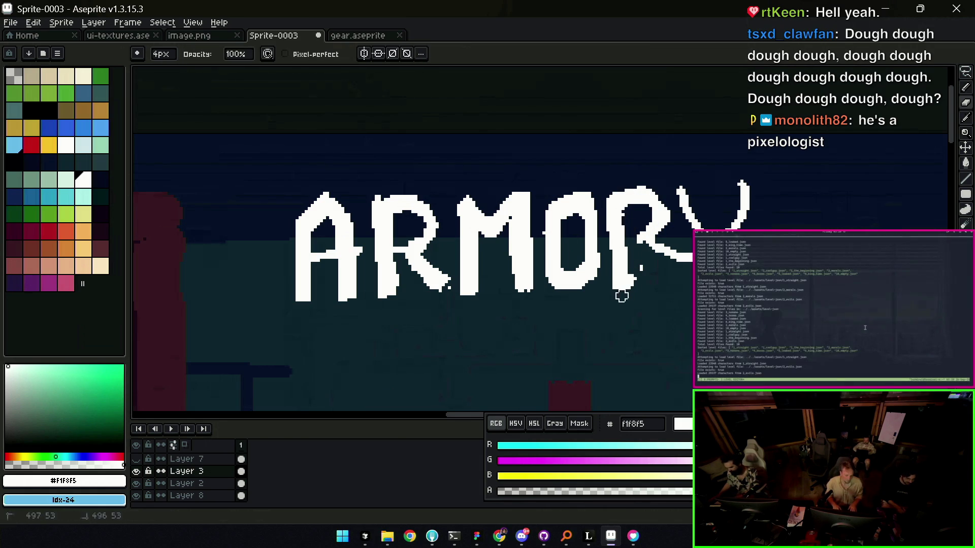
{"action": "left_click_drag", "start_coordinate": [620, 290], "coordinate": [635, 270]}
{"action": "key", "text": "b"}
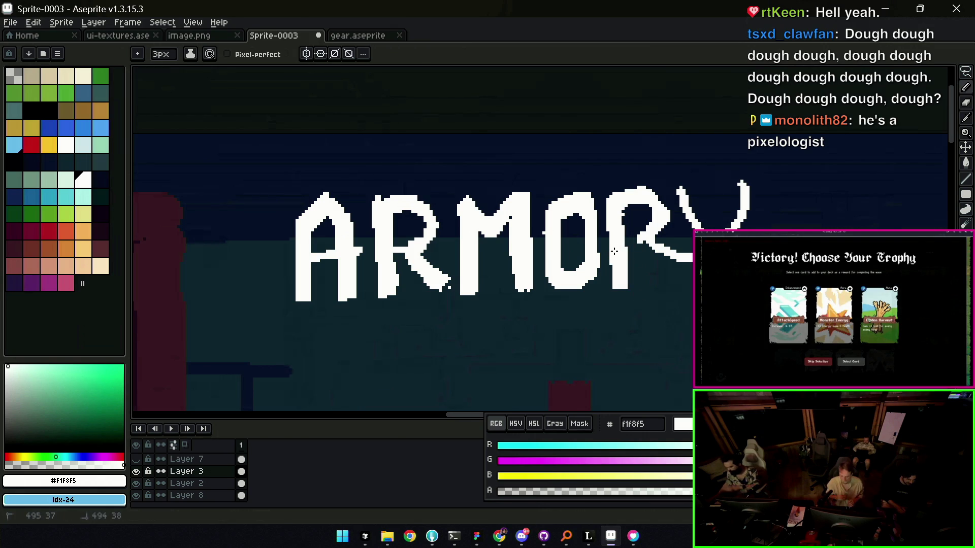
{"action": "key", "text": "minus"}
{"action": "key", "text": "minus"}
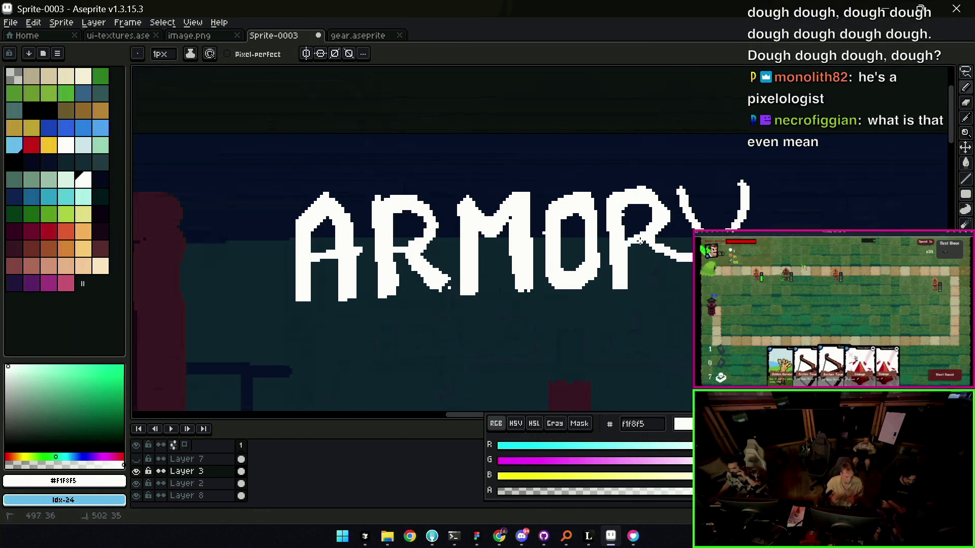
{"action": "key", "text": "z"}
{"action": "scroll", "coordinate": [573, 240], "scroll_direction": "down", "scroll_amount": 5}
{"action": "scroll", "coordinate": [572, 240], "scroll_direction": "down", "scroll_amount": 2}
{"action": "scroll", "coordinate": [573, 240], "scroll_direction": "up", "scroll_amount": 1}
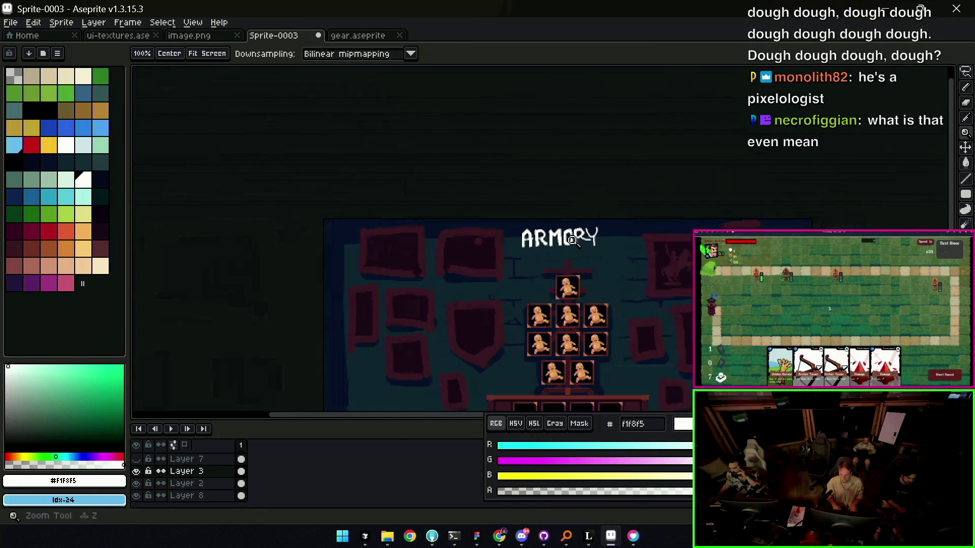
{"action": "scroll", "coordinate": [573, 240], "scroll_direction": "up", "scroll_amount": 1}
{"action": "scroll", "coordinate": [573, 240], "scroll_direction": "up", "scroll_amount": 1}
- Erase the stray white pixels joining the R and Y so the letters stand apart
{"action": "key", "text": "b"}
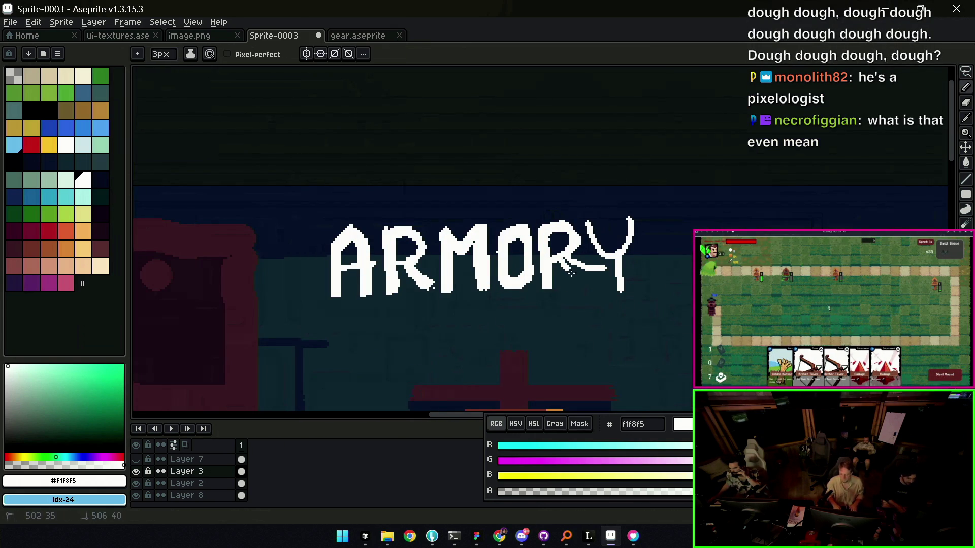
{"action": "key", "text": "e"}
{"action": "left_click_drag", "start_coordinate": [579, 265], "coordinate": [600, 272]}
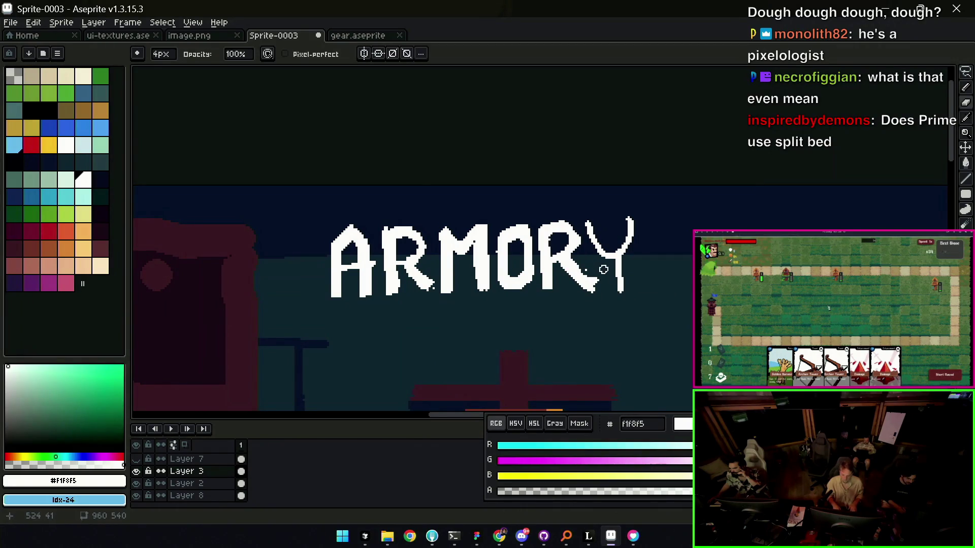
{"action": "key", "text": "b"}
{"action": "key", "text": "e"}
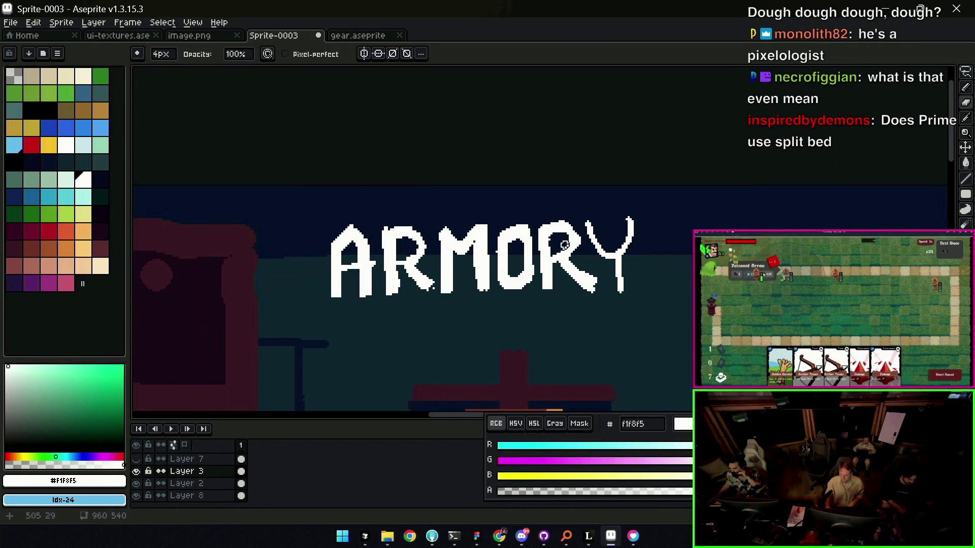
{"action": "key", "text": "b"}
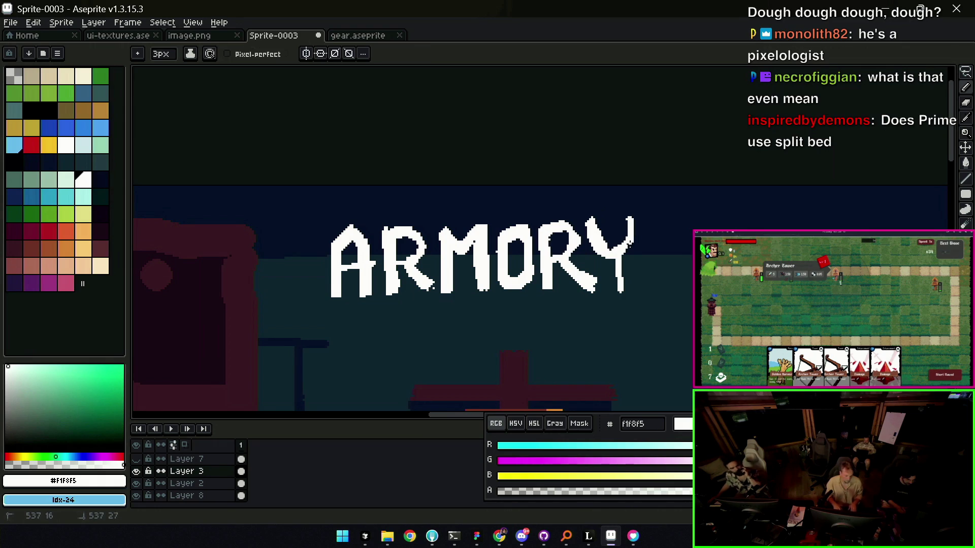
{"action": "key", "text": "v"}
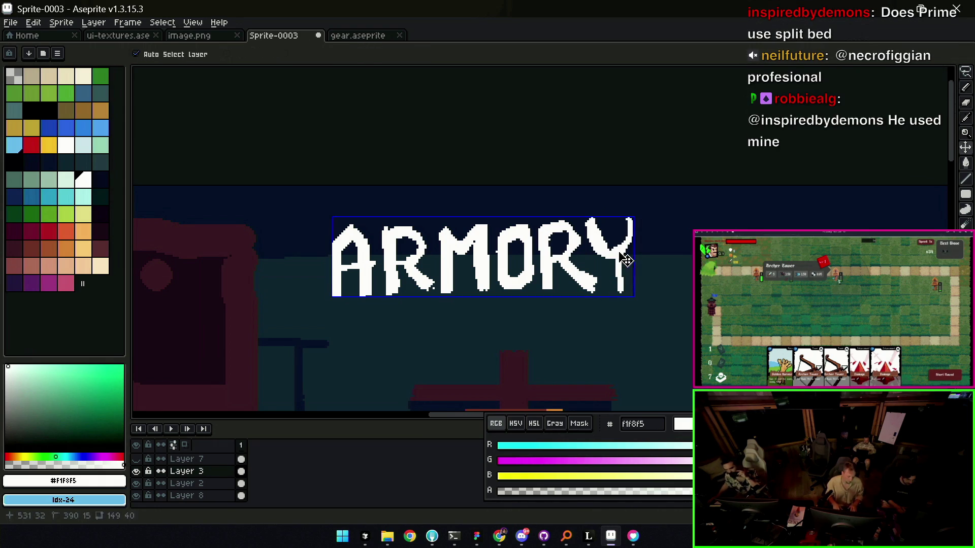
{"action": "key", "text": "b"}
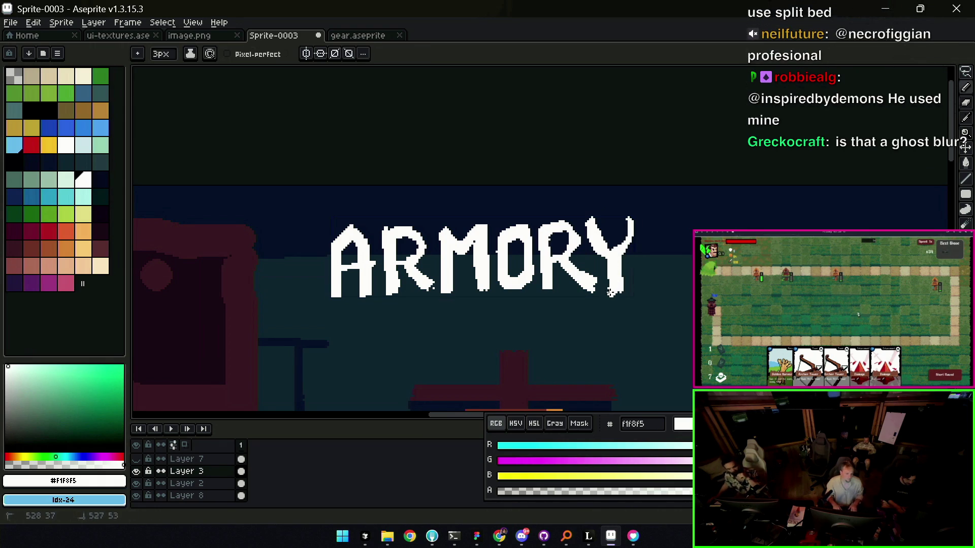
{"action": "key", "text": "b"}
{"action": "key", "text": "z"}
{"action": "scroll", "coordinate": [598, 229], "scroll_direction": "down", "scroll_amount": 2}
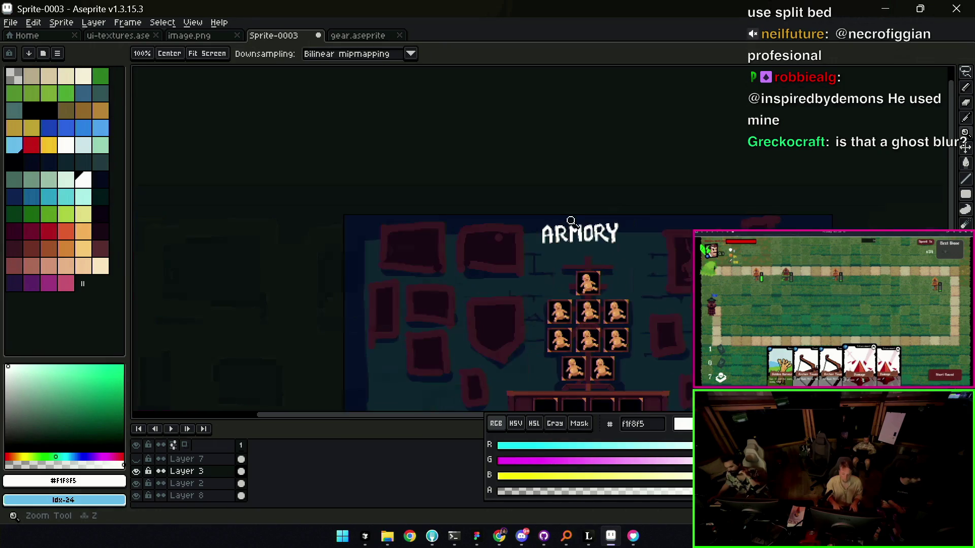
{"action": "scroll", "coordinate": [594, 204], "scroll_direction": "down", "scroll_amount": 1}
{"action": "scroll", "coordinate": [602, 222], "scroll_direction": "up", "scroll_amount": 1}
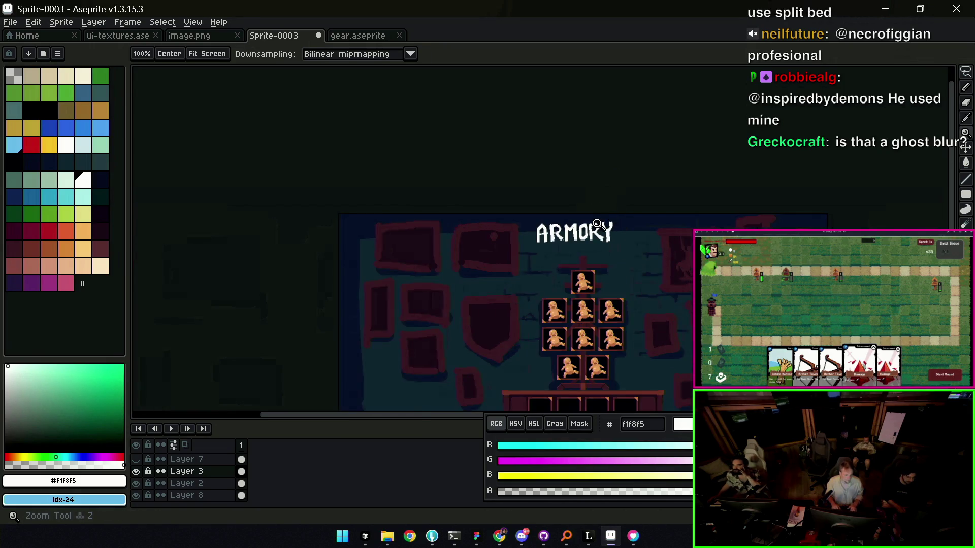
{"action": "scroll", "coordinate": [600, 222], "scroll_direction": "up", "scroll_amount": 2}
- Lengthen the Y's right arm upward into a serifed tip and check it zoomed out
{"action": "key", "text": "e"}
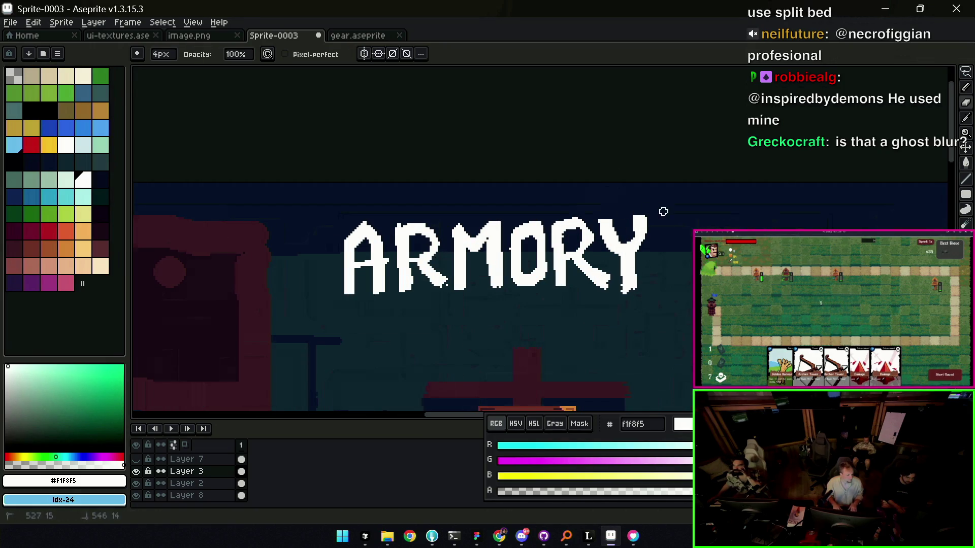
{"action": "key", "text": "e"}
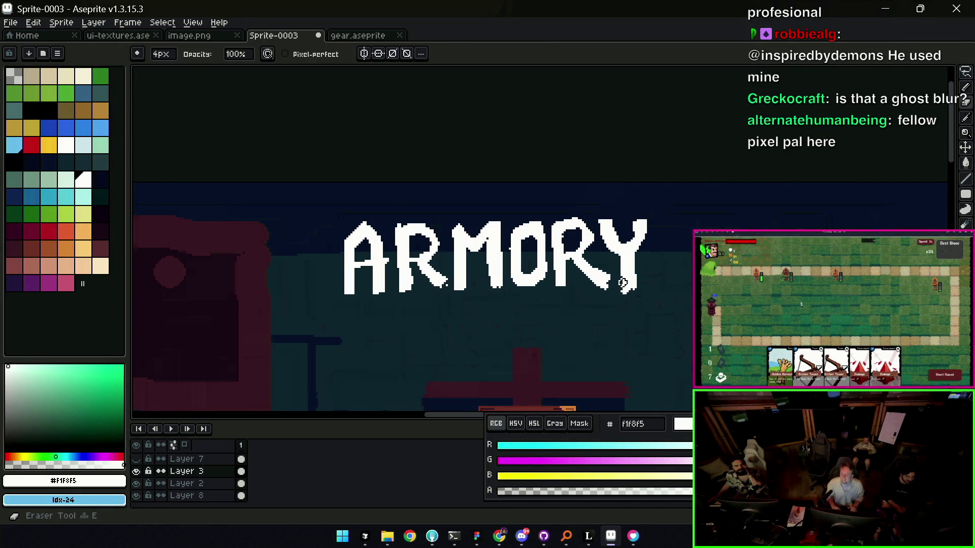
{"action": "key", "text": "b"}
{"action": "left_click_drag", "start_coordinate": [646, 241], "coordinate": [649, 224]}
{"action": "key", "text": "e"}
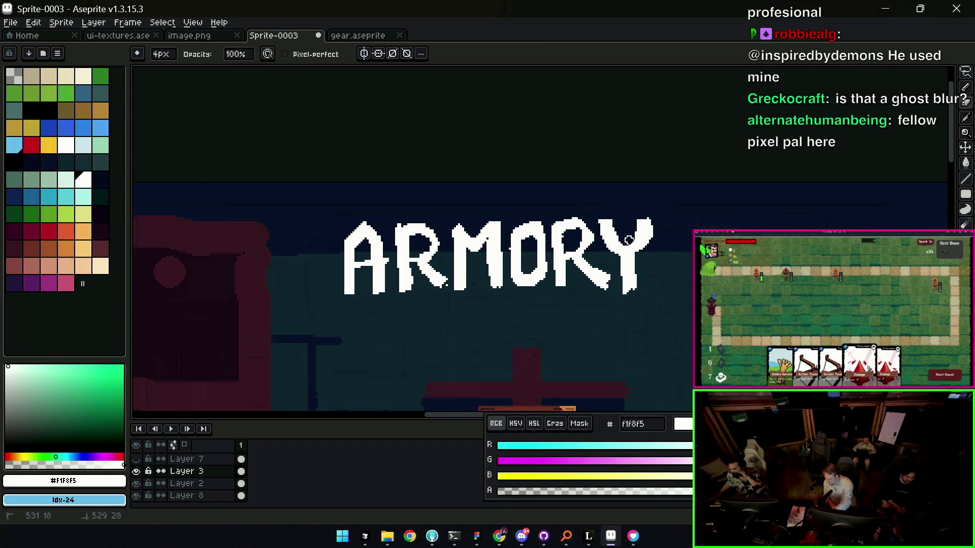
{"action": "key", "text": "b"}
{"action": "key", "text": "z"}
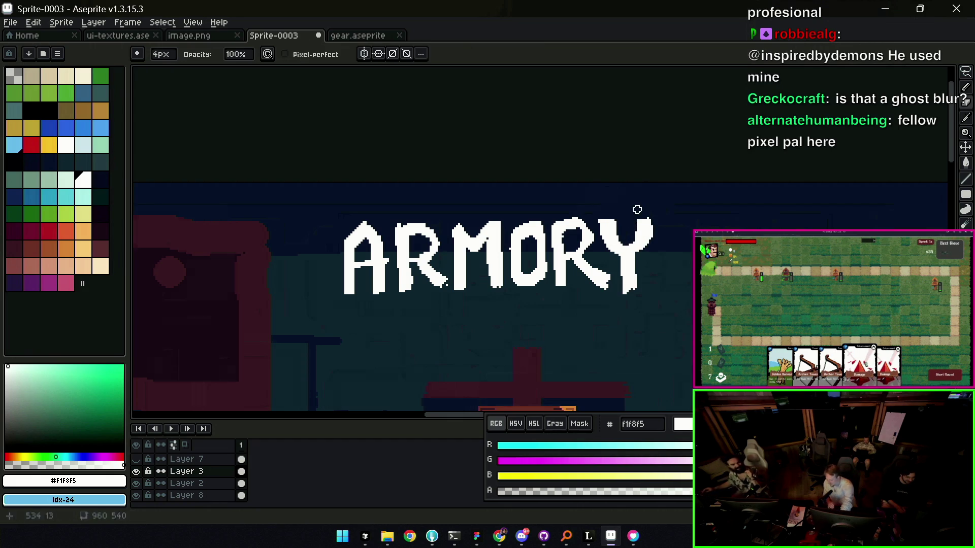
{"action": "scroll", "coordinate": [630, 181], "scroll_direction": "down", "scroll_amount": 2}
{"action": "scroll", "coordinate": [631, 191], "scroll_direction": "down", "scroll_amount": 2}
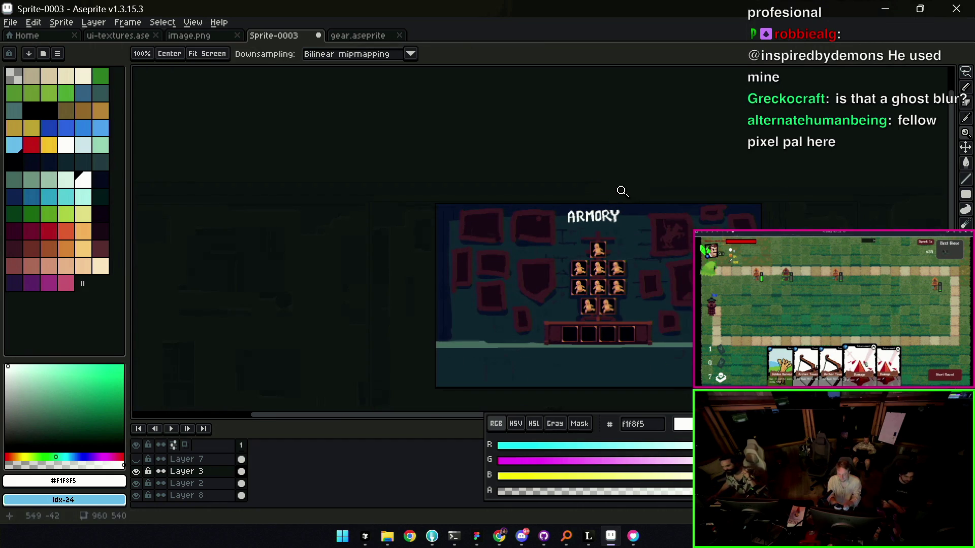
{"action": "scroll", "coordinate": [561, 192], "scroll_direction": "up", "scroll_amount": 1}
{"action": "scroll", "coordinate": [539, 230], "scroll_direction": "up", "scroll_amount": 3}
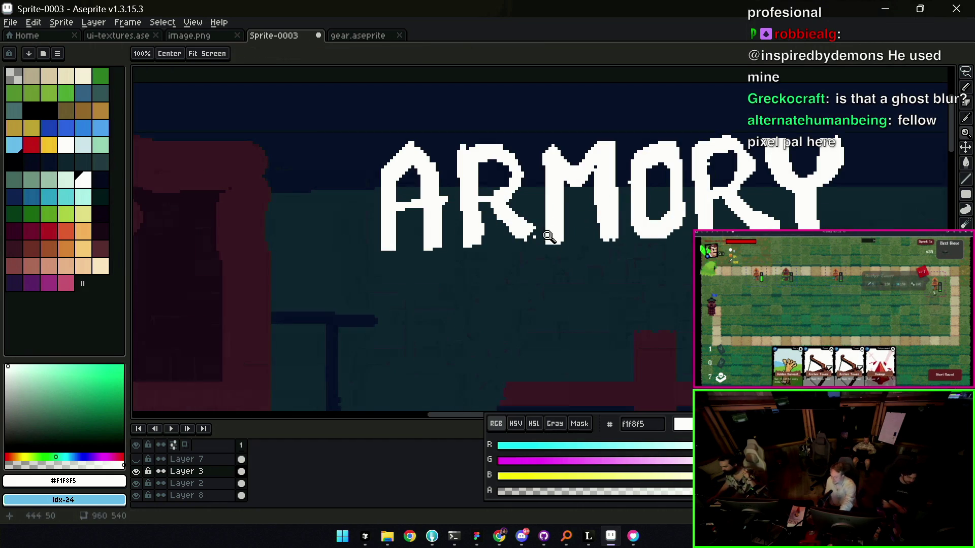
- Extend and thicken the R's leg swash toward the M, cleaning its edges pixel by pixel
{"action": "key", "text": "b"}
{"action": "left_click_drag", "start_coordinate": [531, 230], "coordinate": [567, 247]}
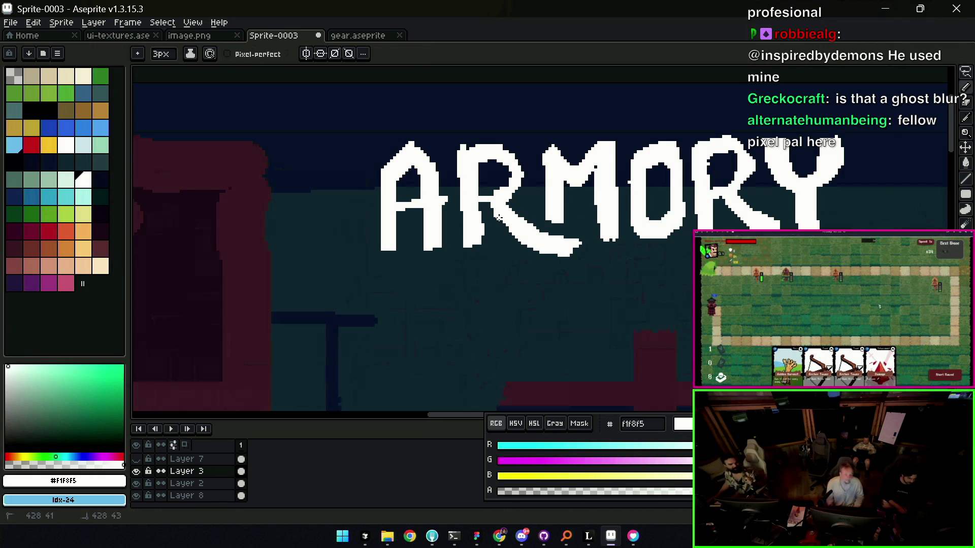
{"action": "left_click_drag", "start_coordinate": [537, 251], "coordinate": [579, 233]}
{"action": "key", "text": "e"}
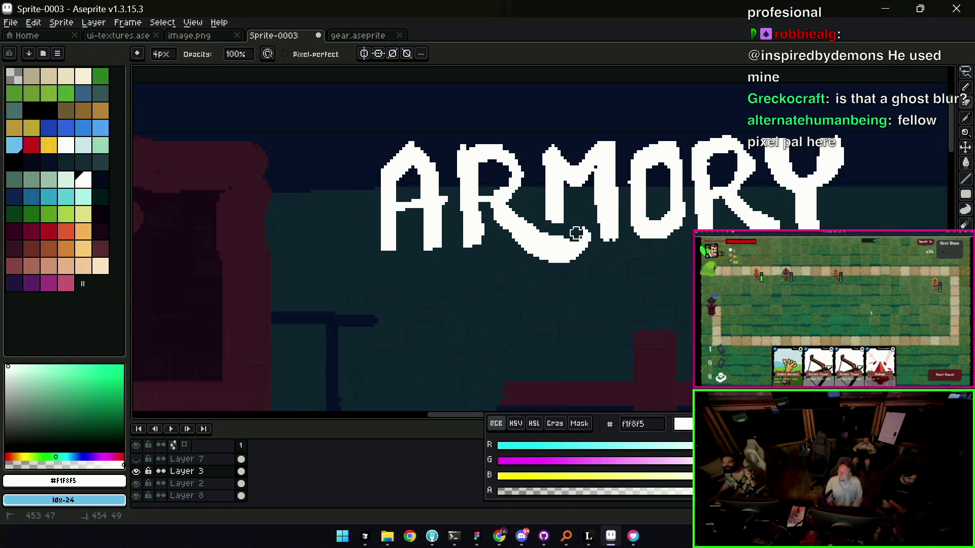
{"action": "key", "text": "b"}
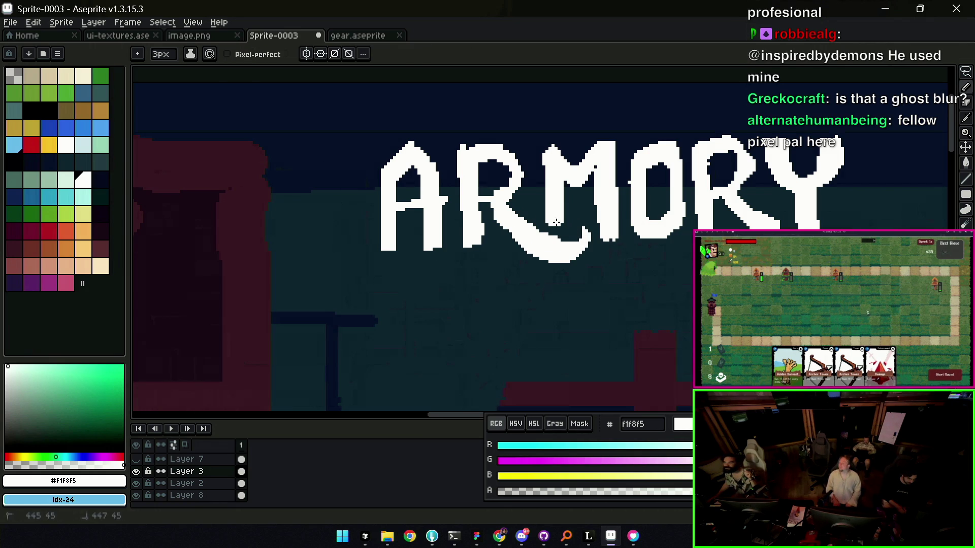
{"action": "key", "text": "e"}
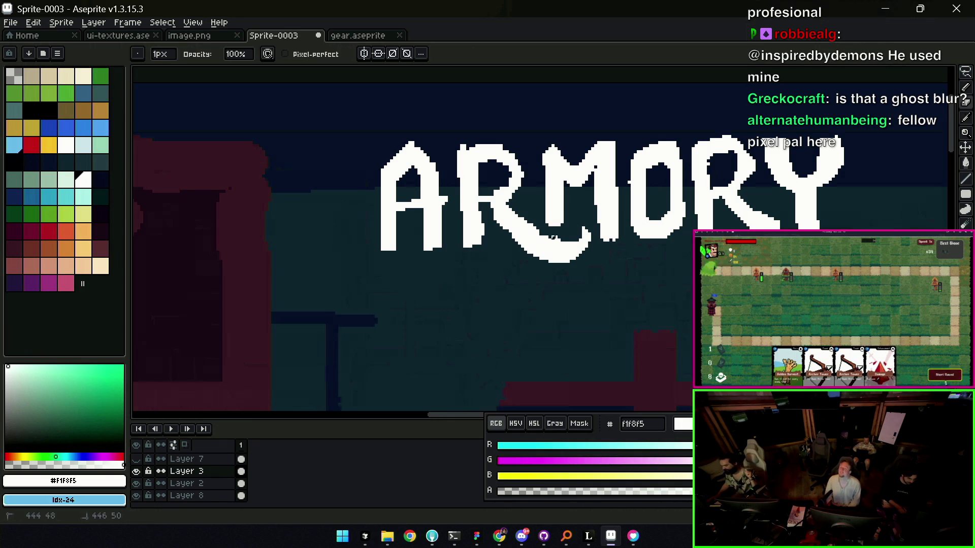
{"action": "key", "text": "b"}
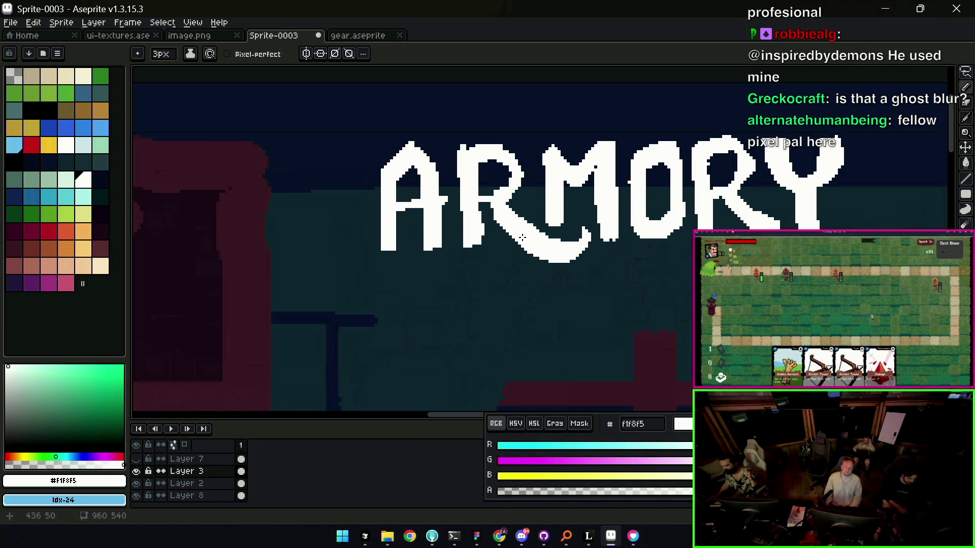
{"action": "key", "text": "e"}
{"action": "key", "text": "b"}
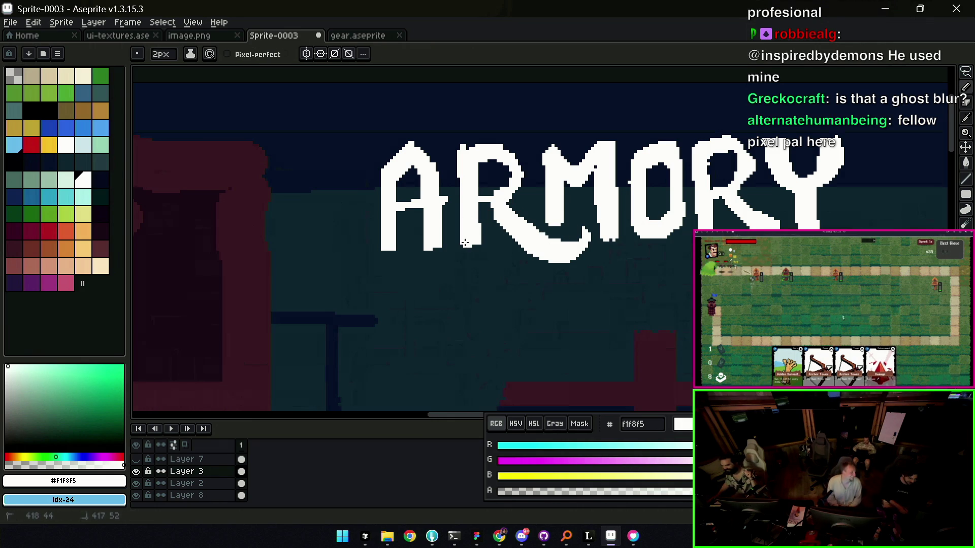
{"action": "scroll", "coordinate": [463, 244], "scroll_direction": "down", "scroll_amount": 1}
{"action": "scroll", "coordinate": [479, 228], "scroll_direction": "up", "scroll_amount": 1}
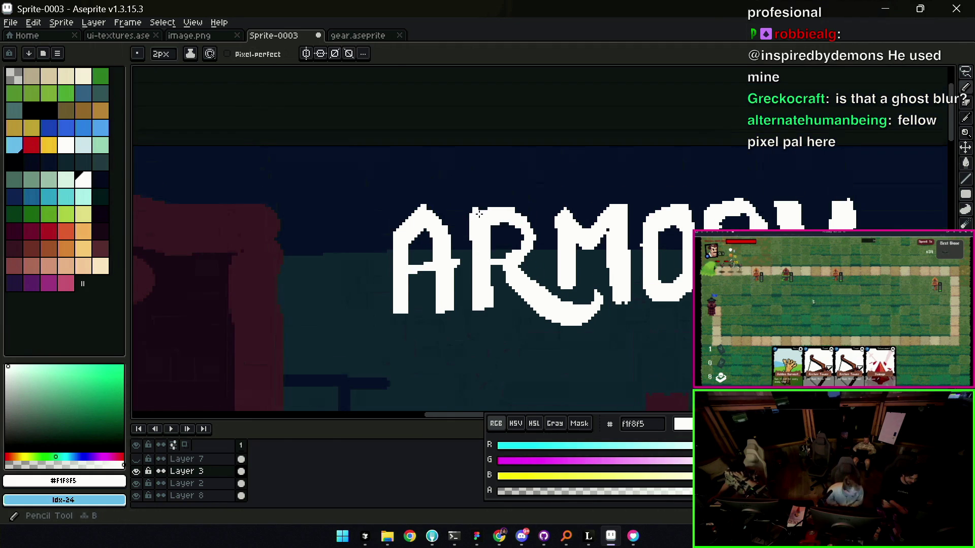
{"action": "key", "text": "e"}
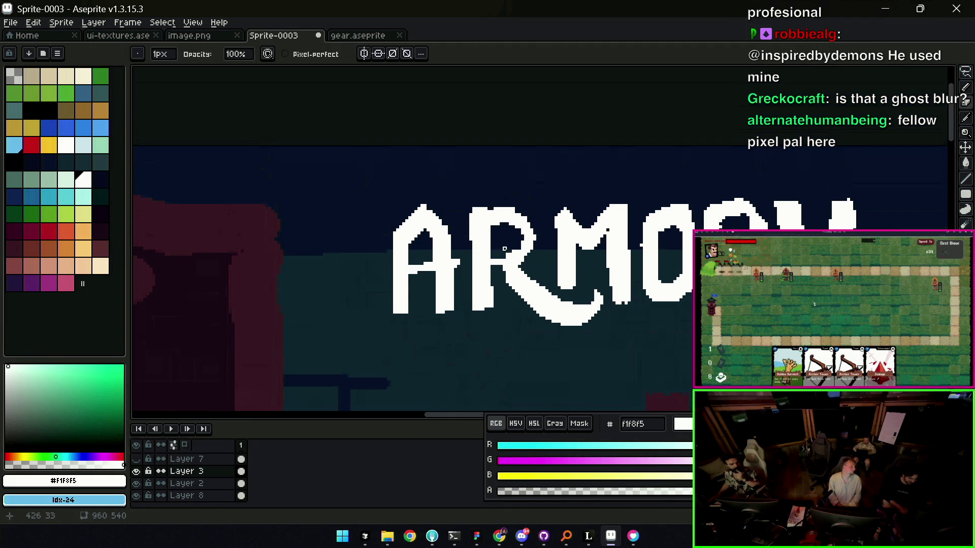
{"action": "key", "text": "b"}
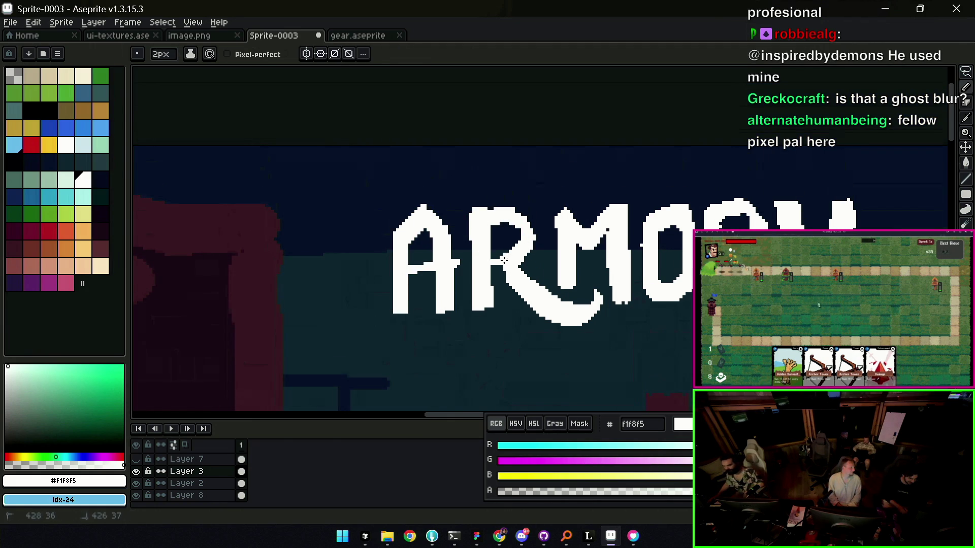
{"action": "key", "text": "e"}
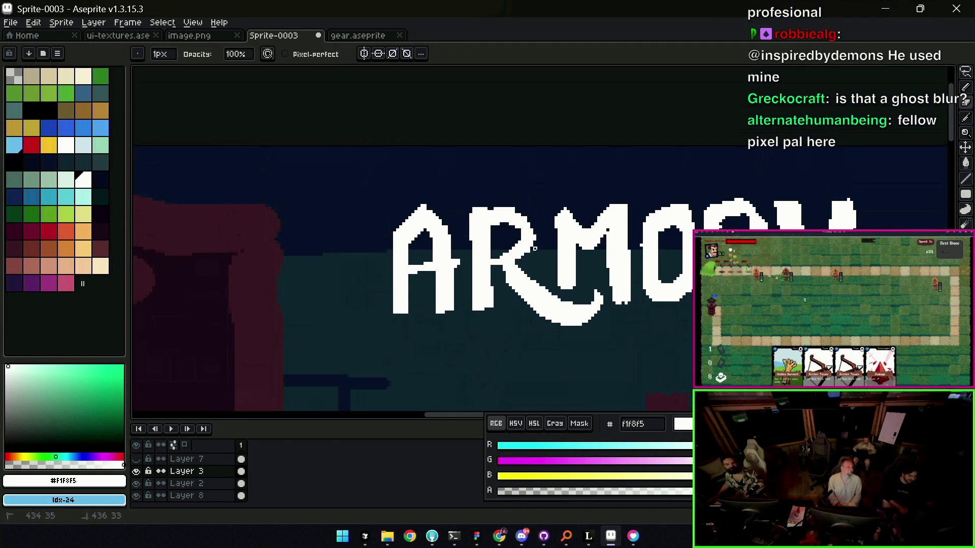
{"action": "key", "text": "b"}
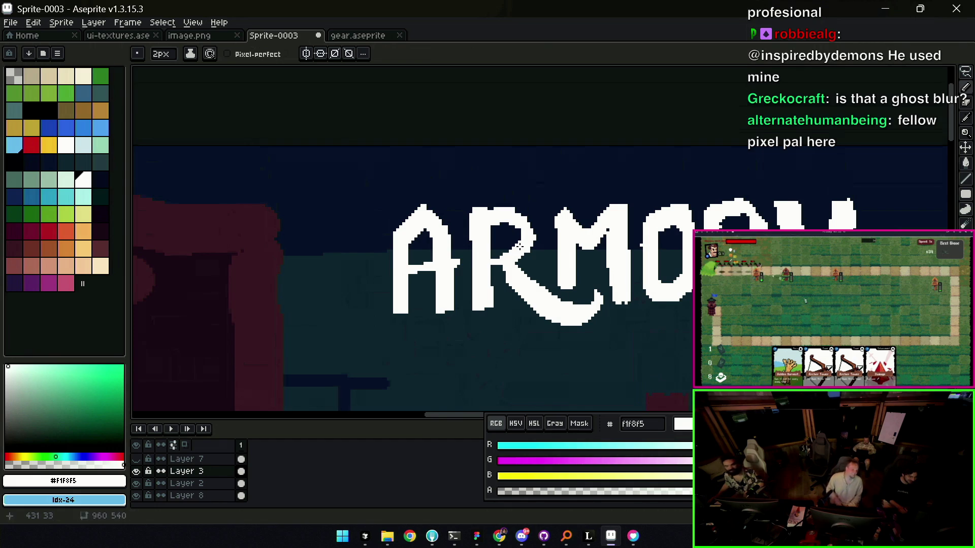
{"action": "key", "text": "e"}
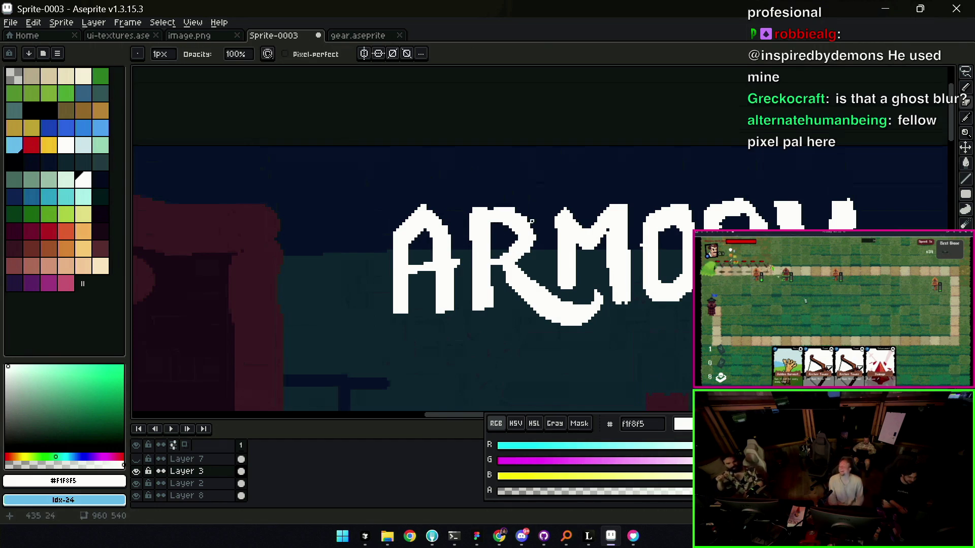
{"action": "scroll", "coordinate": [531, 221], "scroll_direction": "down", "scroll_amount": 3}
{"action": "scroll", "coordinate": [529, 198], "scroll_direction": "up", "scroll_amount": 1}
{"action": "scroll", "coordinate": [529, 206], "scroll_direction": "up", "scroll_amount": 3}
{"action": "key", "text": "b"}
{"action": "key", "text": "e"}
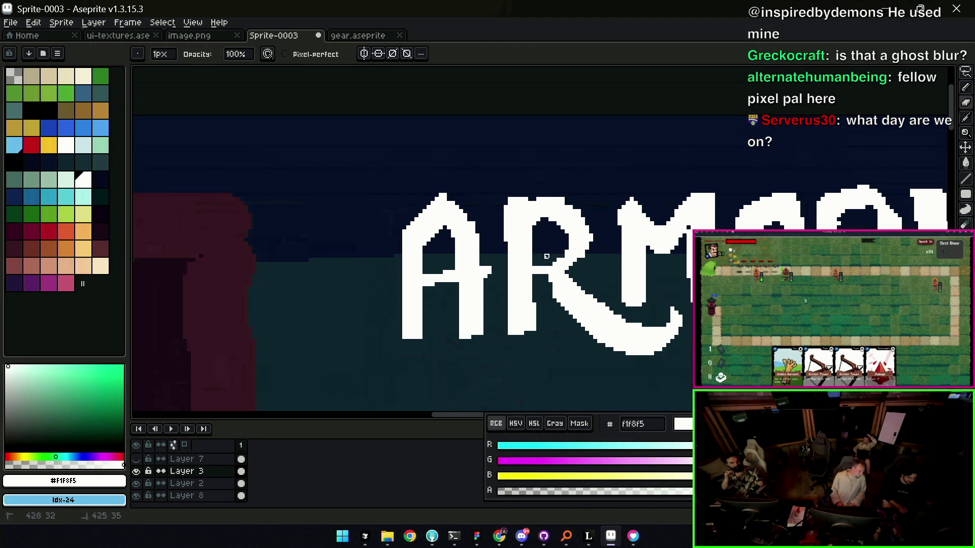
{"action": "key", "text": "z"}
{"action": "scroll", "coordinate": [553, 221], "scroll_direction": "down", "scroll_amount": 5}
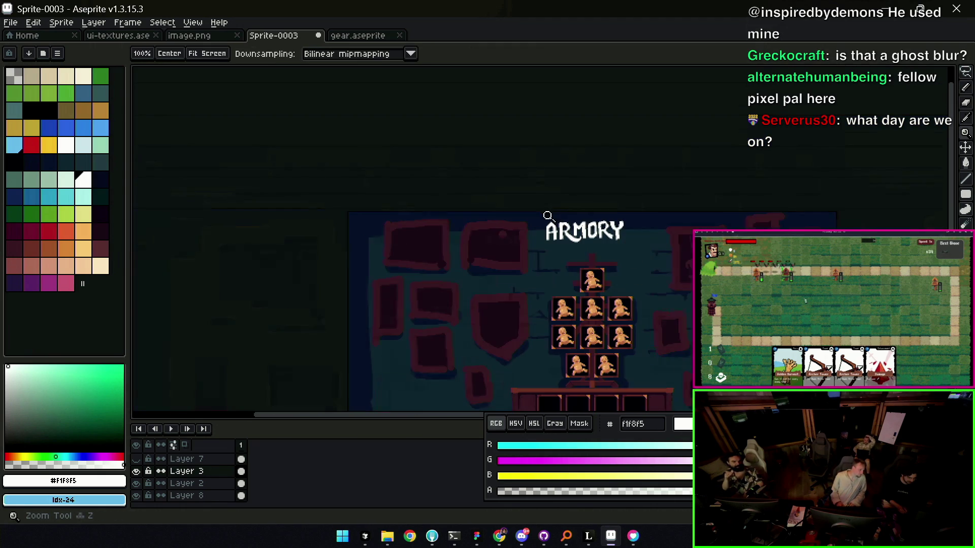
{"action": "scroll", "coordinate": [568, 229], "scroll_direction": "up", "scroll_amount": 3}
{"action": "scroll", "coordinate": [571, 231], "scroll_direction": "up", "scroll_amount": 1}
- Fill the dark notch at the top of the M with white pixels and tidy its outline
{"action": "key", "text": "b"}
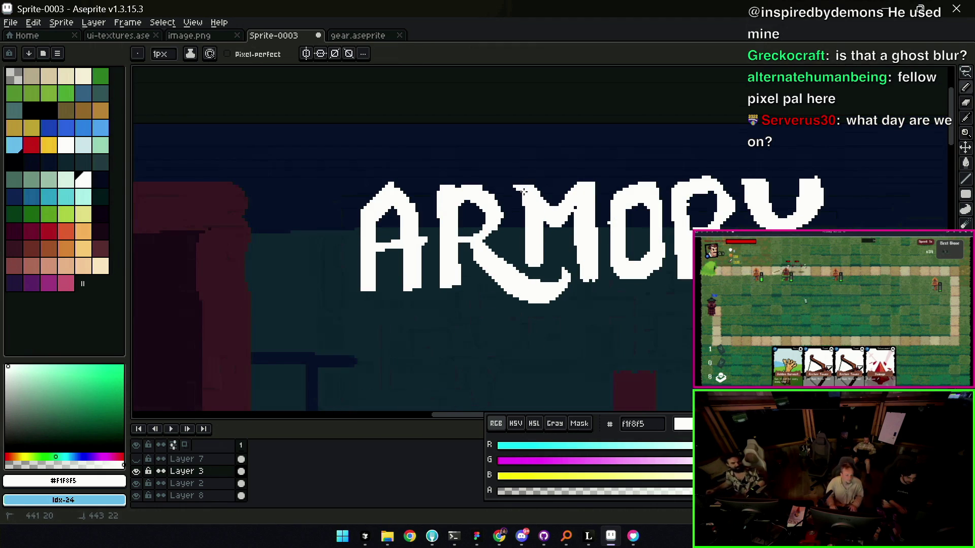
{"action": "left_click_drag", "start_coordinate": [539, 195], "coordinate": [560, 210]}
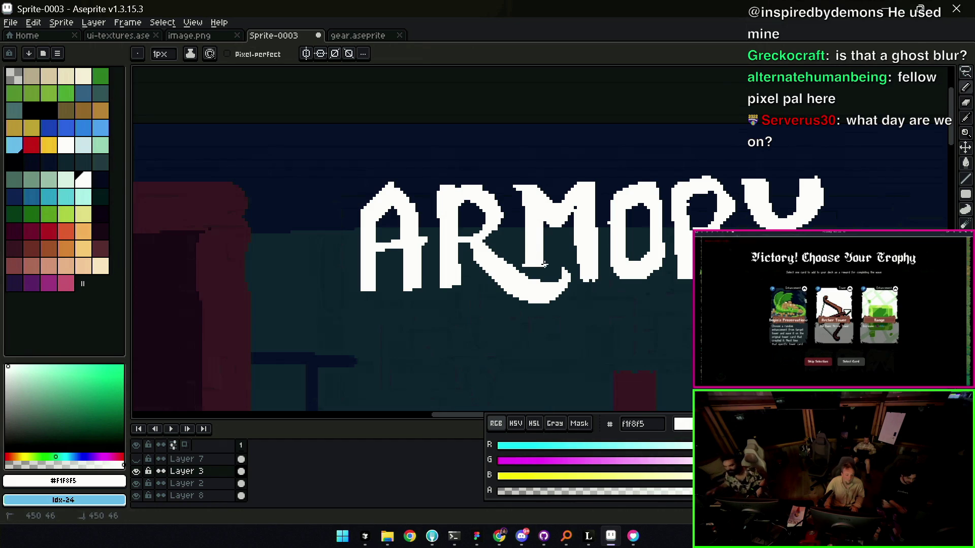
{"action": "key", "text": "e"}
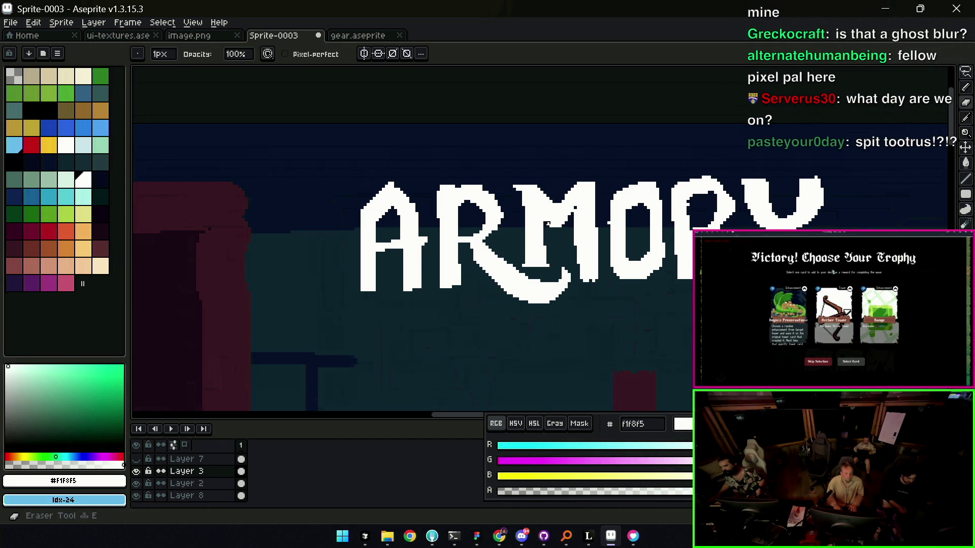
{"action": "key", "text": "b"}
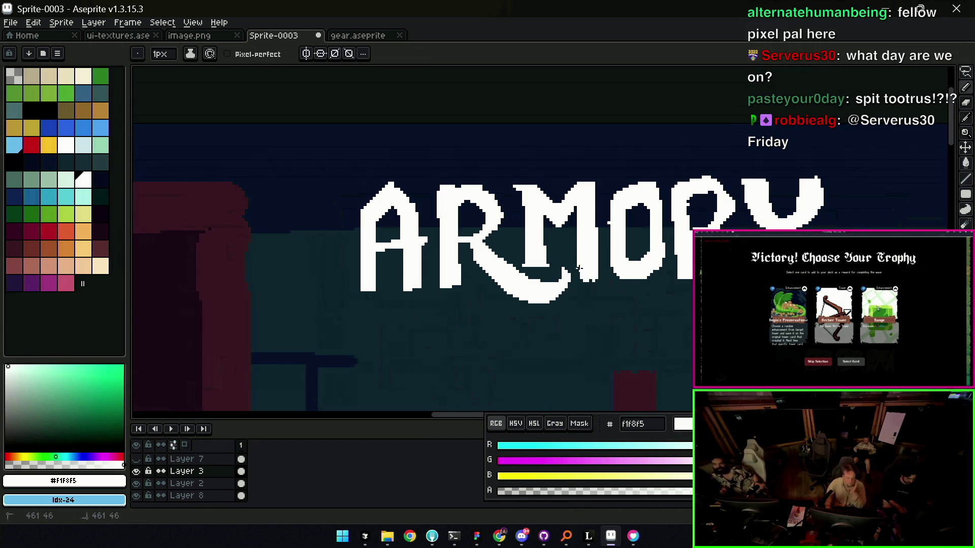
{"action": "key", "text": "e"}
{"action": "key", "text": "b"}
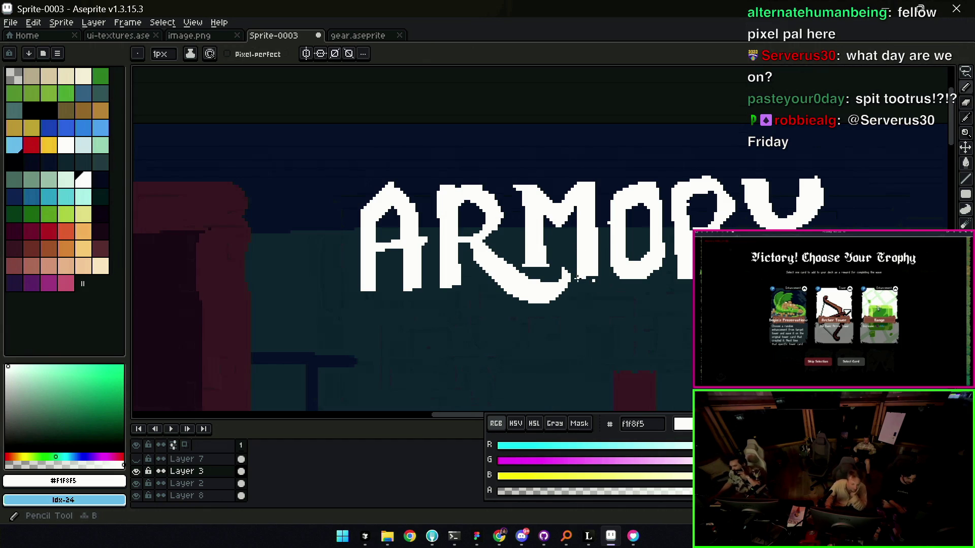
{"action": "key", "text": "e"}
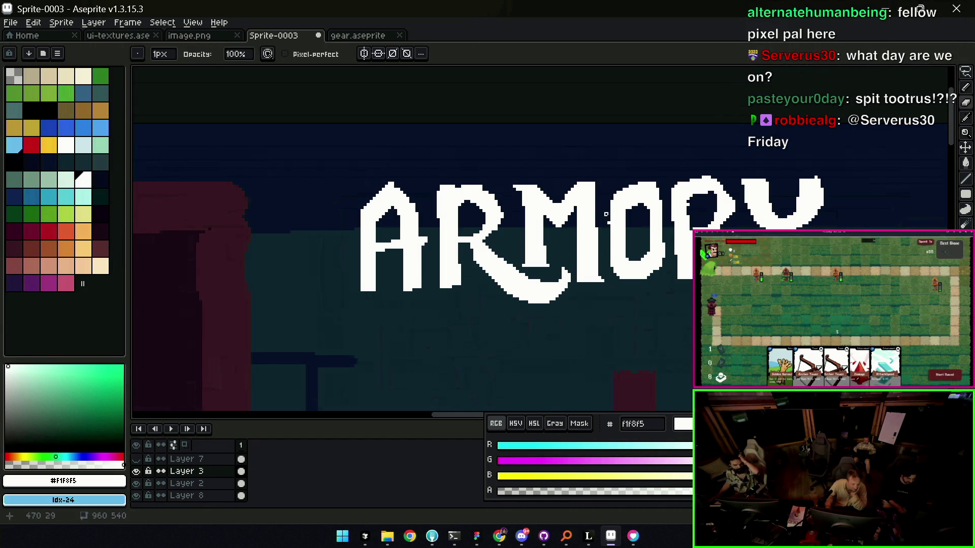
{"action": "key", "text": "b"}
{"action": "key", "text": "z"}
{"action": "scroll", "coordinate": [567, 185], "scroll_direction": "down", "scroll_amount": 4}
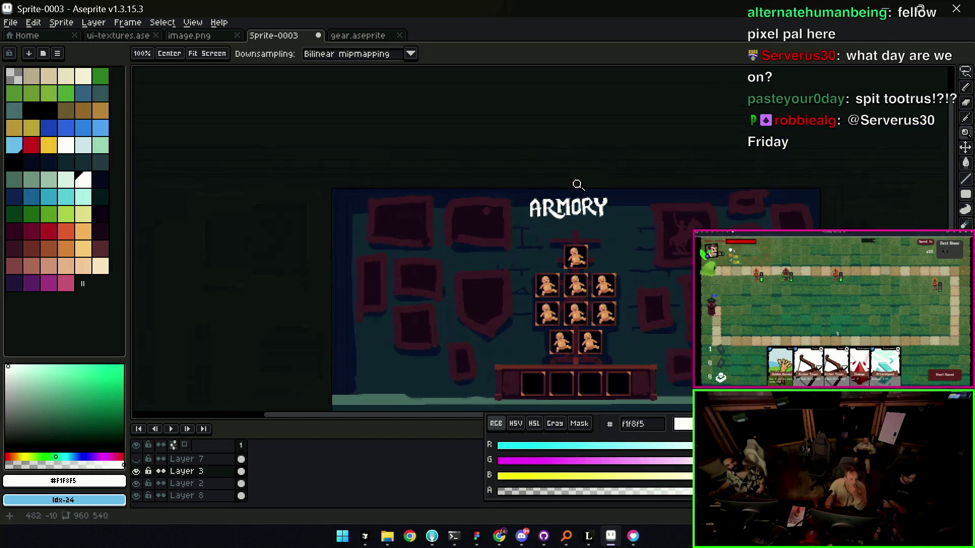
{"action": "scroll", "coordinate": [576, 185], "scroll_direction": "up", "scroll_amount": 1}
{"action": "scroll", "coordinate": [580, 191], "scroll_direction": "up", "scroll_amount": 3}
{"action": "key", "text": "b"}
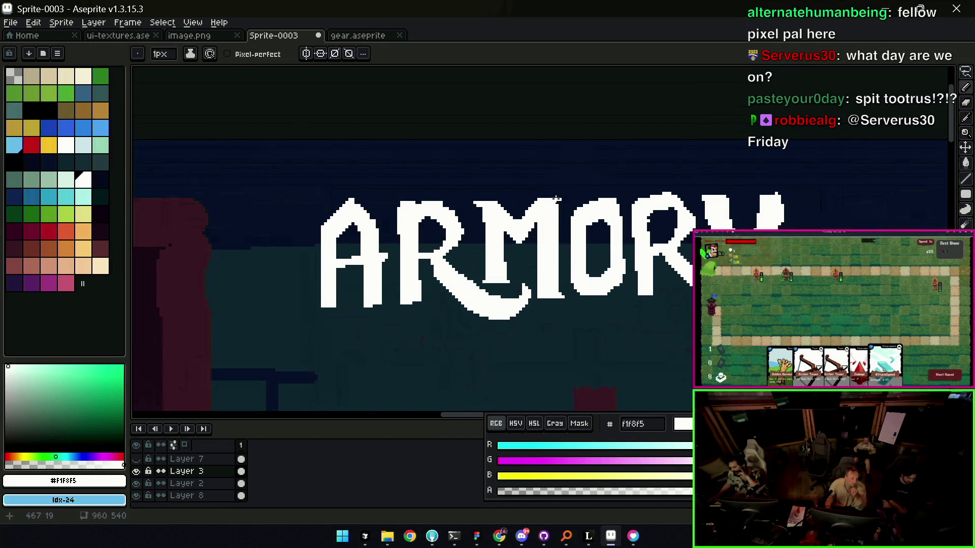
- Move the view to the A and begin patching its top with a thicker brush
{"action": "key", "text": "z"}
{"action": "scroll", "coordinate": [557, 197], "scroll_direction": "down", "scroll_amount": 3}
{"action": "scroll", "coordinate": [559, 195], "scroll_direction": "up", "scroll_amount": 1}
{"action": "scroll", "coordinate": [507, 214], "scroll_direction": "up", "scroll_amount": 3}
{"action": "mouse_move", "coordinate": [507, 215]}
{"action": "left_mouse_down"}
{"action": "mouse_move", "coordinate": [531, 206]}
{"action": "mouse_move", "coordinate": [486, 223]}
{"action": "left_mouse_up"}
{"action": "key", "text": "b"}
{"action": "key", "text": "e"}
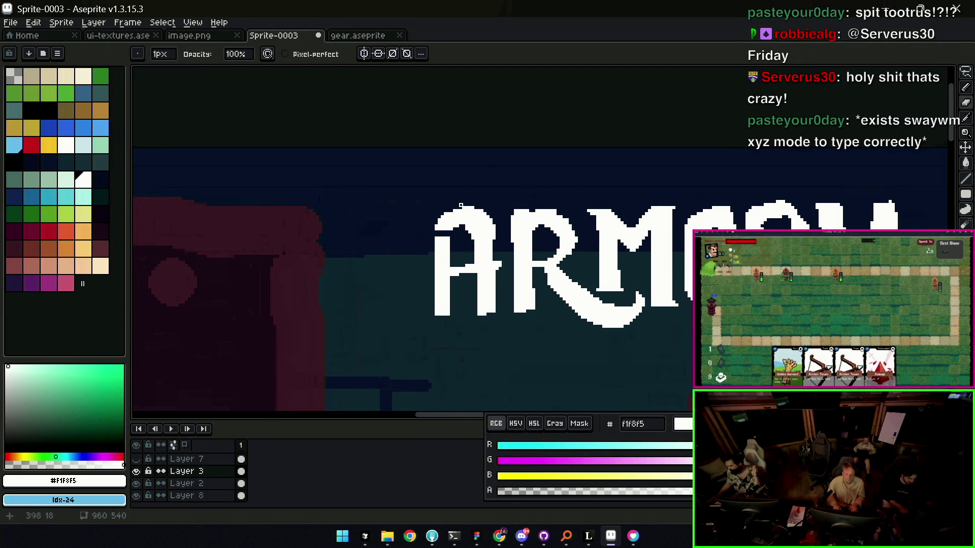
- Erase the A's straight left edge with a 5px eraser and draw a new slanted left leg
{"action": "key", "text": "plus"}
{"action": "key", "text": "plus"}
{"action": "key", "text": "plus"}
{"action": "left_click_drag", "start_coordinate": [458, 210], "coordinate": [430, 282]}
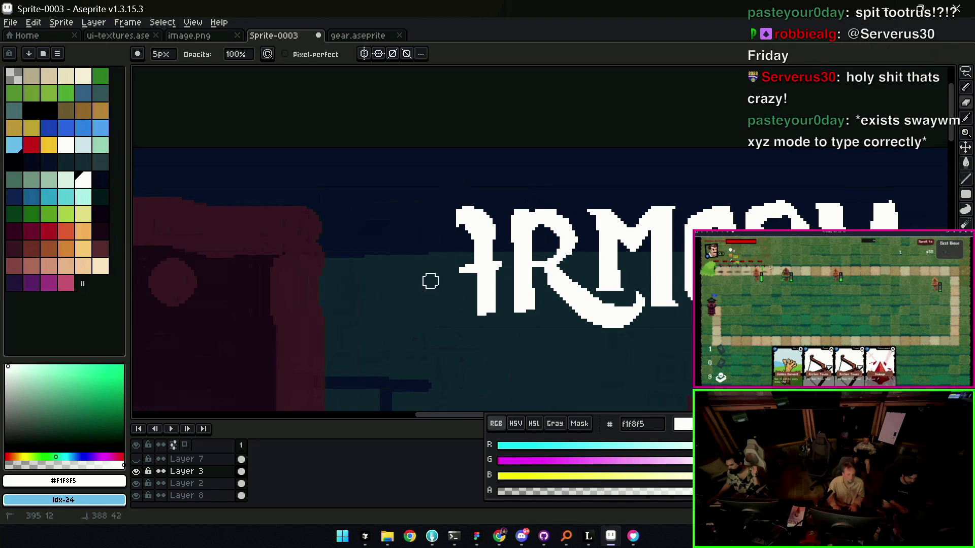
{"action": "key", "text": "b"}
{"action": "left_click_drag", "start_coordinate": [423, 319], "coordinate": [459, 212]}
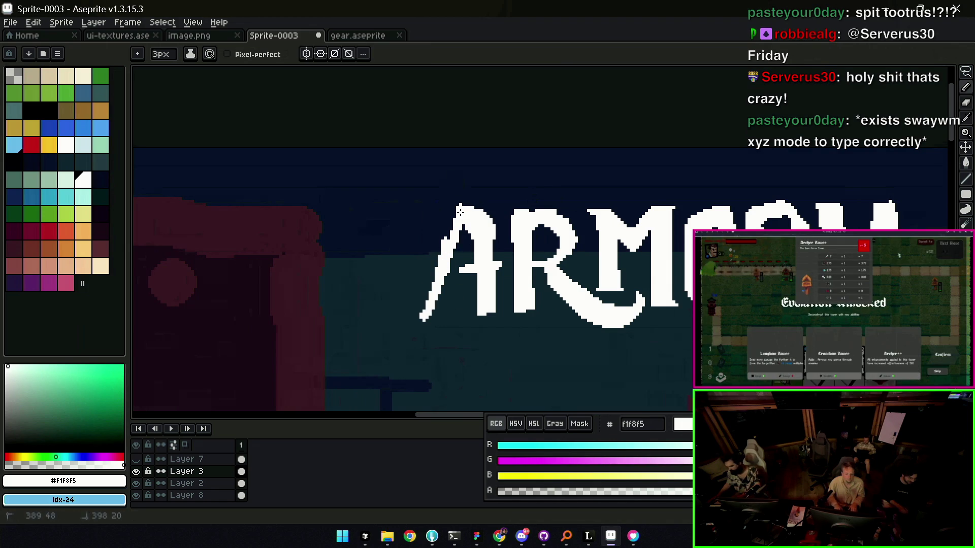
{"action": "key", "text": "e"}
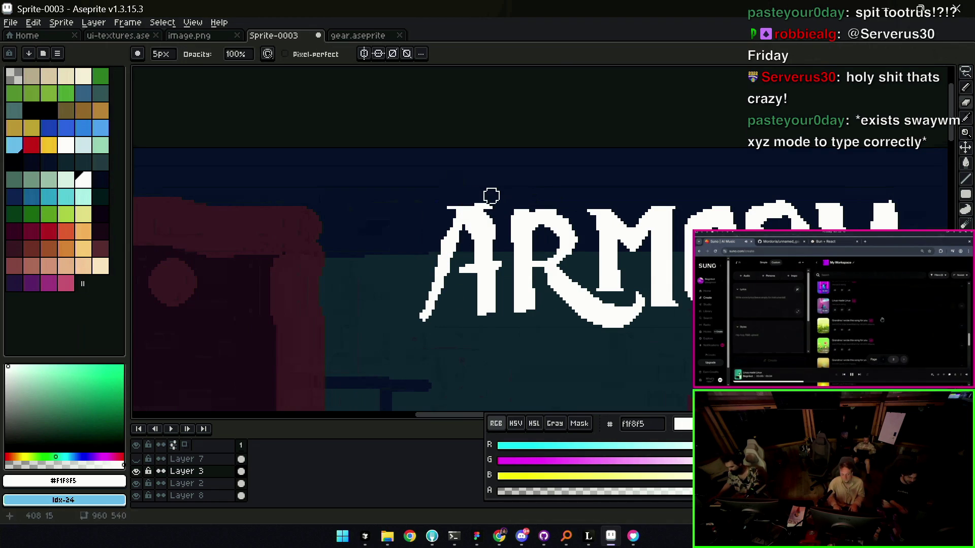
{"action": "key", "text": "b"}
{"action": "left_click_drag", "start_coordinate": [461, 227], "coordinate": [452, 269]}
- Extend the A's foot leftward into a swash tail, thicken the leg and reshape the tail
{"action": "key", "text": "plus"}
{"action": "left_click_drag", "start_coordinate": [399, 313], "coordinate": [425, 318]}
{"action": "left_click_drag", "start_coordinate": [442, 284], "coordinate": [411, 311]}
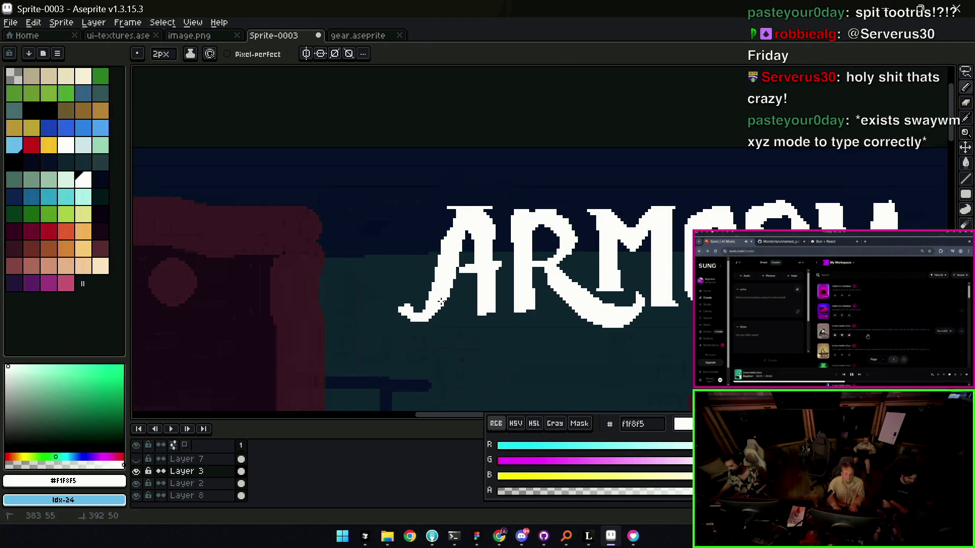
{"action": "key", "text": "e"}
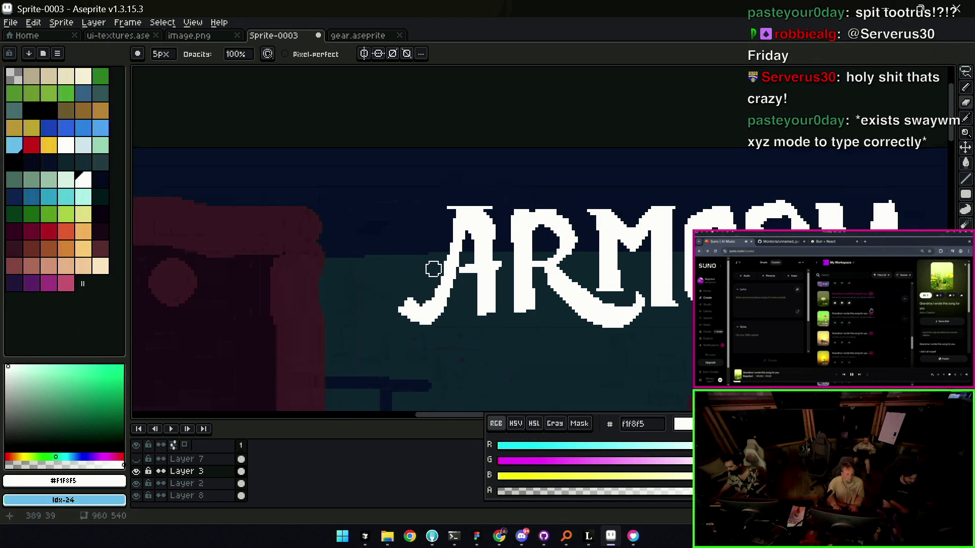
{"action": "mouse_move", "coordinate": [424, 295]}
{"action": "left_mouse_down"}
{"action": "mouse_move", "coordinate": [414, 283]}
{"action": "mouse_move", "coordinate": [430, 309]}
{"action": "left_mouse_up"}
{"action": "key", "text": "b"}
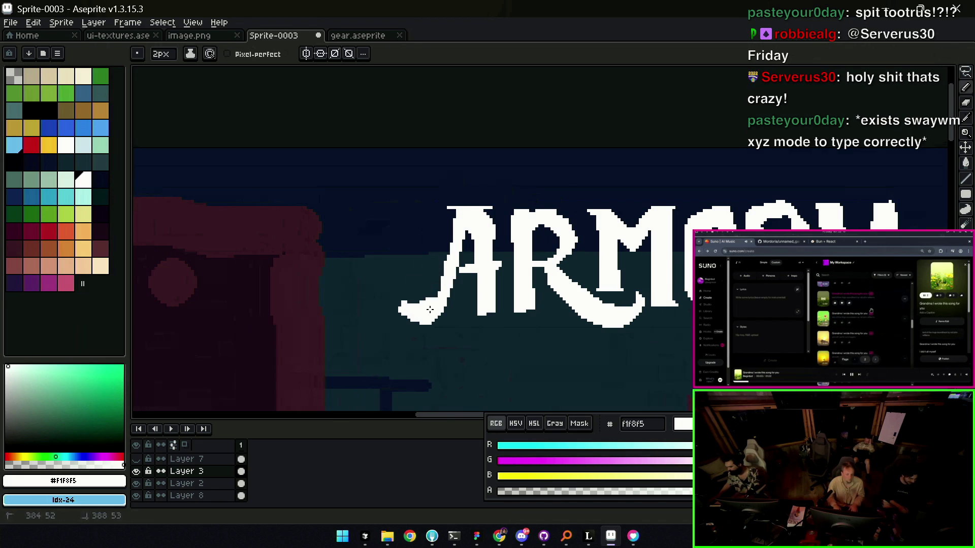
{"action": "key", "text": "e"}
{"action": "key", "text": "b"}
{"action": "key", "text": "e"}
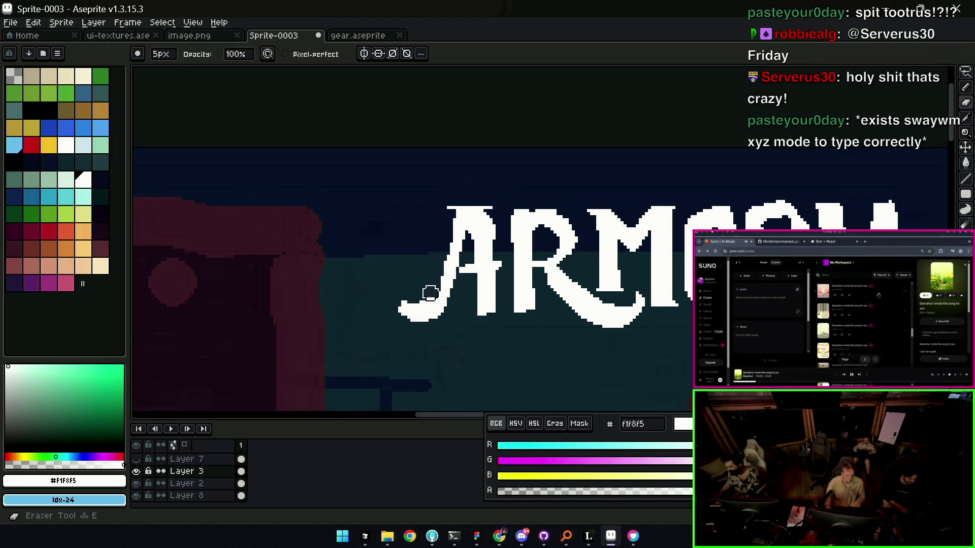
{"action": "key", "text": "b"}
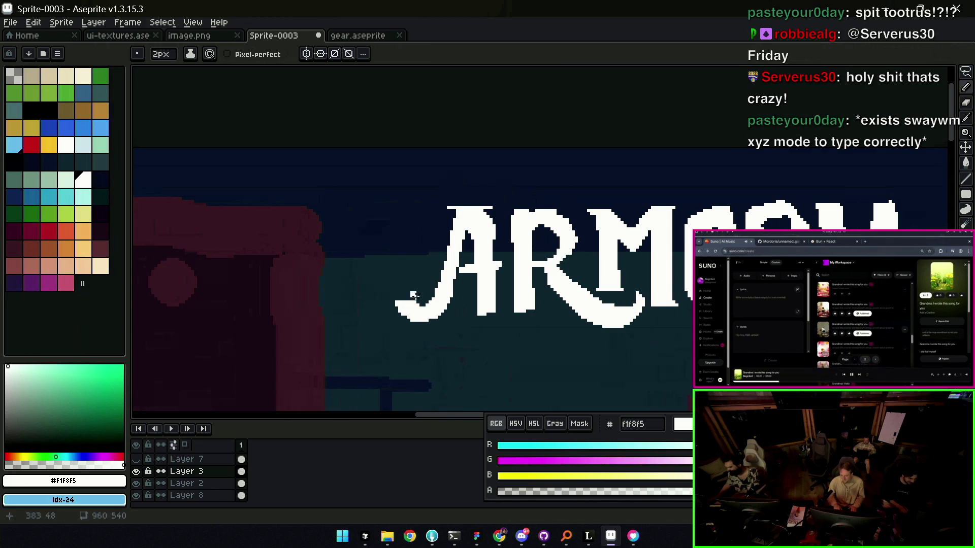
- Lasso-select the A's left stroke and tail ready for repositioning
{"action": "key", "text": "z"}
{"action": "scroll", "coordinate": [425, 271], "scroll_direction": "down", "scroll_amount": 3}
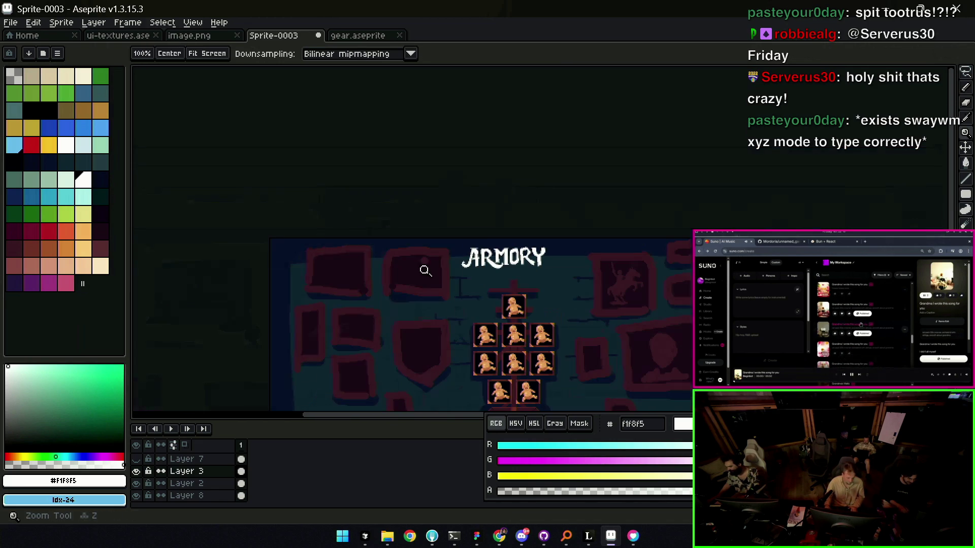
{"action": "scroll", "coordinate": [485, 260], "scroll_direction": "up", "scroll_amount": 3}
{"action": "scroll", "coordinate": [495, 251], "scroll_direction": "up", "scroll_amount": 1}
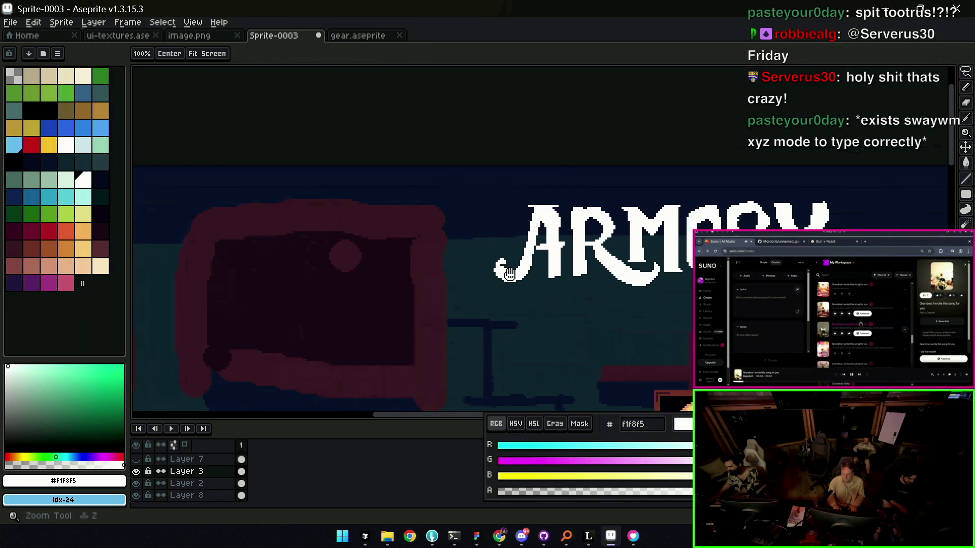
{"action": "scroll", "coordinate": [502, 240], "scroll_direction": "up", "scroll_amount": 1}
{"action": "key", "text": "q"}
{"action": "mouse_move", "coordinate": [504, 239]}
{"action": "left_mouse_down"}
{"action": "mouse_move", "coordinate": [517, 278]}
{"action": "mouse_move", "coordinate": [502, 285]}
{"action": "left_mouse_up"}
- Move the selected tail down-left and enable horizontal symmetry with the axis near the R
{"action": "key", "text": "Return"}
{"action": "key", "text": "b"}
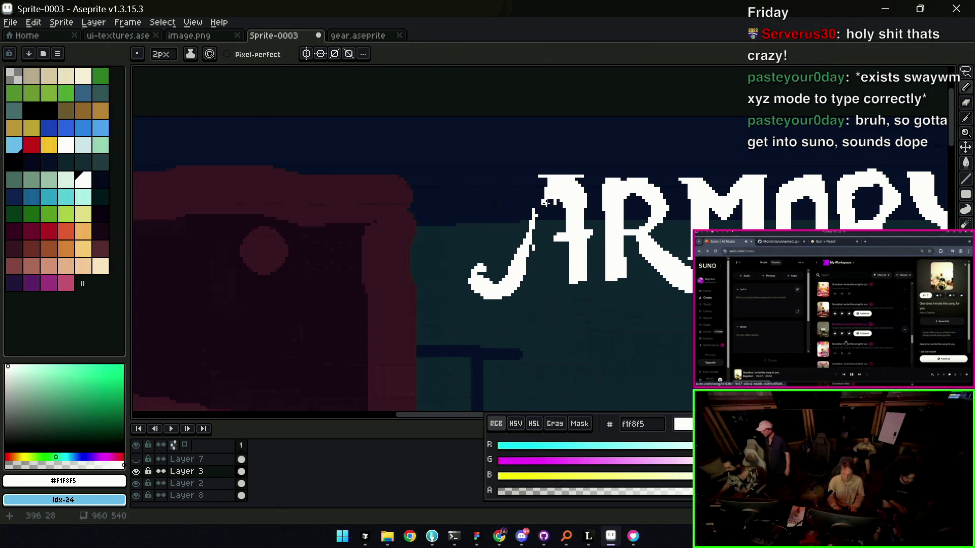
{"action": "left_click", "coordinate": [313, 54]}
{"action": "left_click_drag", "start_coordinate": [803, 113], "coordinate": [597, 131]}
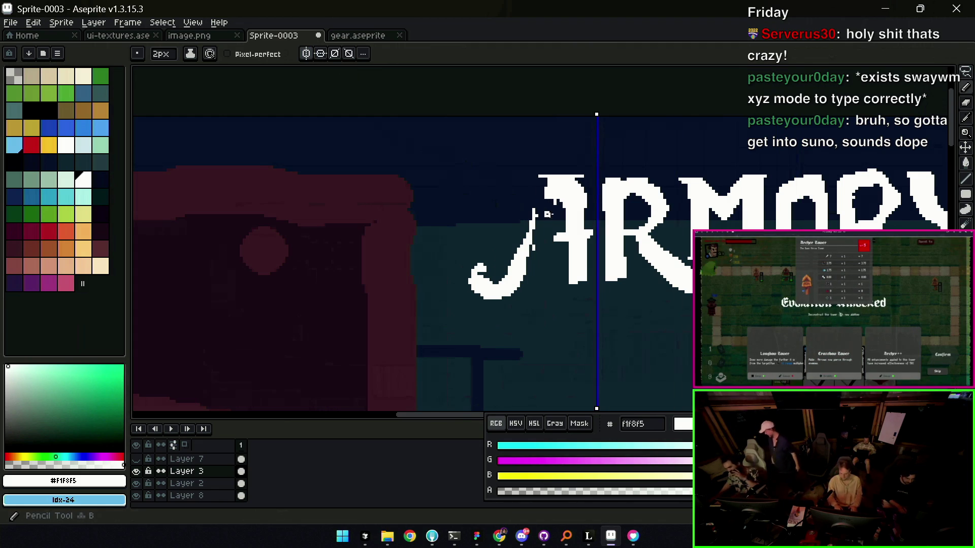
- Fill the gap in the A's left stroke, thicken it and erase stray pixels along the swash
{"action": "left_click_drag", "start_coordinate": [523, 267], "coordinate": [533, 243]}
{"action": "left_click_drag", "start_coordinate": [643, 243], "coordinate": [658, 251]}
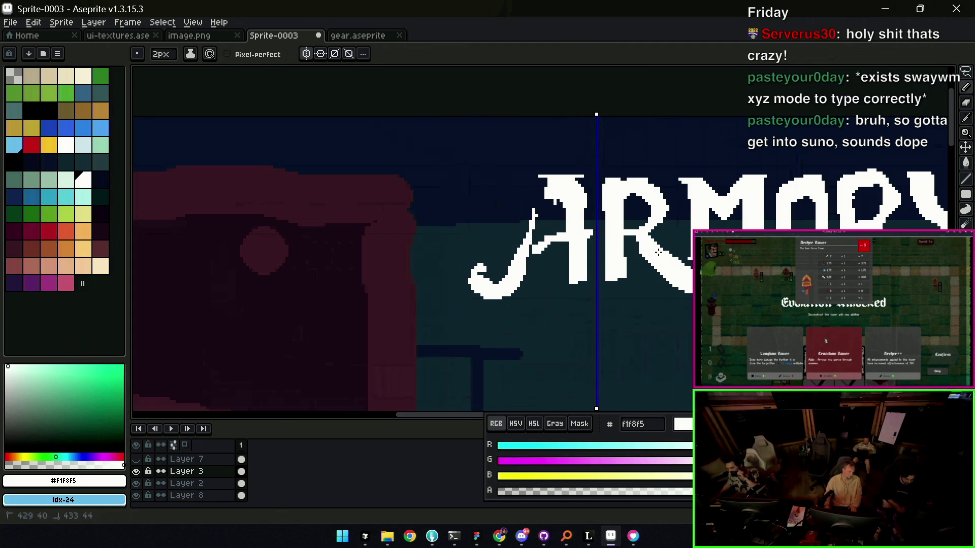
{"action": "left_click", "coordinate": [671, 268]}
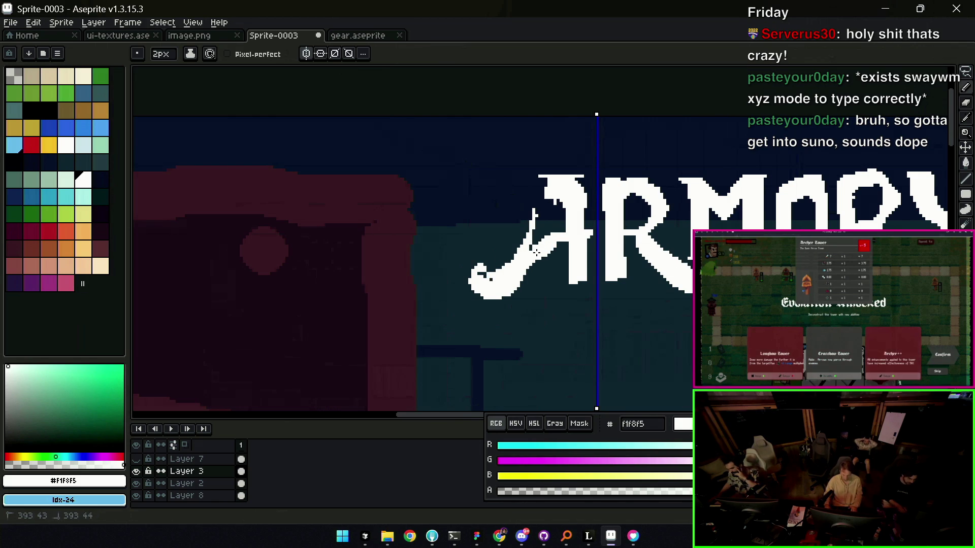
{"action": "key", "text": "e"}
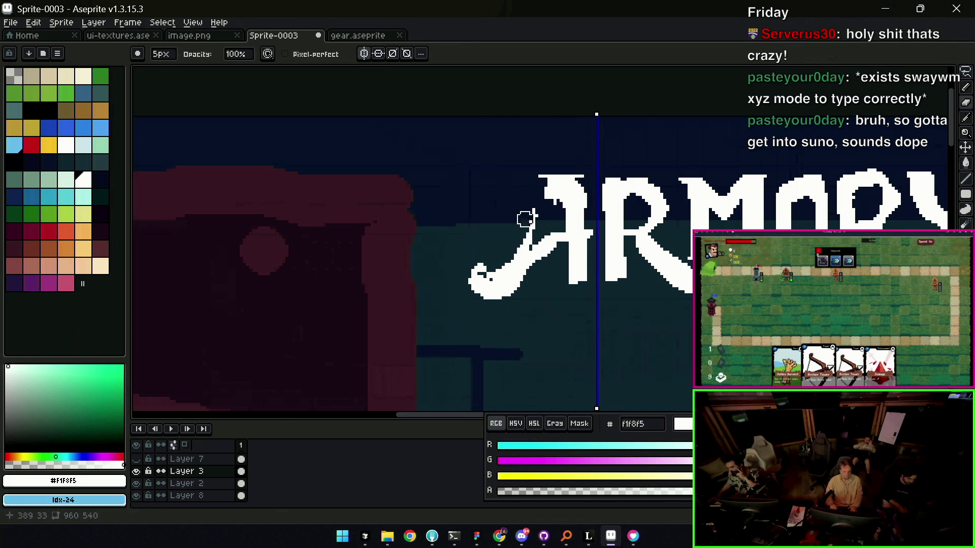
{"action": "key", "text": "b"}
{"action": "key", "text": "e"}
{"action": "mouse_move", "coordinate": [524, 218]}
{"action": "left_mouse_down"}
{"action": "mouse_move", "coordinate": [496, 285]}
{"action": "mouse_move", "coordinate": [531, 279]}
{"action": "mouse_move", "coordinate": [526, 273]}
{"action": "mouse_move", "coordinate": [500, 294]}
{"action": "left_mouse_up"}
- Refine the bottom of the A's curl into a hooked tip with a finer pencil
{"action": "key", "text": "b"}
{"action": "key", "text": "e"}
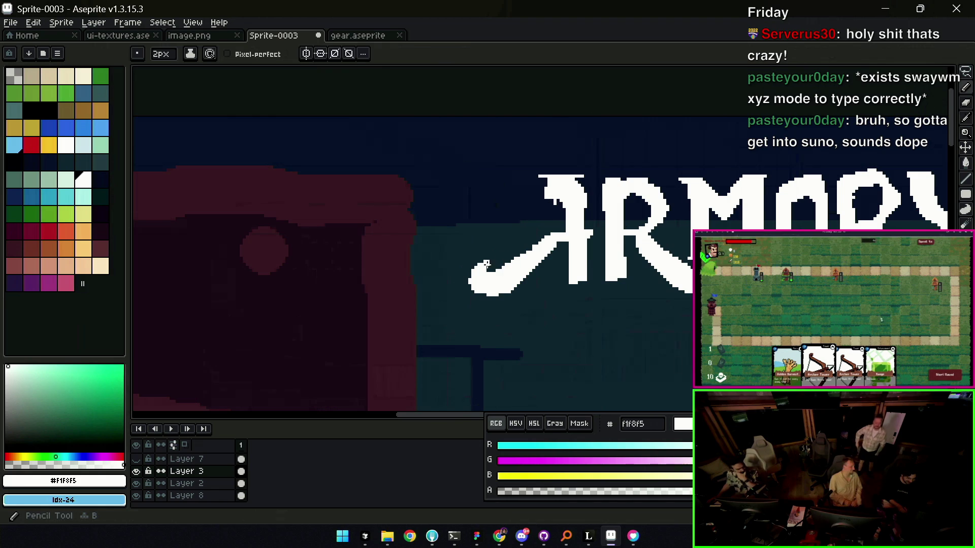
{"action": "key", "text": "b"}
{"action": "key", "text": "minus"}
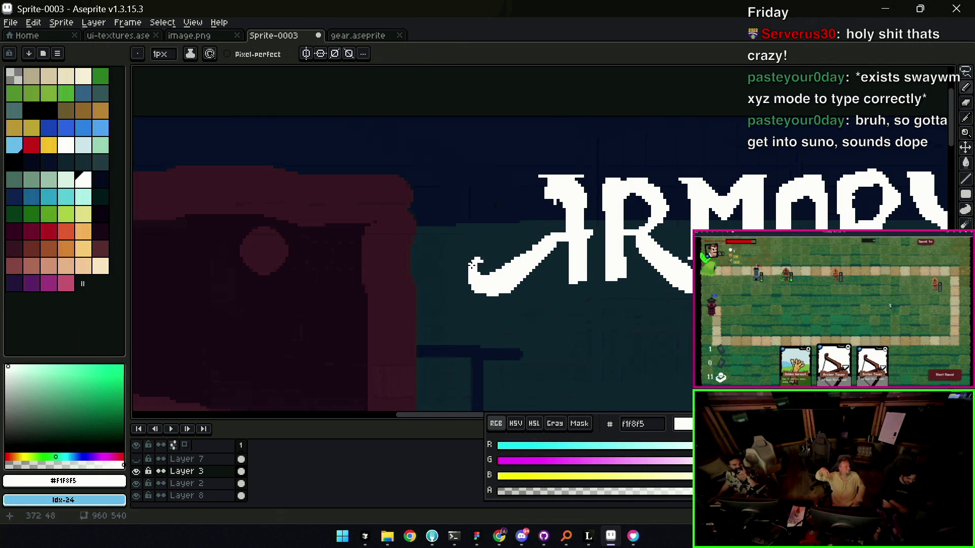
{"action": "left_click_drag", "start_coordinate": [500, 298], "coordinate": [492, 283]}
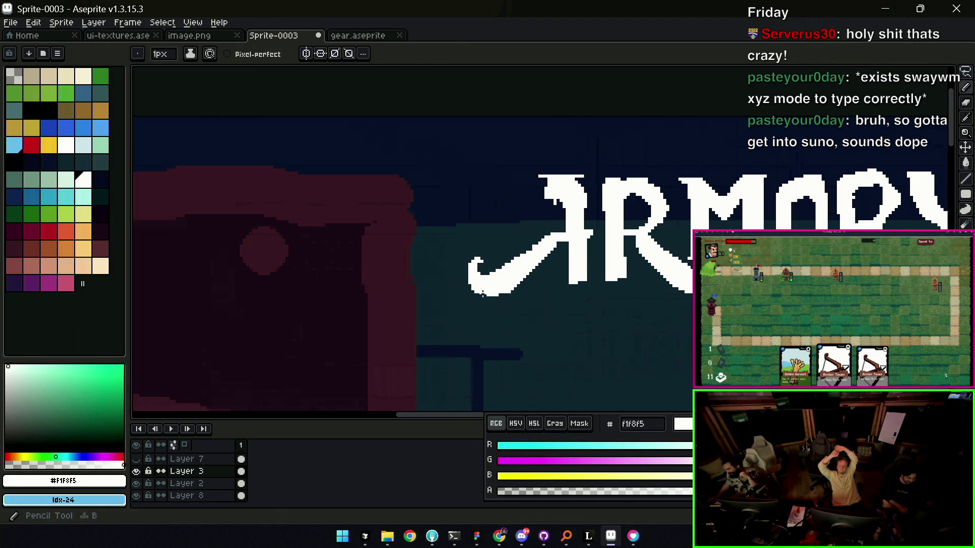
{"action": "scroll", "coordinate": [511, 246], "scroll_direction": "down", "scroll_amount": 3}
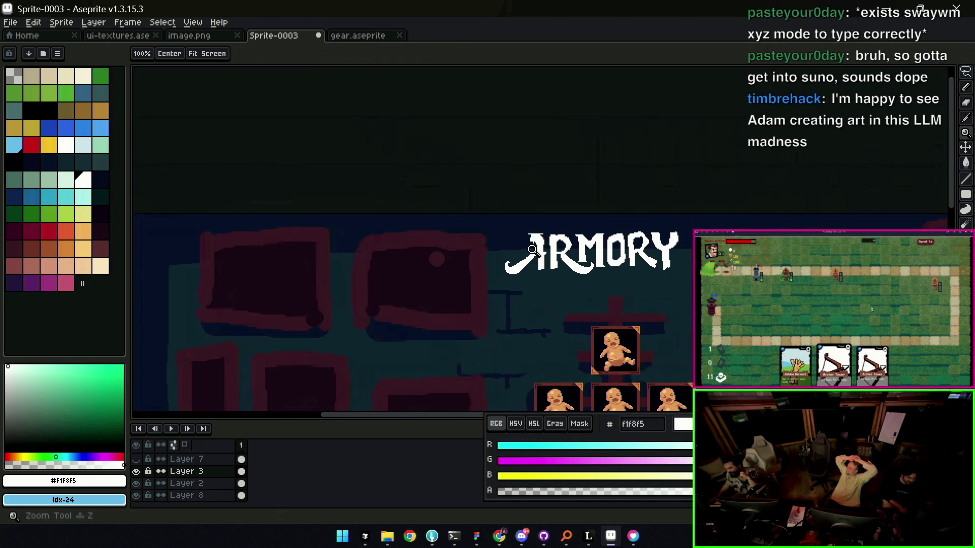
{"action": "scroll", "coordinate": [544, 227], "scroll_direction": "up", "scroll_amount": 3}
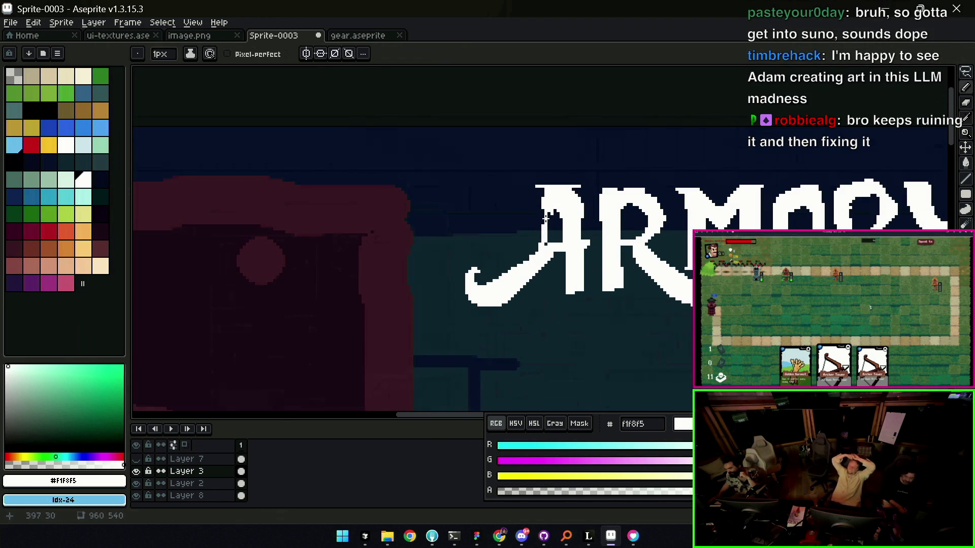
- Thicken the A's left leg near the top with a wider pencil, checking at full view
{"action": "key", "text": "plus"}
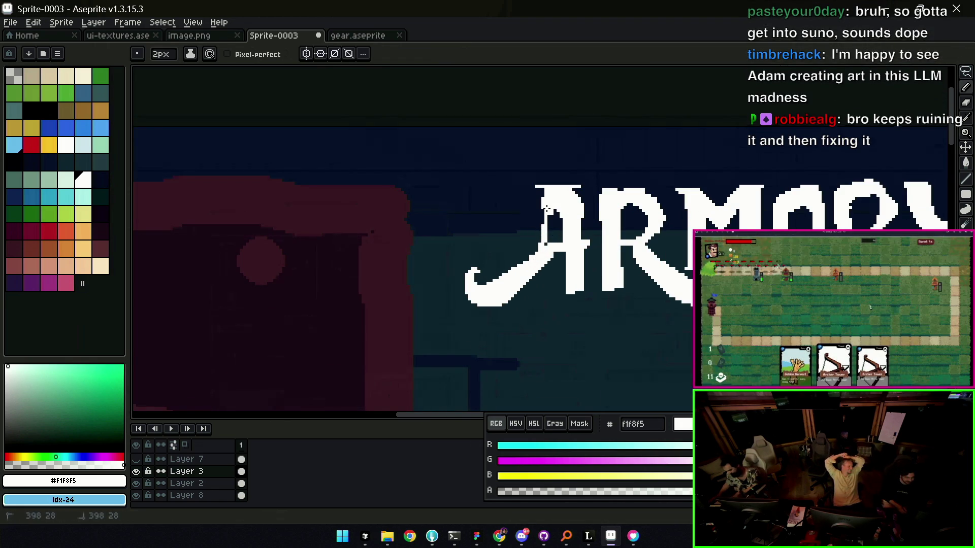
{"action": "mouse_move", "coordinate": [541, 226]}
{"action": "left_mouse_down"}
{"action": "mouse_move", "coordinate": [526, 261]}
{"action": "mouse_move", "coordinate": [543, 198]}
{"action": "left_mouse_up"}
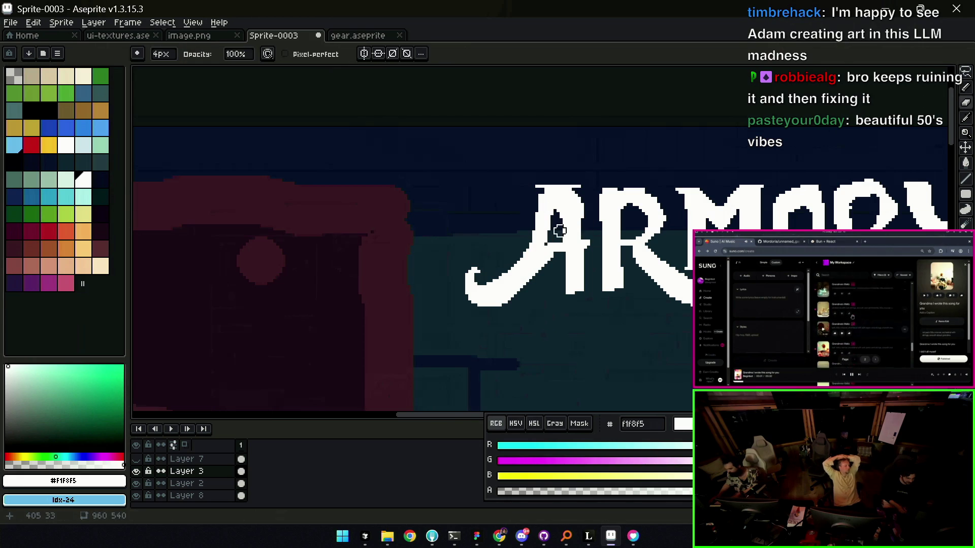
{"action": "key", "text": "z"}
{"action": "scroll", "coordinate": [565, 245], "scroll_direction": "down", "scroll_amount": 3}
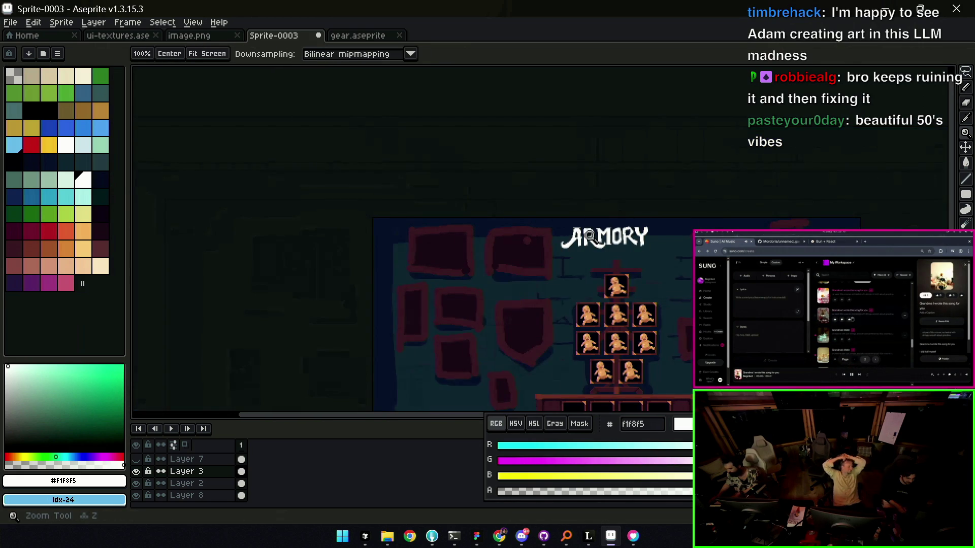
{"action": "scroll", "coordinate": [544, 221], "scroll_direction": "up", "scroll_amount": 2}
{"action": "scroll", "coordinate": [547, 265], "scroll_direction": "up", "scroll_amount": 1}
{"action": "key", "text": "b"}
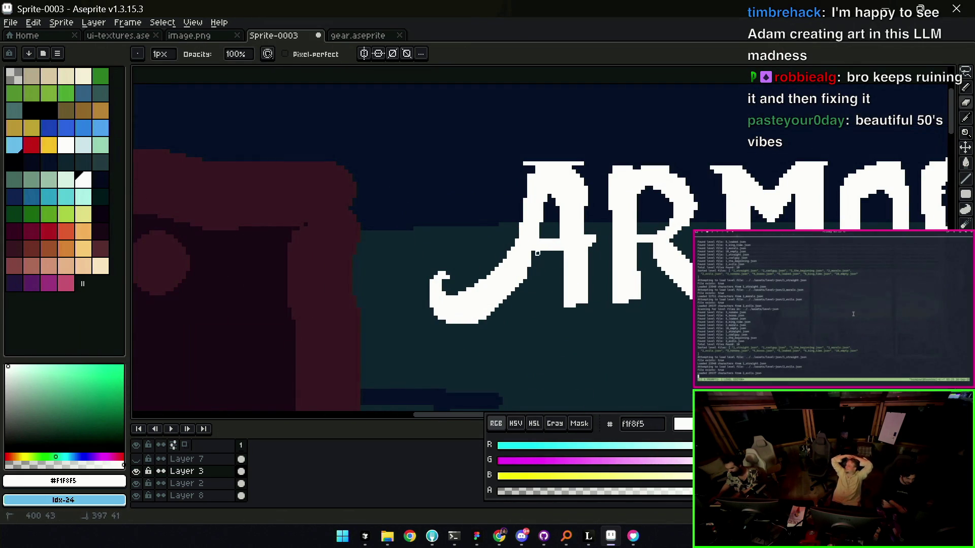
{"action": "key", "text": "z"}
{"action": "scroll", "coordinate": [544, 257], "scroll_direction": "down", "scroll_amount": 2}
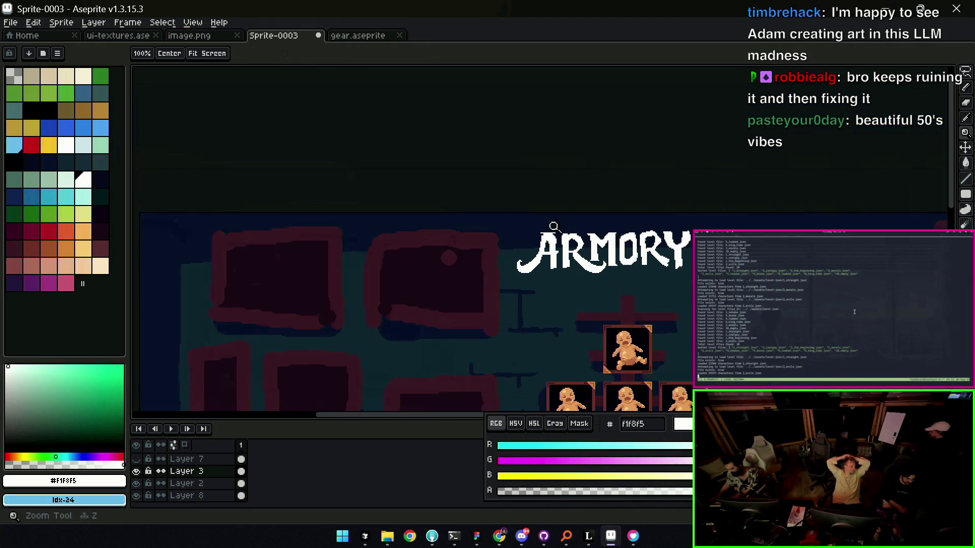
{"action": "scroll", "coordinate": [534, 253], "scroll_direction": "up", "scroll_amount": 1}
{"action": "scroll", "coordinate": [533, 254], "scroll_direction": "up", "scroll_amount": 1}
{"action": "key", "text": "b"}
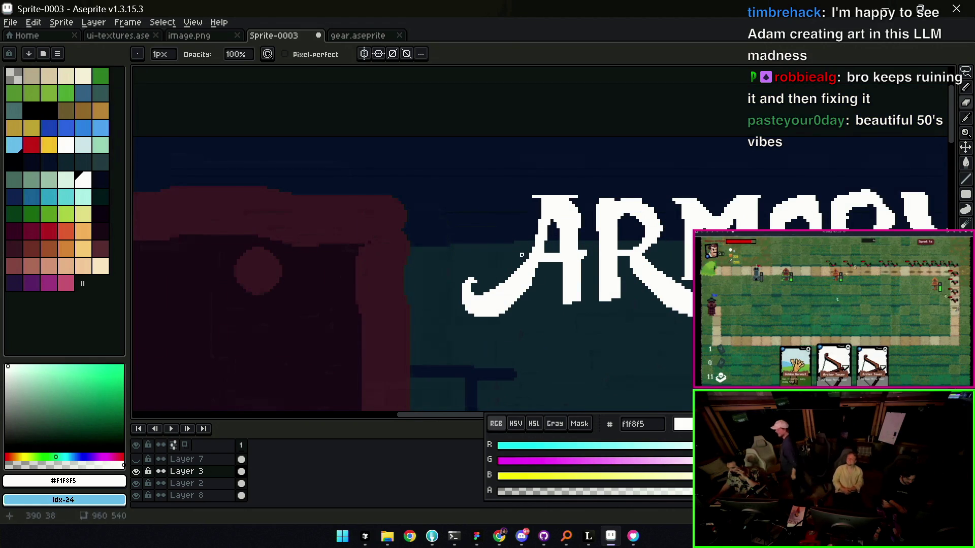
- Touch up the A's top serif pixel by pixel and zoom back onto the title
{"action": "key", "text": "b"}
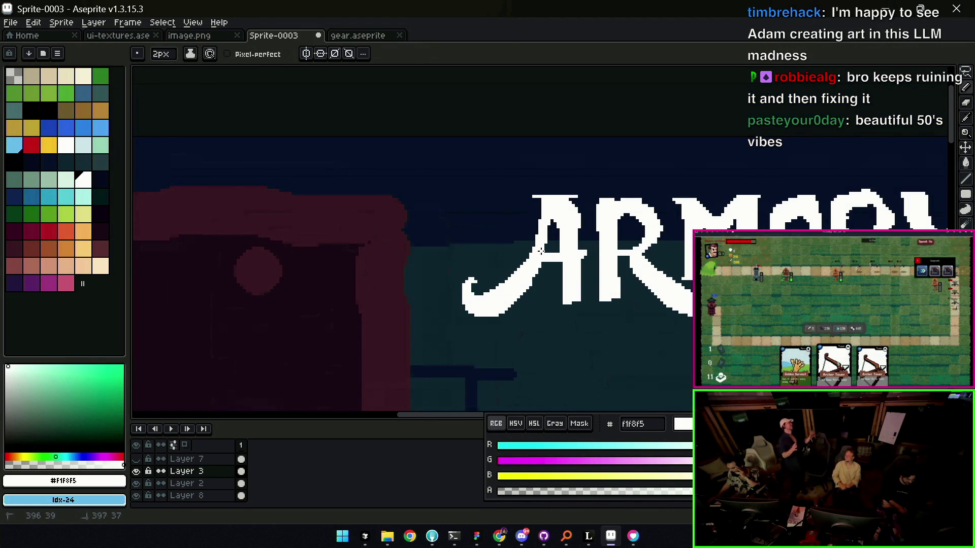
{"action": "key", "text": "b"}
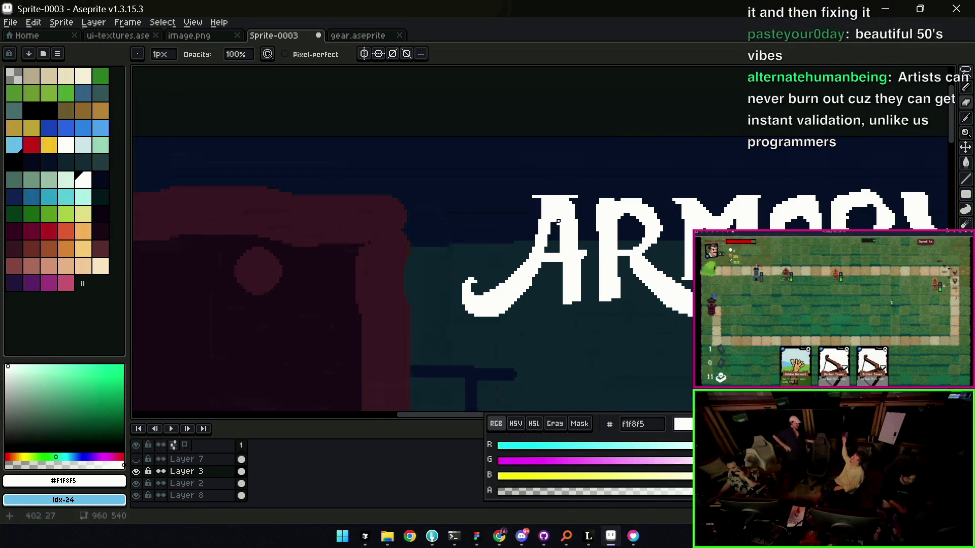
{"action": "key", "text": "b"}
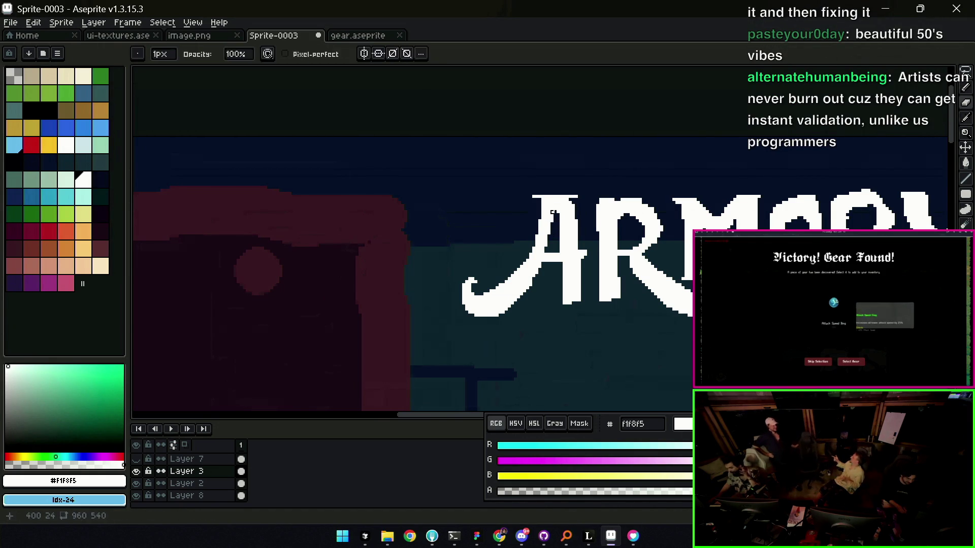
{"action": "key", "text": "b"}
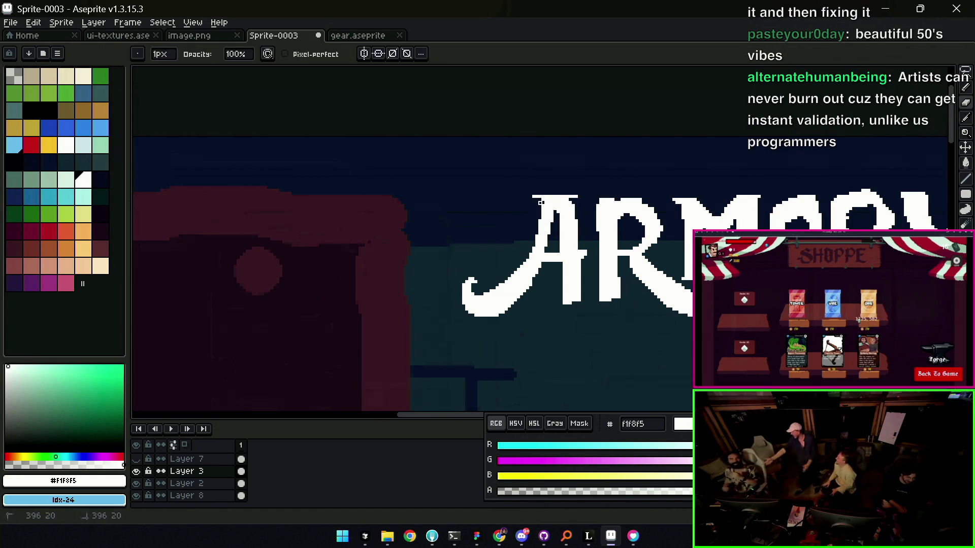
{"action": "scroll", "coordinate": [536, 196], "scroll_direction": "down", "scroll_amount": 1}
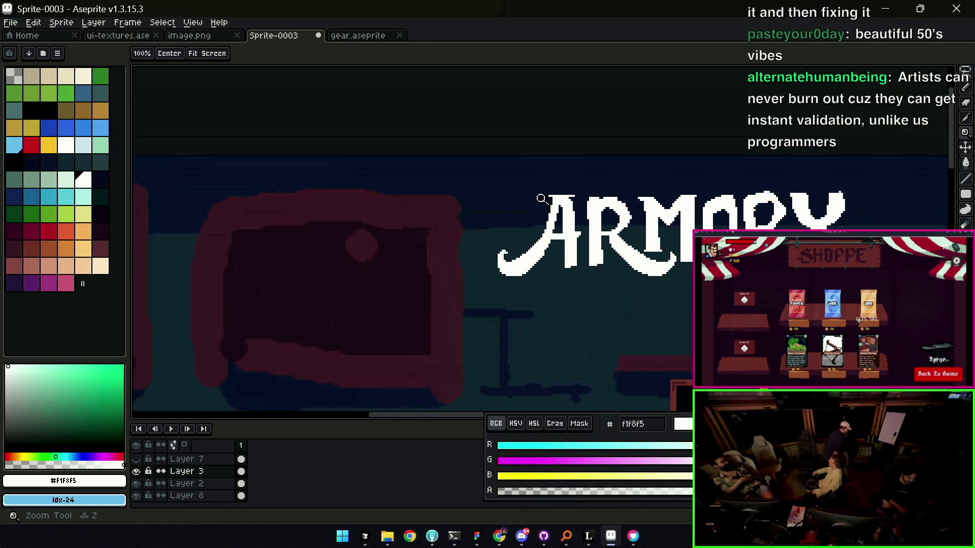
{"action": "scroll", "coordinate": [542, 198], "scroll_direction": "down", "scroll_amount": 1}
{"action": "scroll", "coordinate": [590, 190], "scroll_direction": "up", "scroll_amount": 1}
{"action": "scroll", "coordinate": [590, 190], "scroll_direction": "up", "scroll_amount": 1}
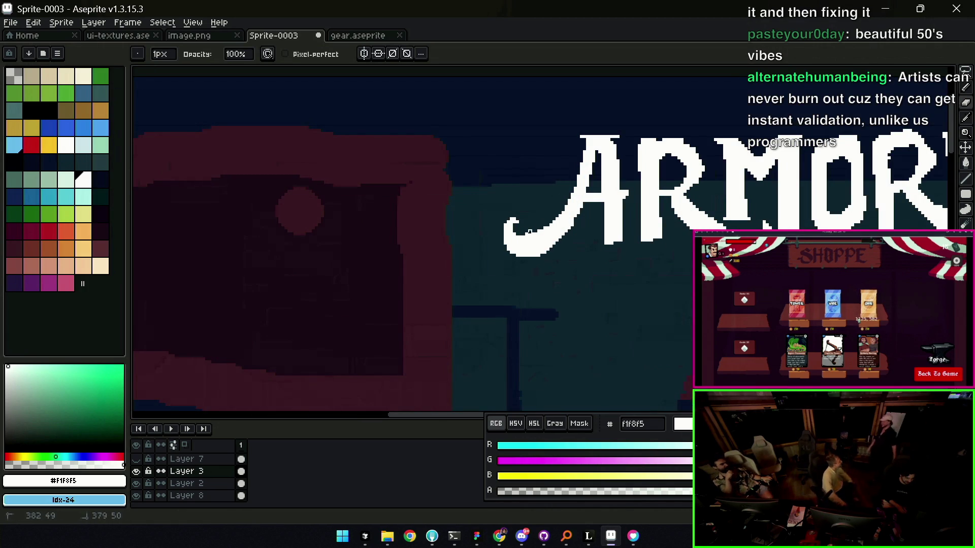
{"action": "key", "text": "b"}
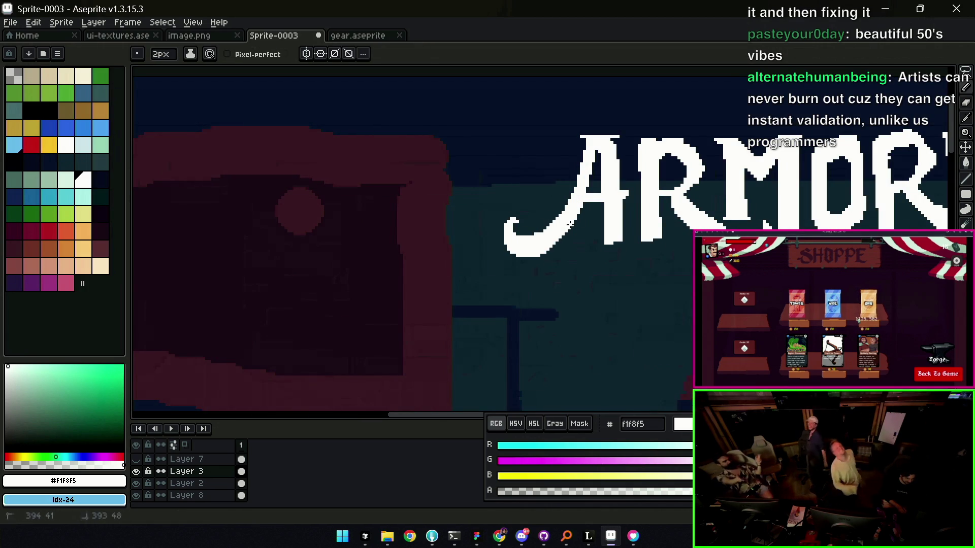
{"action": "key", "text": "z"}
{"action": "scroll", "coordinate": [572, 226], "scroll_direction": "down", "scroll_amount": 5}
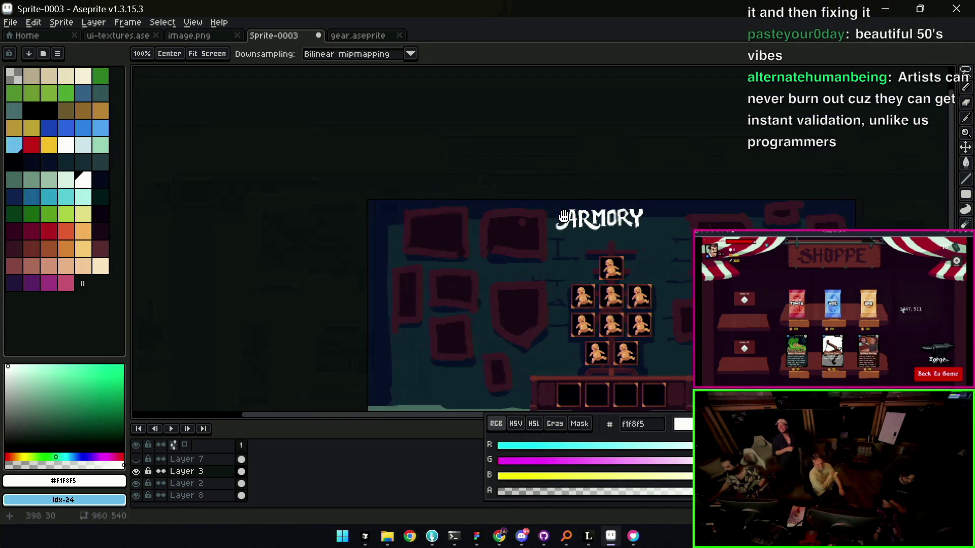
{"action": "scroll", "coordinate": [552, 205], "scroll_direction": "up", "scroll_amount": 1}
{"action": "scroll", "coordinate": [557, 234], "scroll_direction": "up", "scroll_amount": 1}
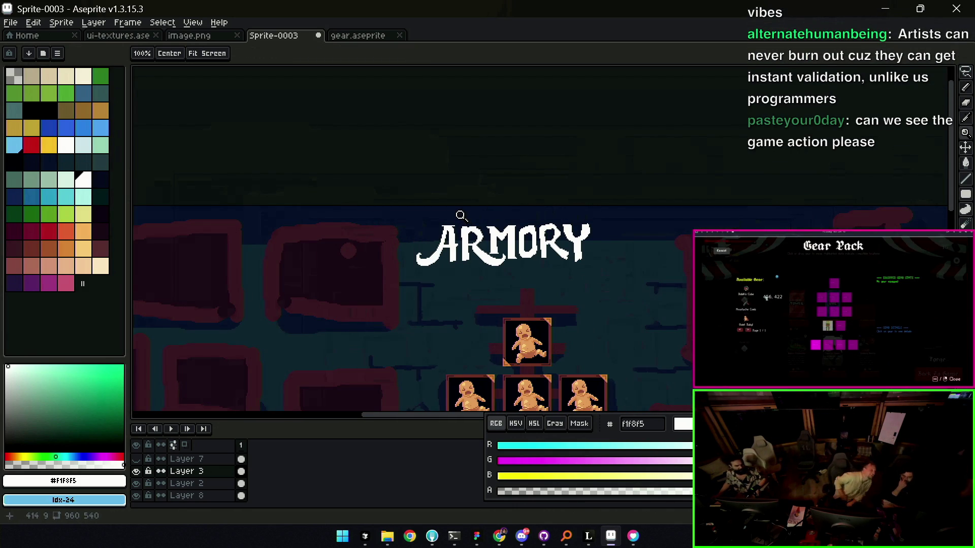
{"action": "scroll", "coordinate": [540, 214], "scroll_direction": "right", "scroll_amount": 1}
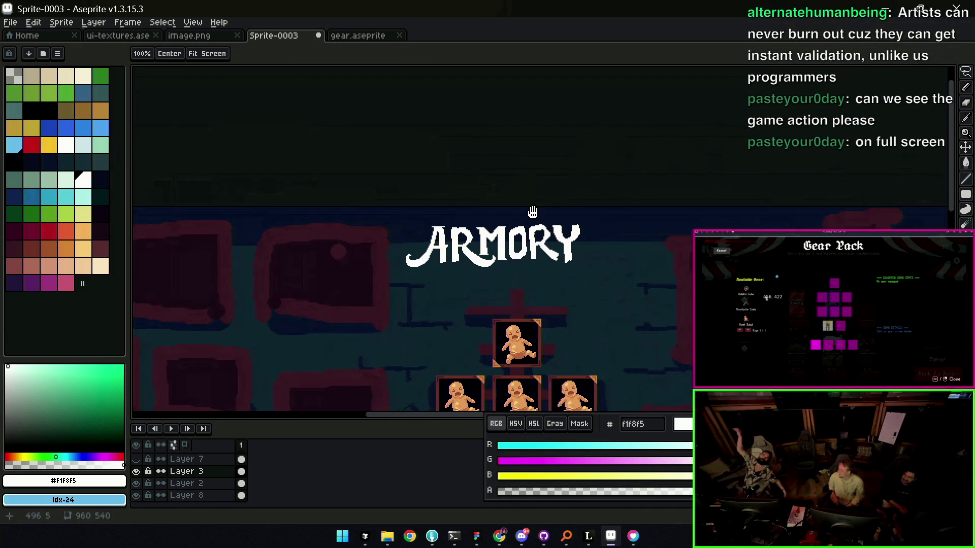
{"action": "scroll", "coordinate": [534, 216], "scroll_direction": "right", "scroll_amount": 1}
{"action": "scroll", "coordinate": [507, 231], "scroll_direction": "down", "scroll_amount": 1}
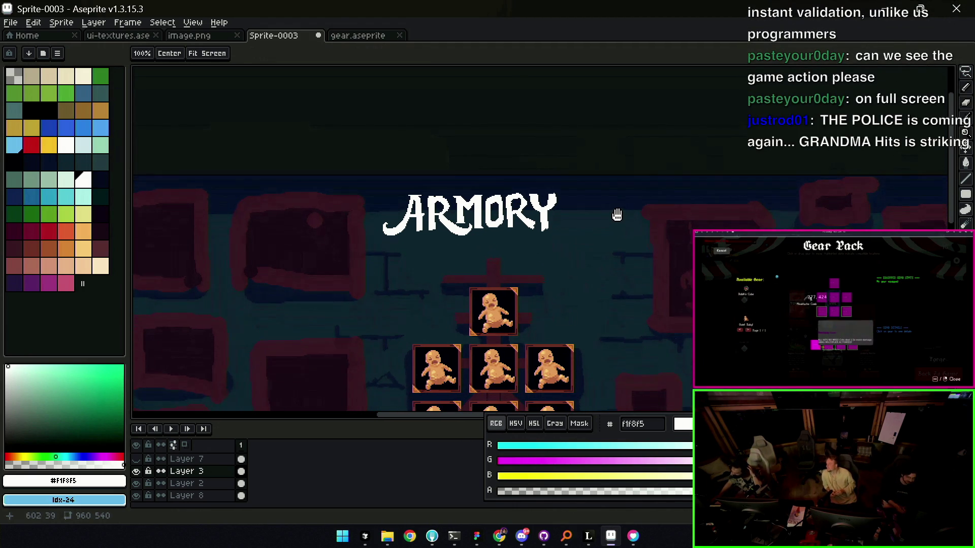
{"action": "left_click", "coordinate": [463, 206]}
{"action": "key", "text": "b"}
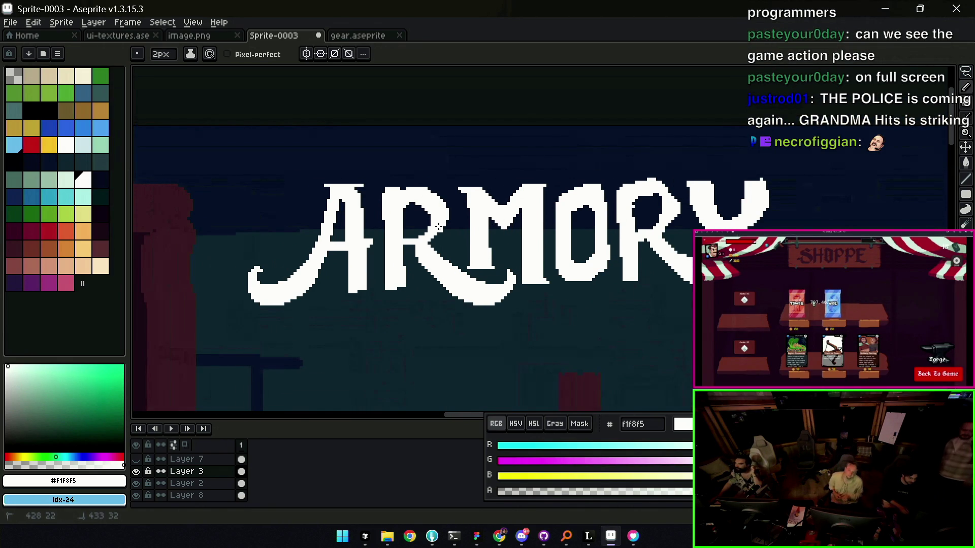
- Add a short white stroke along the letter tops and check it at different zooms
{"action": "mouse_move", "coordinate": [430, 237]}
{"action": "left_mouse_down"}
{"action": "mouse_move", "coordinate": [446, 221]}
{"action": "mouse_move", "coordinate": [468, 225]}
{"action": "left_mouse_up"}
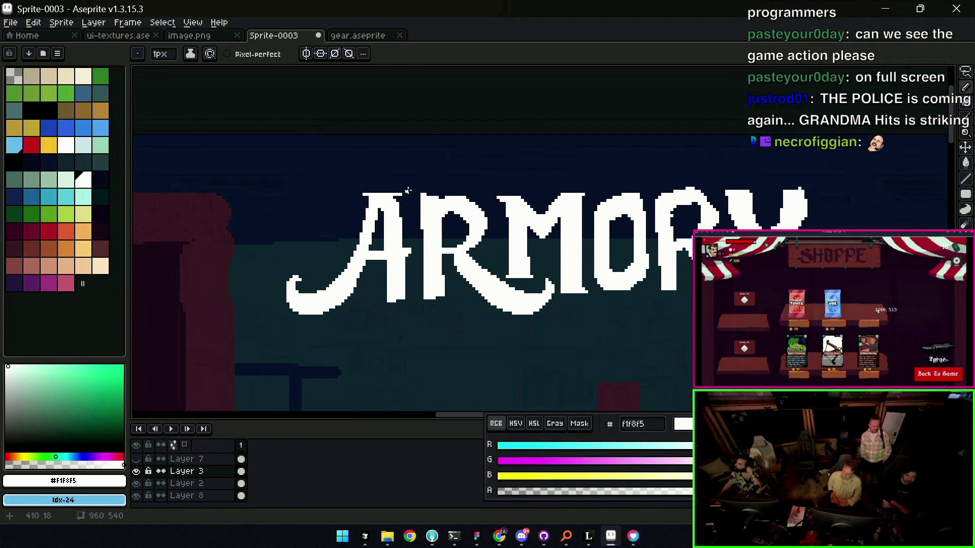
{"action": "left_click_drag", "start_coordinate": [412, 195], "coordinate": [420, 195]}
{"action": "key", "text": "e"}
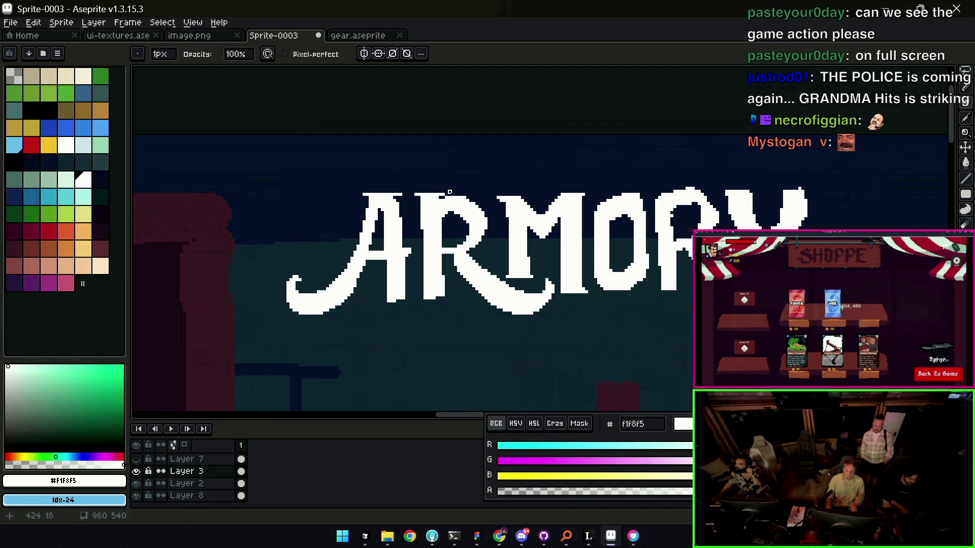
{"action": "key", "text": "z"}
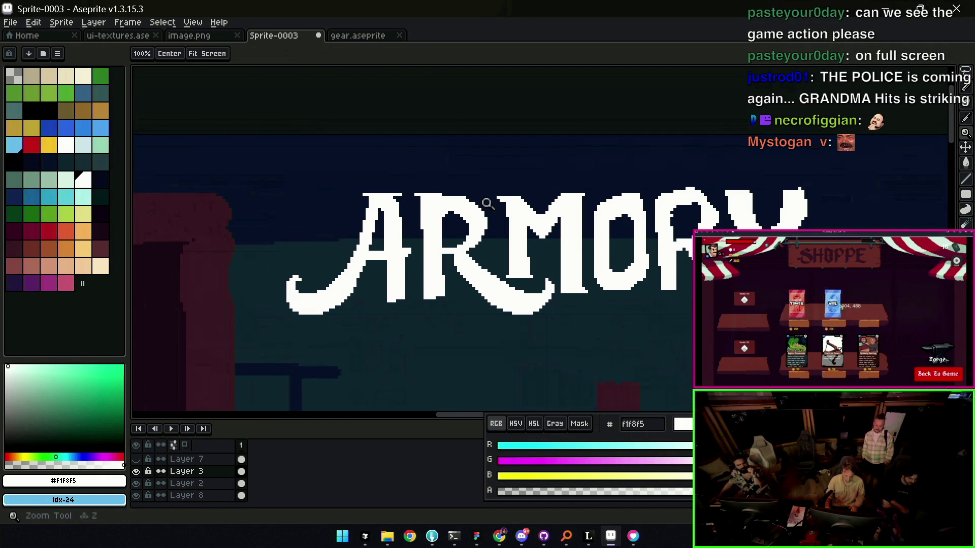
{"action": "right_click", "coordinate": [501, 191]}
{"action": "left_click", "coordinate": [494, 202]}
{"action": "key", "text": "b"}
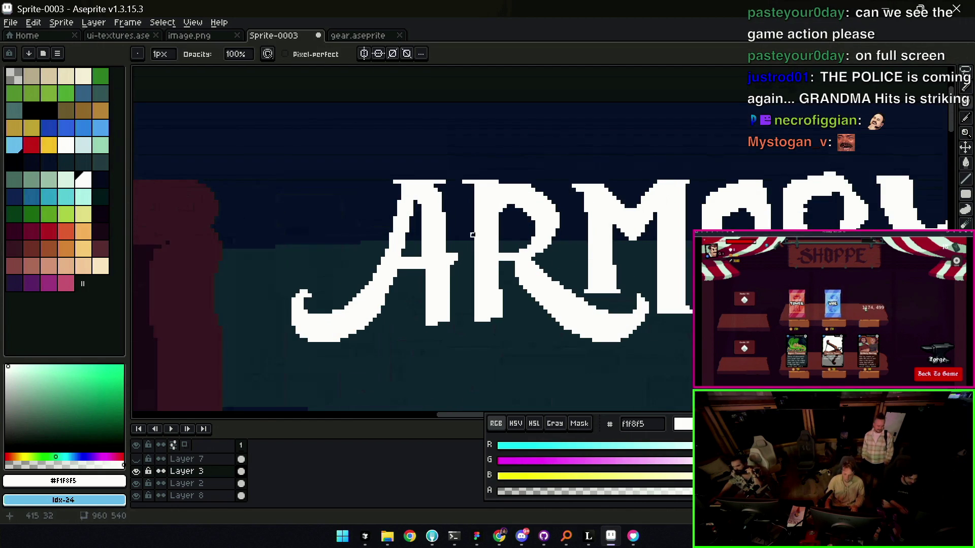
- Draw serif feet at the R's bottom and widen the A's right leg into a serif foot
{"action": "key", "text": "e"}
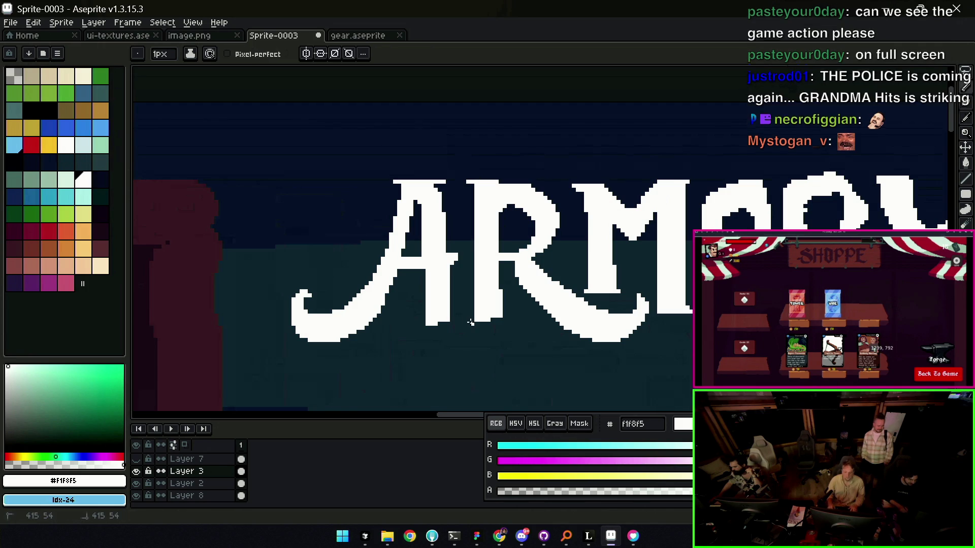
{"action": "left_click_drag", "start_coordinate": [488, 321], "coordinate": [508, 321]}
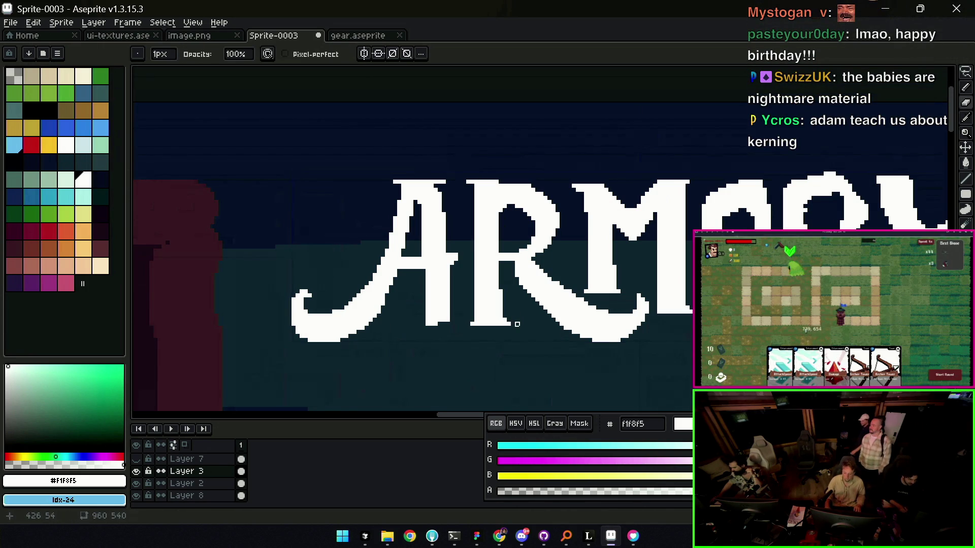
{"action": "left_click_drag", "start_coordinate": [419, 323], "coordinate": [453, 323]}
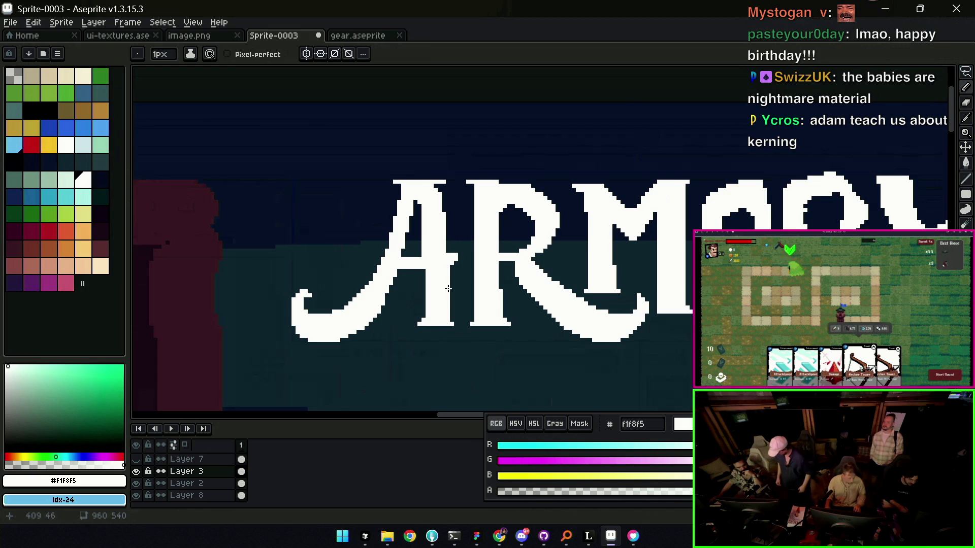
{"action": "key", "text": "e"}
{"action": "key", "text": "z"}
{"action": "scroll", "coordinate": [503, 267], "scroll_direction": "down", "scroll_amount": 4}
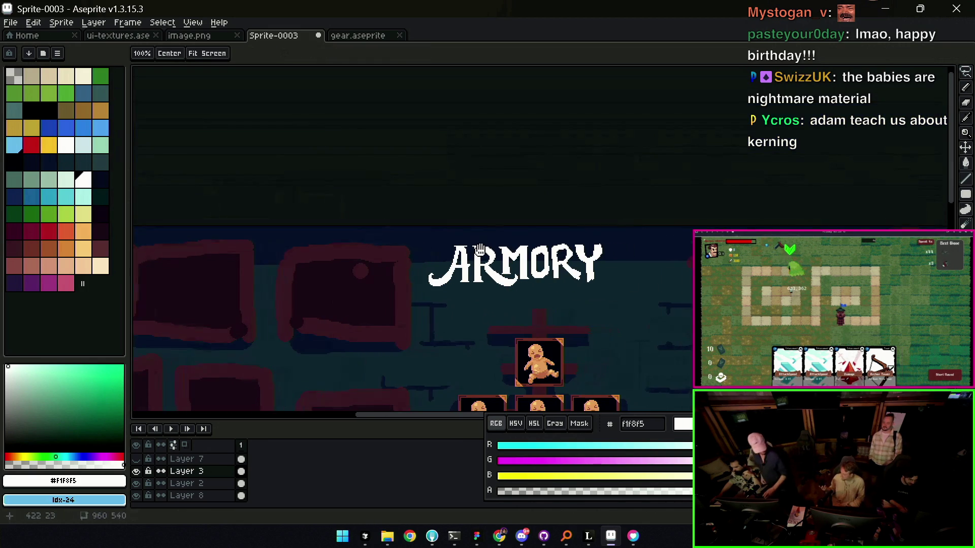
{"action": "scroll", "coordinate": [503, 228], "scroll_direction": "up", "scroll_amount": 4}
- Inspect the A's swash and trim its left tip with a 1px eraser
{"action": "key", "text": "e"}
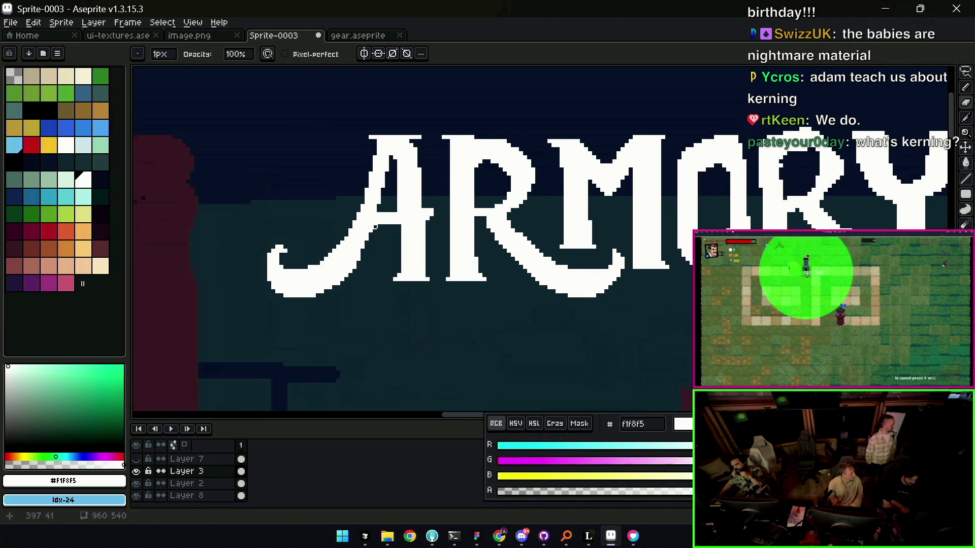
{"action": "key", "text": "b"}
{"action": "key", "text": "z"}
{"action": "scroll", "coordinate": [508, 218], "scroll_direction": "down", "scroll_amount": 1}
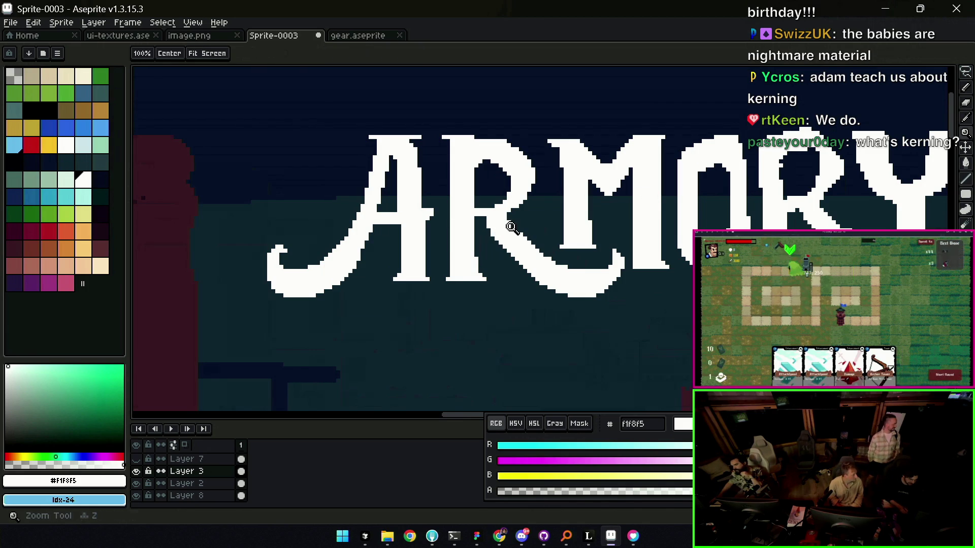
{"action": "scroll", "coordinate": [523, 190], "scroll_direction": "down", "scroll_amount": 2}
{"action": "scroll", "coordinate": [523, 190], "scroll_direction": "up", "scroll_amount": 2}
{"action": "scroll", "coordinate": [520, 232], "scroll_direction": "up", "scroll_amount": 1}
{"action": "scroll", "coordinate": [519, 232], "scroll_direction": "up", "scroll_amount": 1}
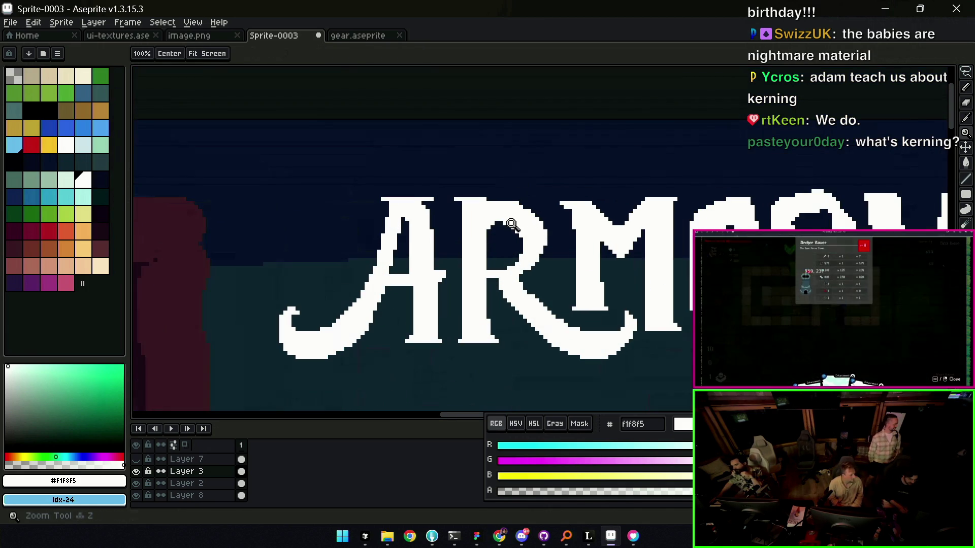
{"action": "key", "text": "e"}
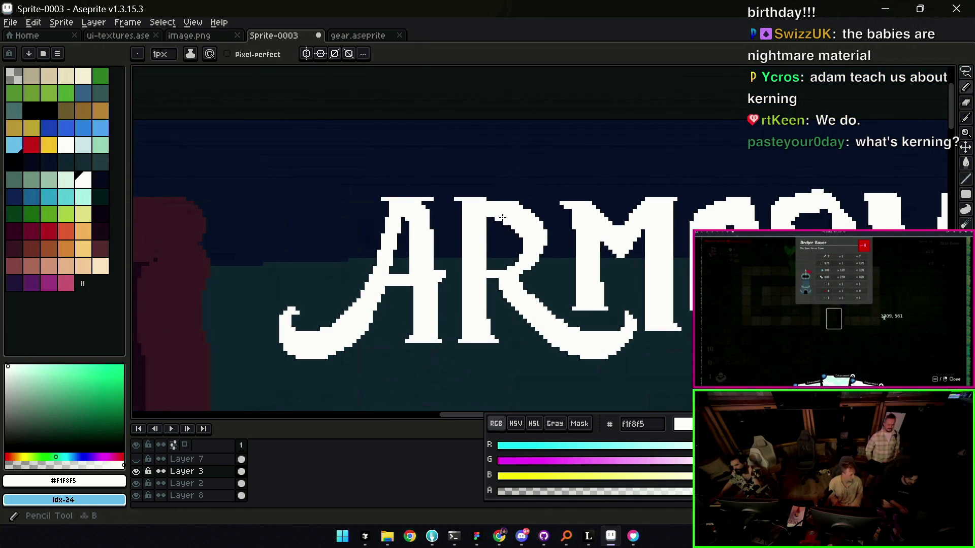
{"action": "key", "text": "e"}
{"action": "scroll", "coordinate": [537, 200], "scroll_direction": "down", "scroll_amount": 2}
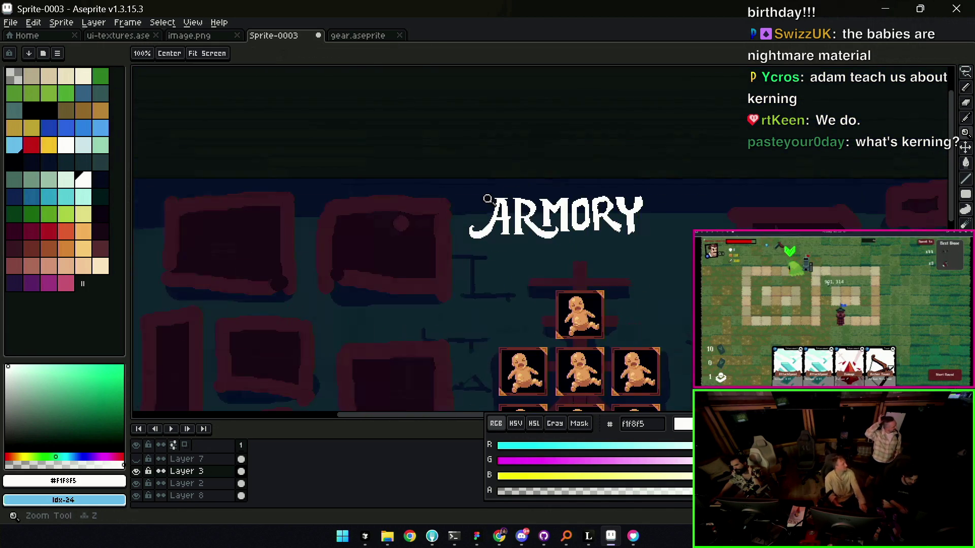
{"action": "scroll", "coordinate": [488, 205], "scroll_direction": "down", "scroll_amount": 1}
{"action": "scroll", "coordinate": [538, 170], "scroll_direction": "up", "scroll_amount": 3}
{"action": "scroll", "coordinate": [546, 191], "scroll_direction": "up", "scroll_amount": 1}
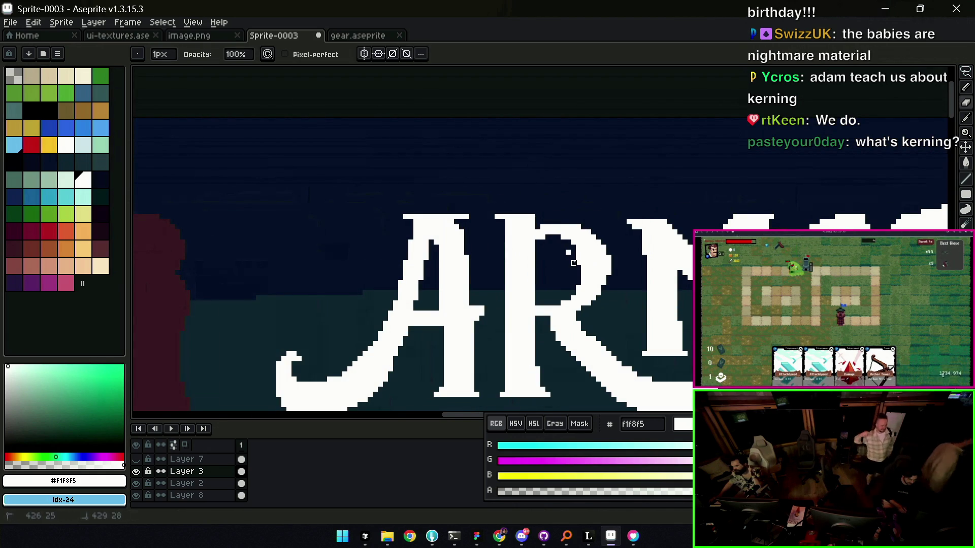
{"action": "key", "text": "b"}
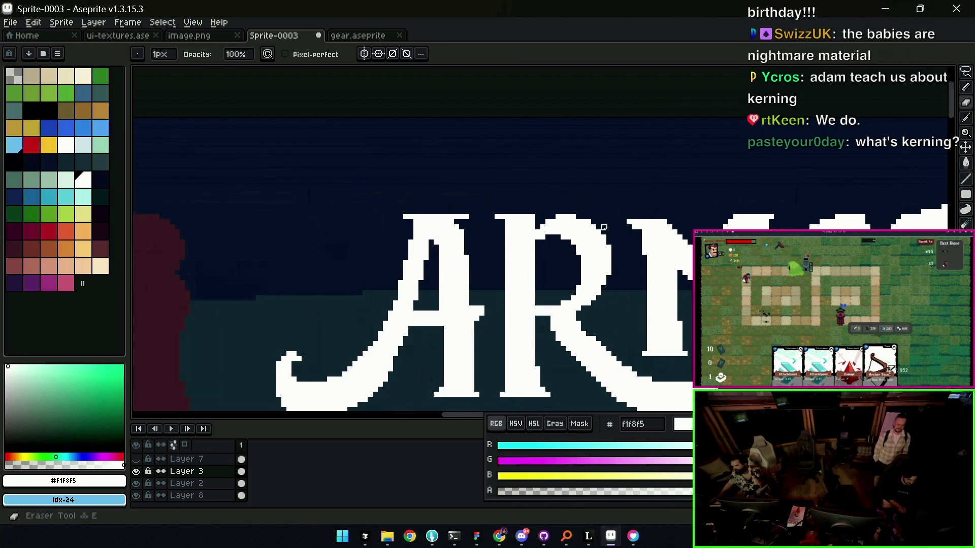
{"action": "key", "text": "z"}
{"action": "scroll", "coordinate": [548, 230], "scroll_direction": "down", "scroll_amount": 3}
{"action": "scroll", "coordinate": [548, 230], "scroll_direction": "down", "scroll_amount": 2}
{"action": "scroll", "coordinate": [546, 217], "scroll_direction": "up", "scroll_amount": 1}
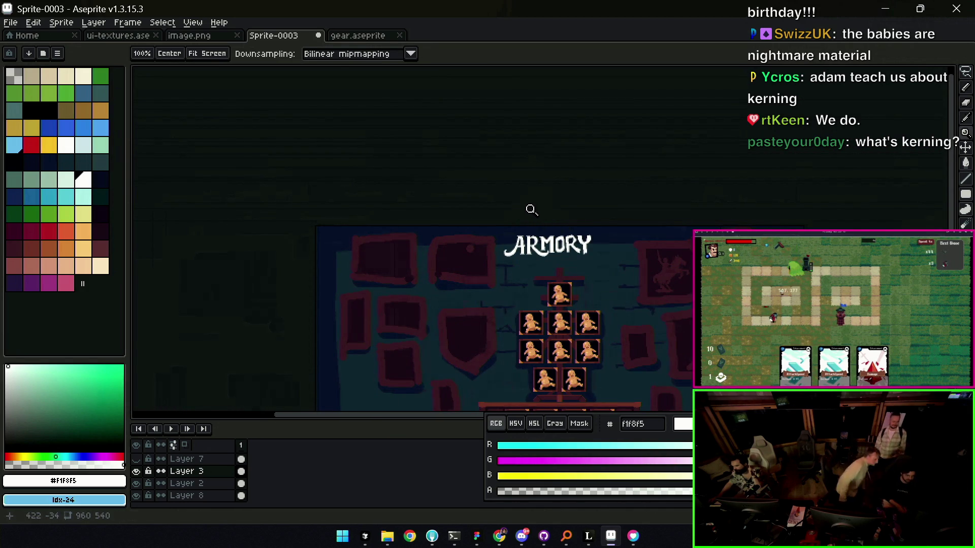
{"action": "scroll", "coordinate": [531, 213], "scroll_direction": "up", "scroll_amount": 1}
{"action": "scroll", "coordinate": [518, 244], "scroll_direction": "up", "scroll_amount": 1}
{"action": "key", "text": "e"}
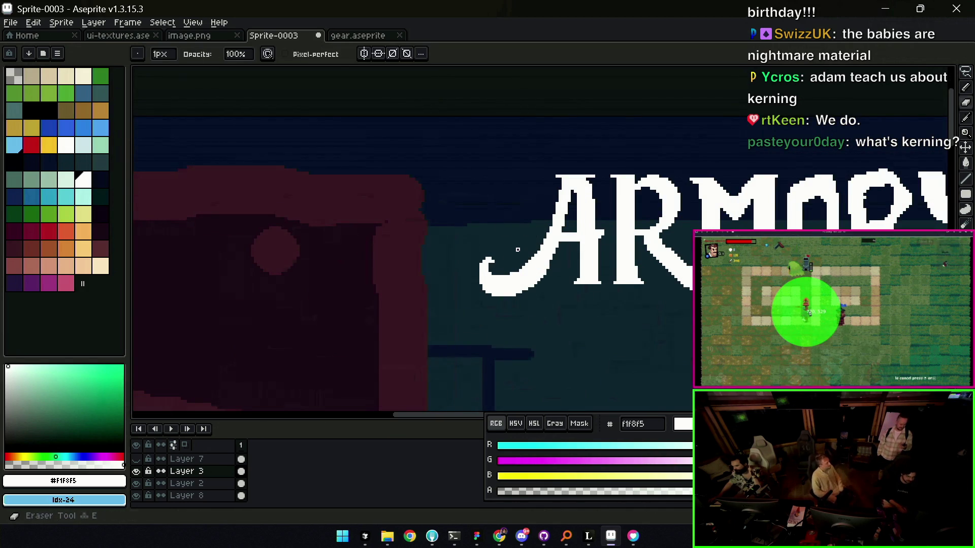
{"action": "key", "text": "minus"}
{"action": "key", "text": "minus"}
{"action": "key", "text": "minus"}
{"action": "mouse_move", "coordinate": [487, 276]}
{"action": "left_mouse_down"}
{"action": "mouse_move", "coordinate": [504, 263]}
{"action": "mouse_move", "coordinate": [480, 276]}
{"action": "left_mouse_up"}
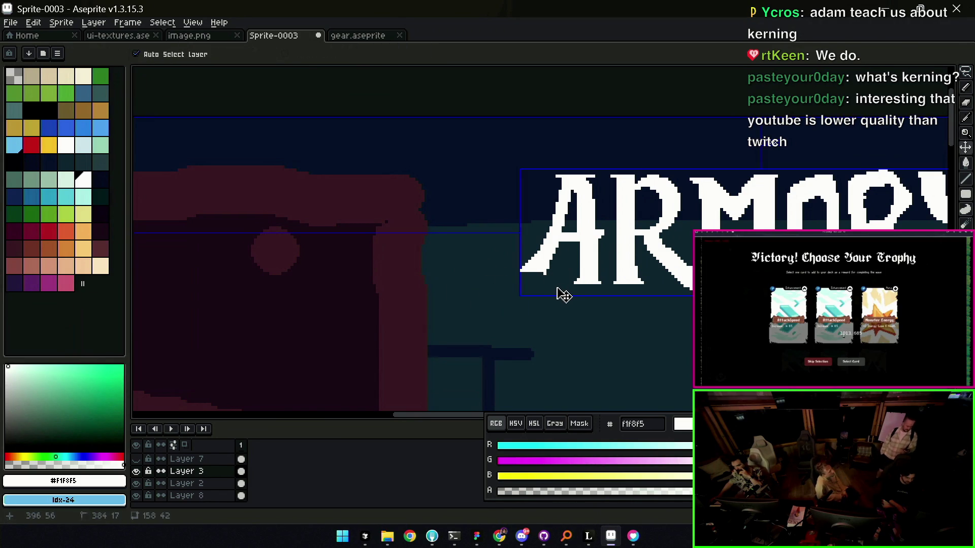
{"action": "key", "text": "ctrl+z"}
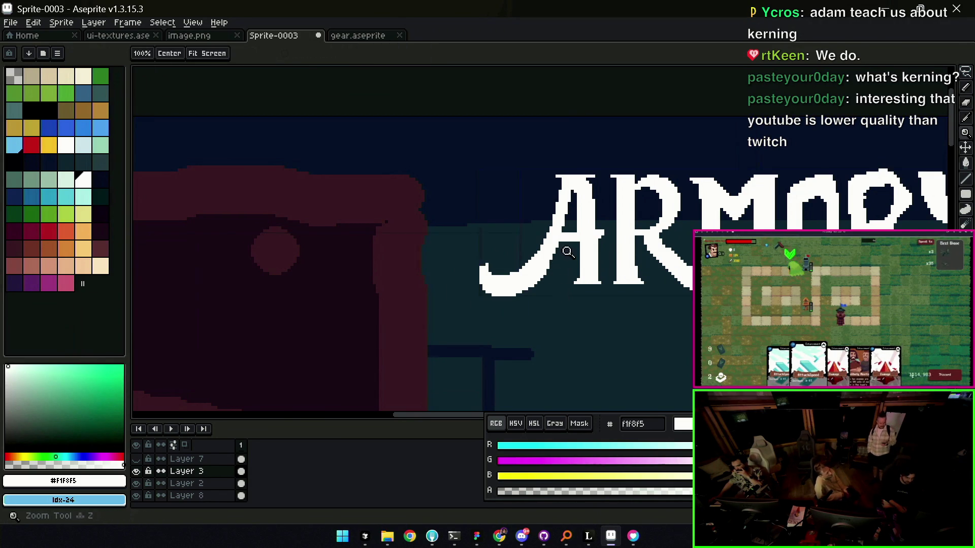
{"action": "scroll", "coordinate": [556, 259], "scroll_direction": "down", "scroll_amount": 4}
{"action": "left_click_drag", "start_coordinate": [551, 264], "coordinate": [527, 221]}
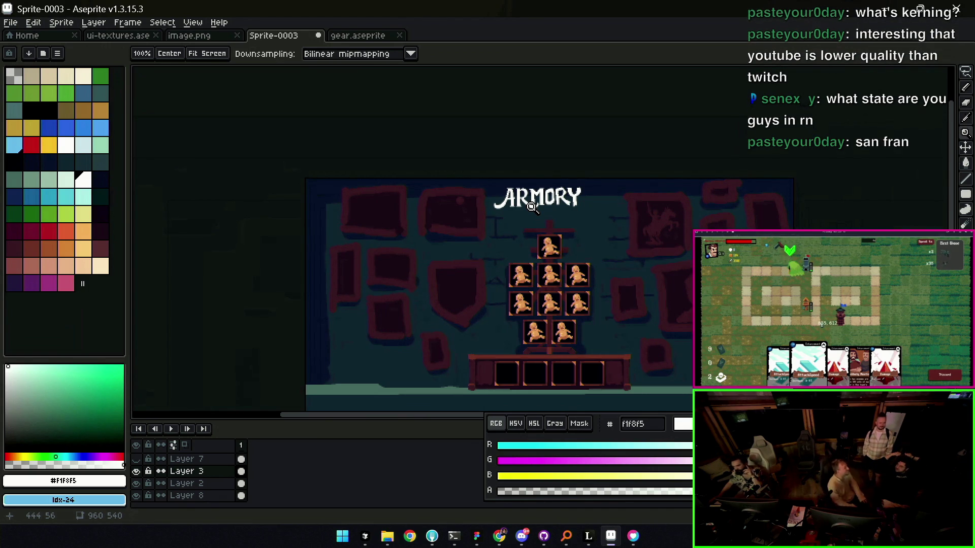
{"action": "mouse_move", "coordinate": [536, 223]}
{"action": "left_mouse_down"}
{"action": "mouse_move", "coordinate": [524, 228]}
{"action": "mouse_move", "coordinate": [542, 249]}
{"action": "left_mouse_up"}
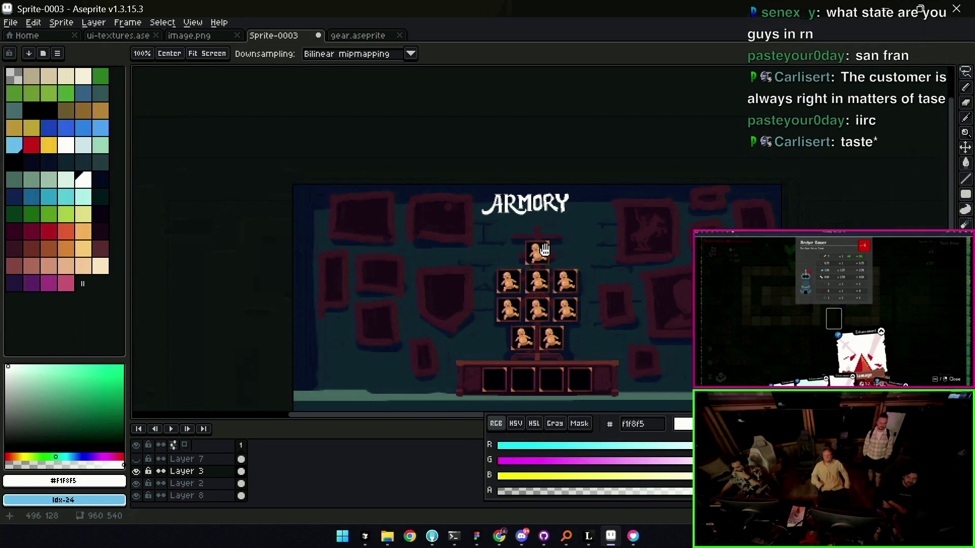
{"action": "key", "text": "z"}
{"action": "left_click", "coordinate": [538, 192]}
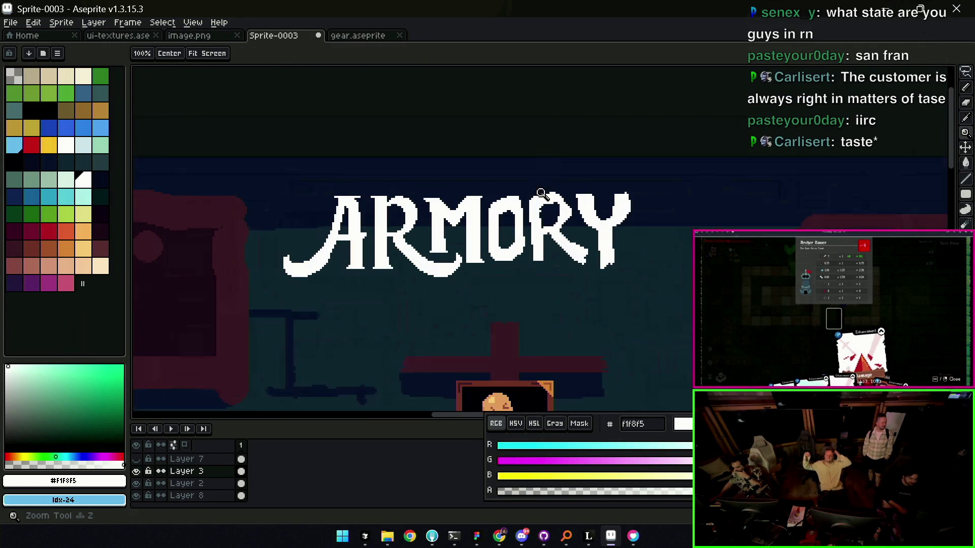
{"action": "left_click", "coordinate": [471, 215]}
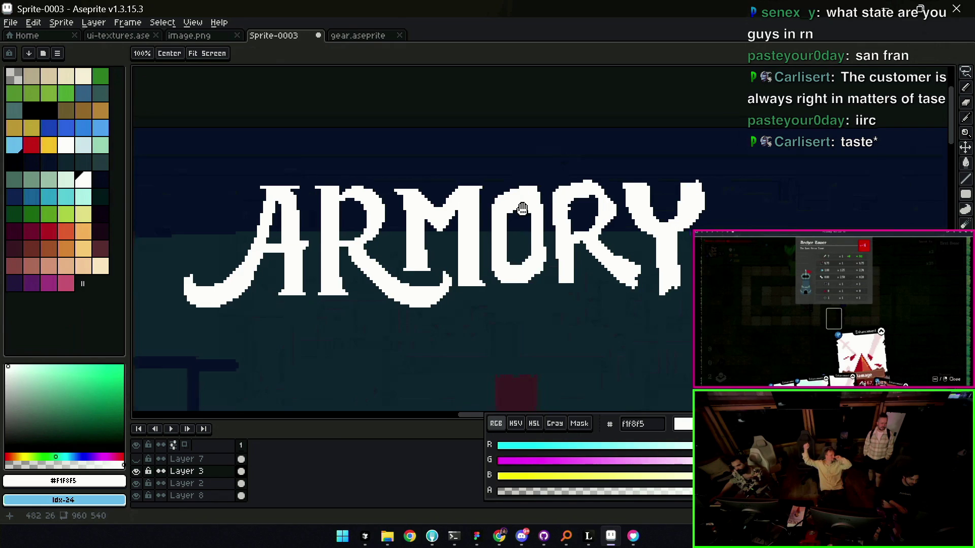
{"action": "scroll", "coordinate": [470, 210], "scroll_direction": "down", "scroll_amount": 1}
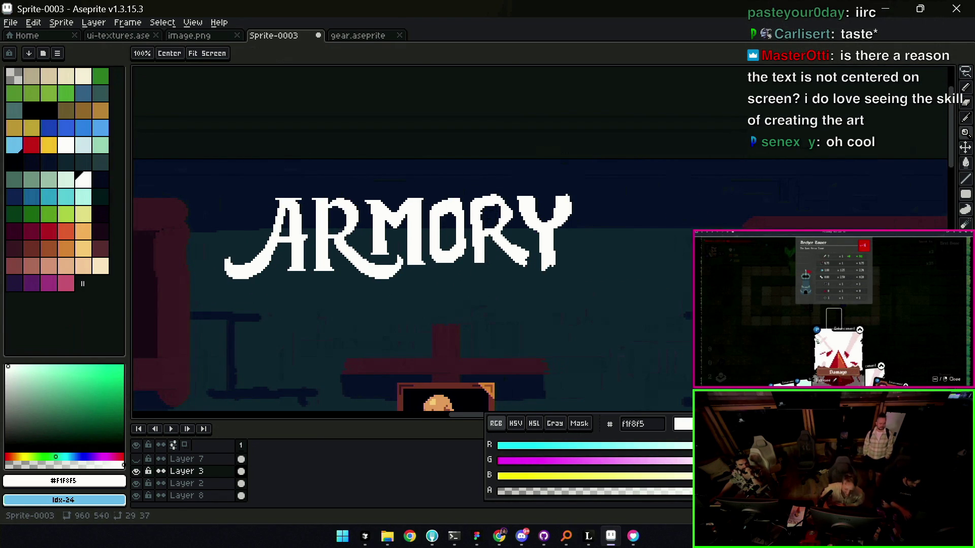
{"action": "left_click_drag", "start_coordinate": [501, 240], "coordinate": [524, 255]}
{"action": "key", "text": "v"}
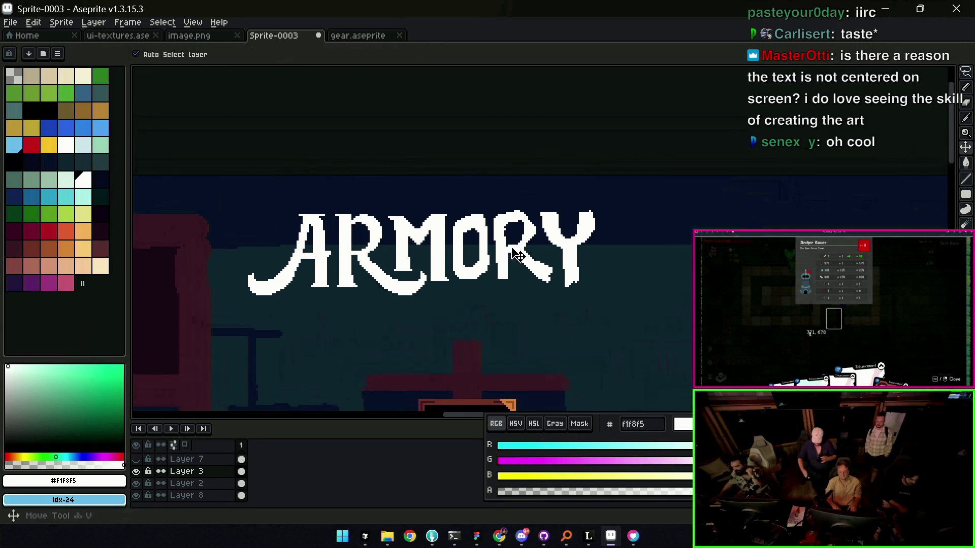
{"action": "left_click_drag", "start_coordinate": [498, 263], "coordinate": [518, 258]}
- Lasso a freehand selection around the second R of ARMORY
{"action": "key", "text": "m"}
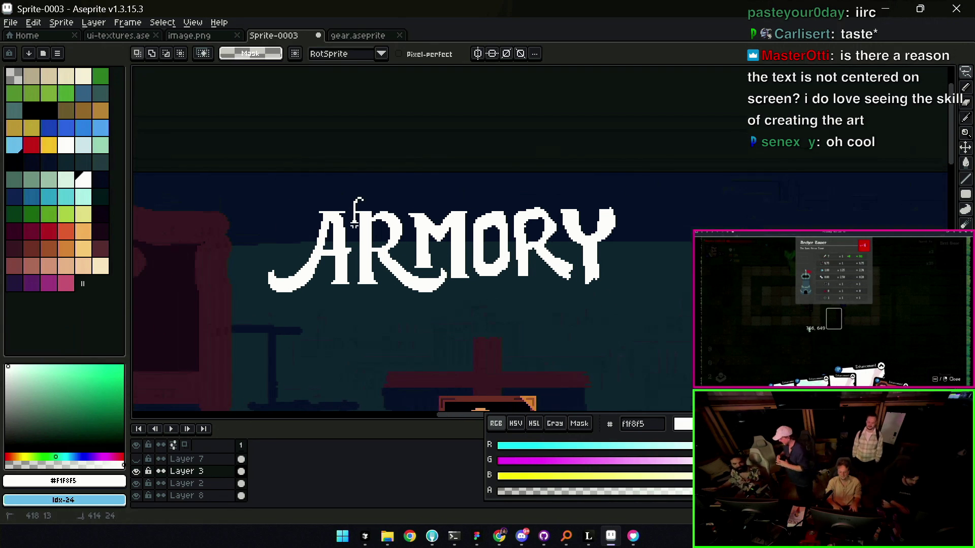
{"action": "left_click_drag", "start_coordinate": [356, 267], "coordinate": [416, 272]}
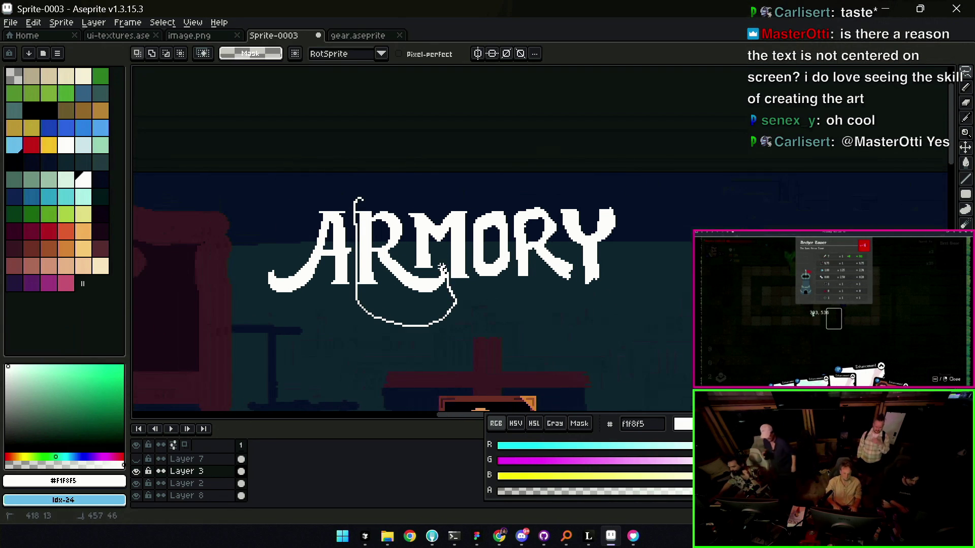
{"action": "left_click_drag", "start_coordinate": [405, 233], "coordinate": [408, 210]}
{"action": "key", "text": "z"}
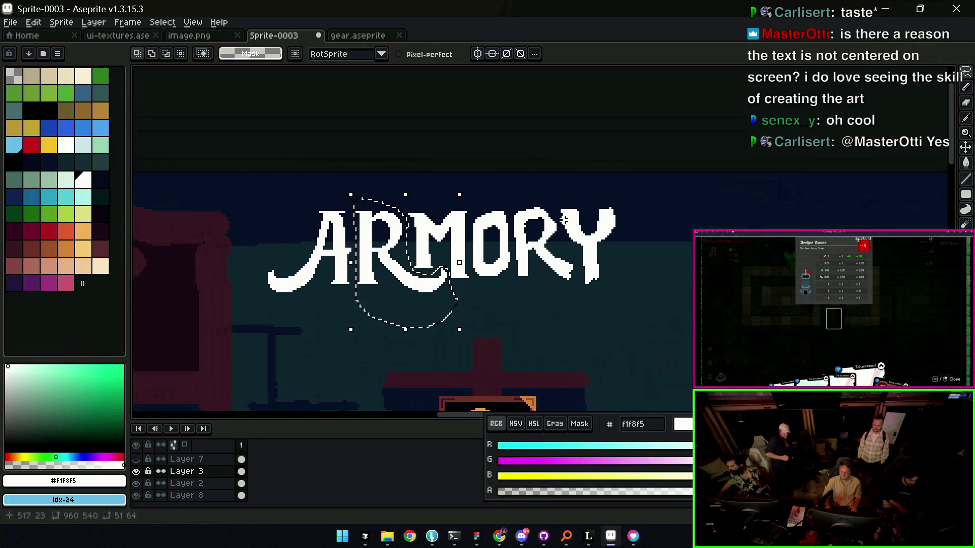
{"action": "scroll", "coordinate": [534, 221], "scroll_direction": "down", "scroll_amount": 3}
{"action": "scroll", "coordinate": [575, 220], "scroll_direction": "up", "scroll_amount": 3}
{"action": "scroll", "coordinate": [576, 221], "scroll_direction": "down", "scroll_amount": 3}
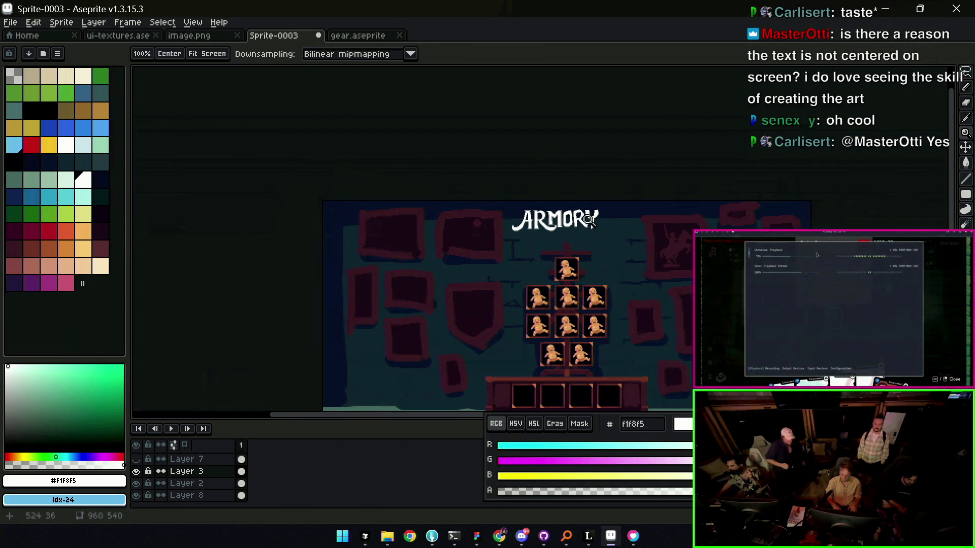
{"action": "scroll", "coordinate": [590, 219], "scroll_direction": "up", "scroll_amount": 3}
{"action": "scroll", "coordinate": [533, 206], "scroll_direction": "up", "scroll_amount": 1}
{"action": "key", "text": "q"}
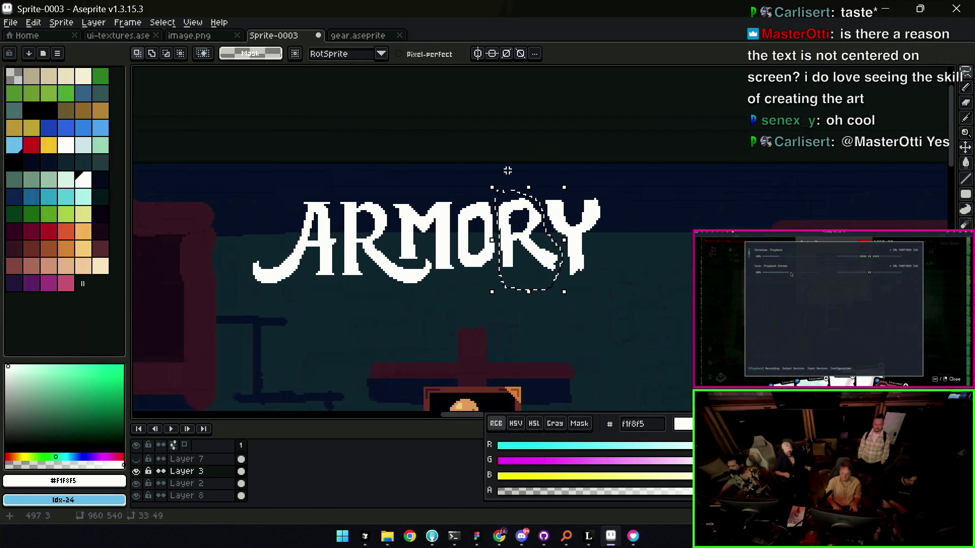
- Cut and paste the R, drag it into the gap between O and Y, commit and deselect
{"action": "key", "text": "ctrl+x"}
{"action": "key", "text": "ctrl+v"}
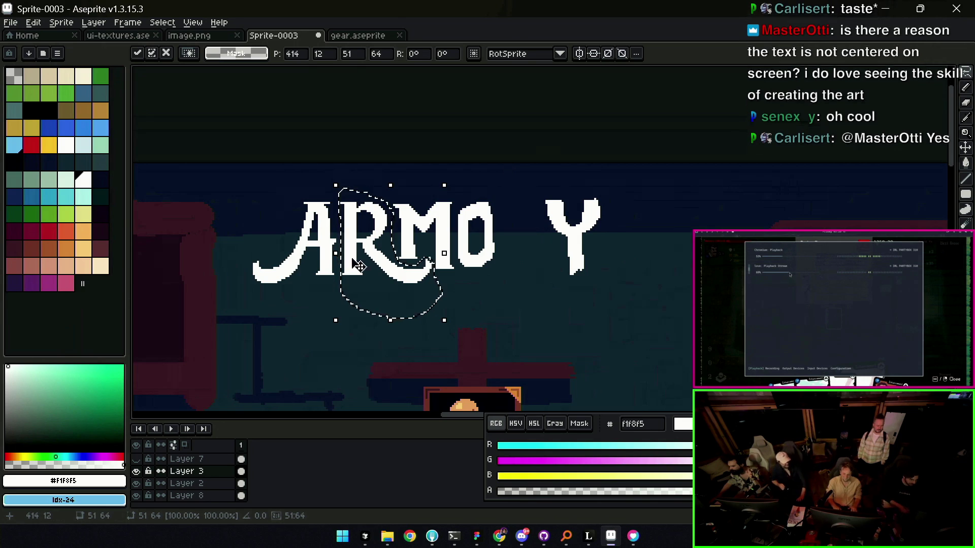
{"action": "left_click_drag", "start_coordinate": [366, 239], "coordinate": [523, 238]}
{"action": "key", "text": "Return"}
{"action": "key", "text": "ctrl+d"}
{"action": "key", "text": "e"}
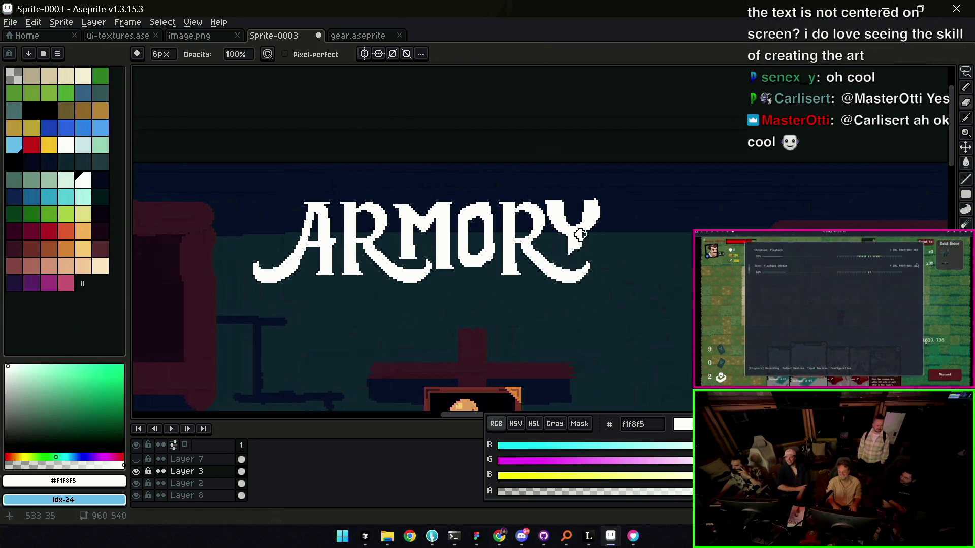
- Redraw the Y's swash tail and raise its right arm into a taller straight stroke with the 1px pencil
{"action": "key", "text": "z"}
{"action": "left_click", "coordinate": [576, 247]}
{"action": "key", "text": "b"}
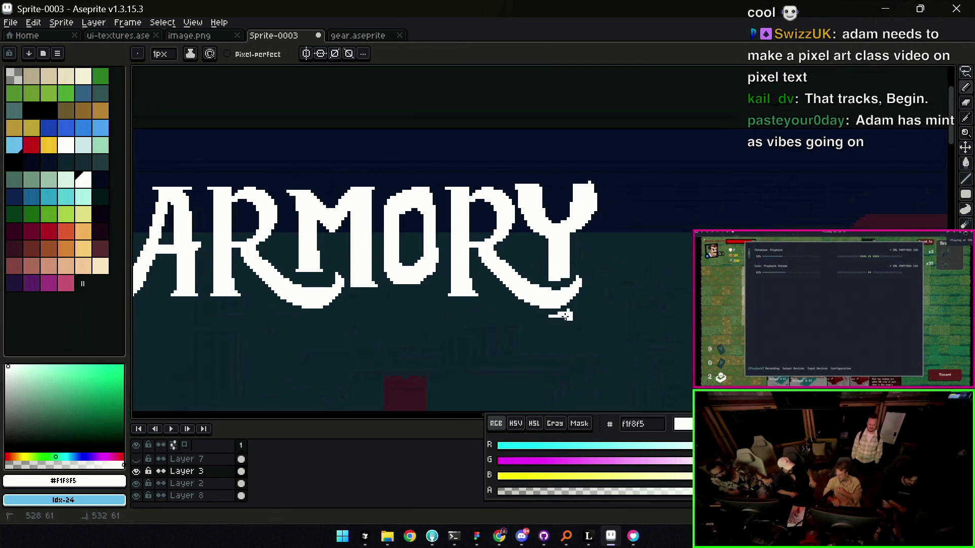
{"action": "key", "text": "z"}
{"action": "scroll", "coordinate": [555, 259], "scroll_direction": "down", "scroll_amount": 3}
{"action": "key", "text": "ctrl"}
{"action": "scroll", "coordinate": [610, 248], "scroll_direction": "up", "scroll_amount": 2}
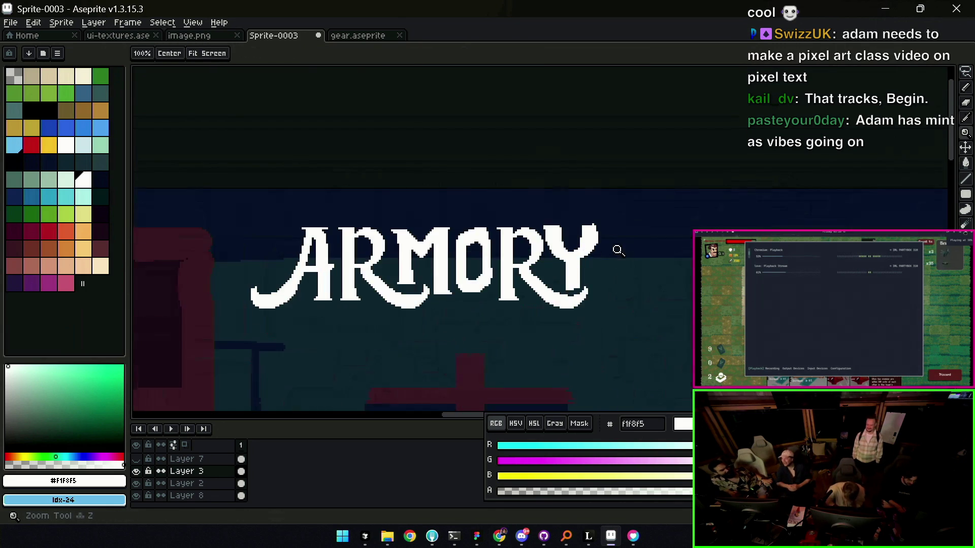
{"action": "scroll", "coordinate": [590, 267], "scroll_direction": "up", "scroll_amount": 2}
{"action": "key", "text": "b"}
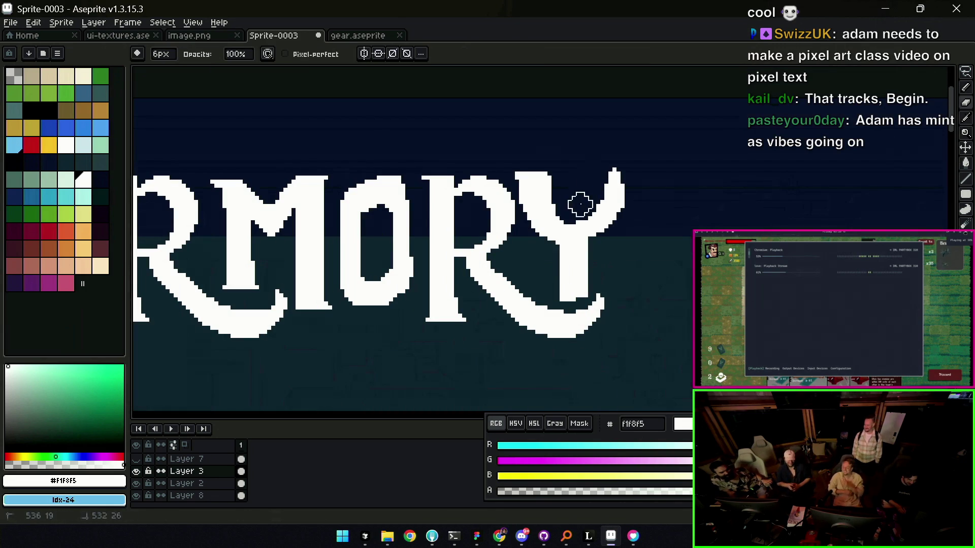
{"action": "key", "text": "z"}
{"action": "scroll", "coordinate": [563, 200], "scroll_direction": "down", "scroll_amount": 1}
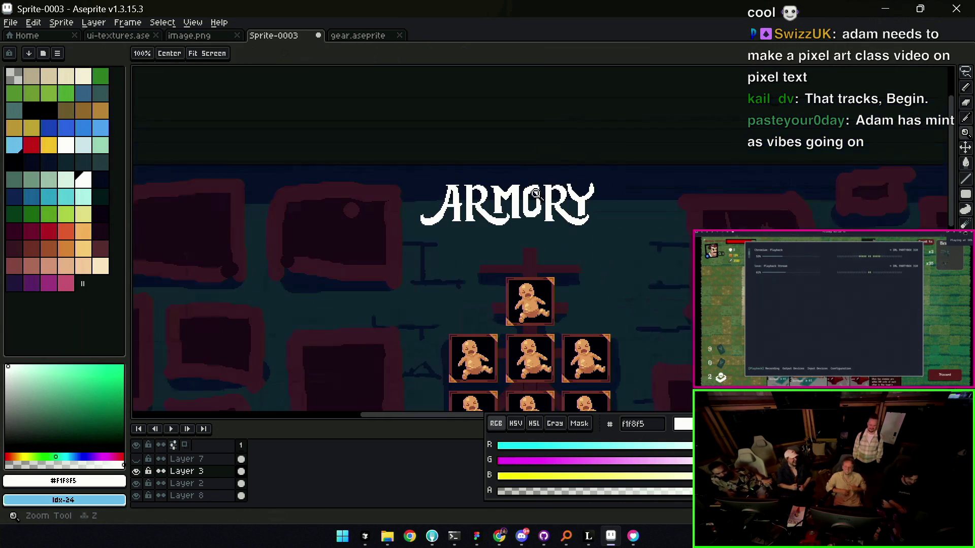
{"action": "scroll", "coordinate": [579, 187], "scroll_direction": "down", "scroll_amount": 2}
{"action": "scroll", "coordinate": [577, 193], "scroll_direction": "up", "scroll_amount": 2}
{"action": "scroll", "coordinate": [600, 198], "scroll_direction": "up", "scroll_amount": 1}
{"action": "key", "text": "b"}
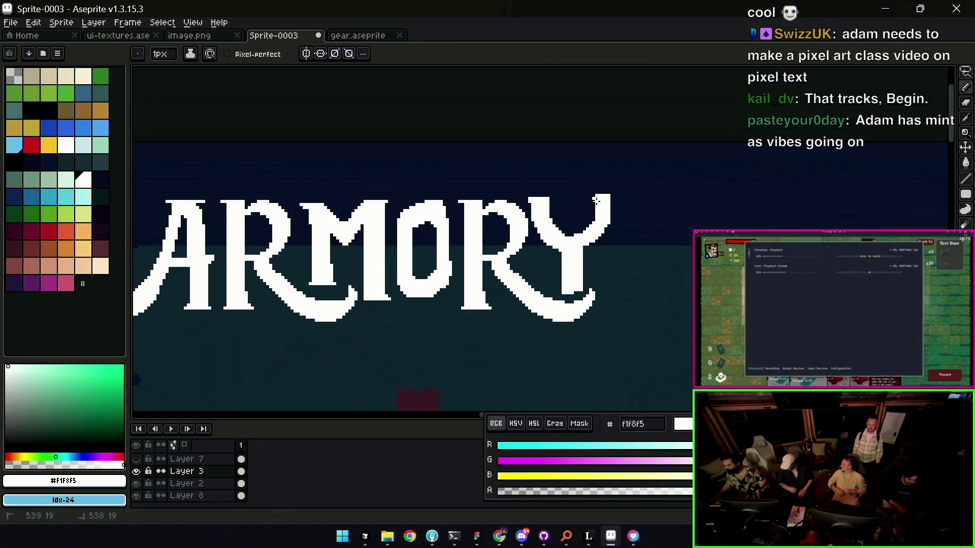
{"action": "key", "text": "z"}
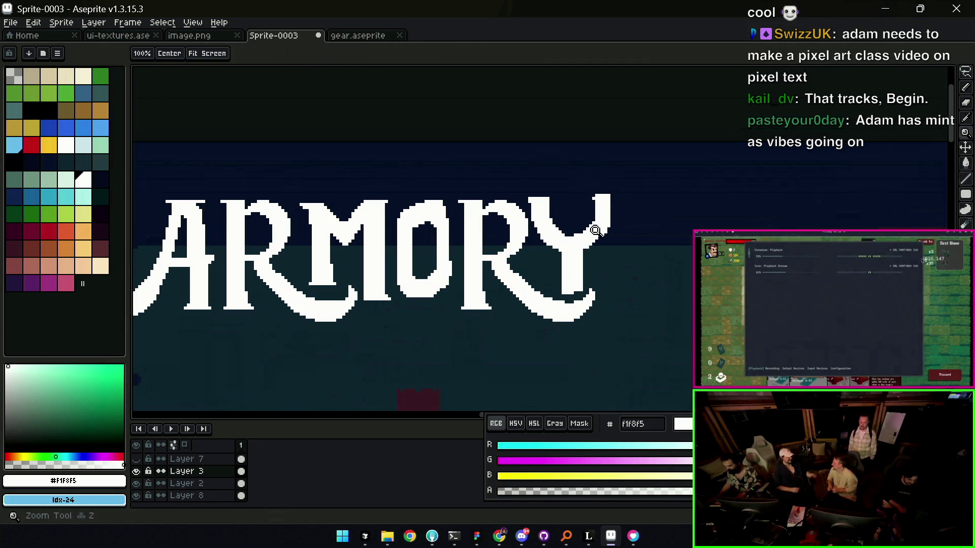
{"action": "scroll", "coordinate": [604, 206], "scroll_direction": "down", "scroll_amount": 3}
{"action": "scroll", "coordinate": [614, 200], "scroll_direction": "up", "scroll_amount": 1}
{"action": "scroll", "coordinate": [584, 238], "scroll_direction": "up", "scroll_amount": 1}
{"action": "scroll", "coordinate": [584, 238], "scroll_direction": "up", "scroll_amount": 1}
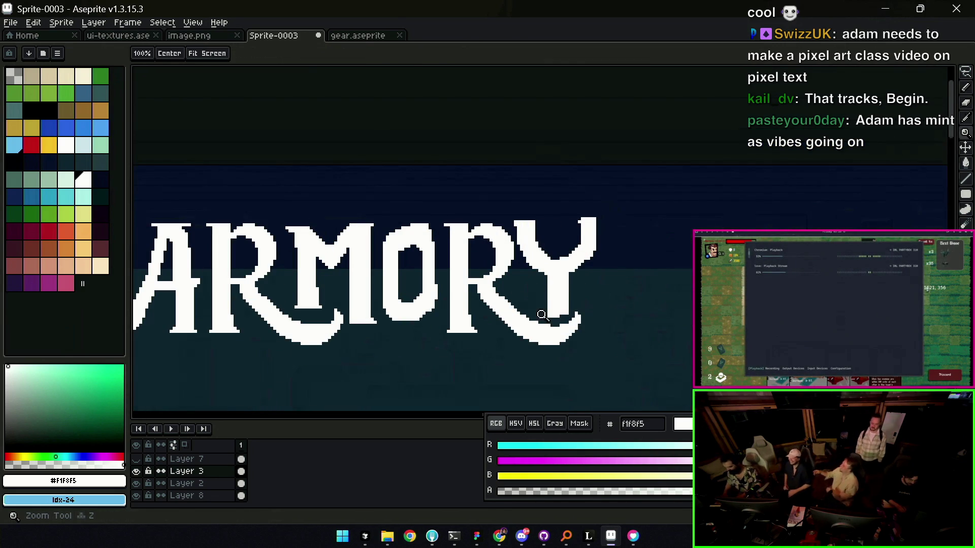
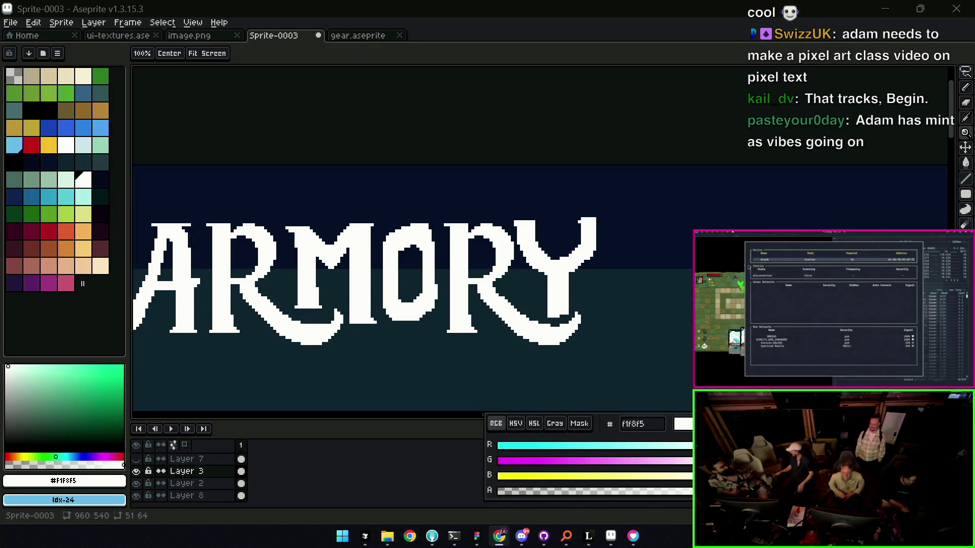
{"action": "scroll", "coordinate": [541, 232], "scroll_direction": "up", "scroll_amount": 1}
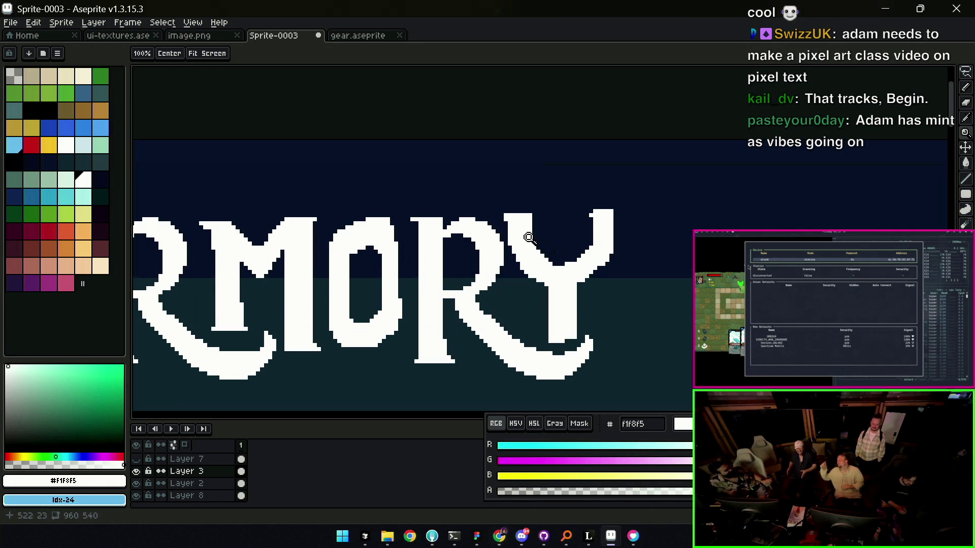
{"action": "scroll", "coordinate": [485, 254], "scroll_direction": "down", "scroll_amount": 1}
{"action": "scroll", "coordinate": [464, 234], "scroll_direction": "up", "scroll_amount": 1}
- Sharpen the top of the A in ARMORY into a small pointed tip with pencil and eraser
{"action": "key", "text": "b"}
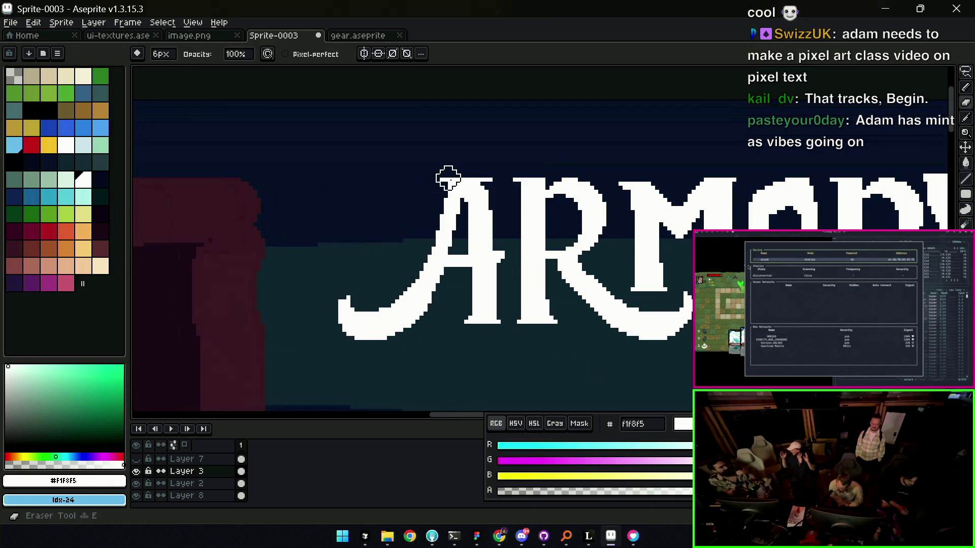
{"action": "key", "text": "b"}
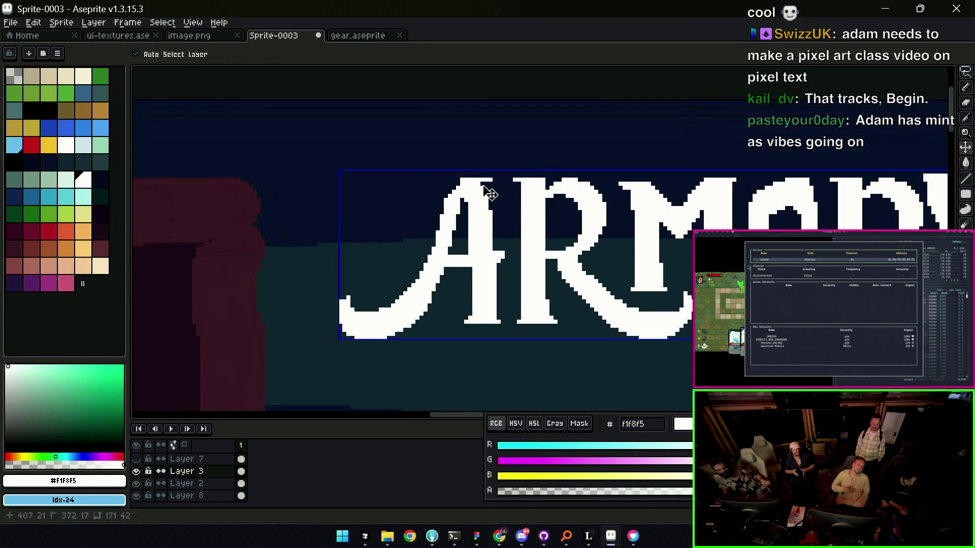
{"action": "left_click_drag", "start_coordinate": [525, 174], "coordinate": [508, 184]}
{"action": "key", "text": "e"}
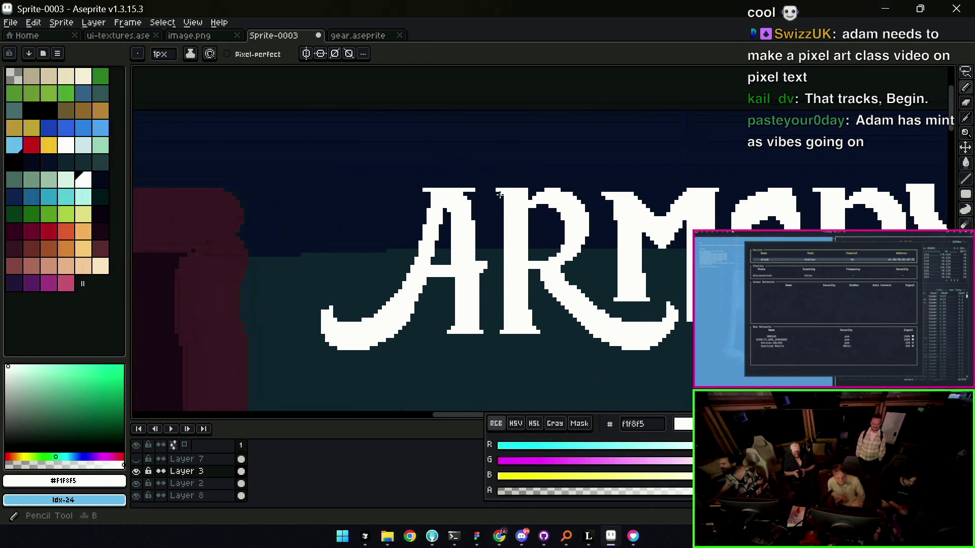
{"action": "key", "text": "b"}
{"action": "key", "text": "e"}
{"action": "key", "text": "b"}
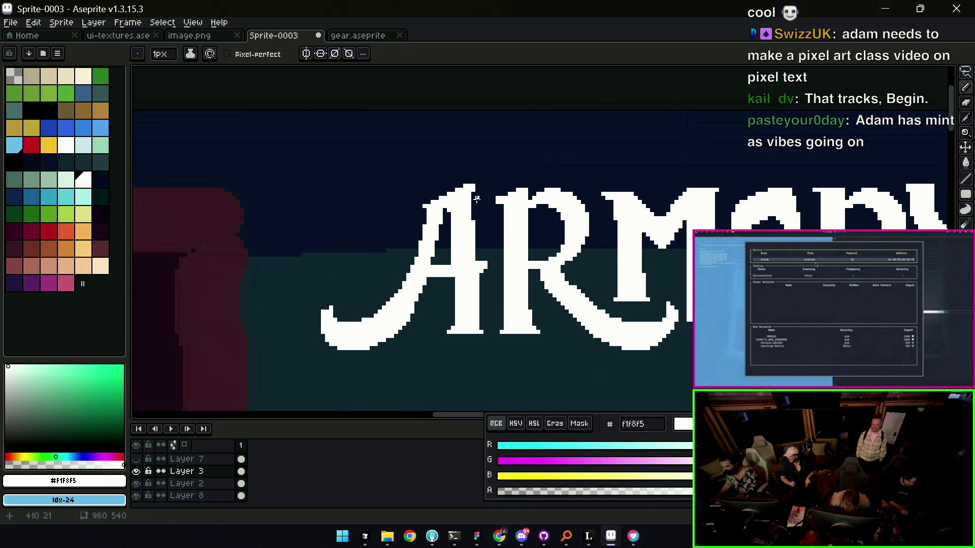
{"action": "scroll", "coordinate": [523, 179], "scroll_direction": "down", "scroll_amount": 2}
{"action": "scroll", "coordinate": [540, 179], "scroll_direction": "down", "scroll_amount": 1}
{"action": "scroll", "coordinate": [533, 175], "scroll_direction": "up", "scroll_amount": 2}
{"action": "scroll", "coordinate": [521, 166], "scroll_direction": "up", "scroll_amount": 1}
{"action": "key", "text": "e"}
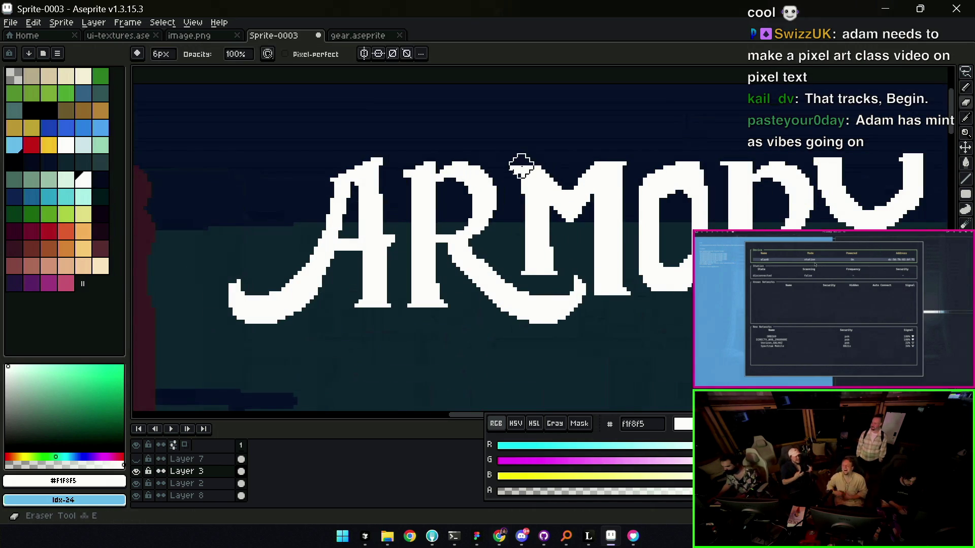
{"action": "key", "text": "b"}
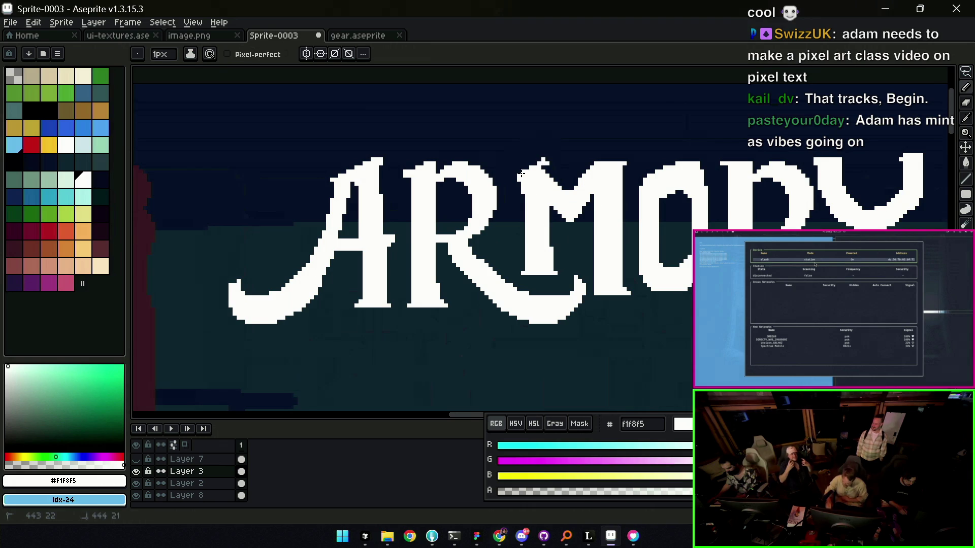
- Give the M's peaks matching pointed tips, trimming with a smaller eraser
{"action": "key", "text": "e"}
{"action": "key", "text": "b"}
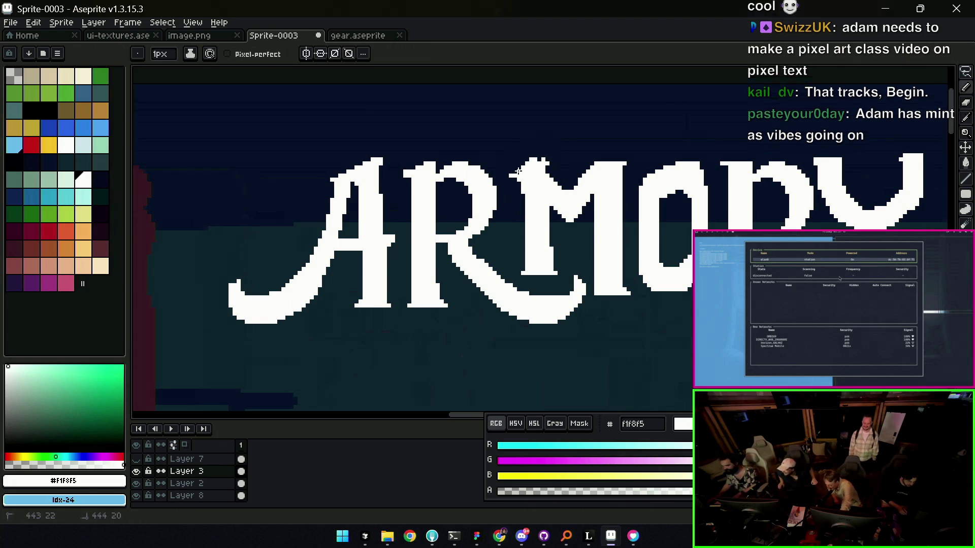
{"action": "key", "text": "e"}
{"action": "key", "text": "b"}
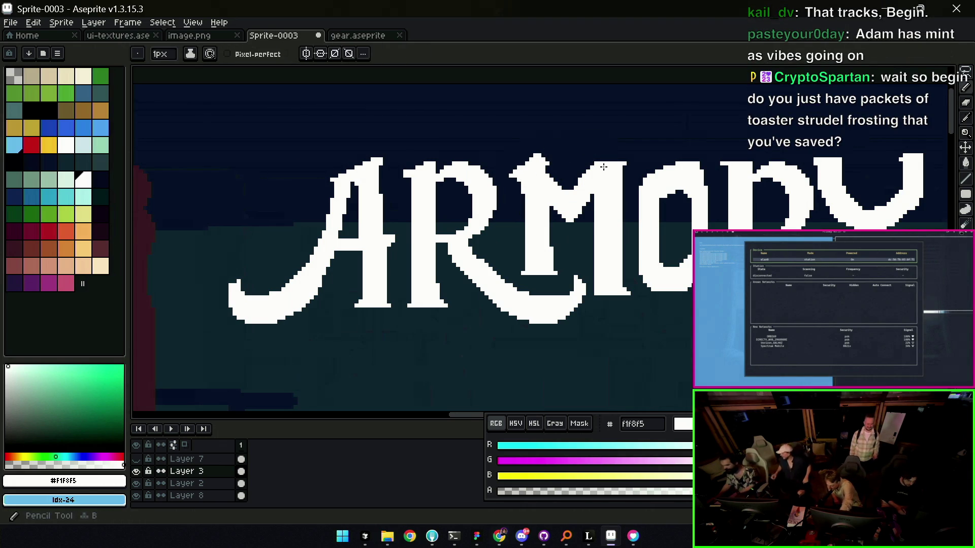
{"action": "scroll", "coordinate": [546, 183], "scroll_direction": "down", "scroll_amount": 3}
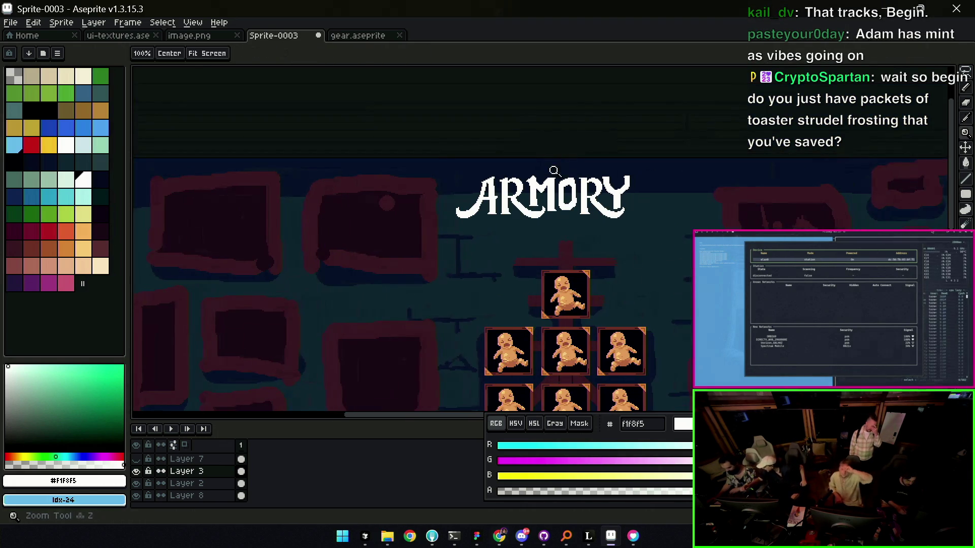
{"action": "scroll", "coordinate": [547, 182], "scroll_direction": "up", "scroll_amount": 3}
{"action": "key", "text": "b"}
{"action": "key", "text": "e"}
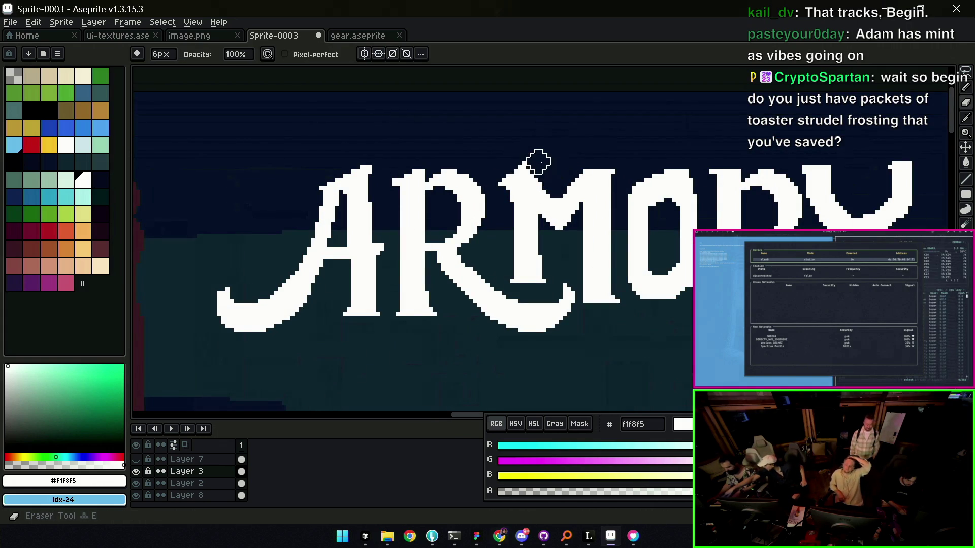
{"action": "key", "text": "v"}
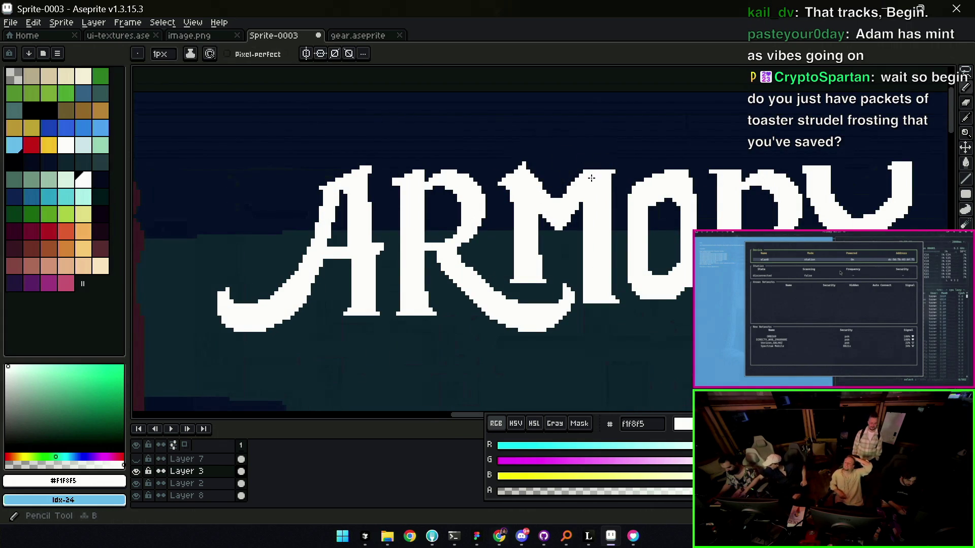
{"action": "key", "text": "e"}
{"action": "key", "text": "minus"}
{"action": "key", "text": "minus"}
{"action": "key", "text": "minus"}
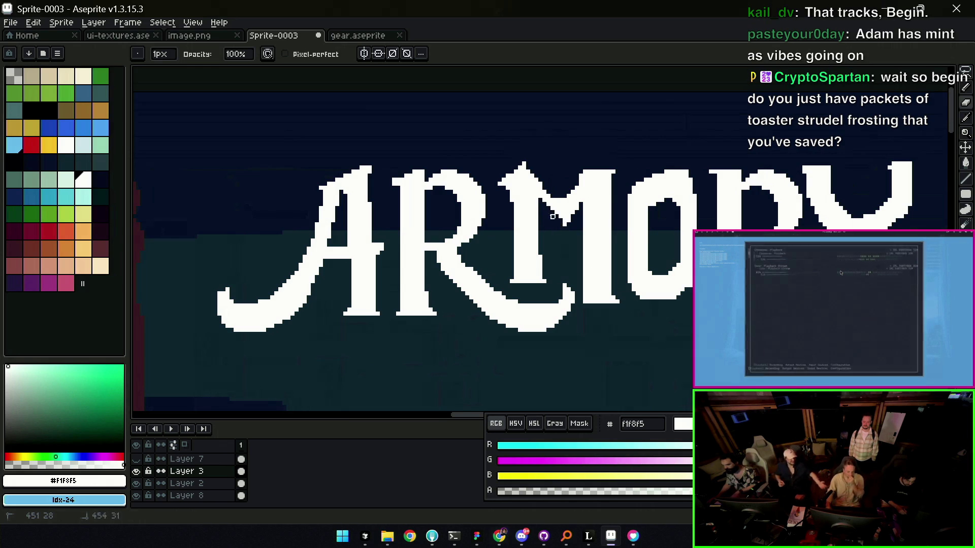
{"action": "key", "text": "z"}
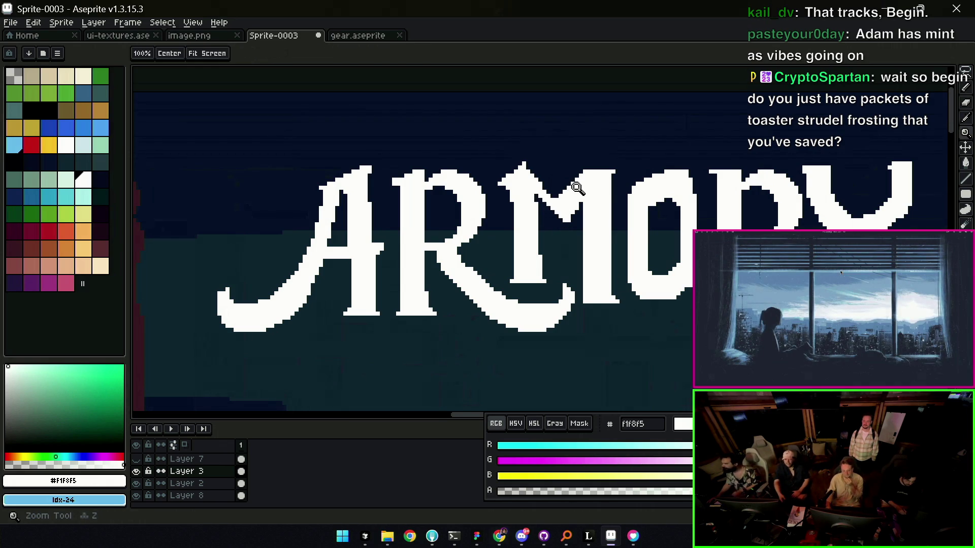
{"action": "scroll", "coordinate": [577, 188], "scroll_direction": "down", "scroll_amount": 1}
{"action": "scroll", "coordinate": [581, 170], "scroll_direction": "down", "scroll_amount": 1}
{"action": "scroll", "coordinate": [615, 157], "scroll_direction": "up", "scroll_amount": 1}
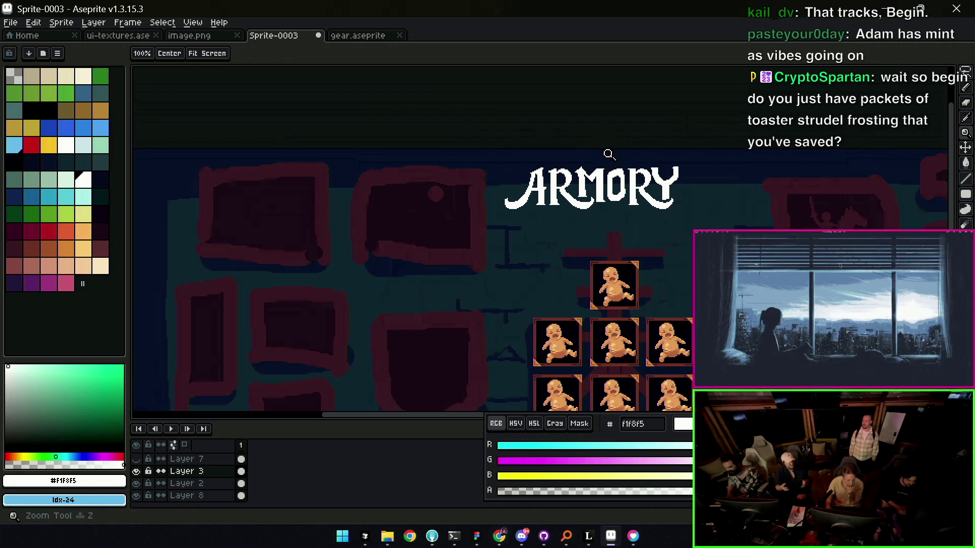
{"action": "scroll", "coordinate": [586, 176], "scroll_direction": "up", "scroll_amount": 2}
- Position the ARMORY banner layer over the top of the room's wall, above the character sprites
{"action": "key", "text": "e"}
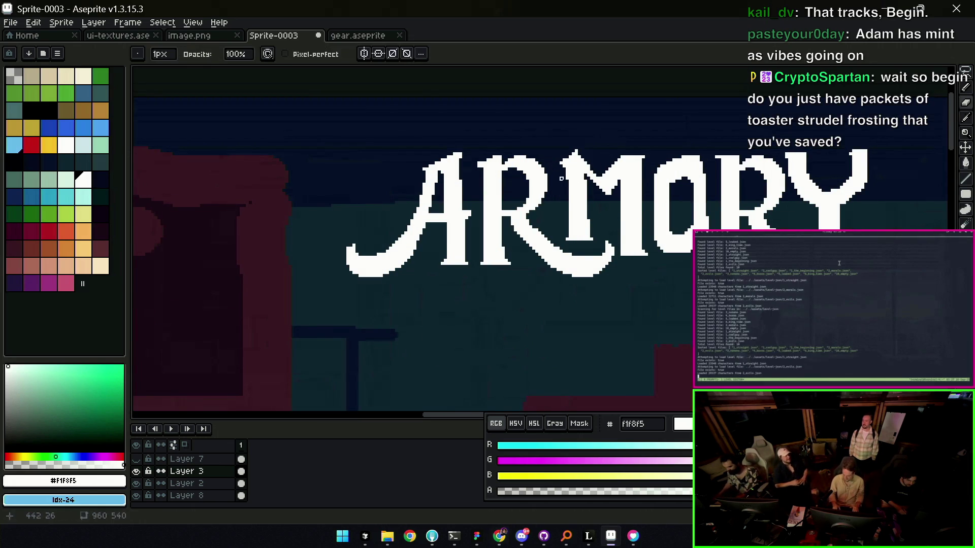
{"action": "key", "text": "b"}
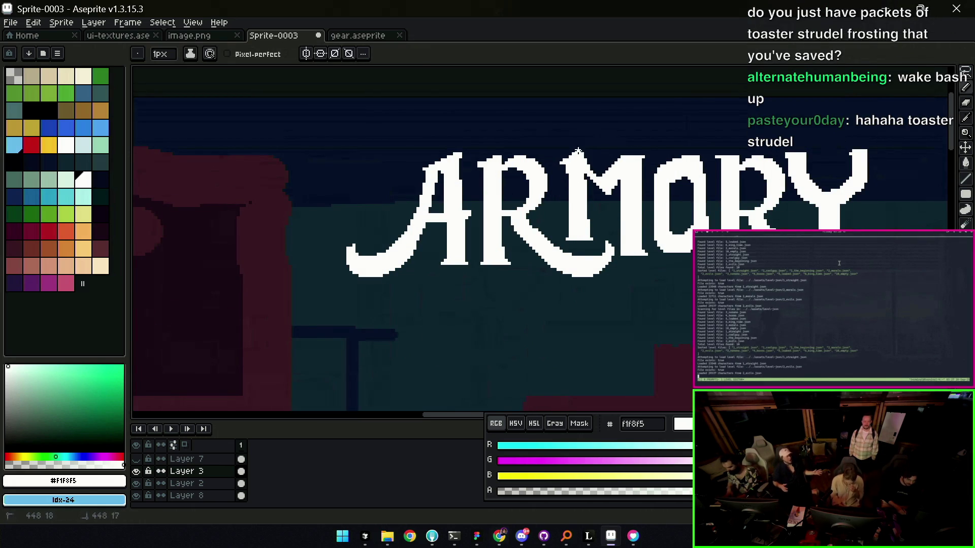
{"action": "key", "text": "v"}
{"action": "scroll", "coordinate": [583, 152], "scroll_direction": "down", "scroll_amount": 3}
{"action": "scroll", "coordinate": [587, 145], "scroll_direction": "down", "scroll_amount": 1}
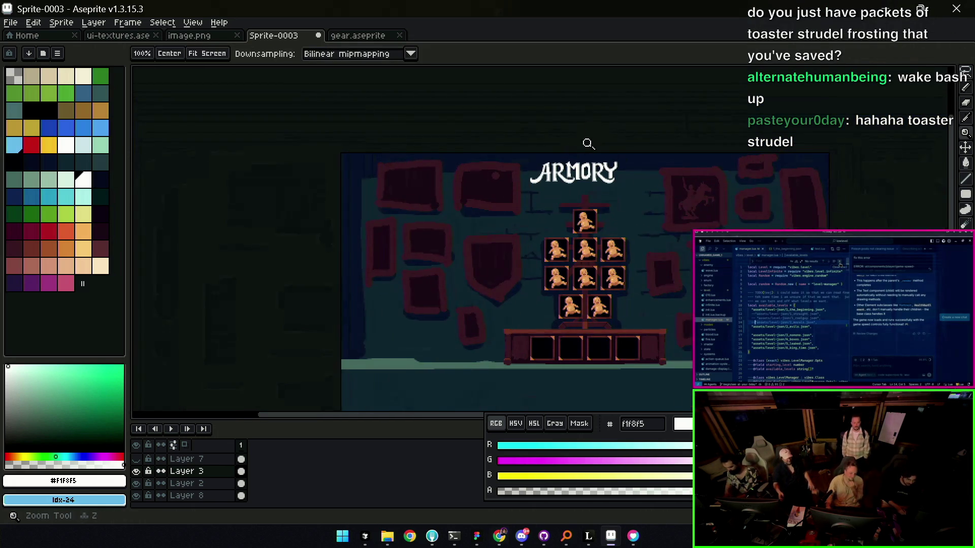
{"action": "scroll", "coordinate": [594, 151], "scroll_direction": "up", "scroll_amount": 1}
{"action": "key", "text": "z"}
{"action": "key", "text": "v"}
{"action": "key", "text": "z"}
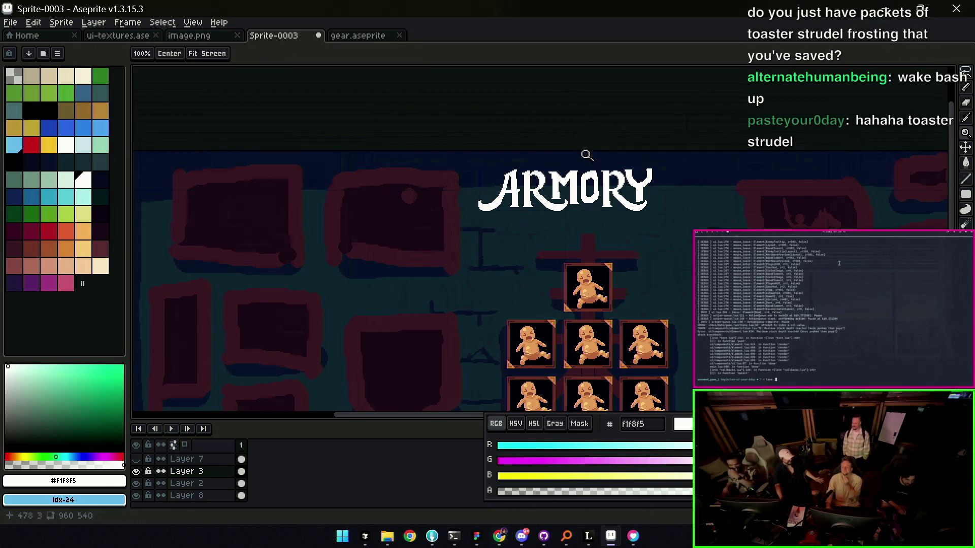
{"action": "scroll", "coordinate": [515, 170], "scroll_direction": "up", "scroll_amount": 4}
{"action": "key", "text": "v"}
{"action": "key", "text": "z"}
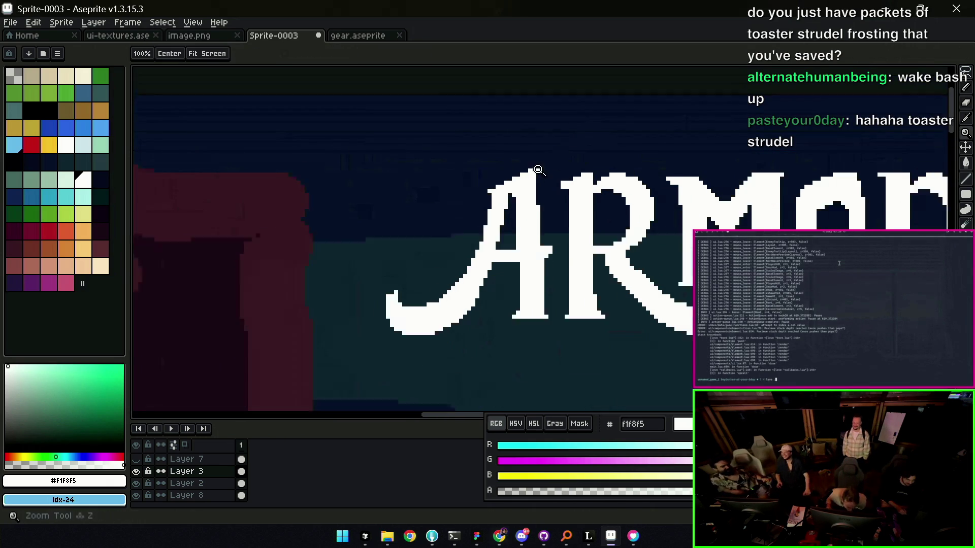
{"action": "scroll", "coordinate": [537, 170], "scroll_direction": "down", "scroll_amount": 2}
{"action": "scroll", "coordinate": [549, 145], "scroll_direction": "up", "scroll_amount": 1}
{"action": "scroll", "coordinate": [610, 169], "scroll_direction": "up", "scroll_amount": 1}
- Rework the inner pixel detail of the O with a dark line drawn across it
{"action": "key", "text": "b"}
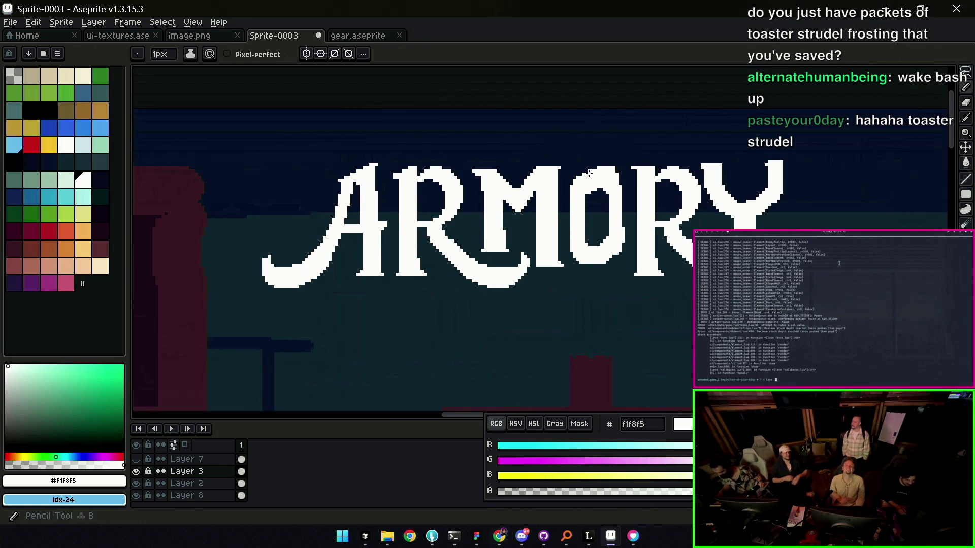
{"action": "key", "text": "e"}
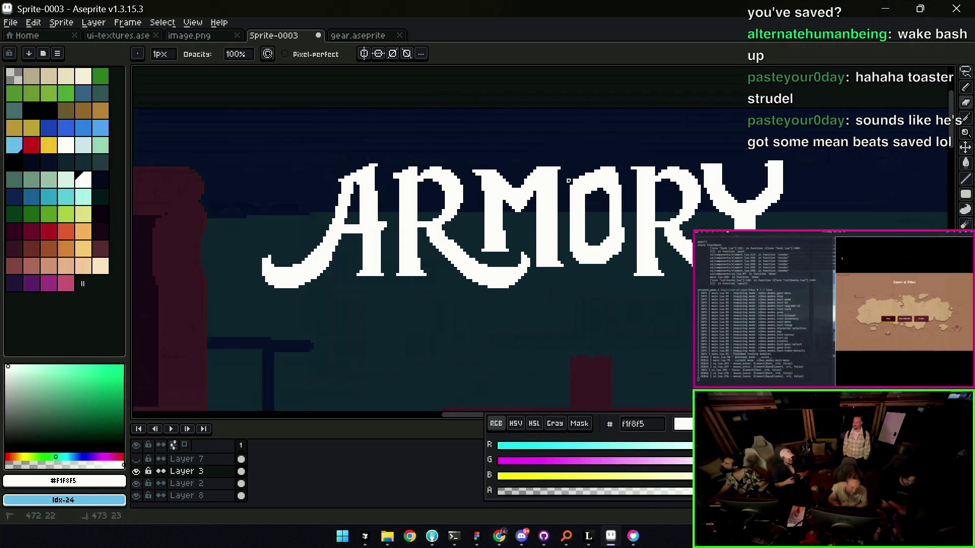
{"action": "key", "text": "b"}
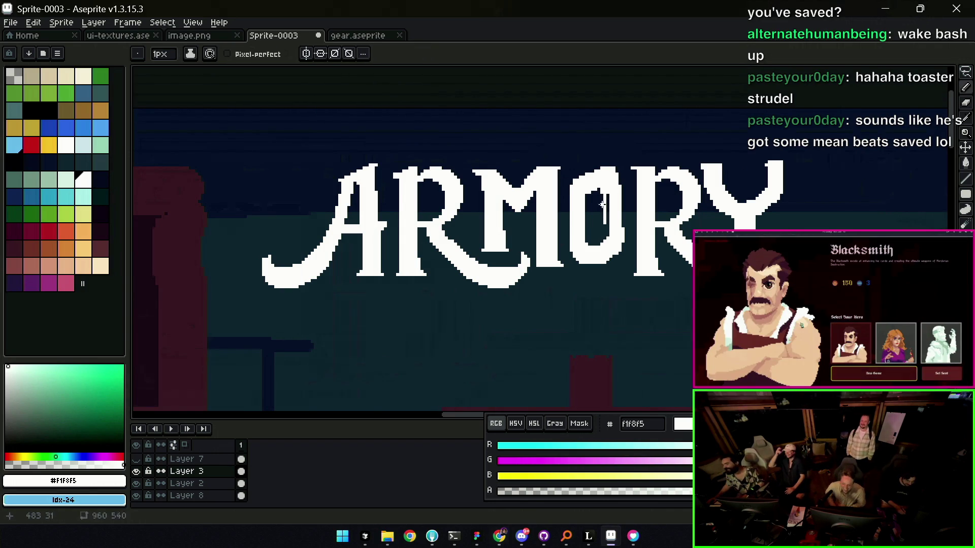
{"action": "key", "text": "z"}
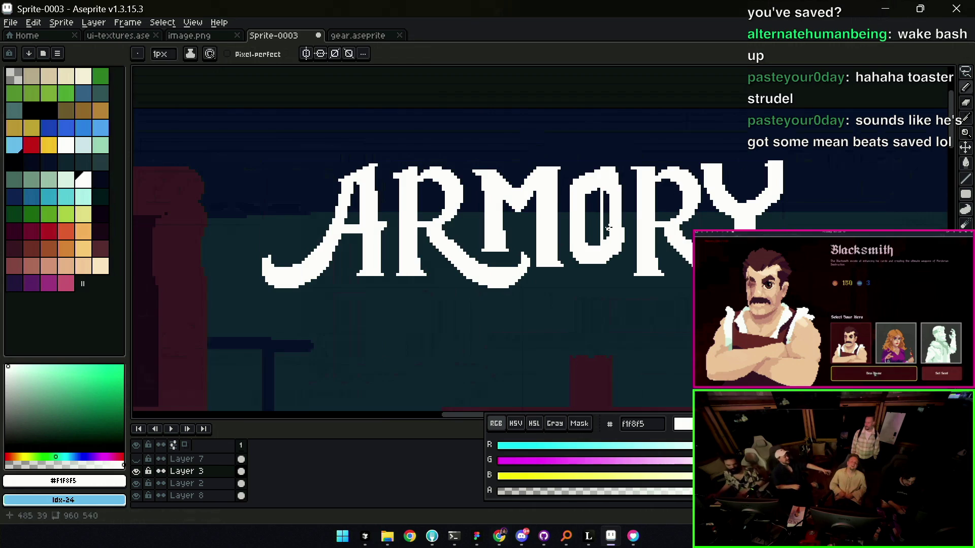
{"action": "scroll", "coordinate": [614, 196], "scroll_direction": "down", "scroll_amount": 3}
{"action": "scroll", "coordinate": [620, 203], "scroll_direction": "up", "scroll_amount": 2}
{"action": "scroll", "coordinate": [646, 216], "scroll_direction": "up", "scroll_amount": 1}
{"action": "key", "text": "b"}
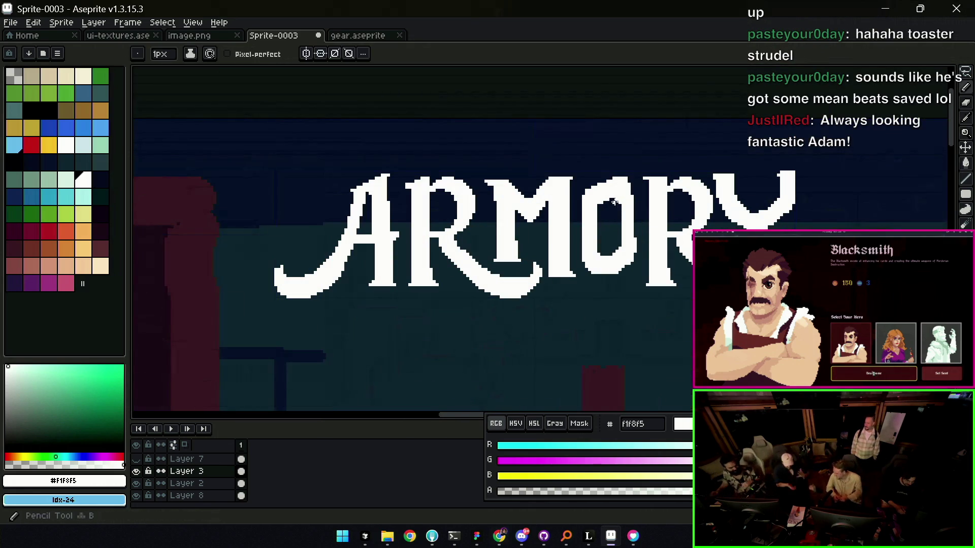
{"action": "key", "text": "v"}
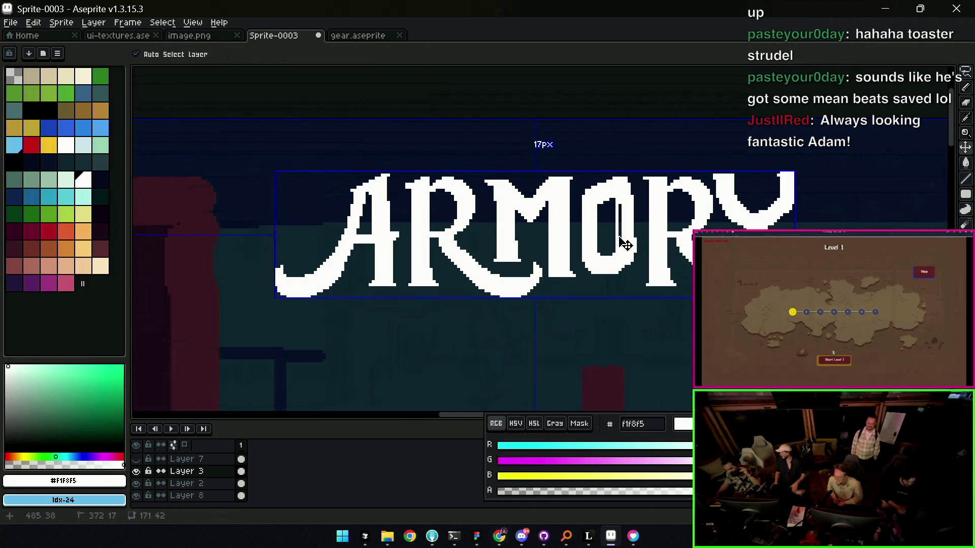
{"action": "key", "text": "b"}
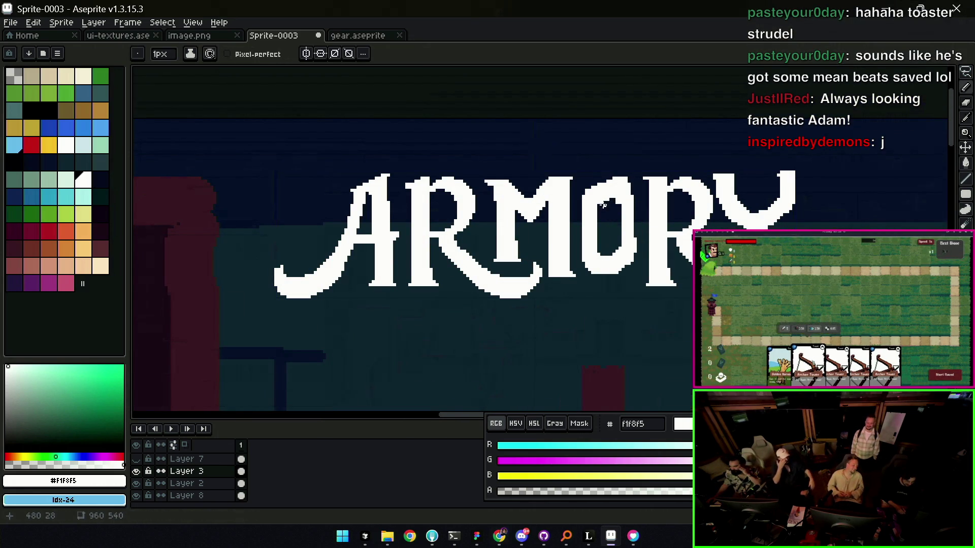
{"action": "left_click", "coordinate": [602, 261], "text": "shift"}
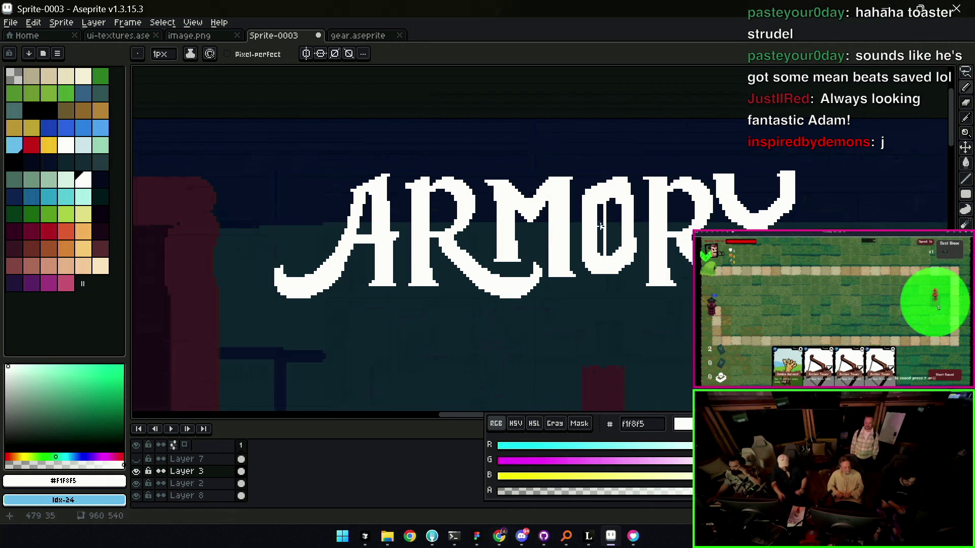
{"action": "left_click", "coordinate": [593, 226]}
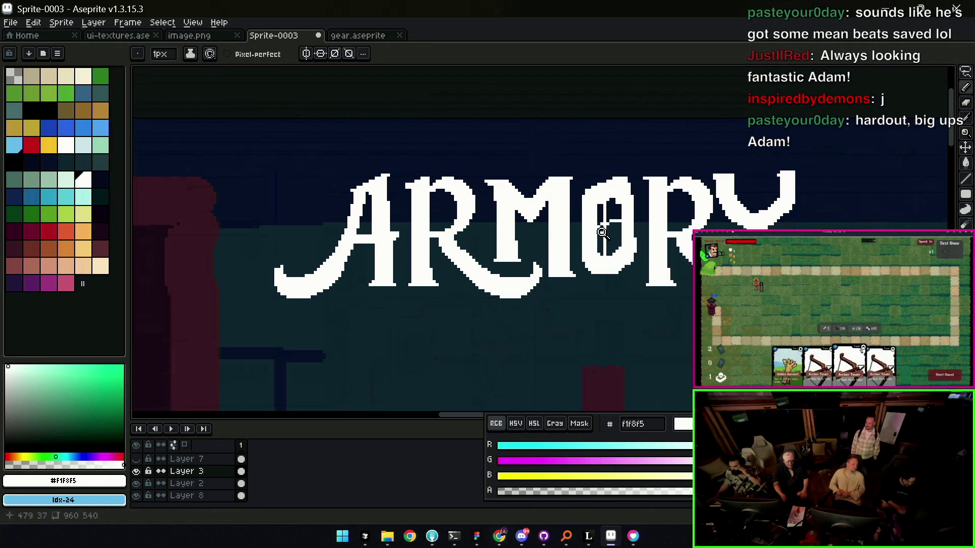
{"action": "key", "text": "z"}
{"action": "scroll", "coordinate": [606, 229], "scroll_direction": "down", "scroll_amount": 5}
{"action": "scroll", "coordinate": [610, 217], "scroll_direction": "up", "scroll_amount": 2}
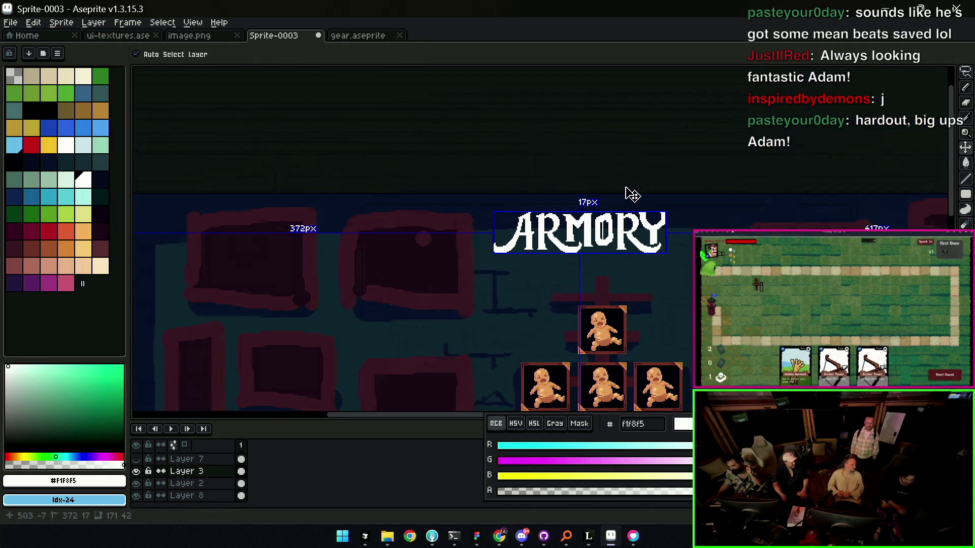
{"action": "scroll", "coordinate": [621, 204], "scroll_direction": "up", "scroll_amount": 2}
{"action": "scroll", "coordinate": [602, 214], "scroll_direction": "up", "scroll_amount": 1}
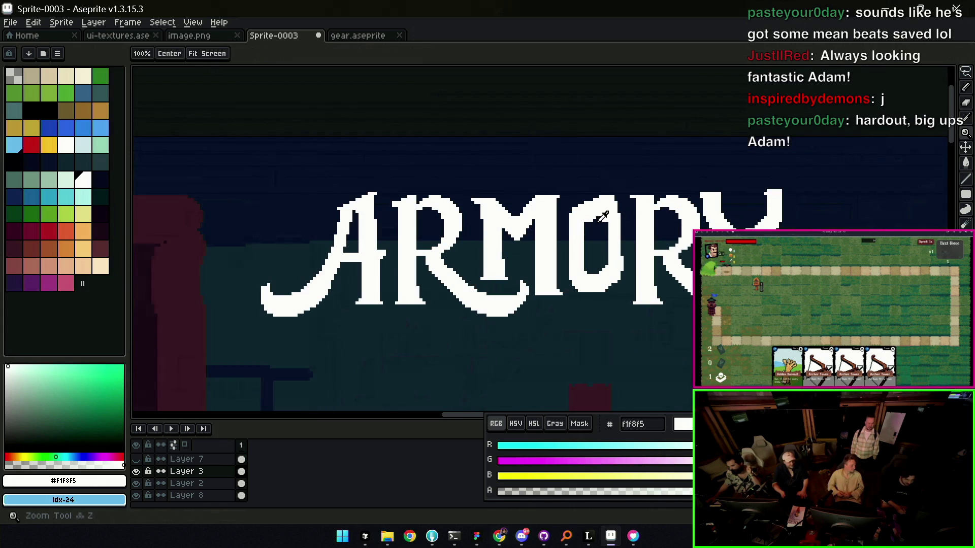
- Erase rough letter edges and sample the dark wall colour for painting into the title
{"action": "key", "text": "e"}
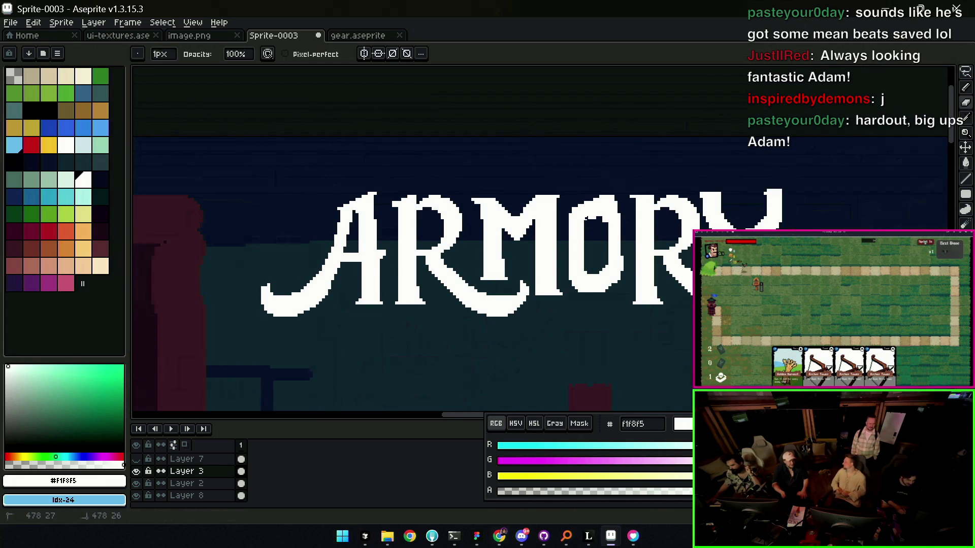
{"action": "key", "text": "z"}
{"action": "scroll", "coordinate": [602, 204], "scroll_direction": "down", "scroll_amount": 4}
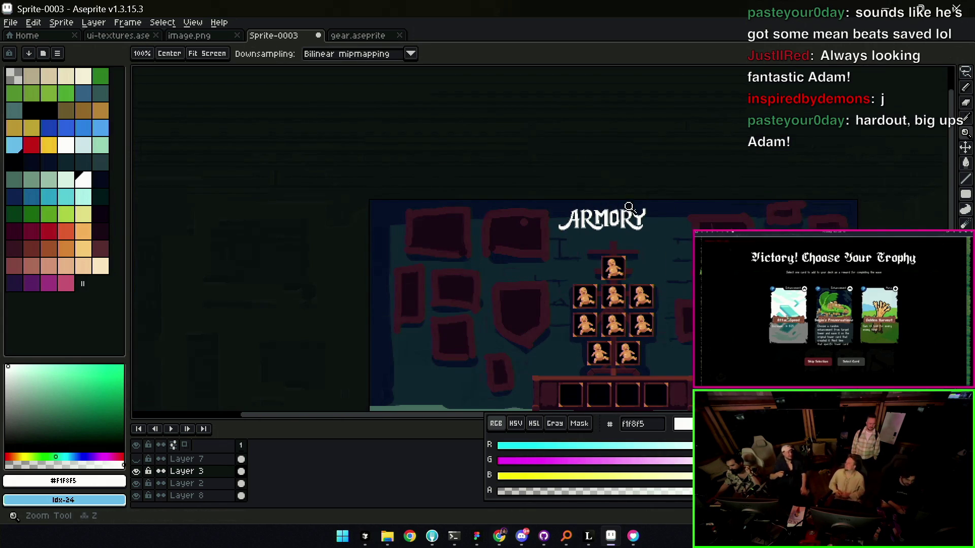
{"action": "scroll", "coordinate": [621, 214], "scroll_direction": "up", "scroll_amount": 1}
{"action": "scroll", "coordinate": [620, 213], "scroll_direction": "up", "scroll_amount": 2}
{"action": "key", "text": "b"}
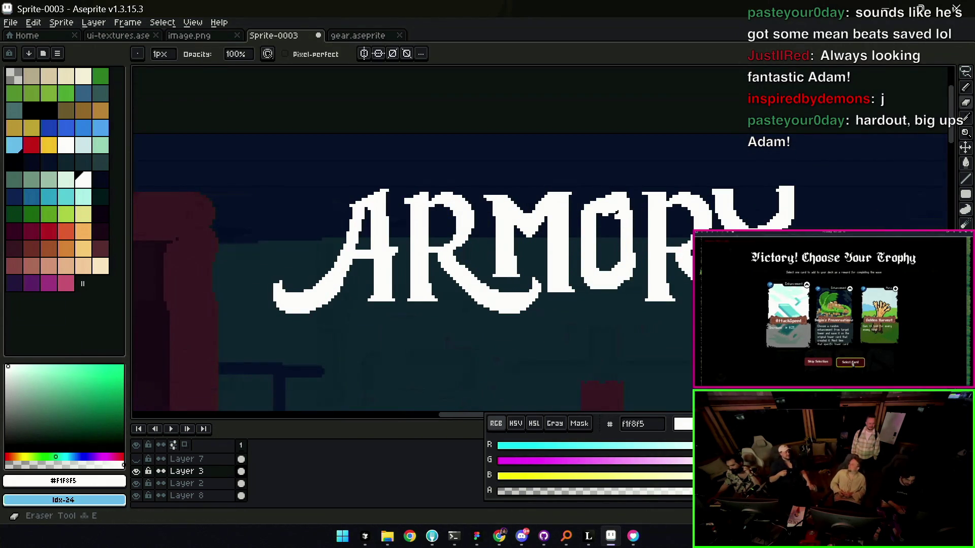
{"action": "key", "text": "e"}
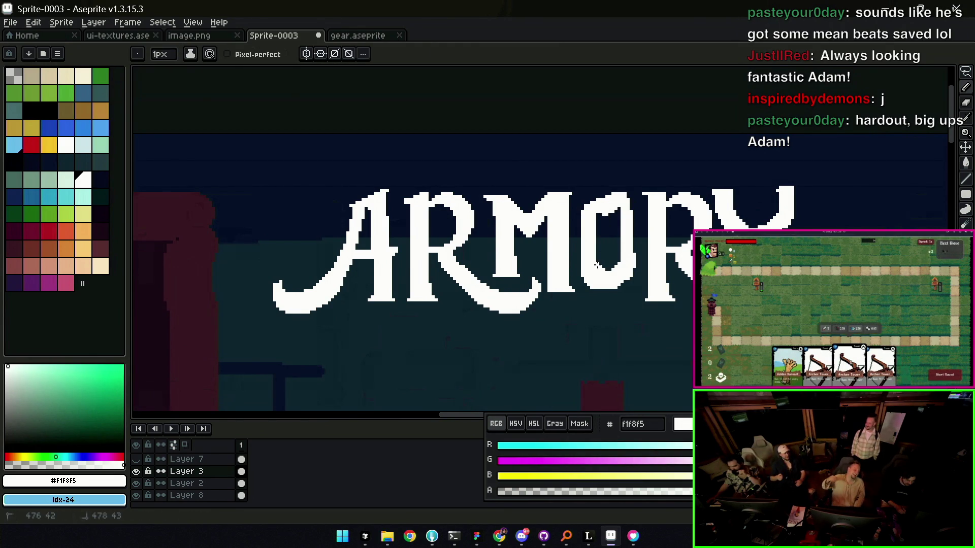
{"action": "key", "text": "z"}
{"action": "scroll", "coordinate": [625, 244], "scroll_direction": "down", "scroll_amount": 3}
{"action": "scroll", "coordinate": [645, 221], "scroll_direction": "up", "scroll_amount": 2}
{"action": "key", "text": "v"}
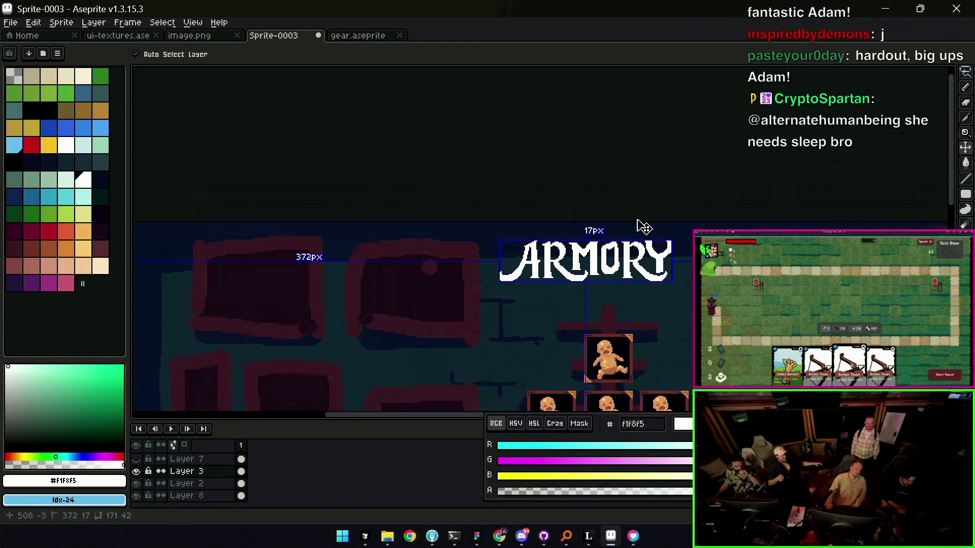
{"action": "key", "text": "z"}
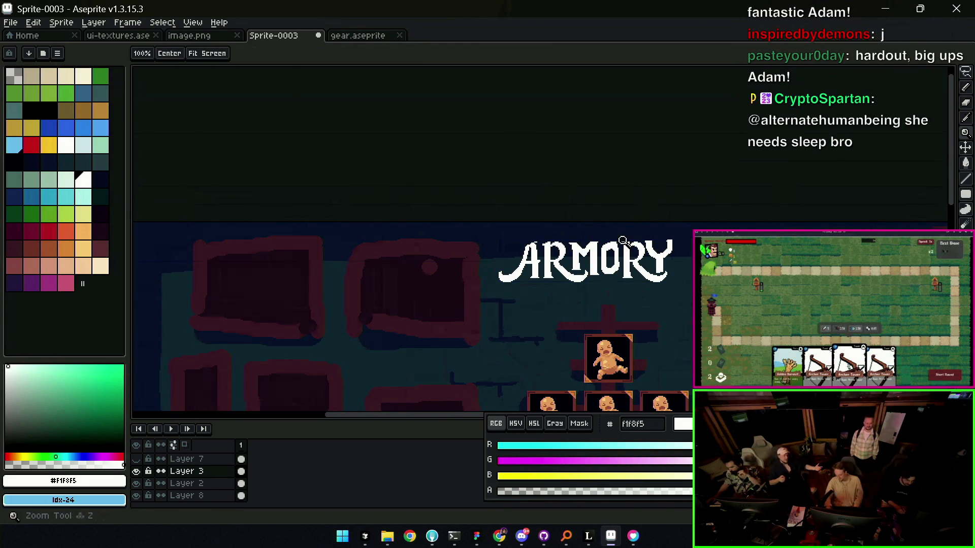
{"action": "scroll", "coordinate": [634, 219], "scroll_direction": "up", "scroll_amount": 3}
{"action": "key", "text": "e"}
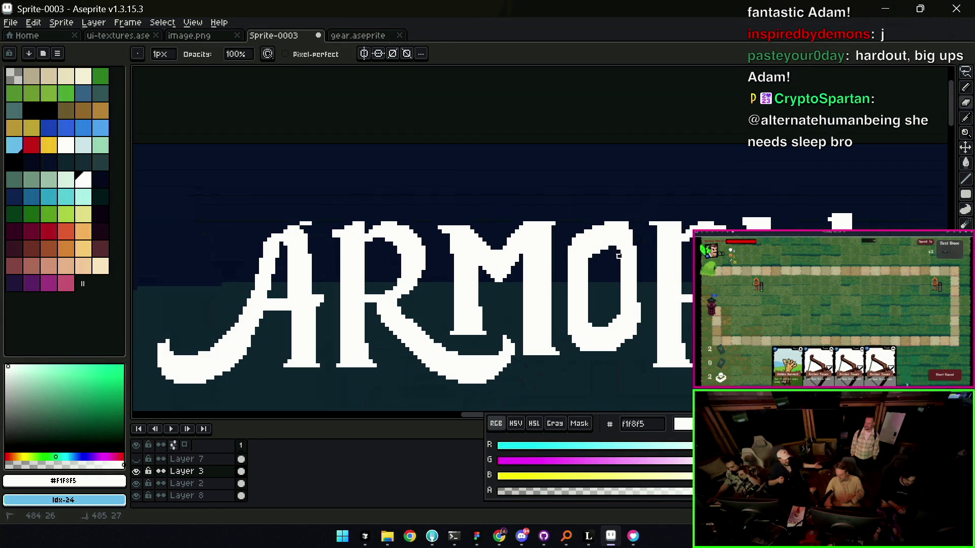
{"action": "key", "text": "i"}
{"action": "left_click", "coordinate": [628, 220]}
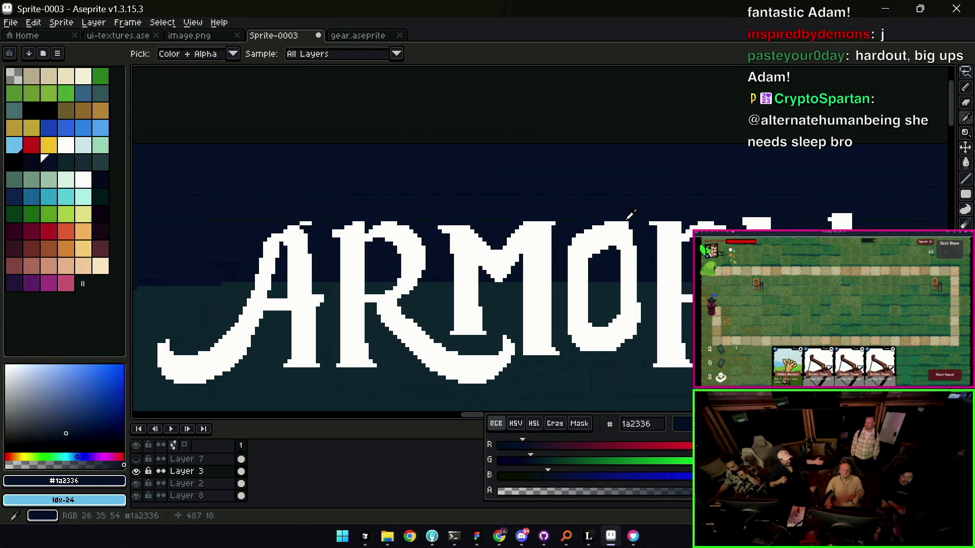
{"action": "key", "text": "b"}
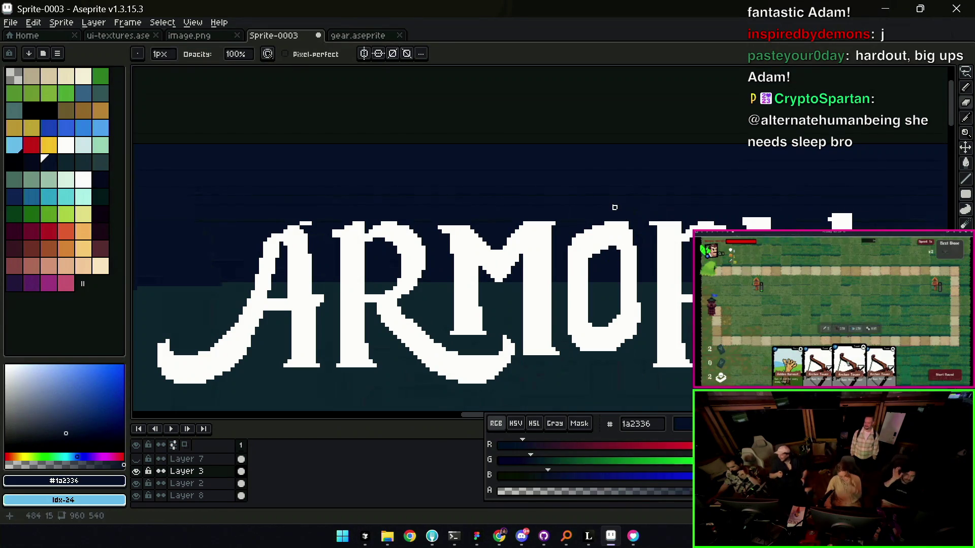
- Sample the letters' white and tidy pixel edges along the ARMORY lettering
{"action": "key", "text": "h"}
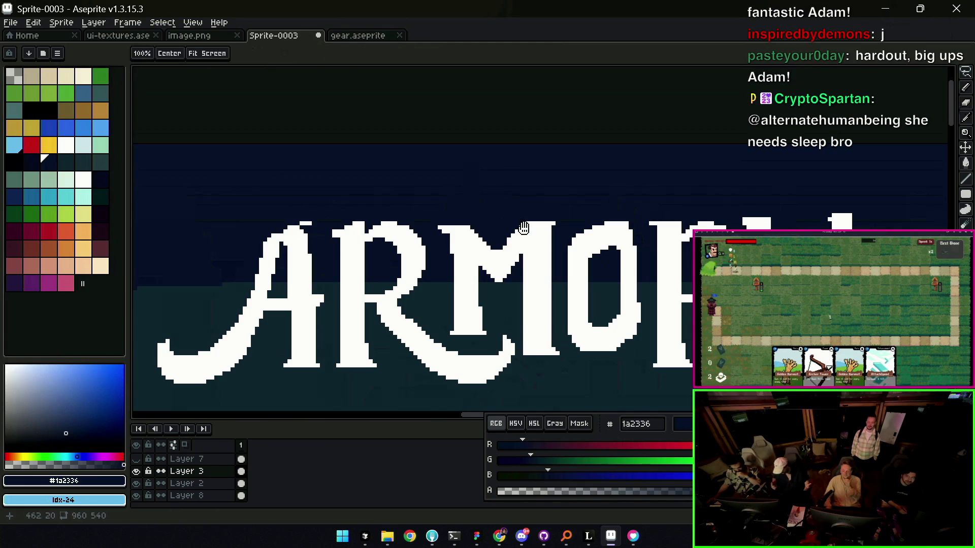
{"action": "left_click_drag", "start_coordinate": [523, 228], "coordinate": [504, 232]}
{"action": "key", "text": "z"}
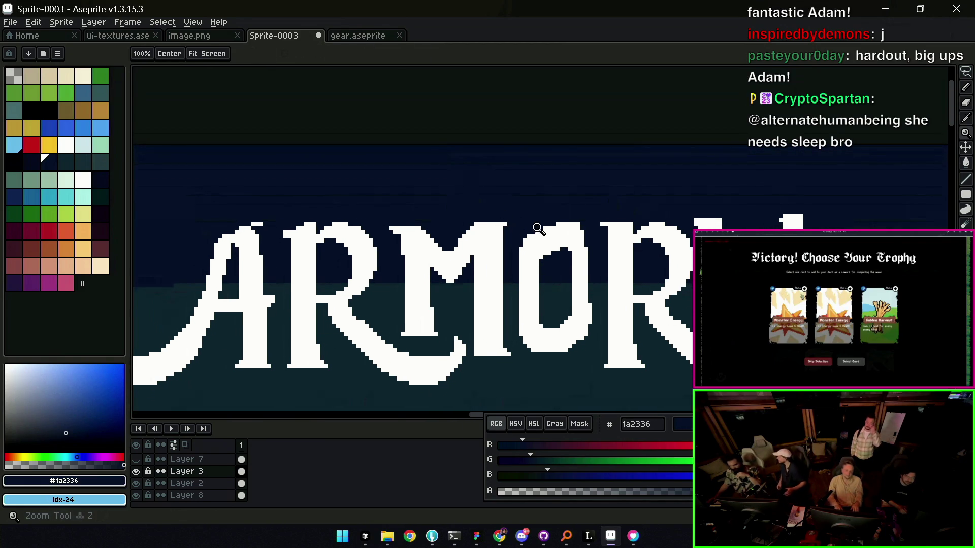
{"action": "scroll", "coordinate": [516, 218], "scroll_direction": "down", "scroll_amount": 3}
{"action": "scroll", "coordinate": [559, 226], "scroll_direction": "up", "scroll_amount": 3}
{"action": "key", "text": "b"}
{"action": "left_click", "coordinate": [561, 208], "text": "alt"}
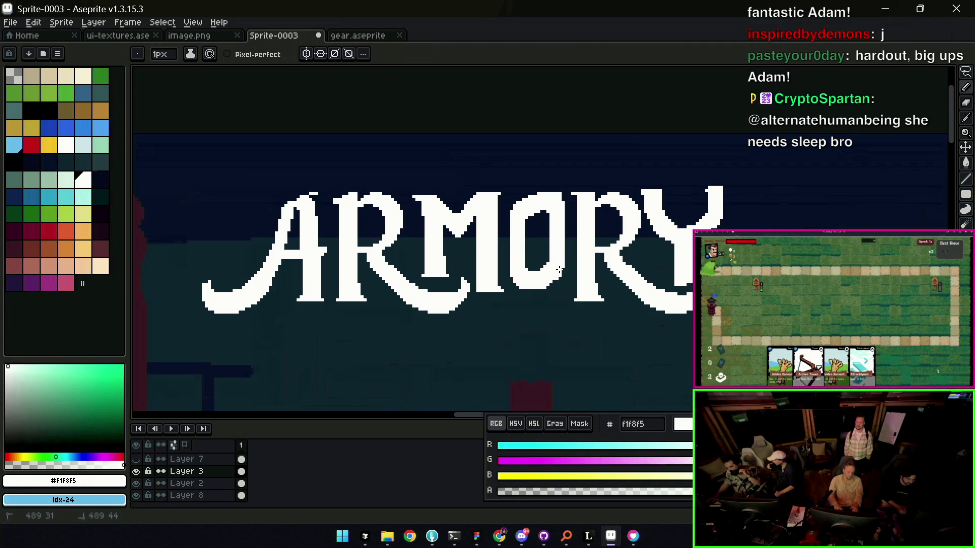
{"action": "key", "text": "e"}
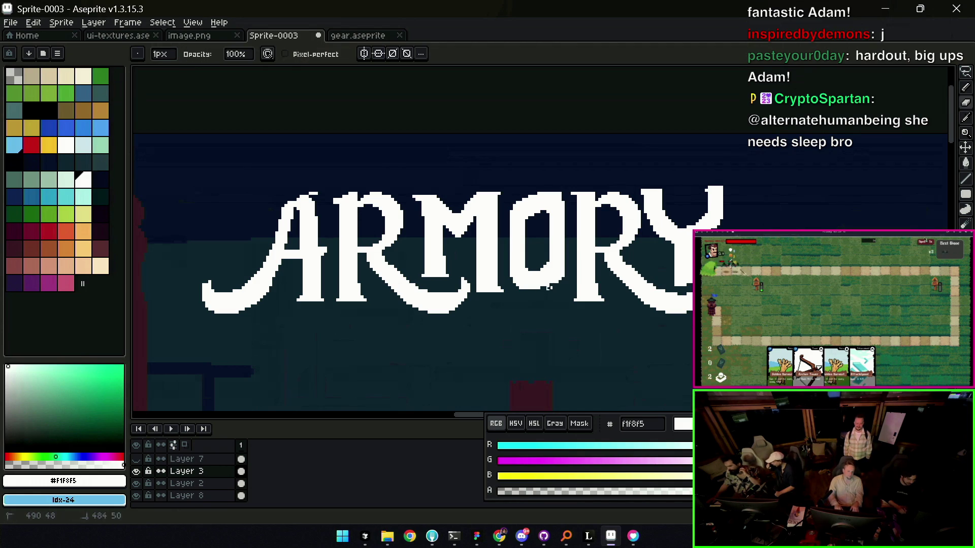
{"action": "key", "text": "e"}
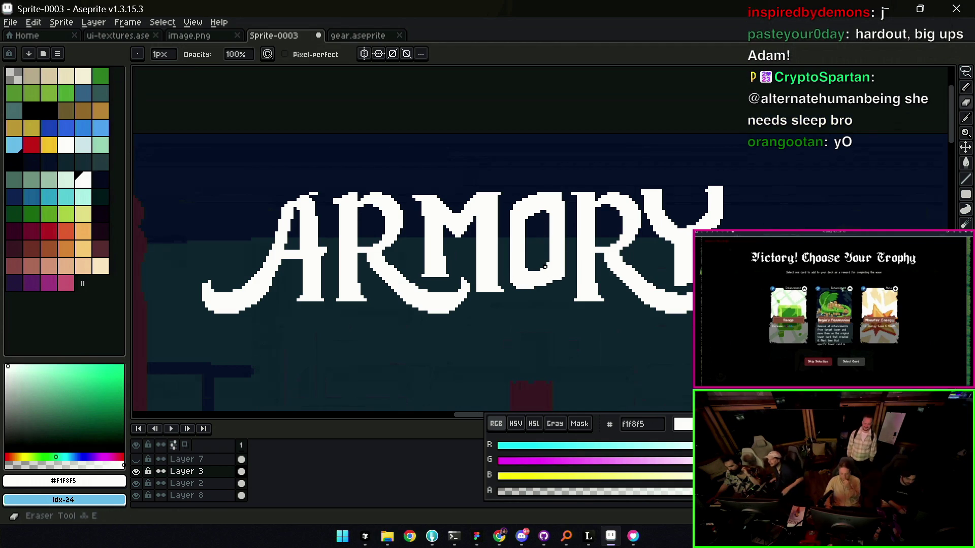
{"action": "key", "text": "z"}
{"action": "key", "text": "b"}
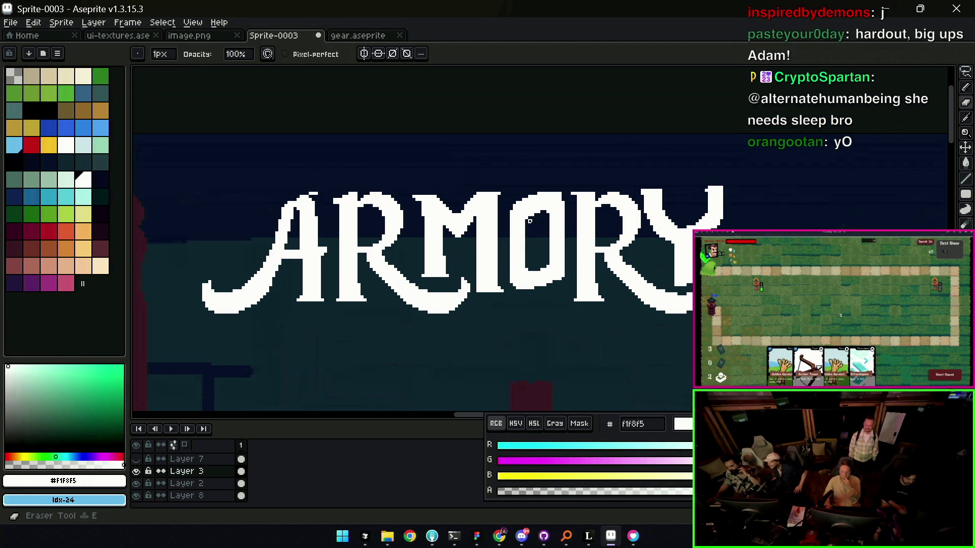
{"action": "key", "text": "z"}
{"action": "scroll", "coordinate": [535, 216], "scroll_direction": "down", "scroll_amount": 3}
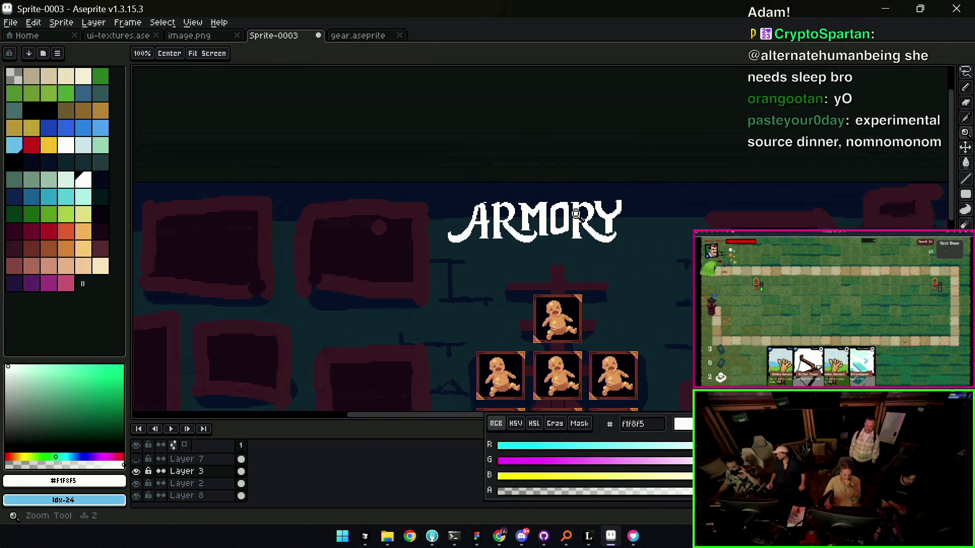
{"action": "scroll", "coordinate": [582, 217], "scroll_direction": "up", "scroll_amount": 3}
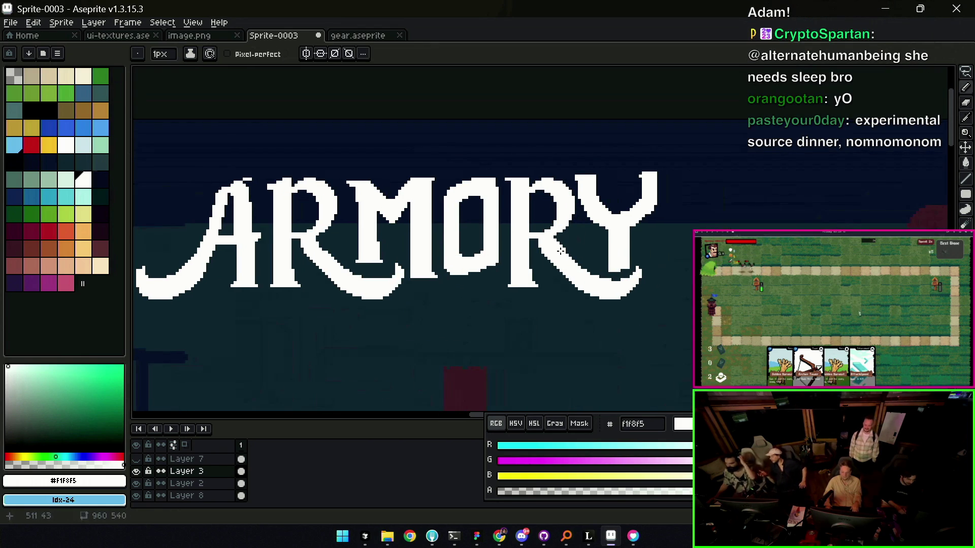
{"action": "key", "text": "b"}
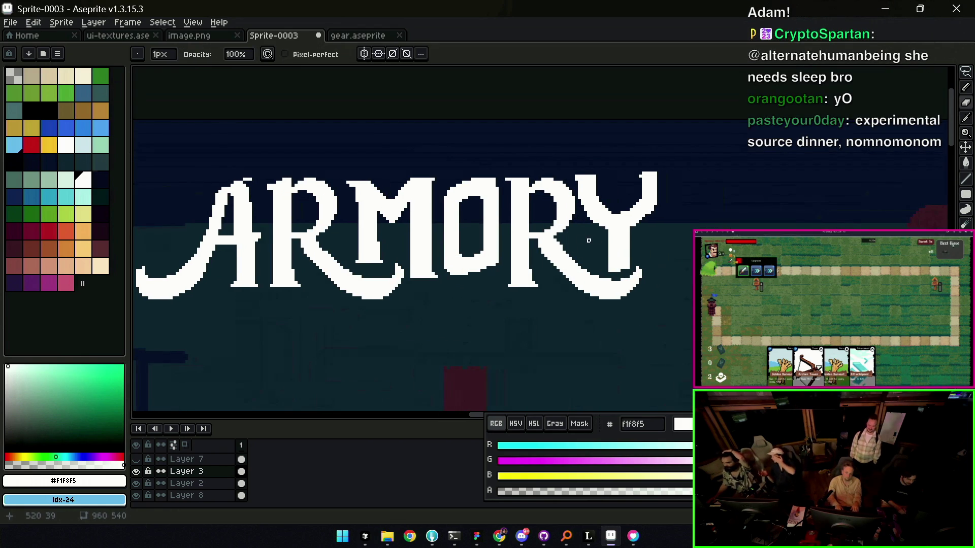
{"action": "key", "text": "z"}
{"action": "scroll", "coordinate": [619, 215], "scroll_direction": "up", "scroll_amount": 1}
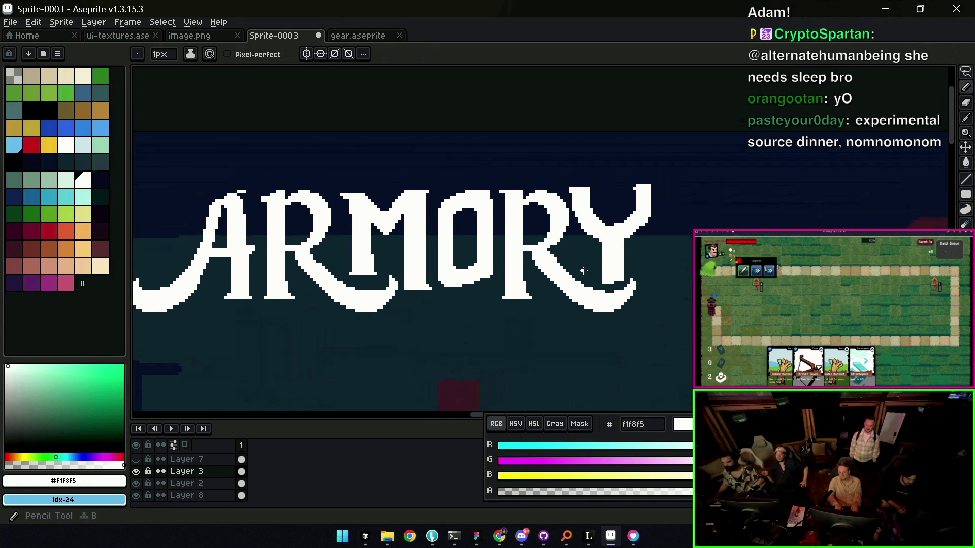
{"action": "key", "text": "z"}
{"action": "scroll", "coordinate": [612, 264], "scroll_direction": "down", "scroll_amount": 2}
{"action": "scroll", "coordinate": [598, 280], "scroll_direction": "up", "scroll_amount": 2}
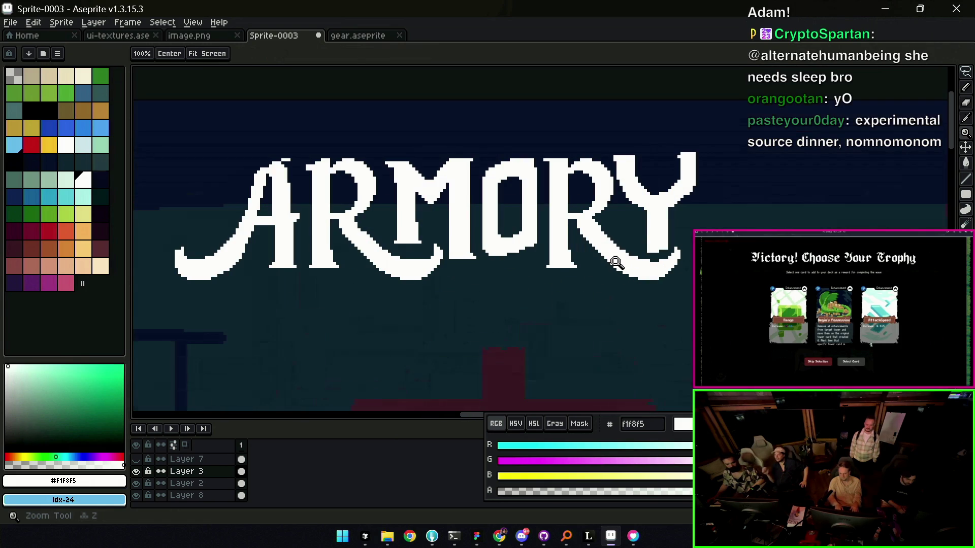
{"action": "key", "text": "e"}
{"action": "key", "text": "b"}
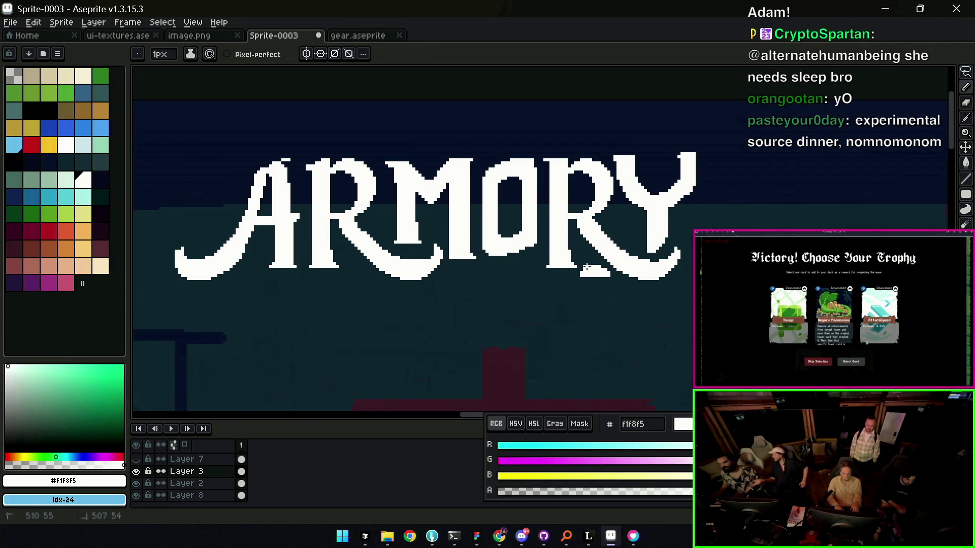
- Lasso the letter Y and give it a curling flourish tail matching the swash under the A
{"action": "key", "text": "z"}
{"action": "scroll", "coordinate": [631, 239], "scroll_direction": "down", "scroll_amount": 3}
{"action": "key", "text": "v"}
{"action": "key", "text": "z"}
{"action": "scroll", "coordinate": [644, 221], "scroll_direction": "up", "scroll_amount": 1}
{"action": "scroll", "coordinate": [648, 229], "scroll_direction": "up", "scroll_amount": 1}
{"action": "scroll", "coordinate": [640, 248], "scroll_direction": "up", "scroll_amount": 1}
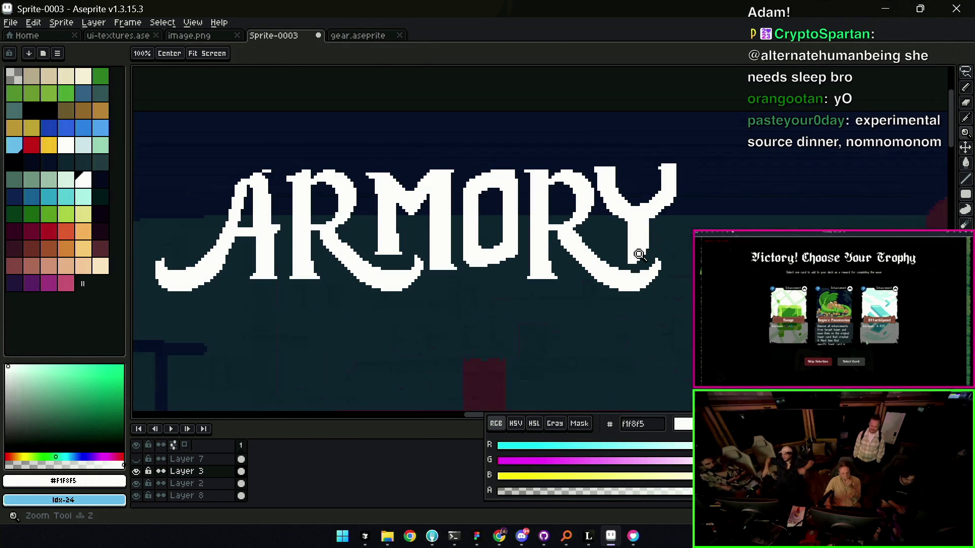
{"action": "left_click_drag", "start_coordinate": [640, 254], "coordinate": [617, 268]}
{"action": "key", "text": "q"}
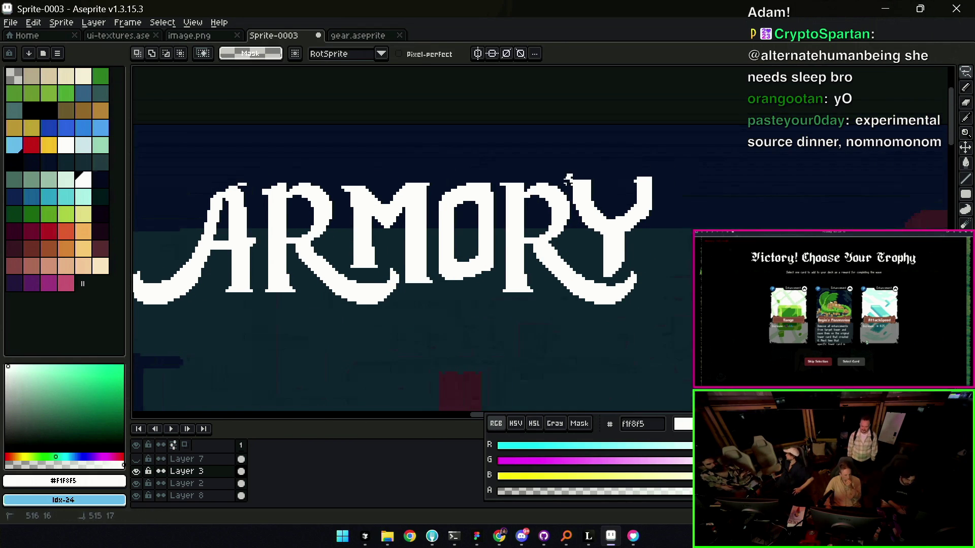
{"action": "left_click_drag", "start_coordinate": [650, 238], "coordinate": [620, 228]}
{"action": "key", "text": "ctrl+d"}
{"action": "key", "text": "b"}
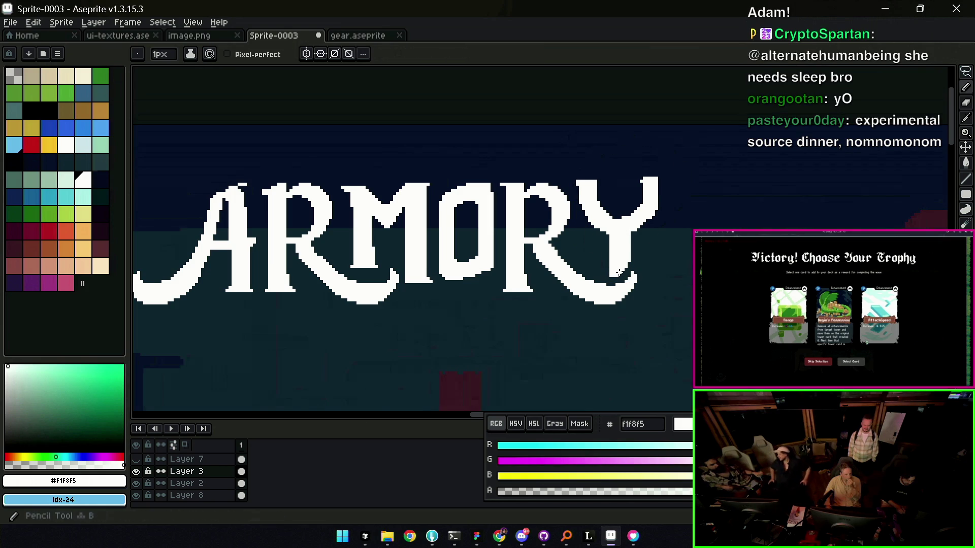
{"action": "key", "text": "e"}
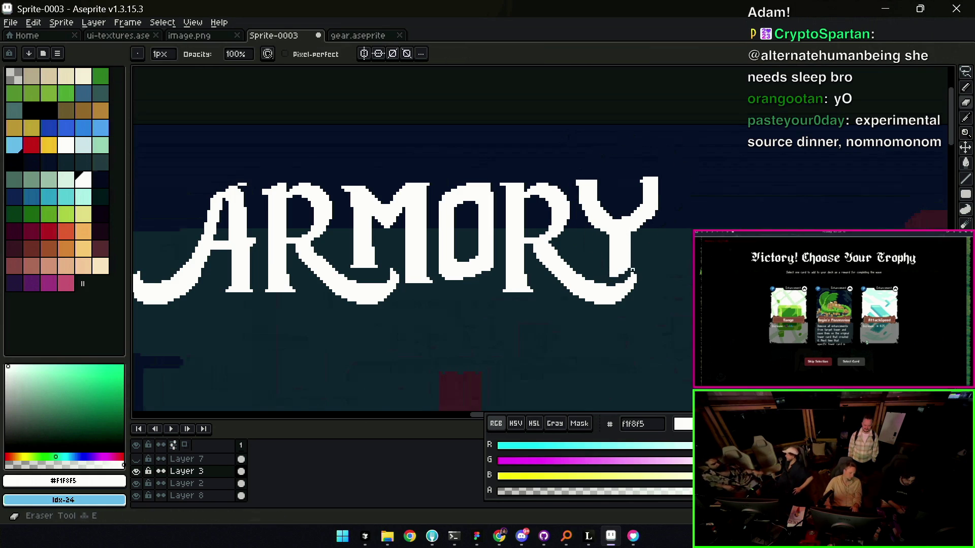
{"action": "key", "text": "b"}
{"action": "key", "text": "z"}
{"action": "scroll", "coordinate": [627, 200], "scroll_direction": "down", "scroll_amount": 3}
{"action": "scroll", "coordinate": [623, 231], "scroll_direction": "up", "scroll_amount": 2}
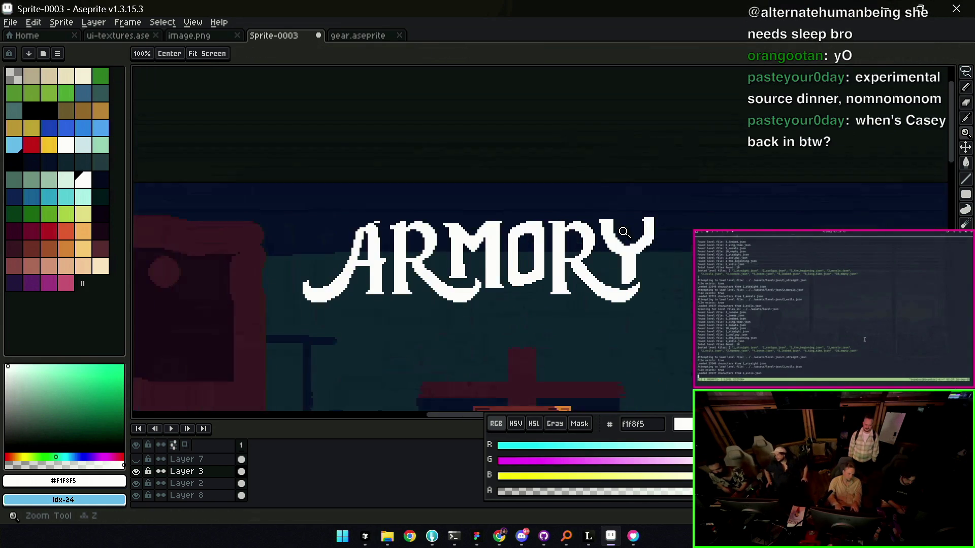
{"action": "scroll", "coordinate": [623, 231], "scroll_direction": "up", "scroll_amount": 1}
- Reshape the tips of the Y's upper arms with pencil and eraser, then zoom back out
{"action": "key", "text": "b"}
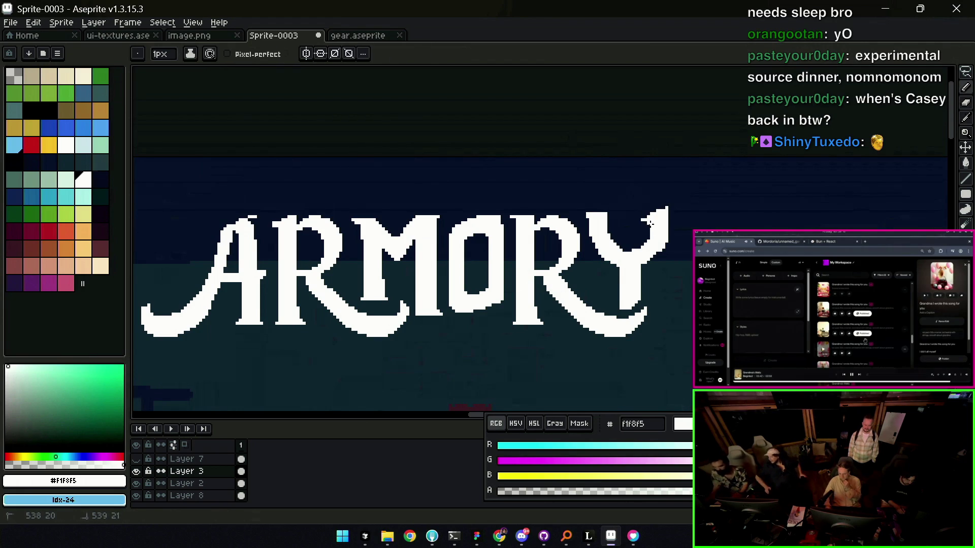
{"action": "key", "text": "e"}
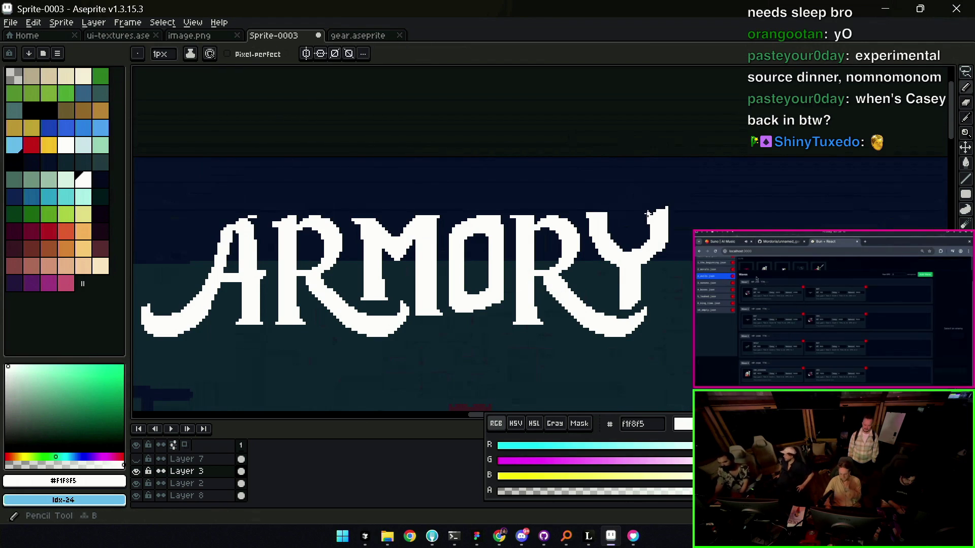
{"action": "key", "text": "e"}
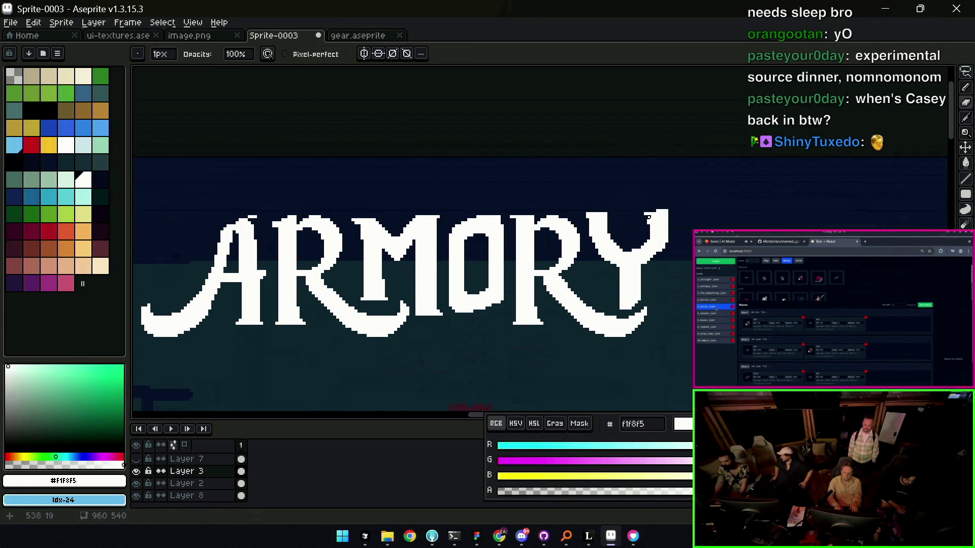
{"action": "key", "text": "b"}
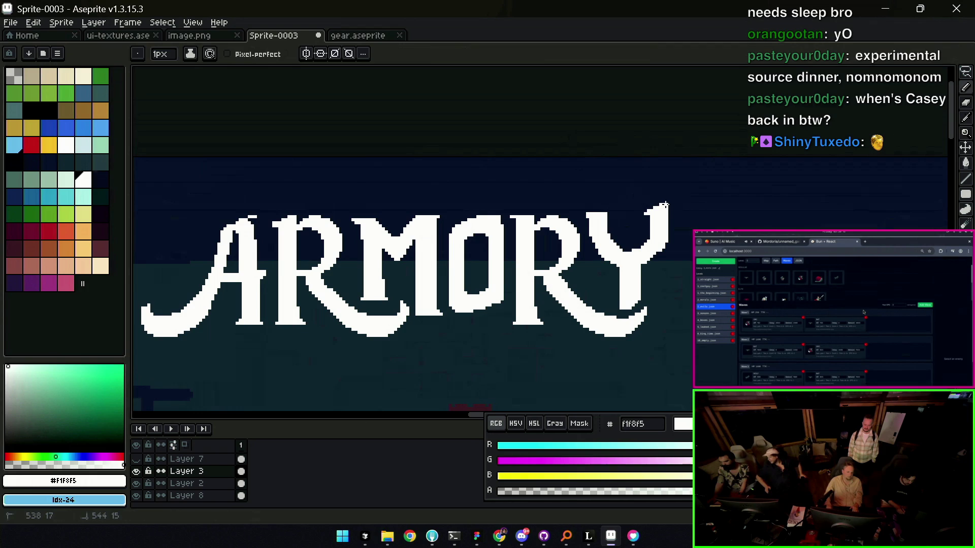
{"action": "key", "text": "e"}
{"action": "key", "text": "b"}
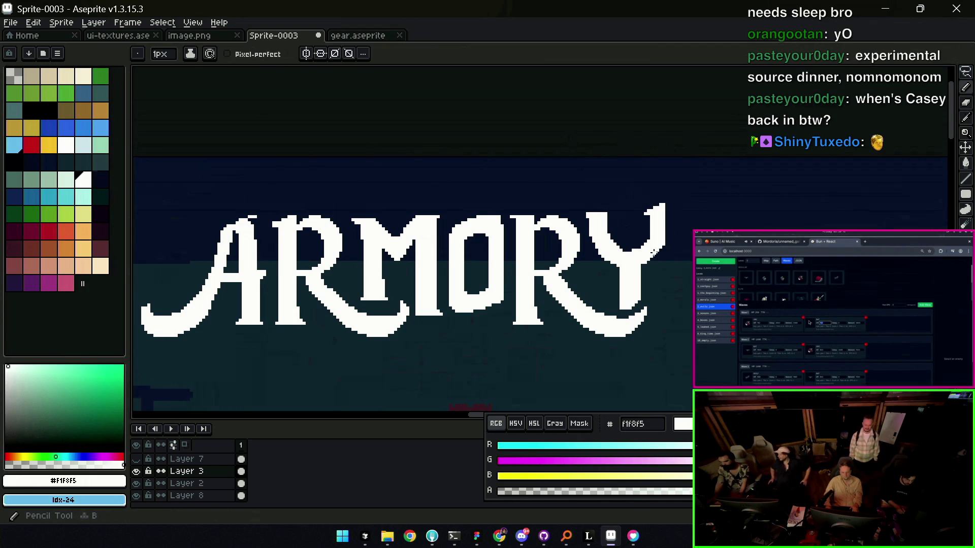
{"action": "key", "text": "e"}
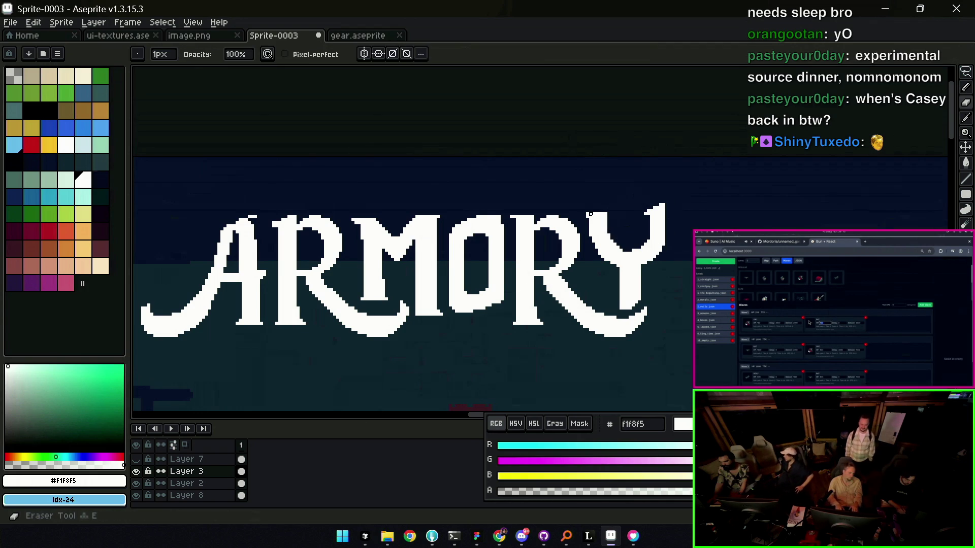
{"action": "key", "text": "b"}
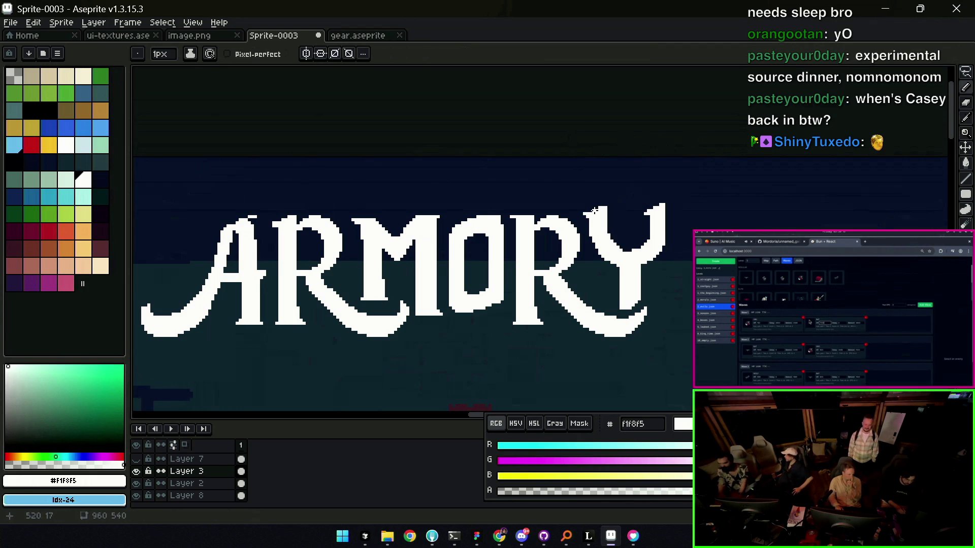
{"action": "key", "text": "e"}
{"action": "key", "text": "z"}
{"action": "scroll", "coordinate": [644, 189], "scroll_direction": "down", "scroll_amount": 4}
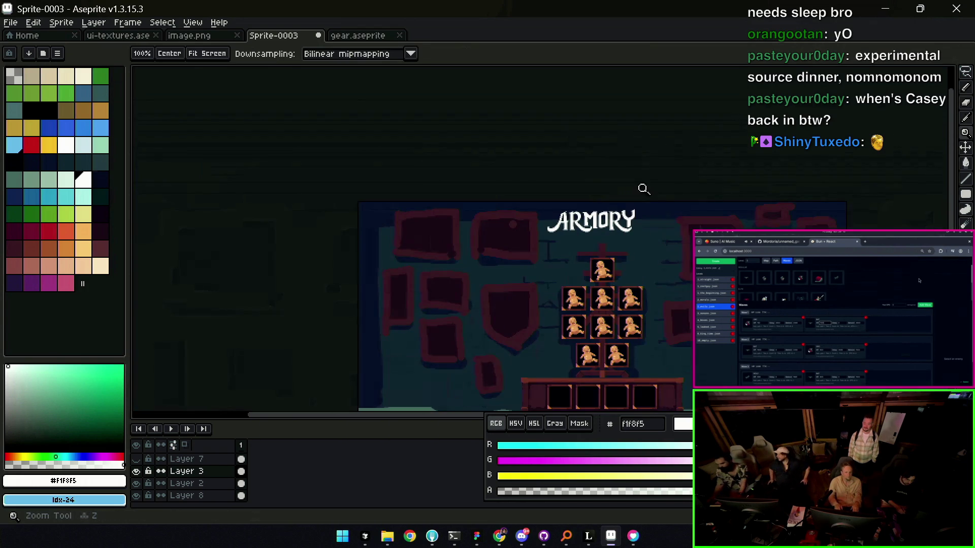
{"action": "scroll", "coordinate": [646, 196], "scroll_direction": "up", "scroll_amount": 3}
{"action": "key", "text": "m"}
{"action": "left_click_drag", "start_coordinate": [610, 197], "coordinate": [689, 275]}
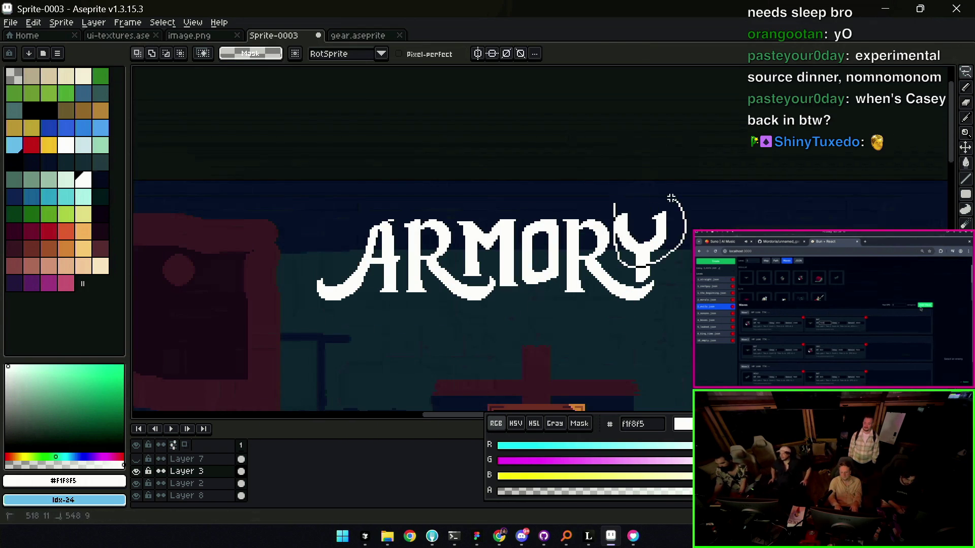
{"action": "key", "text": "ctrl+d"}
{"action": "key", "text": "z"}
{"action": "scroll", "coordinate": [598, 229], "scroll_direction": "down", "scroll_amount": 1}
{"action": "scroll", "coordinate": [579, 211], "scroll_direction": "down", "scroll_amount": 1}
{"action": "scroll", "coordinate": [561, 200], "scroll_direction": "up", "scroll_amount": 2}
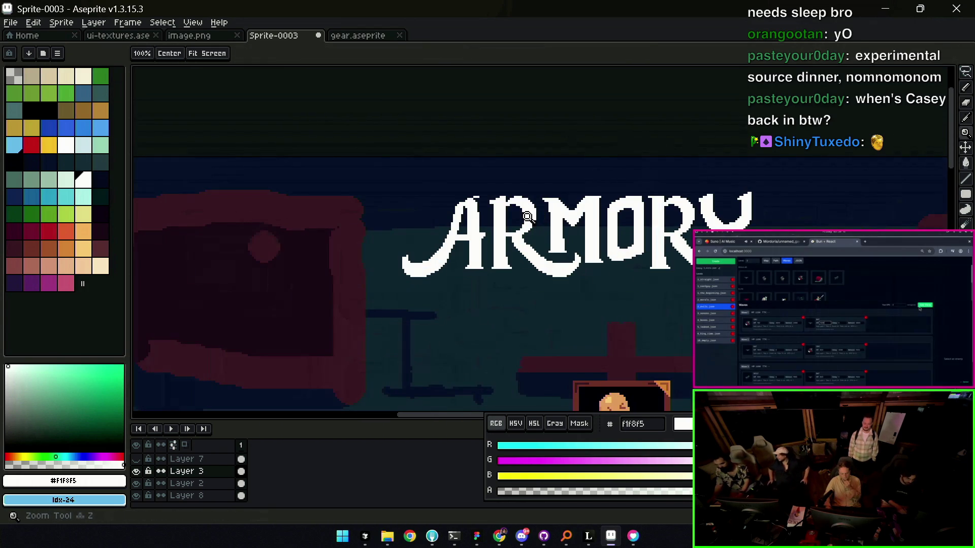
{"action": "key", "text": "m"}
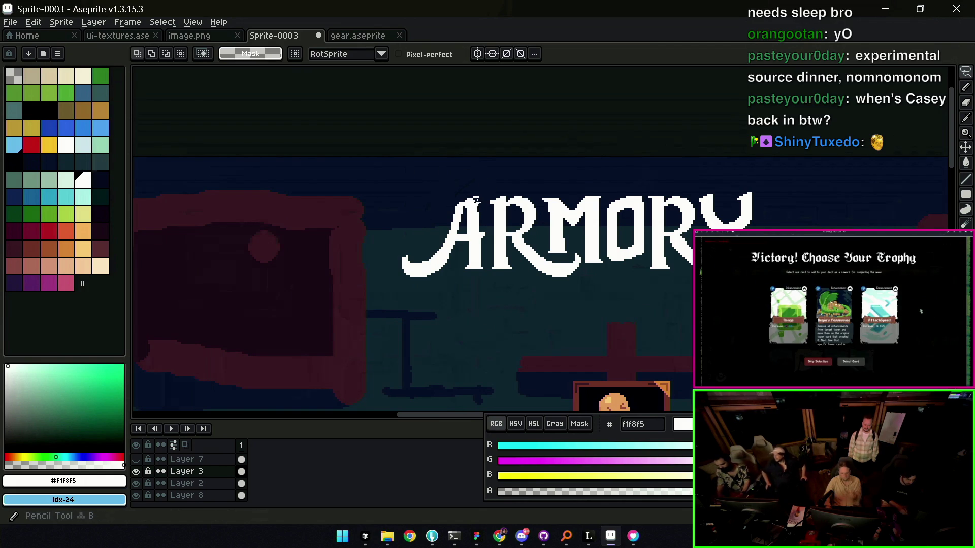
{"action": "key", "text": "b"}
{"action": "scroll", "coordinate": [473, 213], "scroll_direction": "up", "scroll_amount": 2}
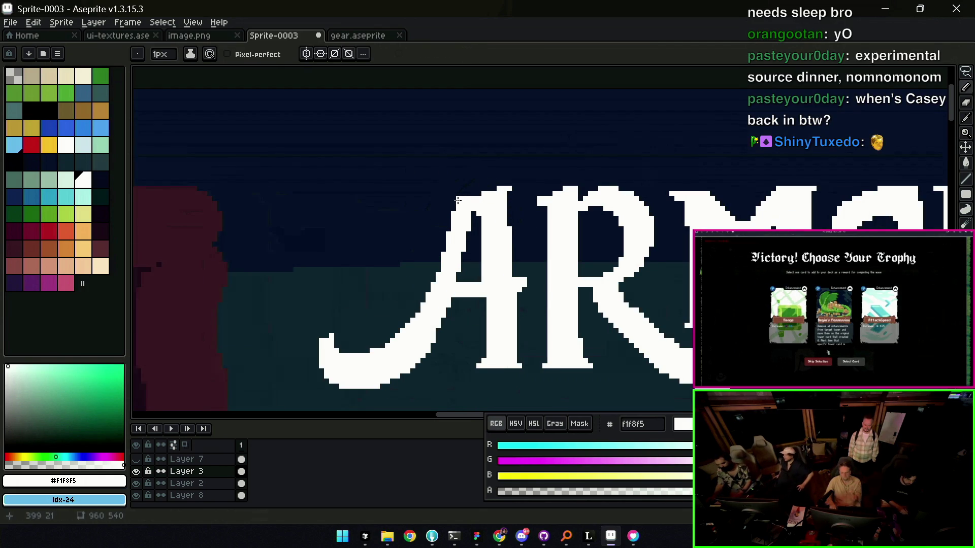
{"action": "key", "text": "z"}
{"action": "scroll", "coordinate": [448, 207], "scroll_direction": "down", "scroll_amount": 2}
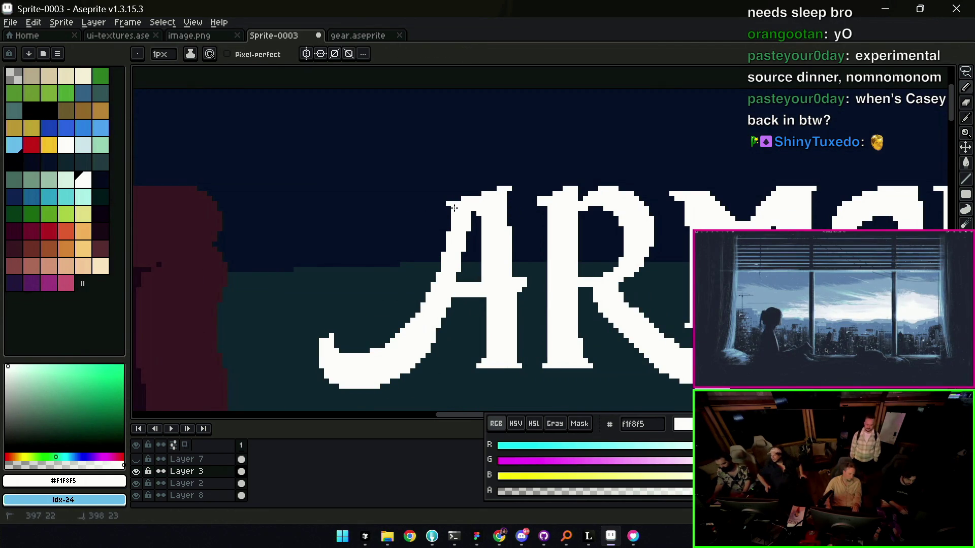
{"action": "key", "text": "q"}
{"action": "left_click_drag", "start_coordinate": [446, 200], "coordinate": [488, 298]}
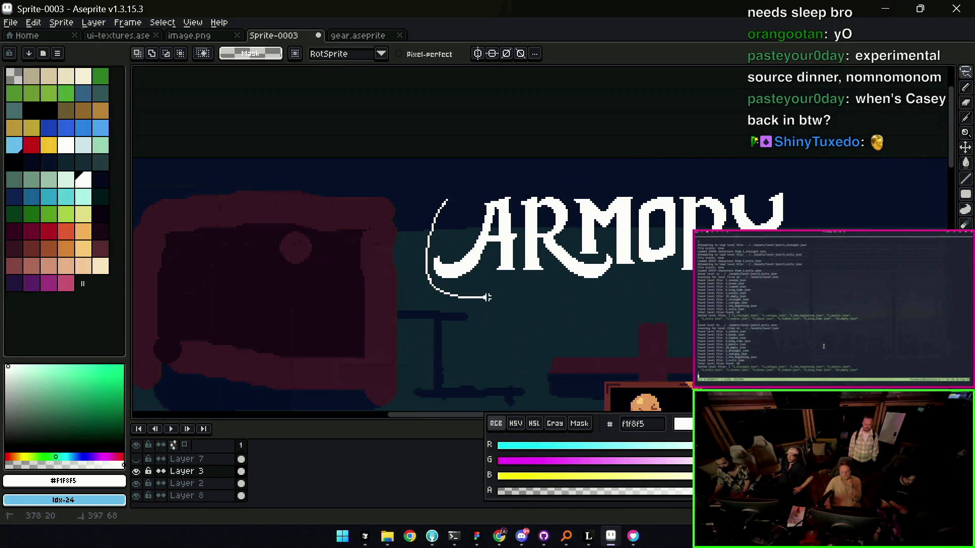
{"action": "left_click_drag", "start_coordinate": [517, 267], "coordinate": [523, 237]}
{"action": "mouse_move", "coordinate": [507, 178]}
{"action": "left_mouse_down"}
{"action": "mouse_move", "coordinate": [488, 183]}
{"action": "mouse_move", "coordinate": [591, 299]}
{"action": "left_mouse_up"}
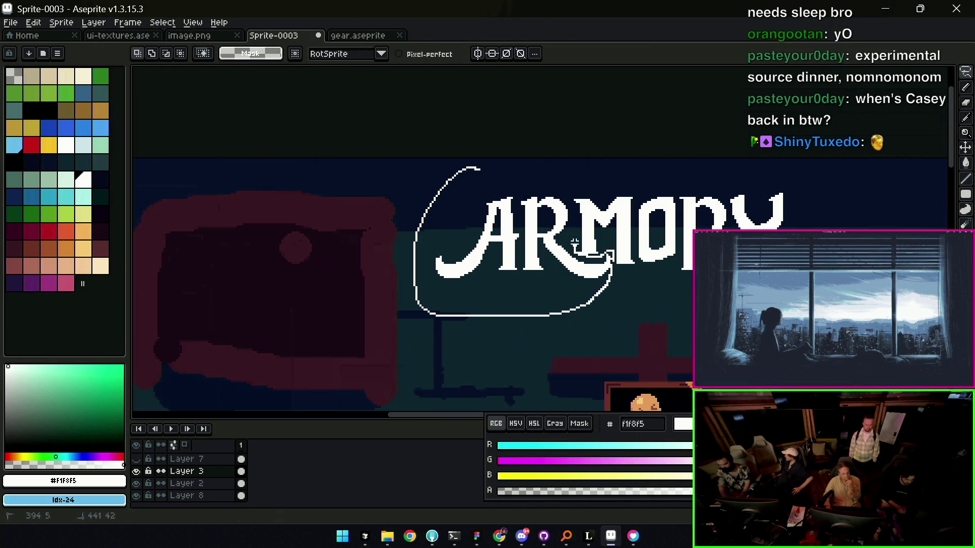
{"action": "left_click_drag", "start_coordinate": [575, 244], "coordinate": [580, 252]}
{"action": "key", "text": "e"}
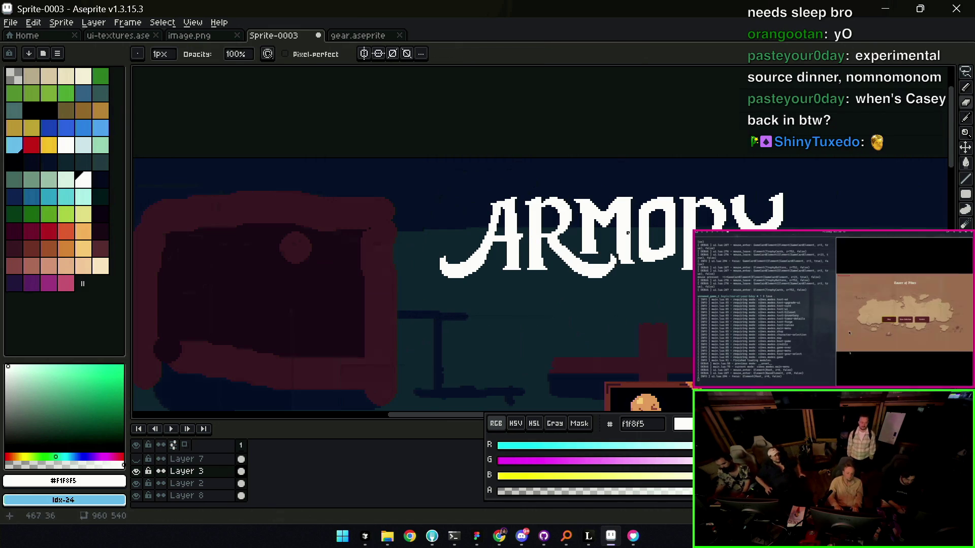
{"action": "key", "text": "v"}
{"action": "key", "text": "q"}
{"action": "left_click_drag", "start_coordinate": [617, 252], "coordinate": [609, 257]}
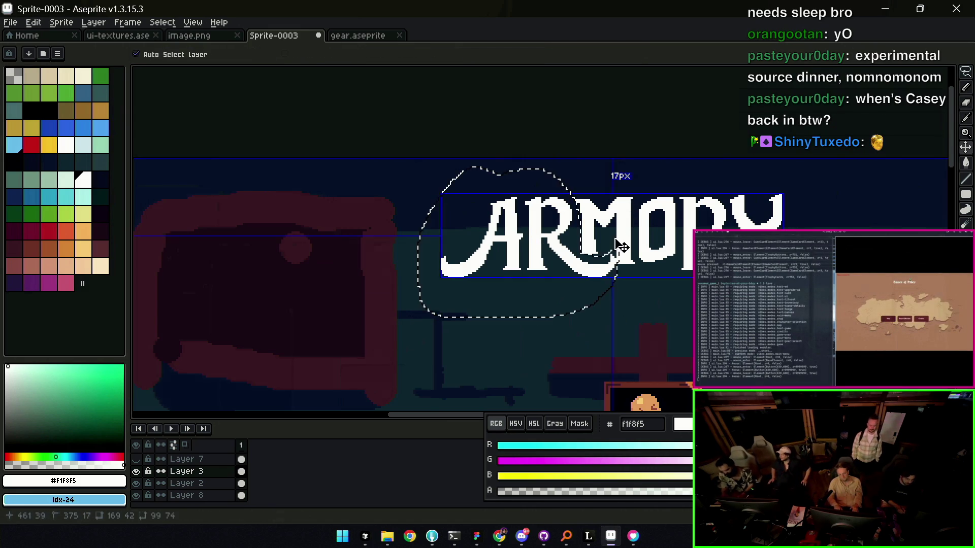
{"action": "left_click", "coordinate": [609, 256]}
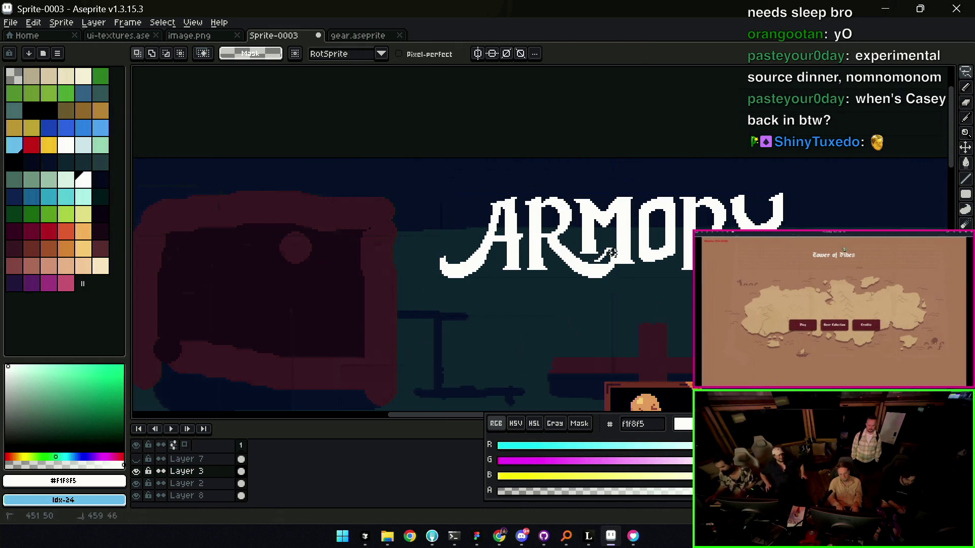
{"action": "left_click_drag", "start_coordinate": [569, 244], "coordinate": [618, 297]}
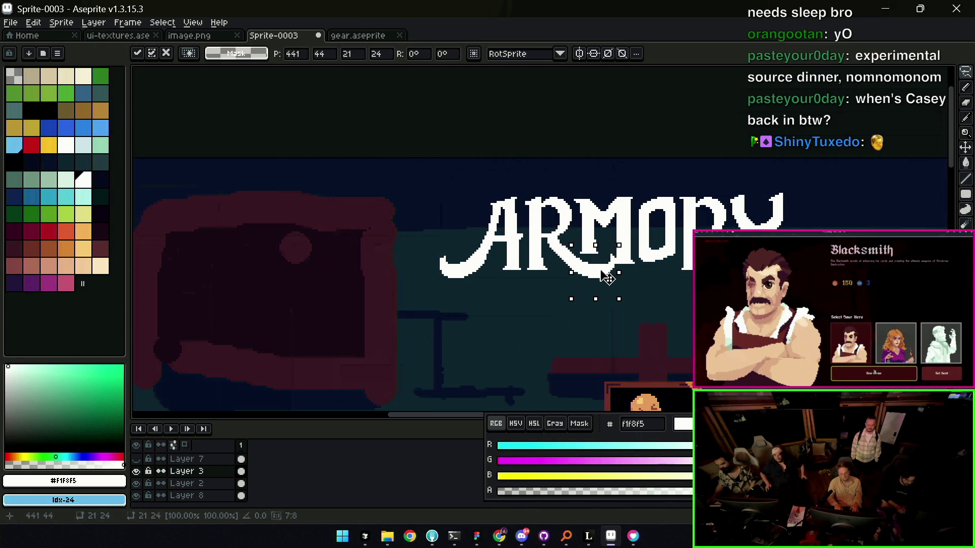
{"action": "key", "text": "ctrl+d"}
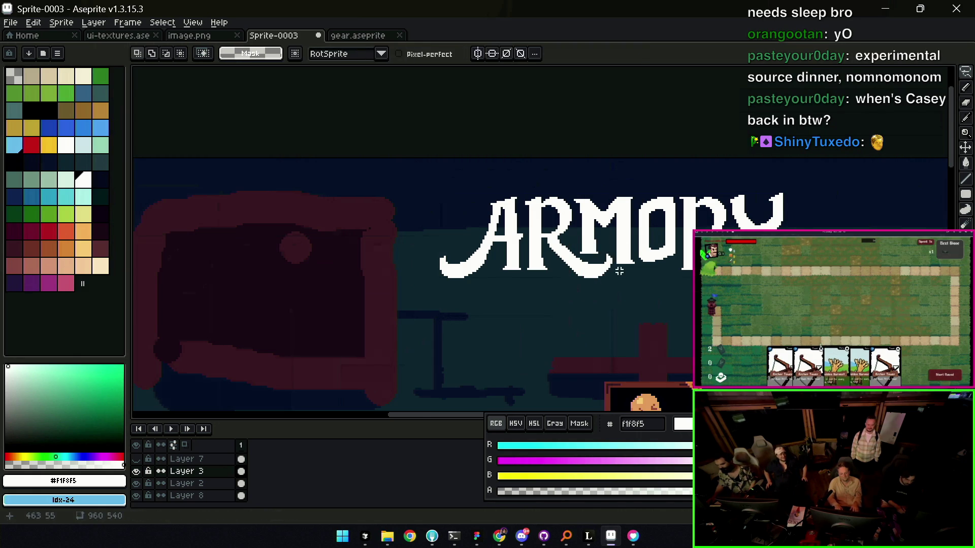
{"action": "key", "text": "z"}
{"action": "left_click", "coordinate": [603, 273]}
{"action": "key", "text": "m"}
{"action": "left_click_drag", "start_coordinate": [365, 347], "coordinate": [914, 279]}
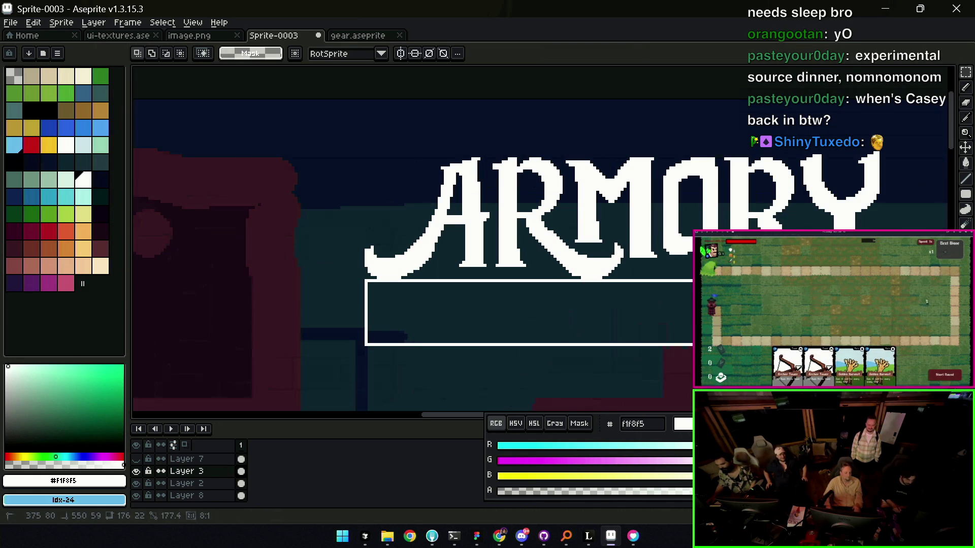
{"action": "key", "text": "ctrl+d"}
{"action": "key", "text": "q"}
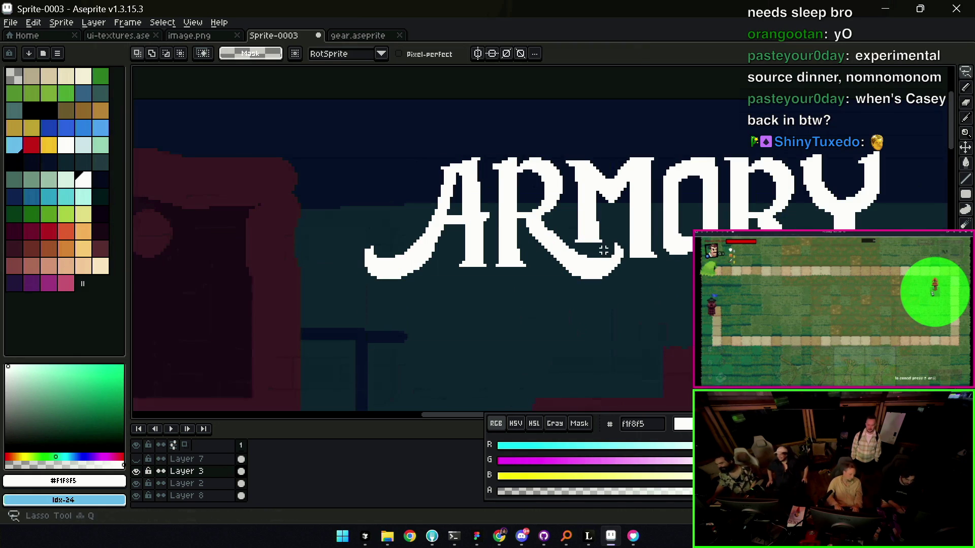
{"action": "left_click_drag", "start_coordinate": [602, 244], "coordinate": [617, 271]}
{"action": "key", "text": "ctrl+d"}
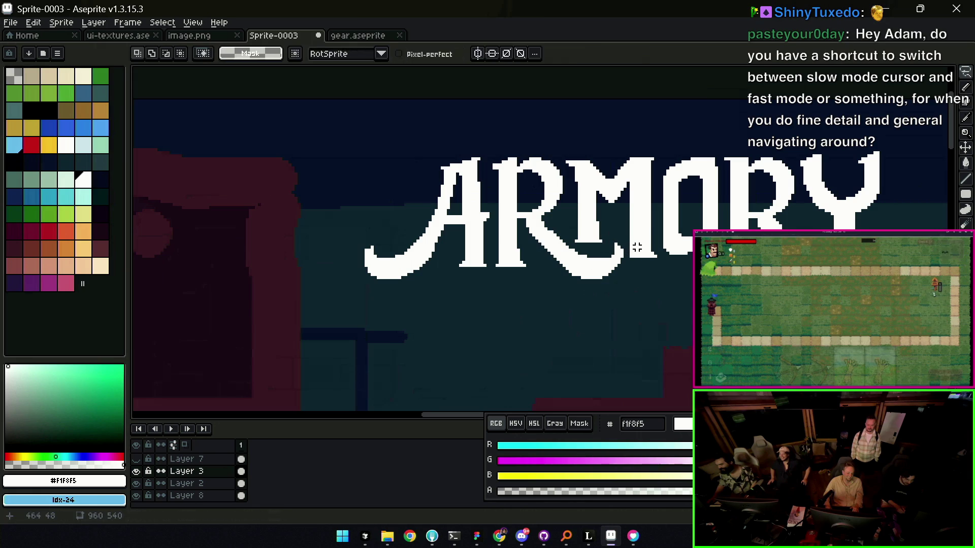
{"action": "key", "text": "b"}
{"action": "key", "text": "z"}
{"action": "scroll", "coordinate": [640, 236], "scroll_direction": "down", "scroll_amount": 4}
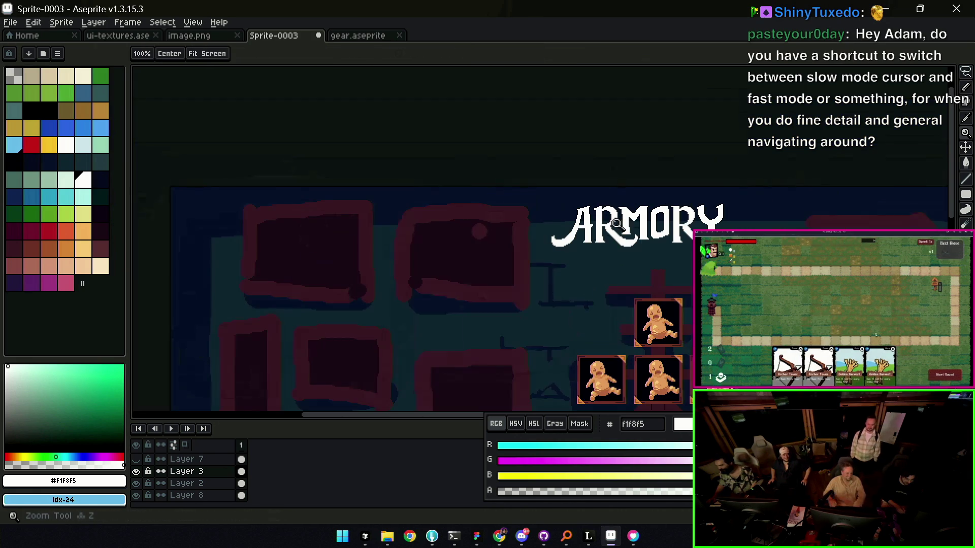
{"action": "scroll", "coordinate": [649, 153], "scroll_direction": "down", "scroll_amount": 2}
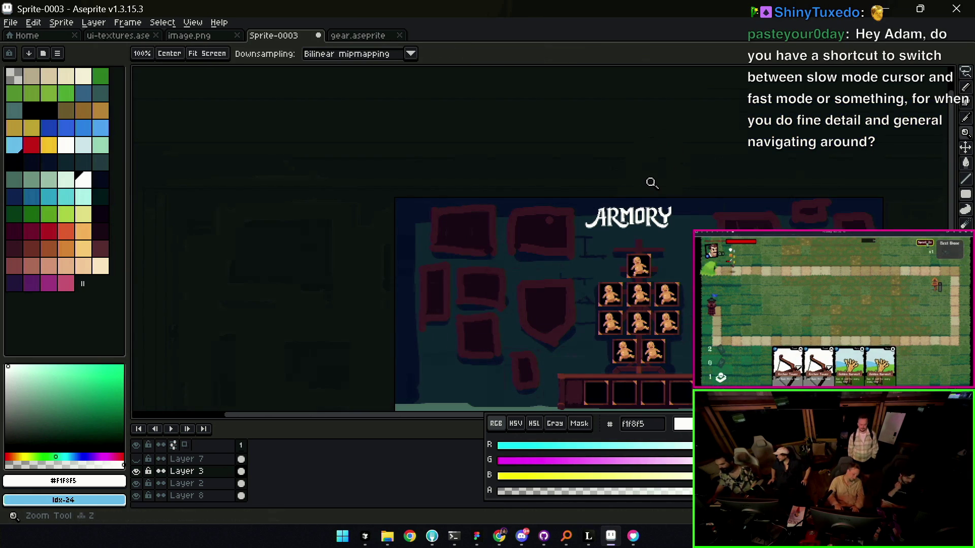
{"action": "scroll", "coordinate": [638, 200], "scroll_direction": "up", "scroll_amount": 2}
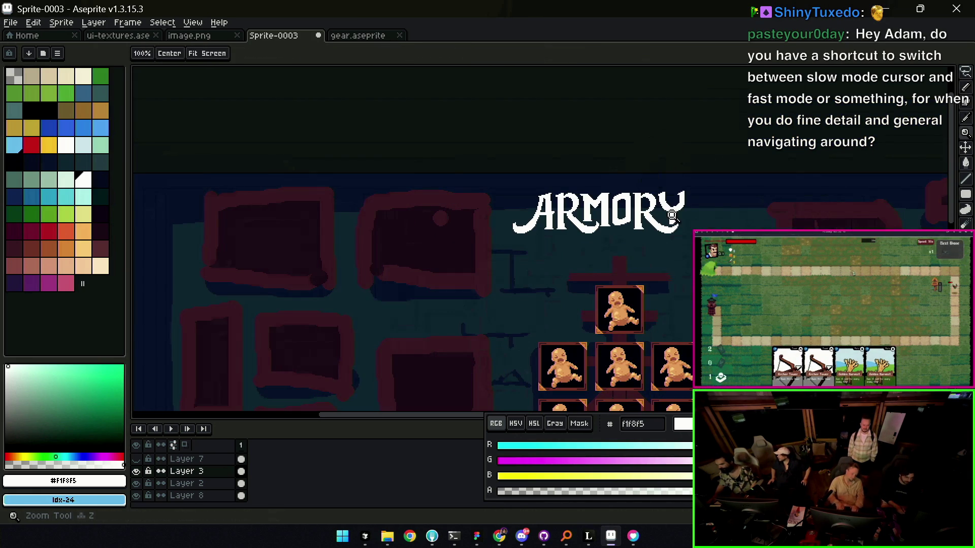
{"action": "scroll", "coordinate": [671, 215], "scroll_direction": "up", "scroll_amount": 1}
{"action": "scroll", "coordinate": [682, 219], "scroll_direction": "up", "scroll_amount": 1}
- Erase the stray white pixels along the edge of the ARMORY lettering
{"action": "key", "text": "b"}
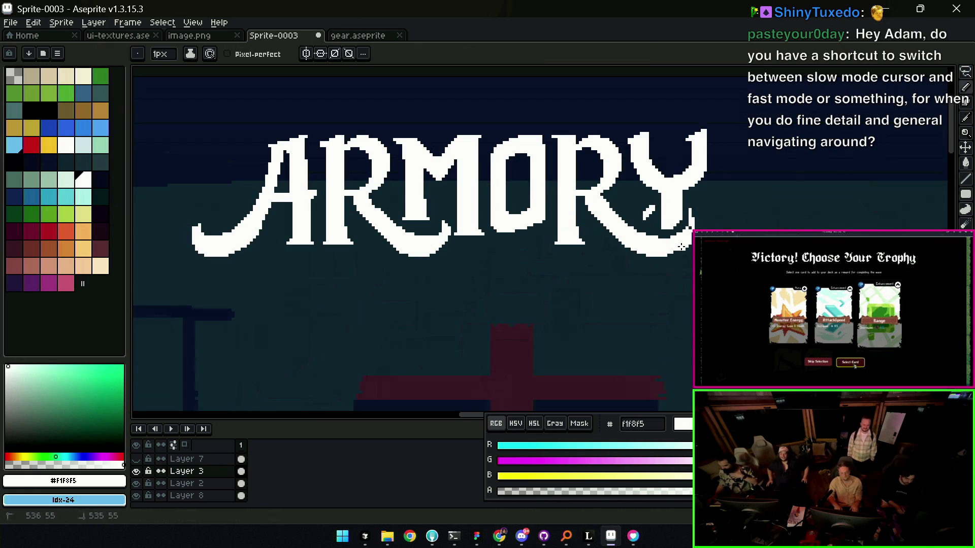
{"action": "key", "text": "z"}
{"action": "scroll", "coordinate": [689, 185], "scroll_direction": "down", "scroll_amount": 4}
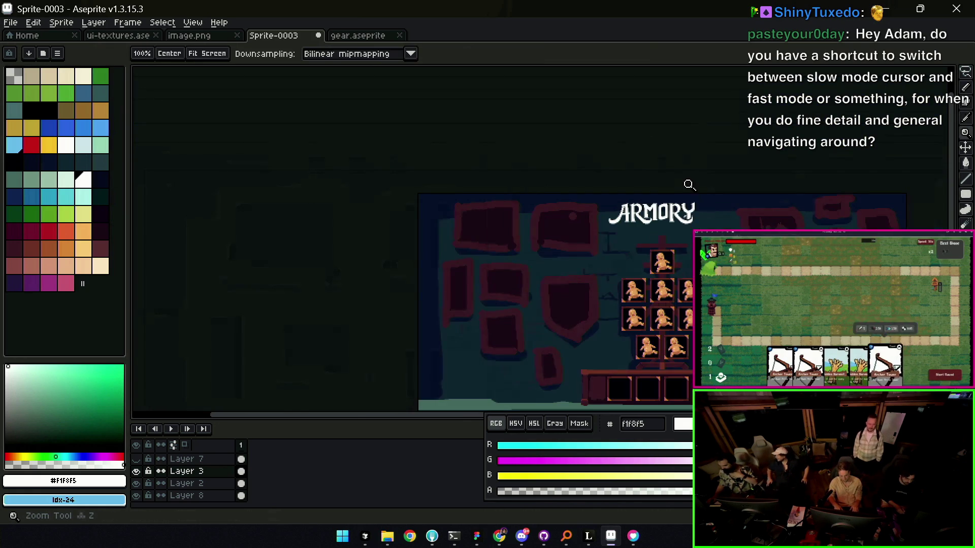
{"action": "scroll", "coordinate": [696, 212], "scroll_direction": "up", "scroll_amount": 2}
{"action": "scroll", "coordinate": [682, 211], "scroll_direction": "up", "scroll_amount": 2}
{"action": "key", "text": "b"}
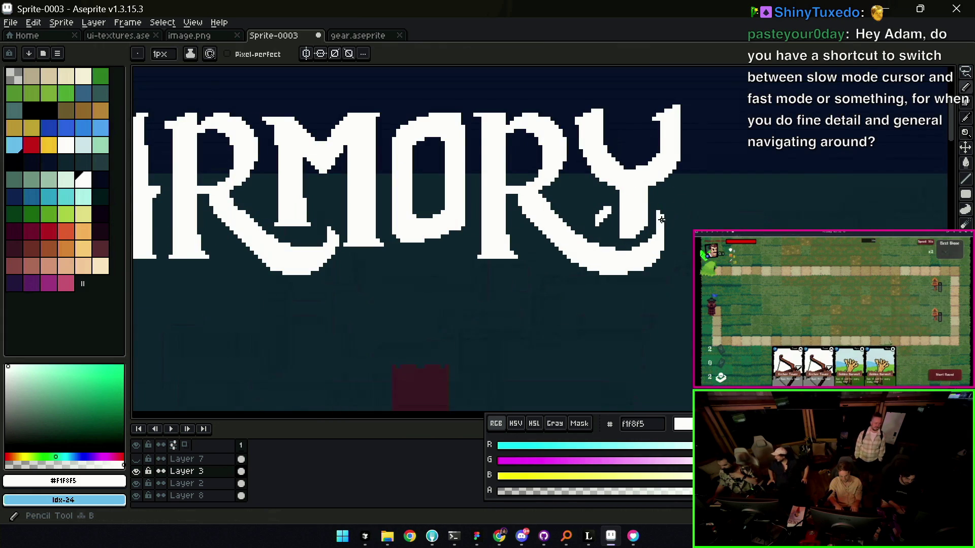
{"action": "key", "text": "b"}
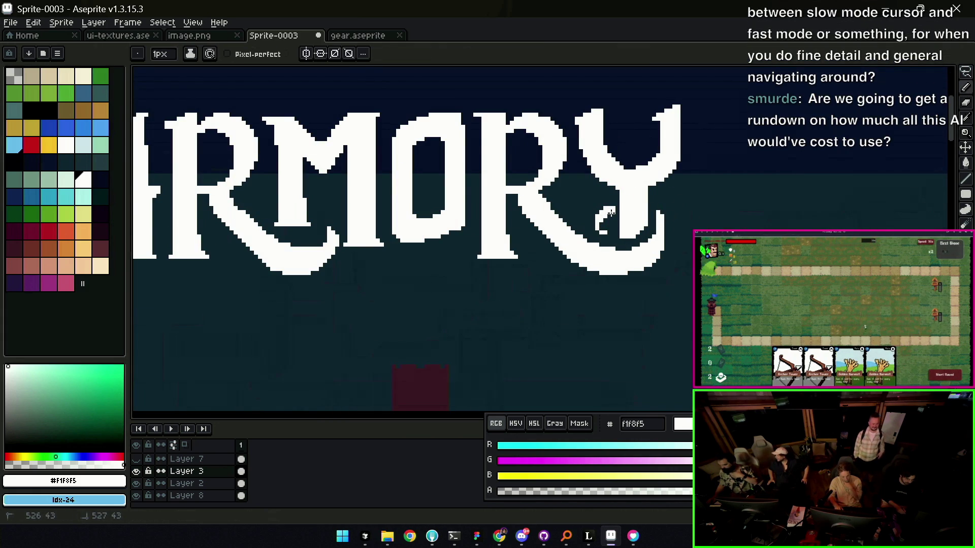
{"action": "key", "text": "z"}
{"action": "scroll", "coordinate": [607, 213], "scroll_direction": "down", "scroll_amount": 5}
{"action": "scroll", "coordinate": [600, 200], "scroll_direction": "up", "scroll_amount": 1}
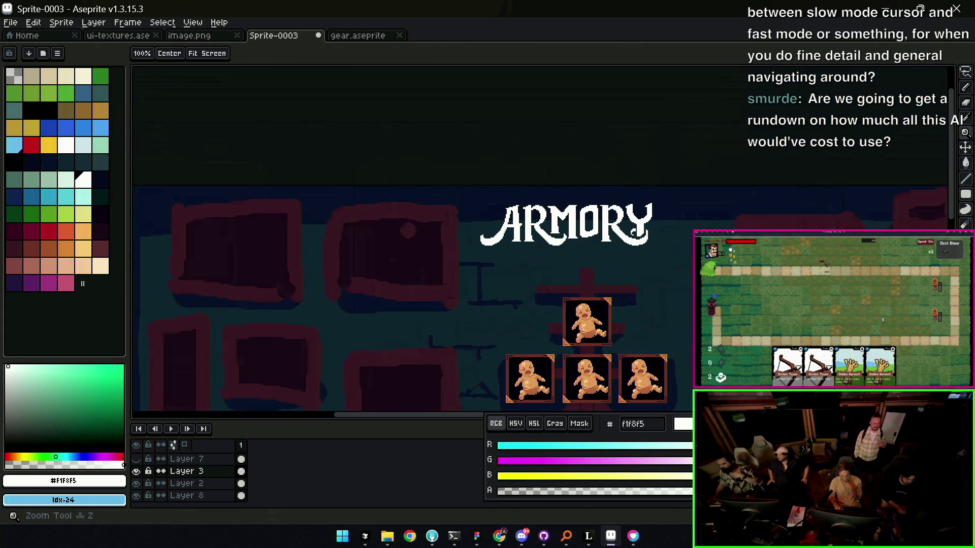
{"action": "key", "text": "v"}
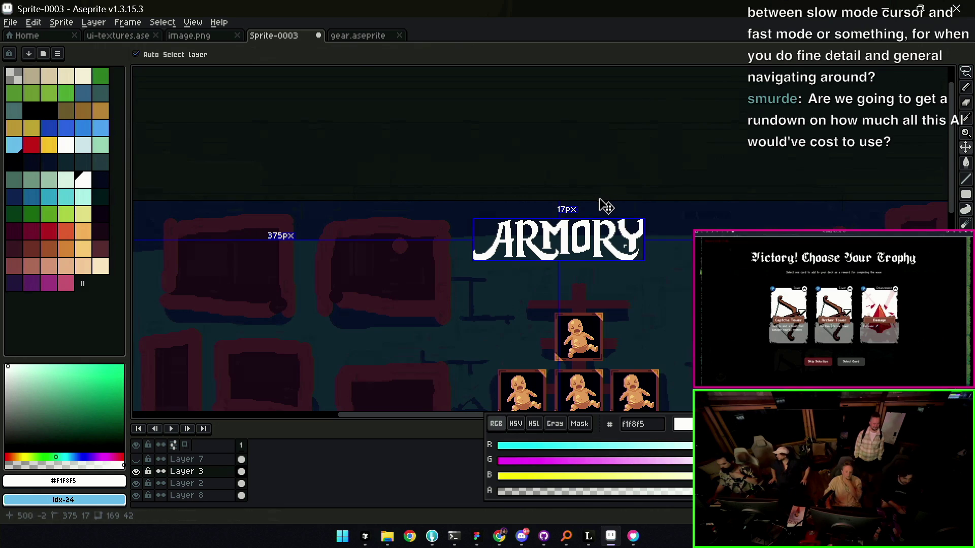
{"action": "key", "text": "z"}
{"action": "scroll", "coordinate": [559, 219], "scroll_direction": "up", "scroll_amount": 1}
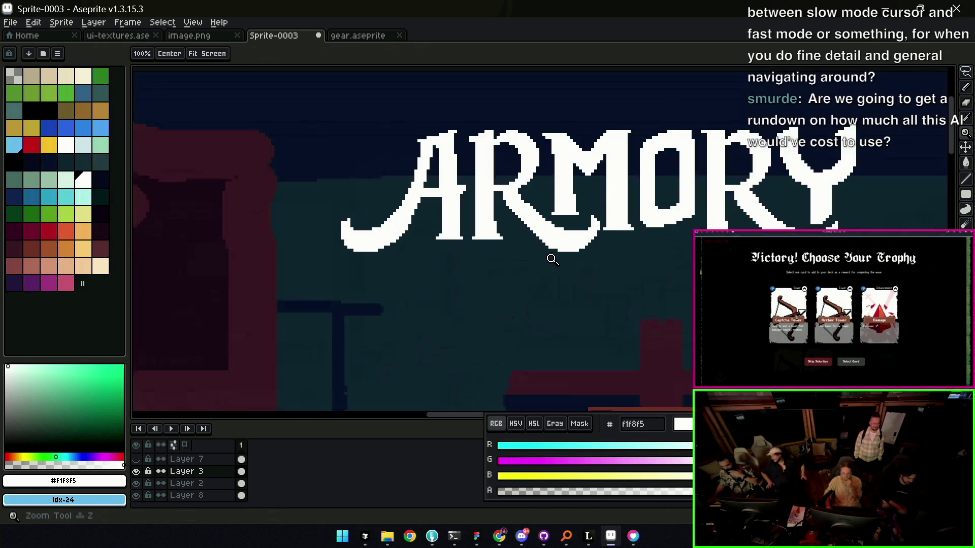
{"action": "scroll", "coordinate": [579, 216], "scroll_direction": "up", "scroll_amount": 1}
{"action": "key", "text": "e"}
{"action": "mouse_move", "coordinate": [586, 210]}
{"action": "left_mouse_down"}
{"action": "mouse_move", "coordinate": [614, 220]}
{"action": "mouse_move", "coordinate": [579, 218]}
{"action": "left_mouse_up"}
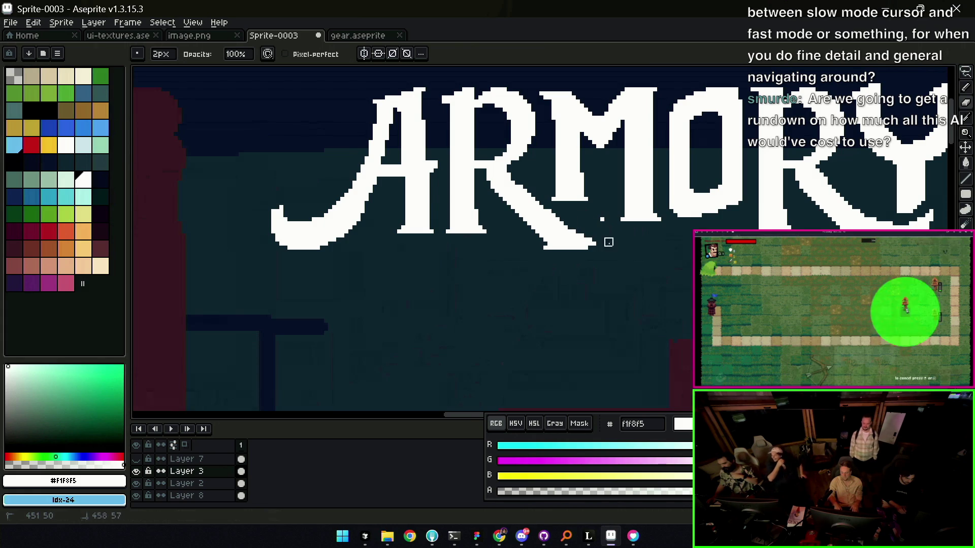
- Touch up pixels around the A with a 1px pencil and recentre the title in view
{"action": "key", "text": "z"}
{"action": "scroll", "coordinate": [586, 223], "scroll_direction": "down", "scroll_amount": 2}
{"action": "scroll", "coordinate": [565, 183], "scroll_direction": "up", "scroll_amount": 3}
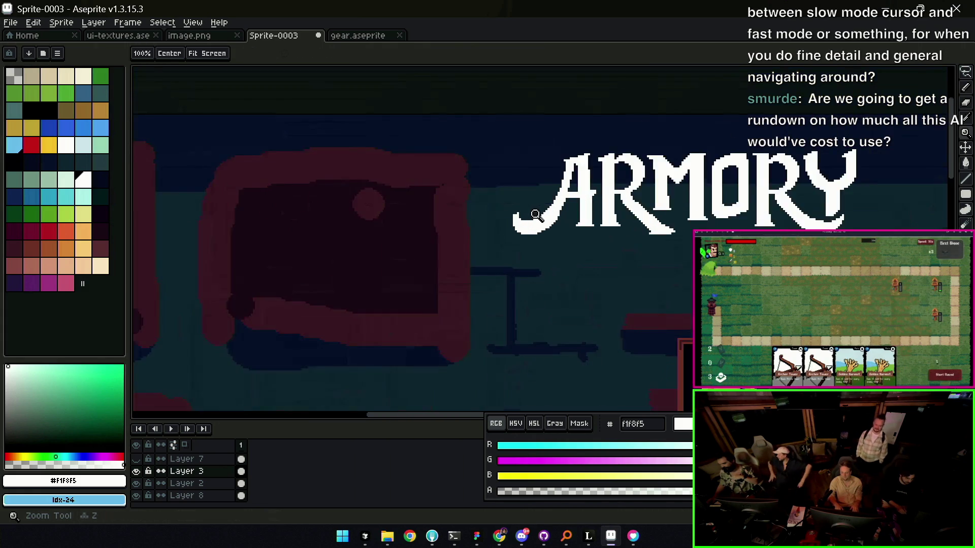
{"action": "key", "text": "b"}
{"action": "scroll", "coordinate": [509, 237], "scroll_direction": "down", "scroll_amount": 2}
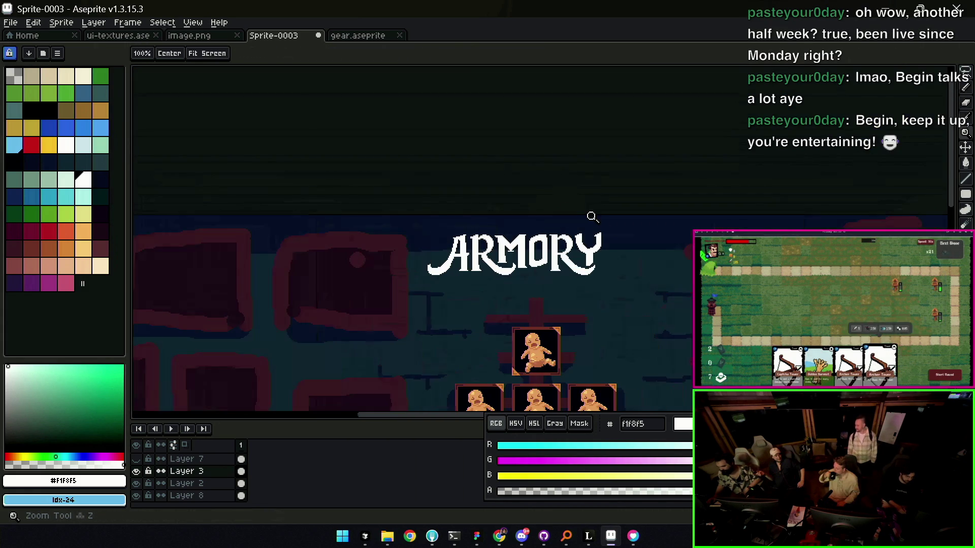
{"action": "key", "text": "v"}
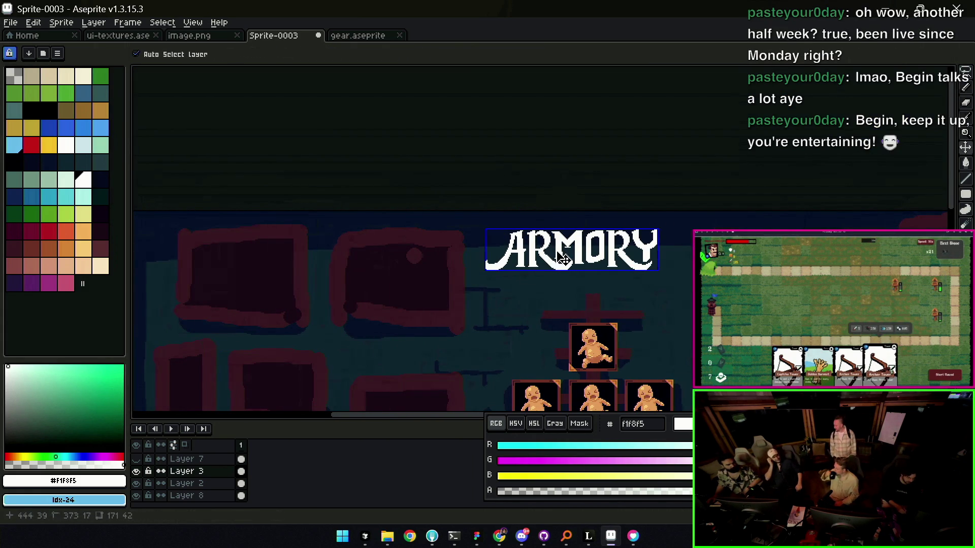
{"action": "key", "text": "z"}
{"action": "scroll", "coordinate": [554, 262], "scroll_direction": "up", "scroll_amount": 2}
{"action": "scroll", "coordinate": [544, 228], "scroll_direction": "up", "scroll_amount": 1}
{"action": "key", "text": "b"}
{"action": "key", "text": "space"}
{"action": "left_click_drag", "start_coordinate": [777, 211], "coordinate": [686, 190]}
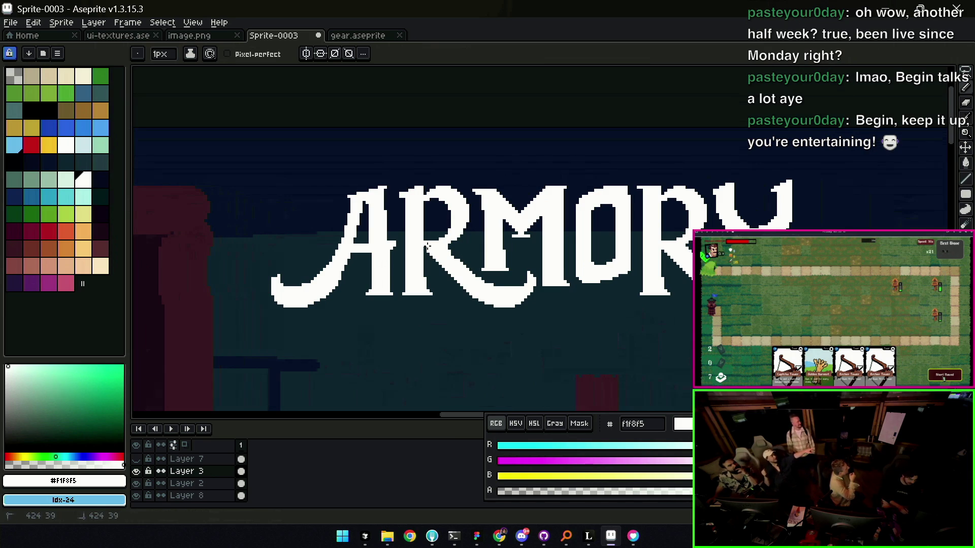
- Frame the ARMORY title in view and bring up the Outline effect (Shift+O) previewing a white outline
{"action": "key", "text": "e"}
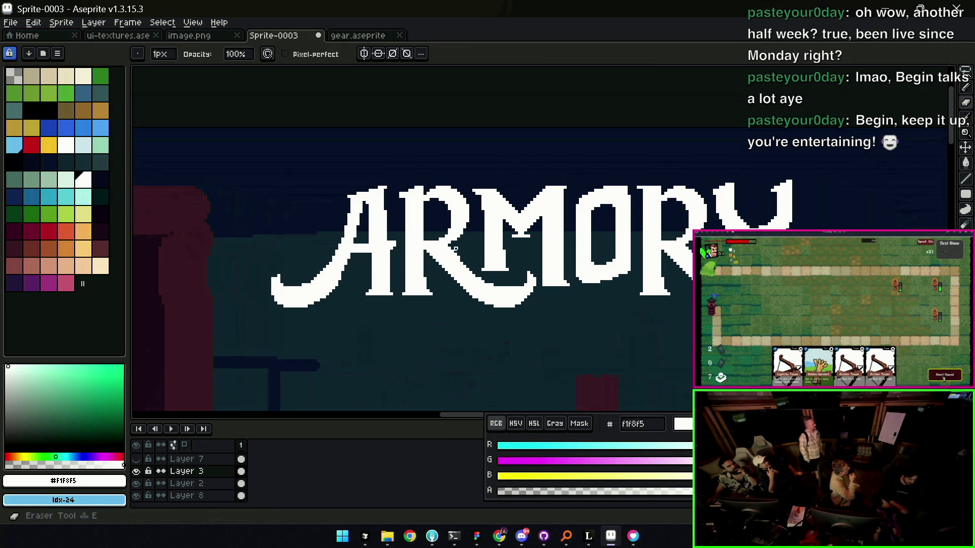
{"action": "key", "text": "b"}
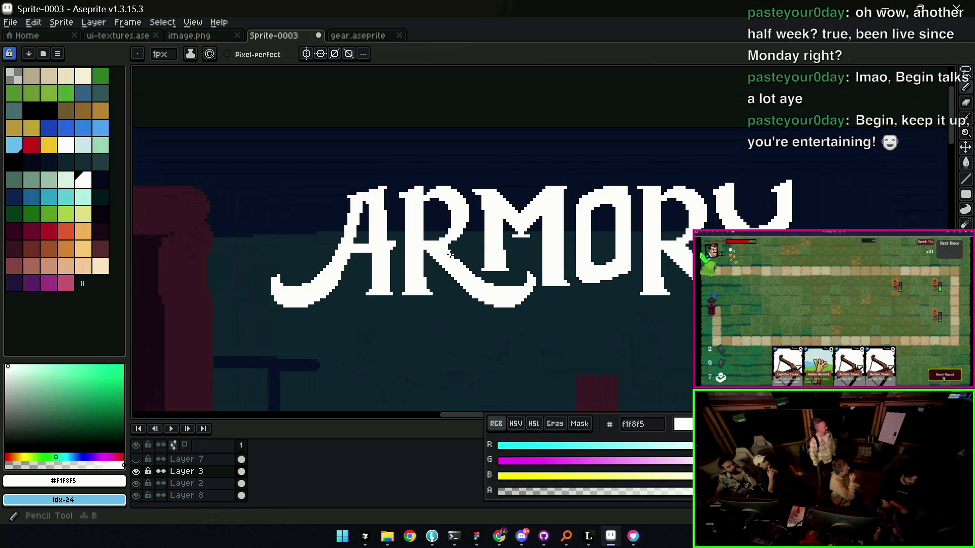
{"action": "key", "text": "e"}
{"action": "key", "text": "ctrl"}
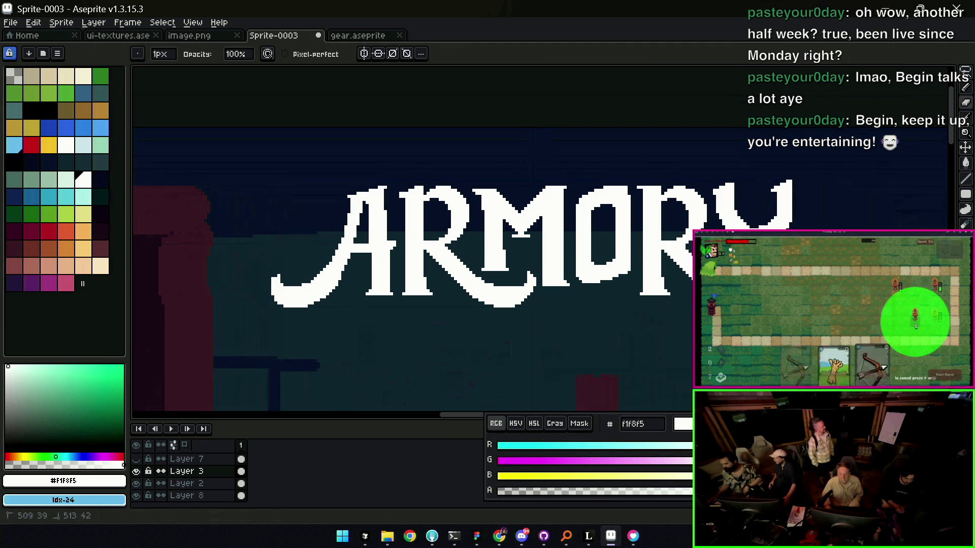
{"action": "left_click_drag", "start_coordinate": [792, 229], "coordinate": [651, 221]}
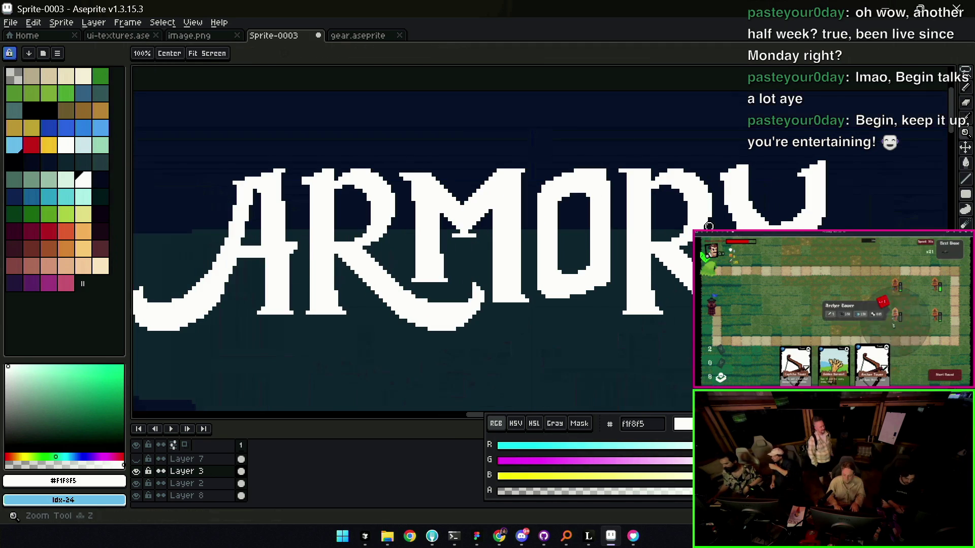
{"action": "scroll", "coordinate": [653, 221], "scroll_direction": "down", "scroll_amount": 1}
{"action": "scroll", "coordinate": [654, 222], "scroll_direction": "down", "scroll_amount": 2}
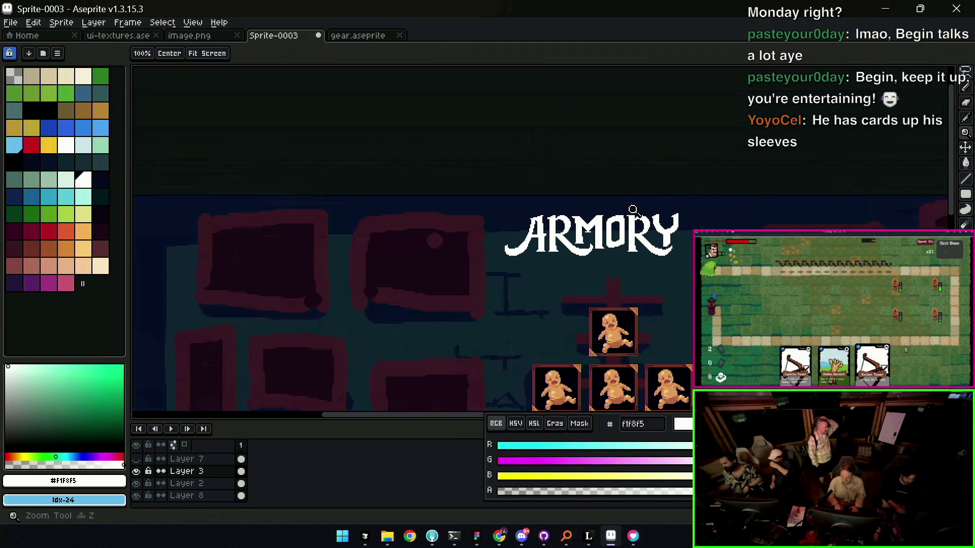
{"action": "scroll", "coordinate": [666, 206], "scroll_direction": "down", "scroll_amount": 1}
{"action": "left_click_drag", "start_coordinate": [667, 206], "coordinate": [640, 213]}
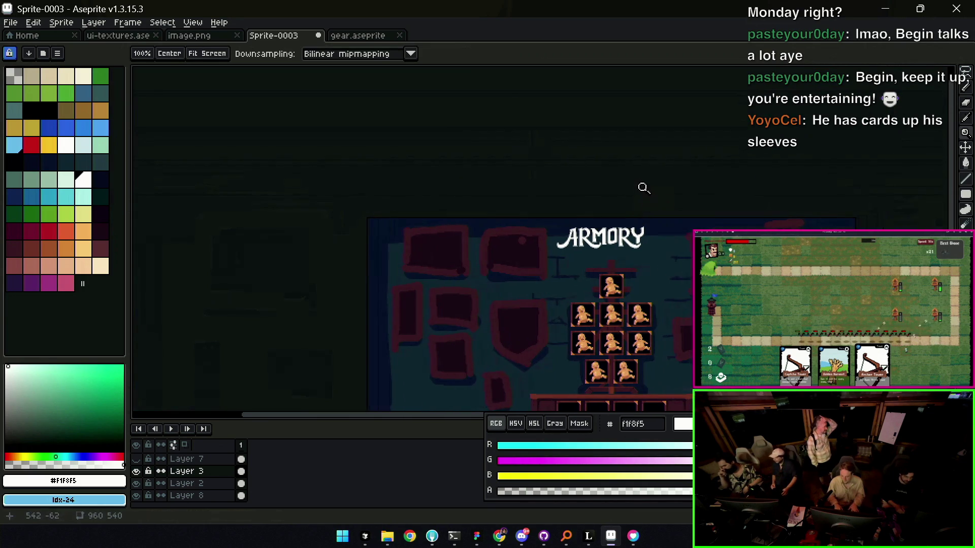
{"action": "left_click", "coordinate": [640, 229]}
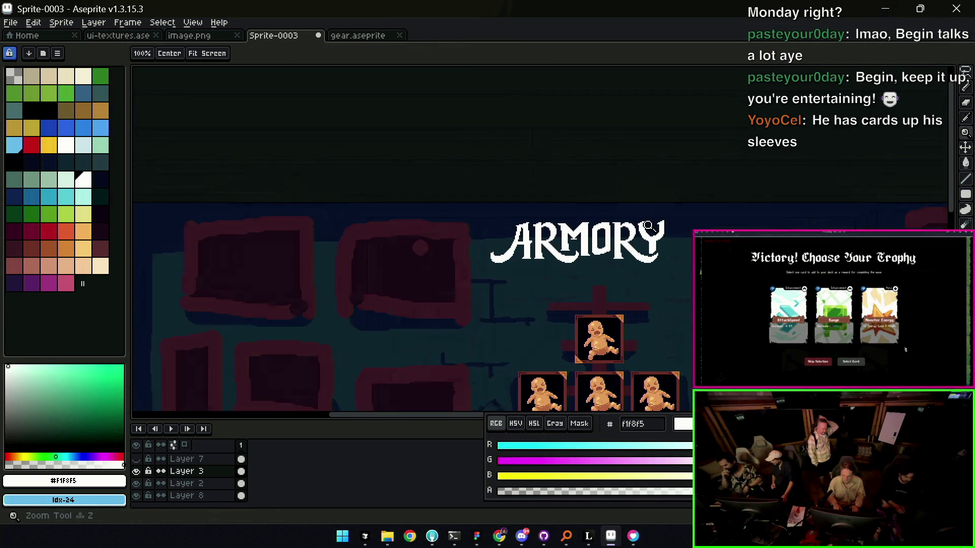
{"action": "left_click", "coordinate": [609, 262]}
{"action": "key", "text": "v"}
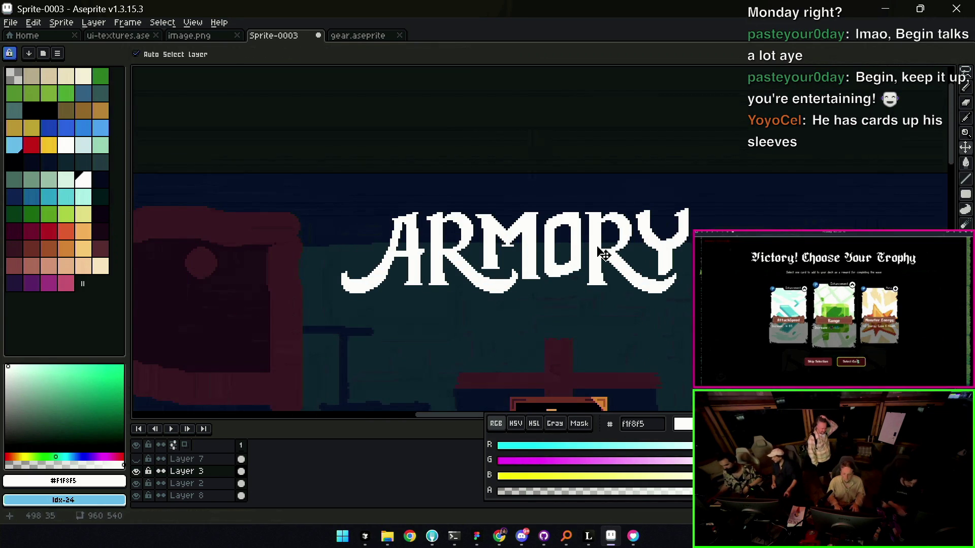
{"action": "key", "text": "shift+o"}
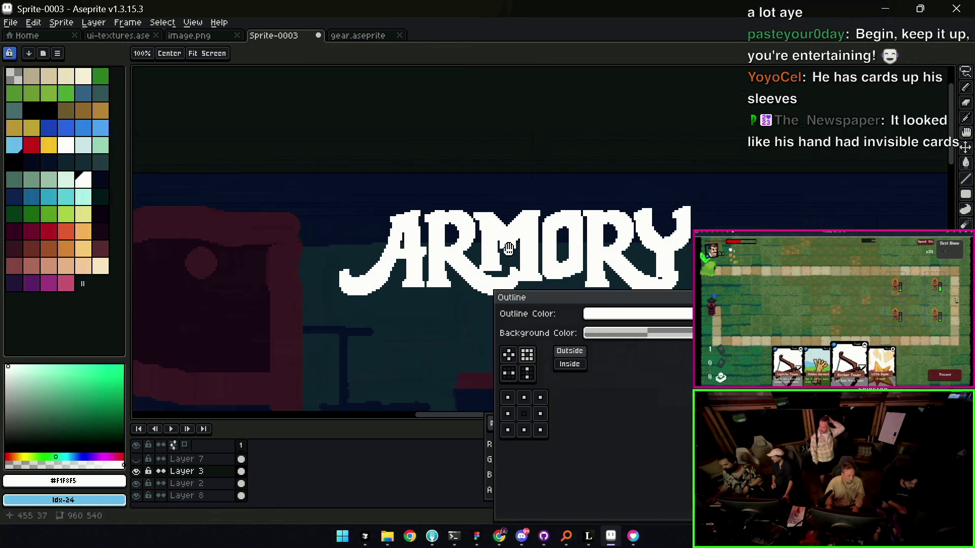
- Lasso the ARMORY title and copy it onto new Layer 9 (Ctrl+J), making that layer active
{"action": "key", "text": "Escape"}
{"action": "key", "text": "q"}
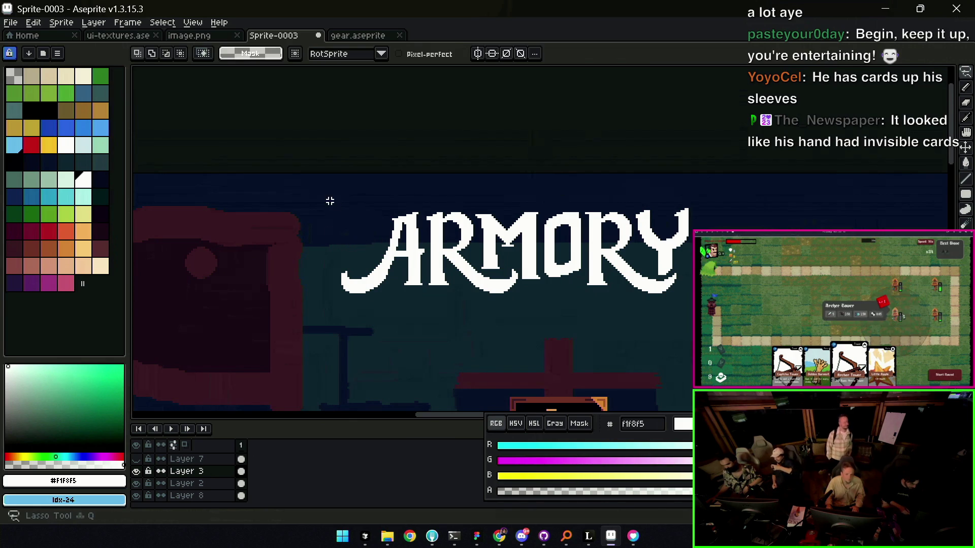
{"action": "left_click_drag", "start_coordinate": [330, 200], "coordinate": [332, 221]}
{"action": "left_click", "coordinate": [486, 229]}
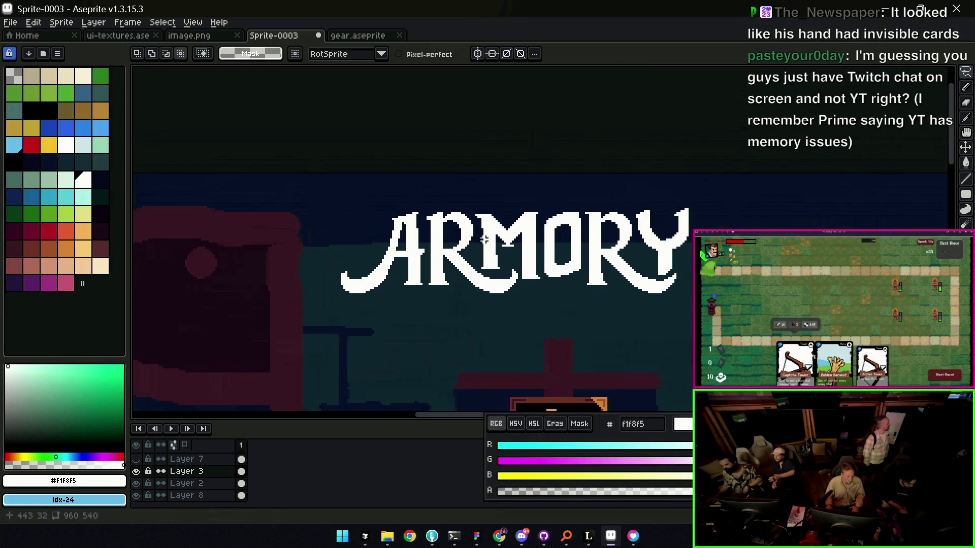
{"action": "key", "text": "ctrl+shift+d"}
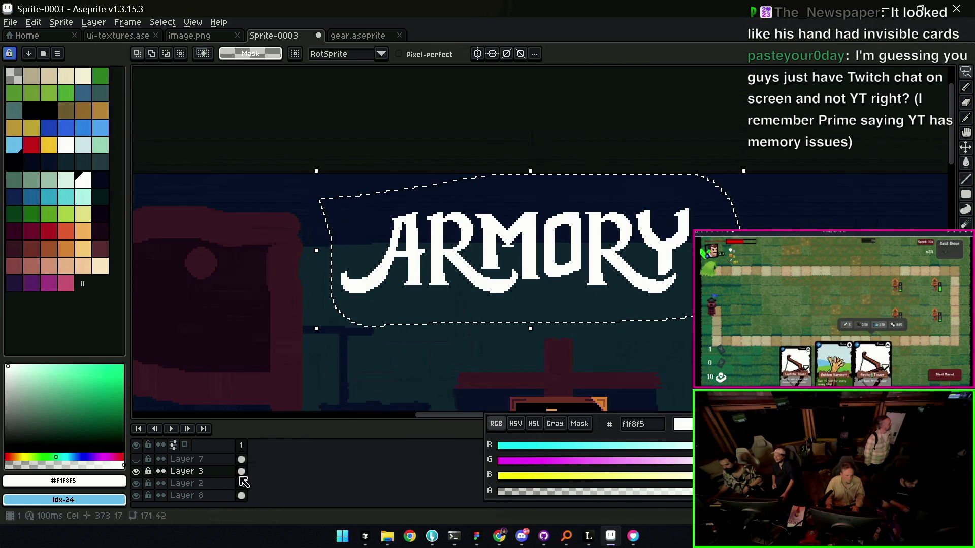
{"action": "key", "text": "ctrl+j"}
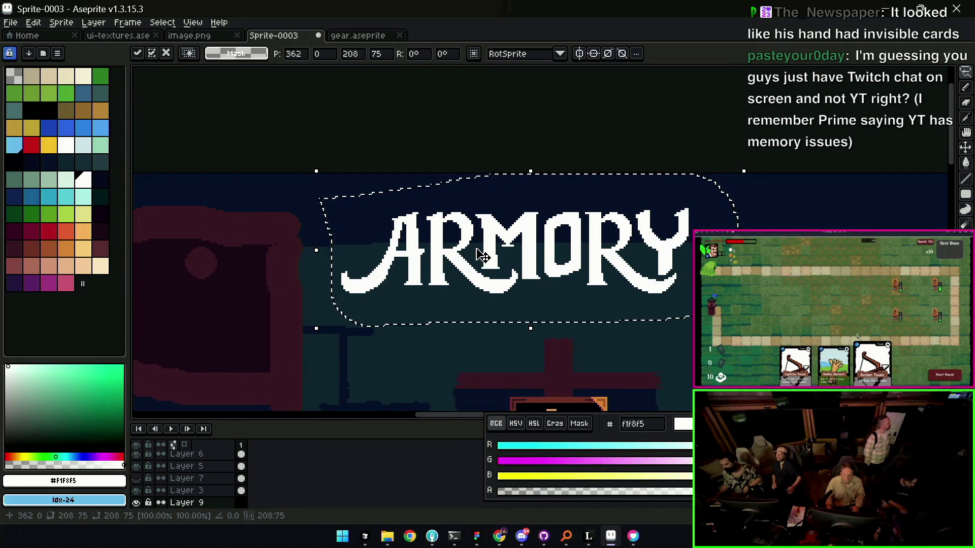
{"action": "key", "text": "ctrl+d"}
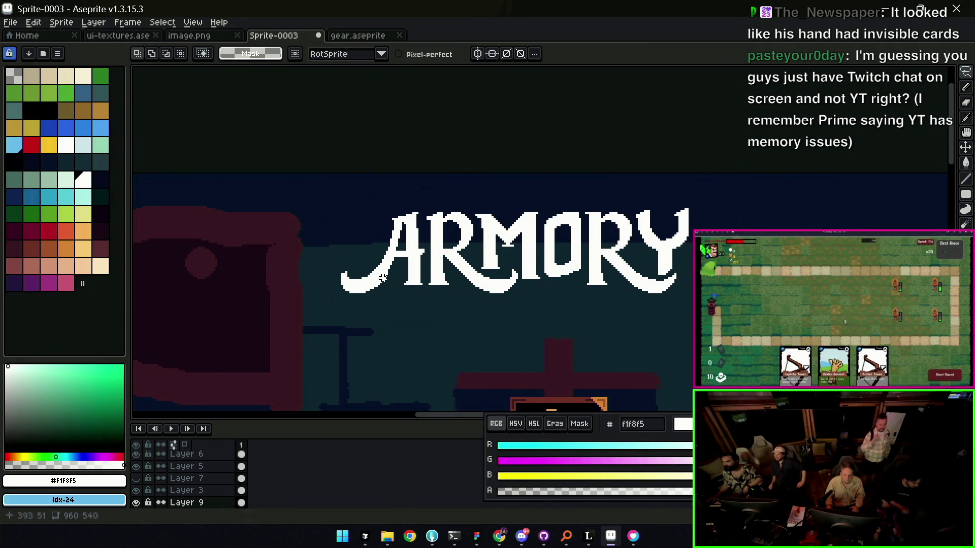
{"action": "left_click_drag", "start_coordinate": [381, 278], "coordinate": [385, 279]}
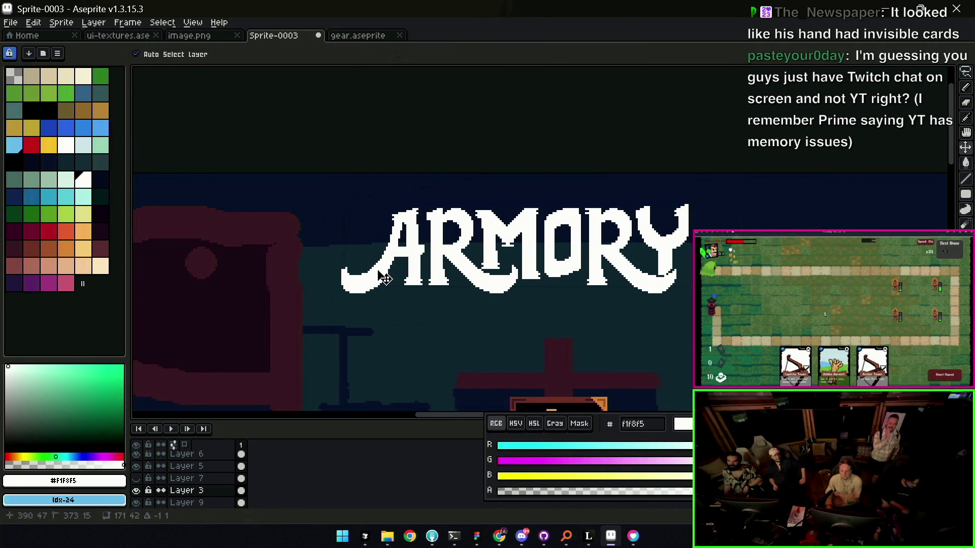
{"action": "left_click", "coordinate": [358, 288]}
- Pick black as the colour, undo the stray fill, and bring up the Outline effect for the title
{"action": "key", "text": "g"}
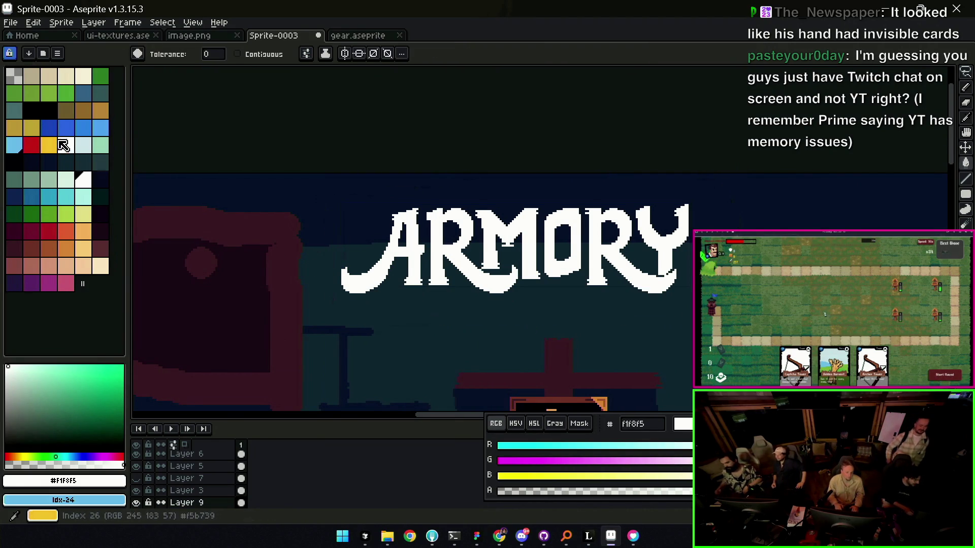
{"action": "left_click", "coordinate": [48, 110]}
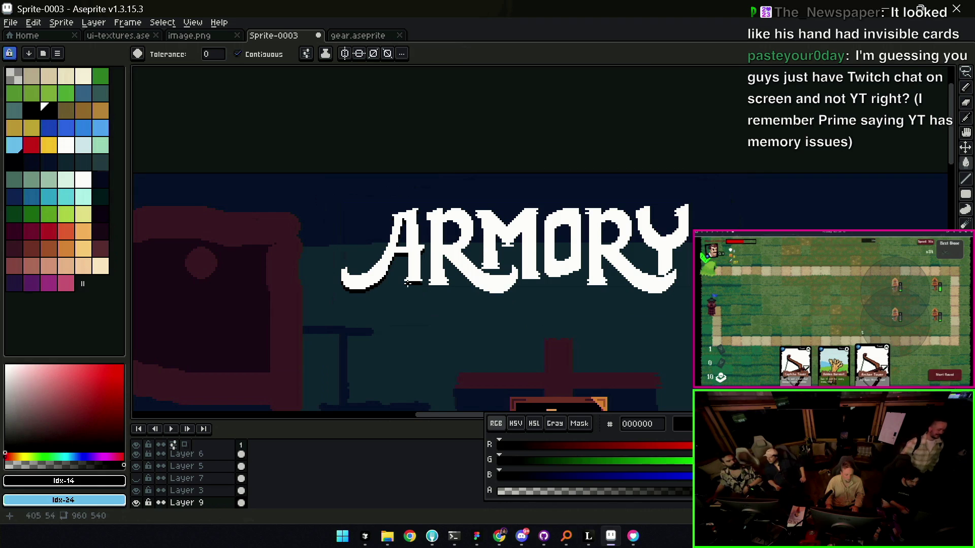
{"action": "key", "text": "z"}
{"action": "right_click", "coordinate": [466, 272]}
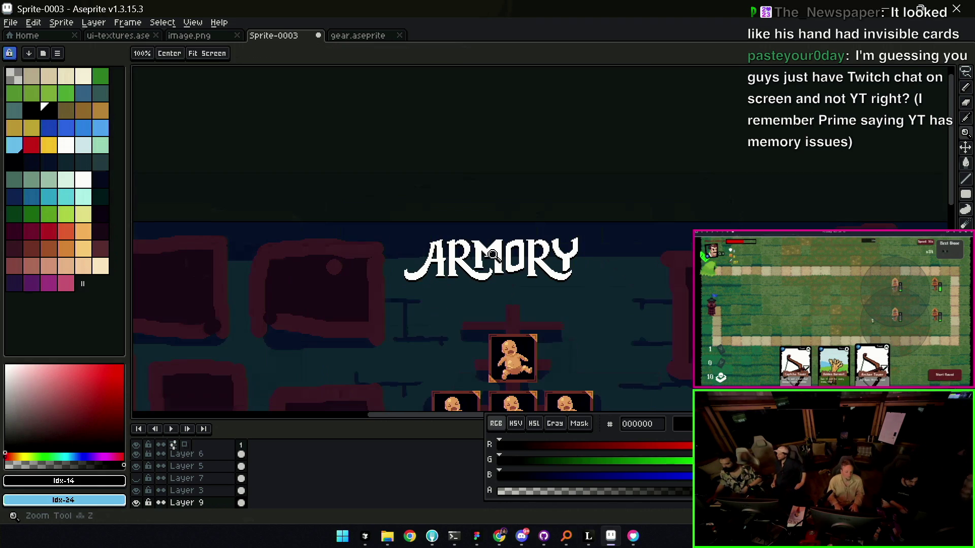
{"action": "left_click", "coordinate": [484, 261]}
{"action": "key", "text": "v"}
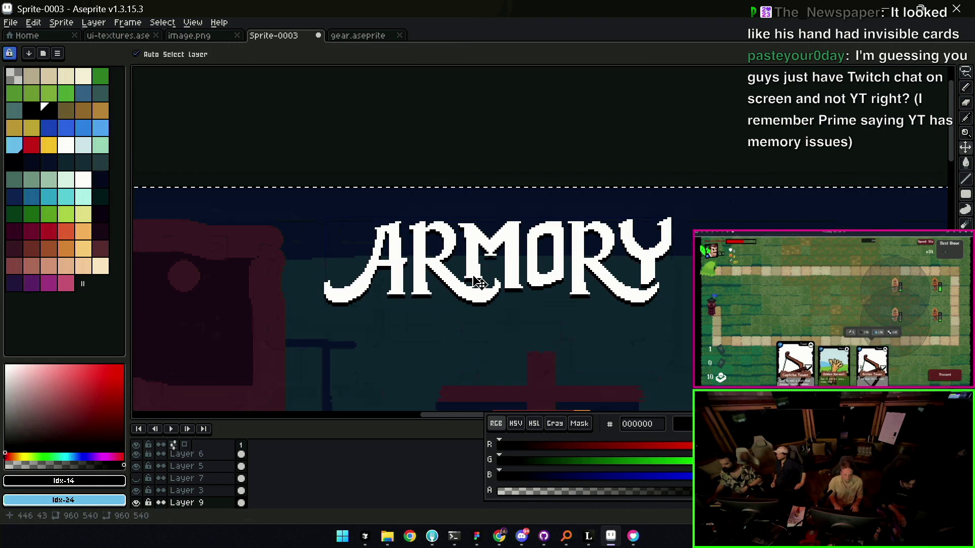
{"action": "key", "text": "ctrl+a"}
{"action": "key", "text": "ctrl+z"}
{"action": "key", "text": "ctrl+z"}
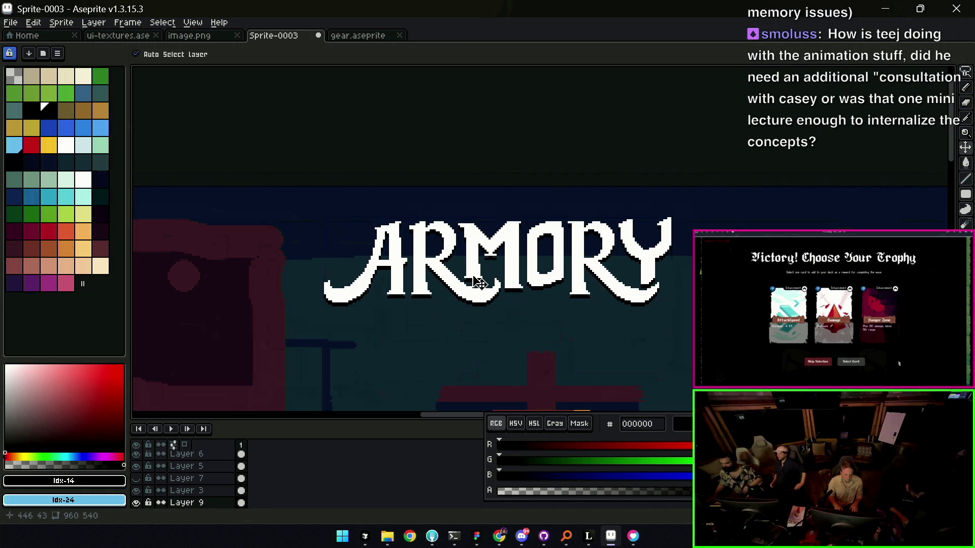
{"action": "key", "text": "shift+o"}
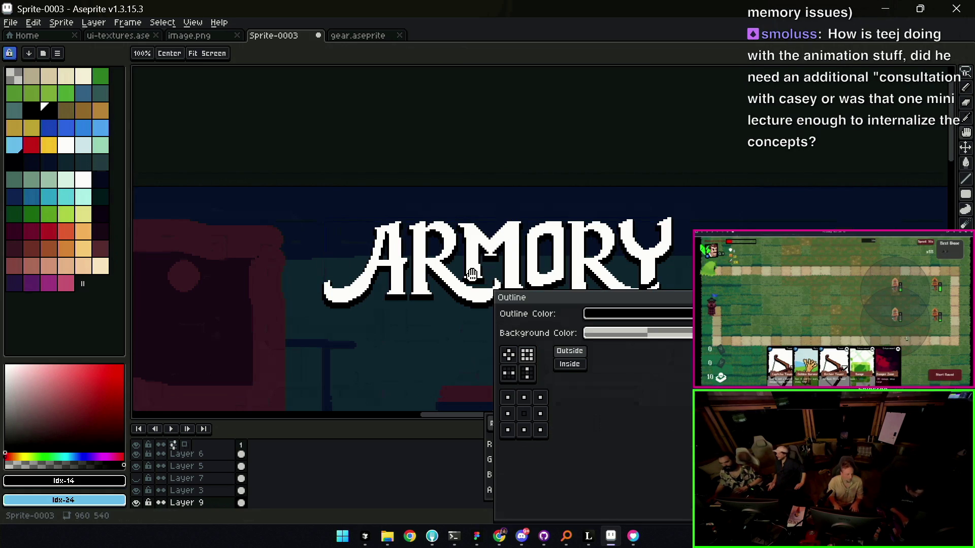
- Dismiss the outline dialog and drag the black shadow layer up-left into a thin outline behind the letters
{"action": "key", "text": "Escape"}
{"action": "key", "text": "shift+o"}
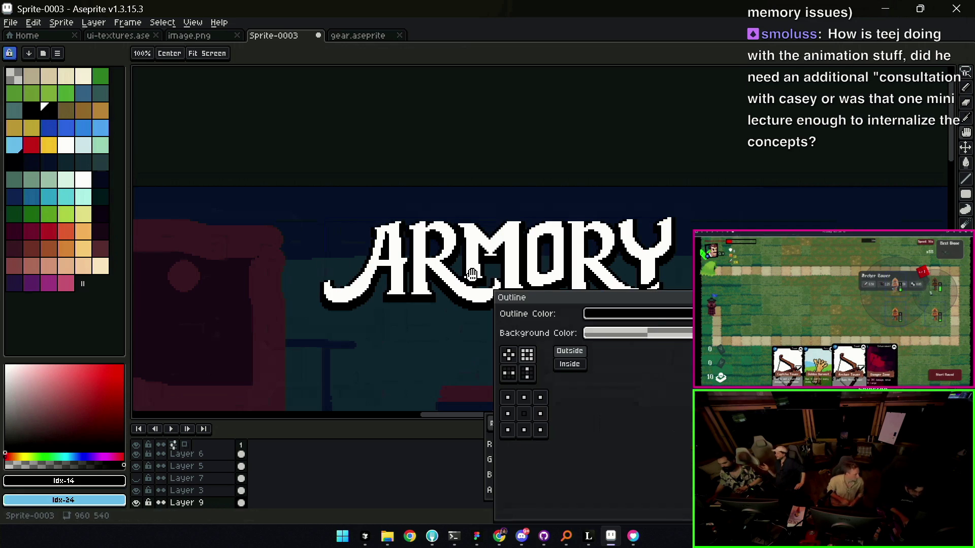
{"action": "key", "text": "Escape"}
{"action": "scroll", "coordinate": [584, 98], "scroll_direction": "down", "scroll_amount": 2}
{"action": "scroll", "coordinate": [584, 98], "scroll_direction": "down", "scroll_amount": 2}
{"action": "scroll", "coordinate": [561, 203], "scroll_direction": "up", "scroll_amount": 4}
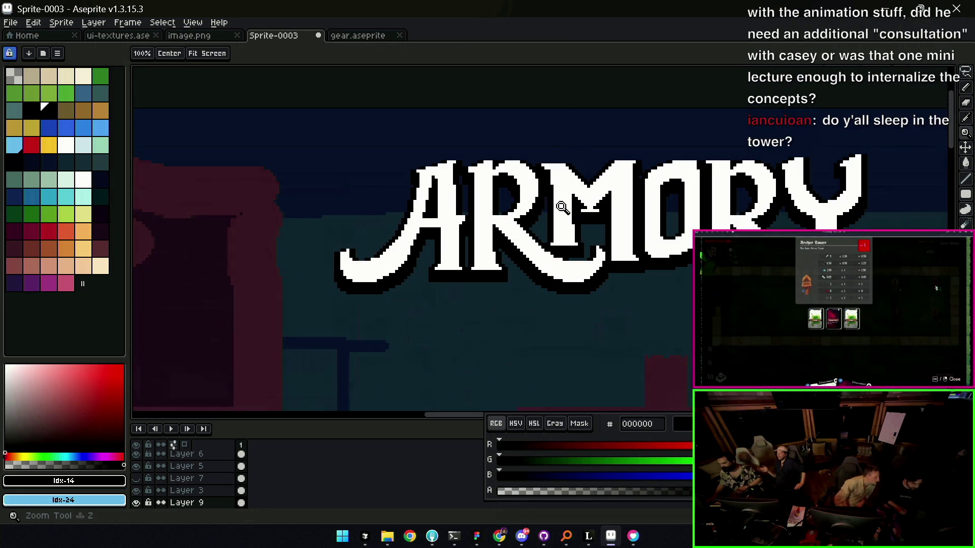
{"action": "scroll", "coordinate": [568, 221], "scroll_direction": "up", "scroll_amount": 1}
{"action": "left_click", "coordinate": [567, 222]}
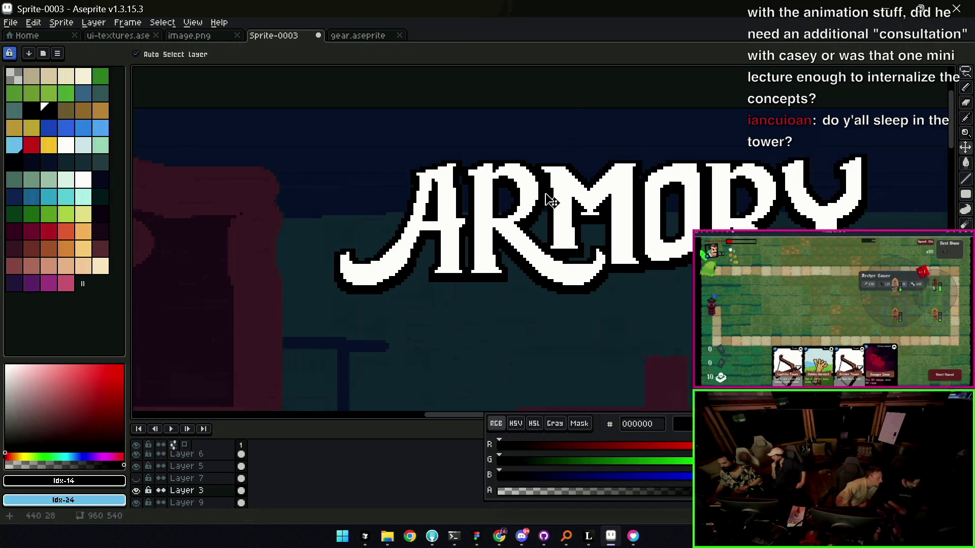
{"action": "scroll", "coordinate": [512, 241], "scroll_direction": "up", "scroll_amount": 1}
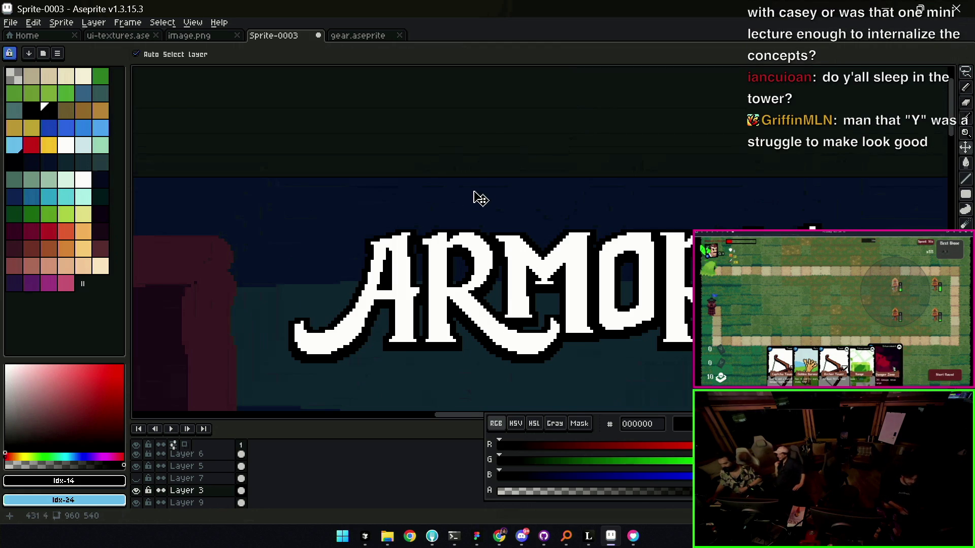
{"action": "left_click_drag", "start_coordinate": [496, 257], "coordinate": [523, 263]}
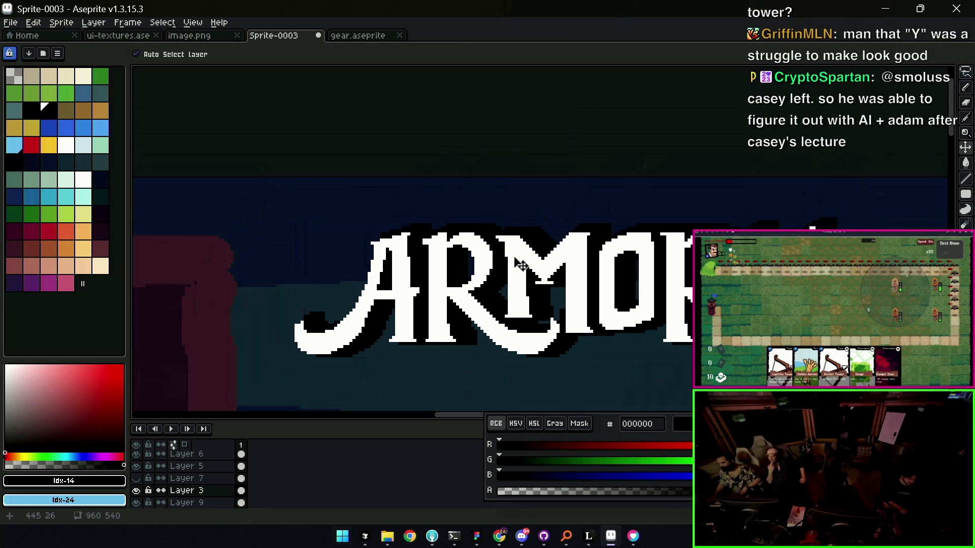
{"action": "left_click_drag", "start_coordinate": [479, 293], "coordinate": [470, 285]}
- Ready the fill tool with the teal colour picked for painting
{"action": "key", "text": "z"}
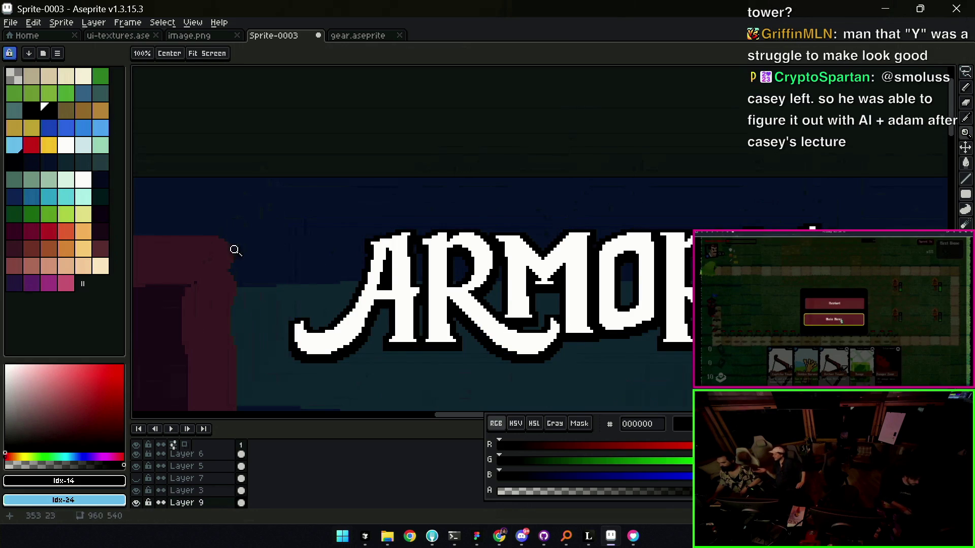
{"action": "key", "text": "v"}
{"action": "key", "text": "w"}
{"action": "left_click", "coordinate": [368, 287], "text": "alt"}
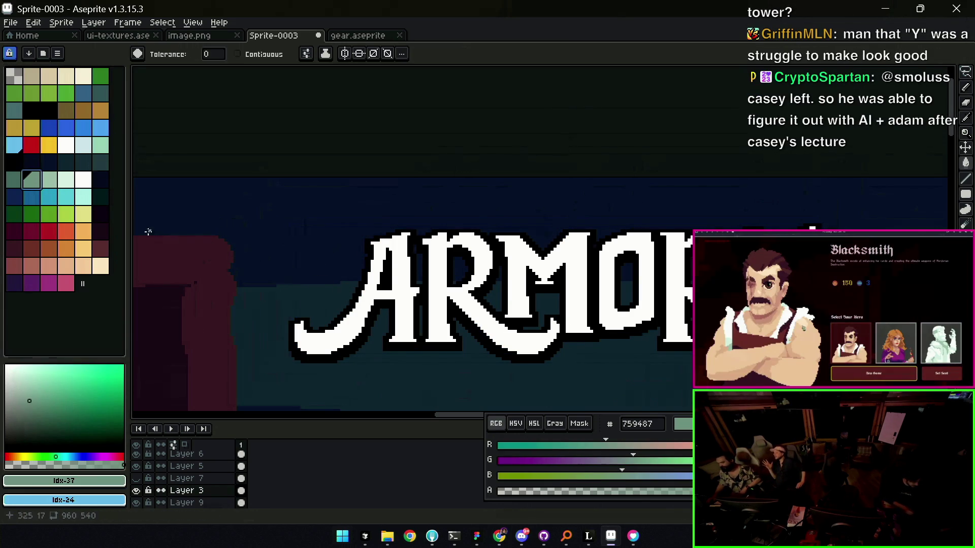
- Bucket-fill the white ARMORY letters with teal #759487
{"action": "left_click", "coordinate": [374, 295]}
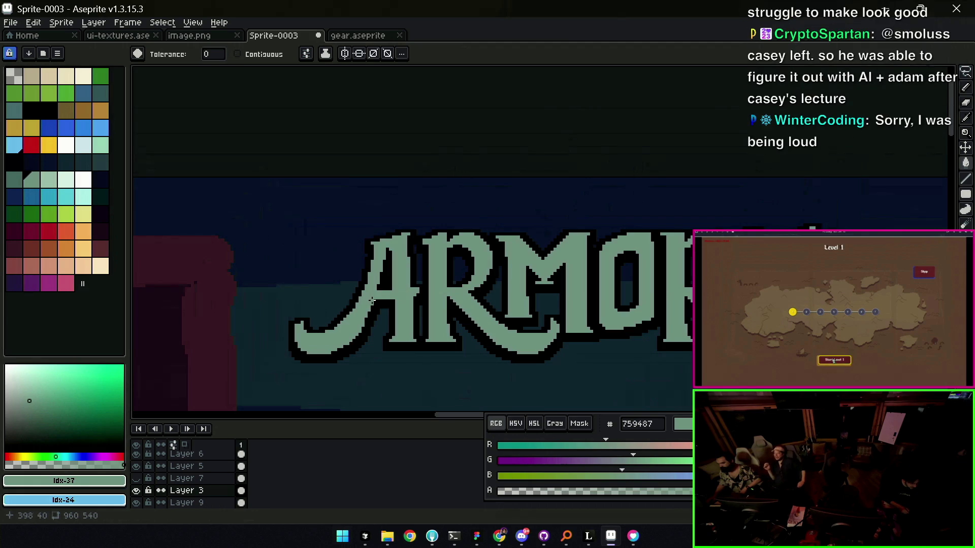
{"action": "key", "text": "v"}
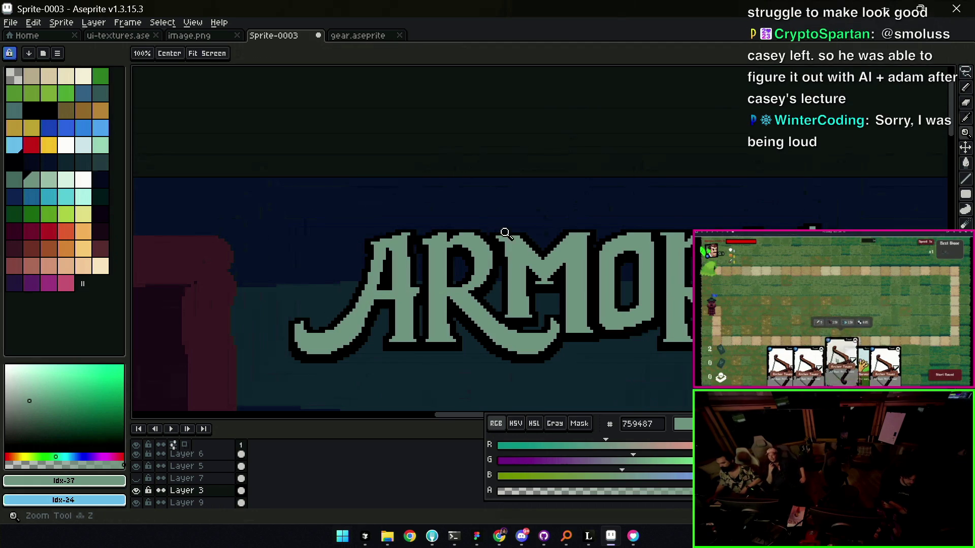
{"action": "scroll", "coordinate": [505, 238], "scroll_direction": "up", "scroll_amount": 1}
{"action": "scroll", "coordinate": [533, 244], "scroll_direction": "up", "scroll_amount": 1}
{"action": "key", "text": "Down"}
{"action": "key", "text": "z"}
{"action": "scroll", "coordinate": [550, 249], "scroll_direction": "down", "scroll_amount": 2}
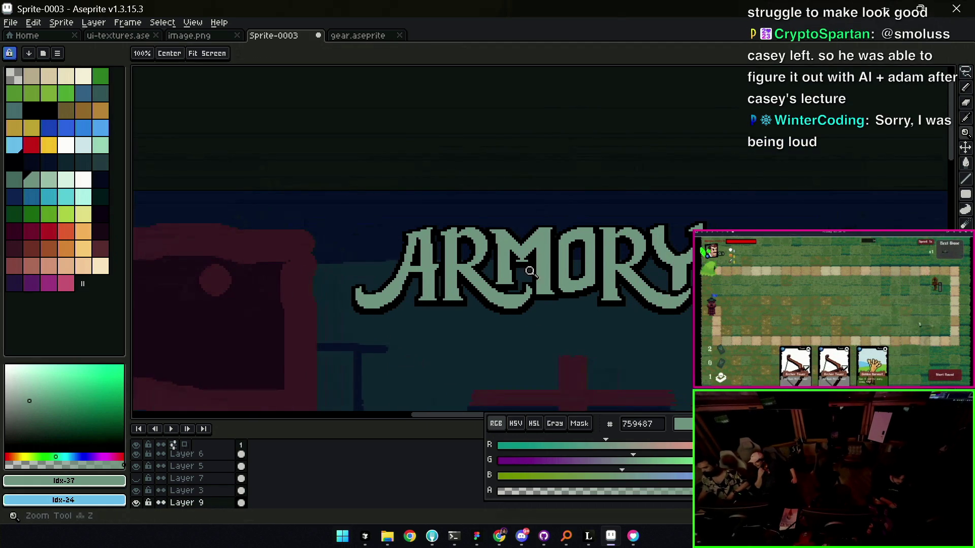
{"action": "scroll", "coordinate": [525, 255], "scroll_direction": "up", "scroll_amount": 1}
{"action": "scroll", "coordinate": [521, 257], "scroll_direction": "down", "scroll_amount": 1}
{"action": "scroll", "coordinate": [518, 258], "scroll_direction": "up", "scroll_amount": 2}
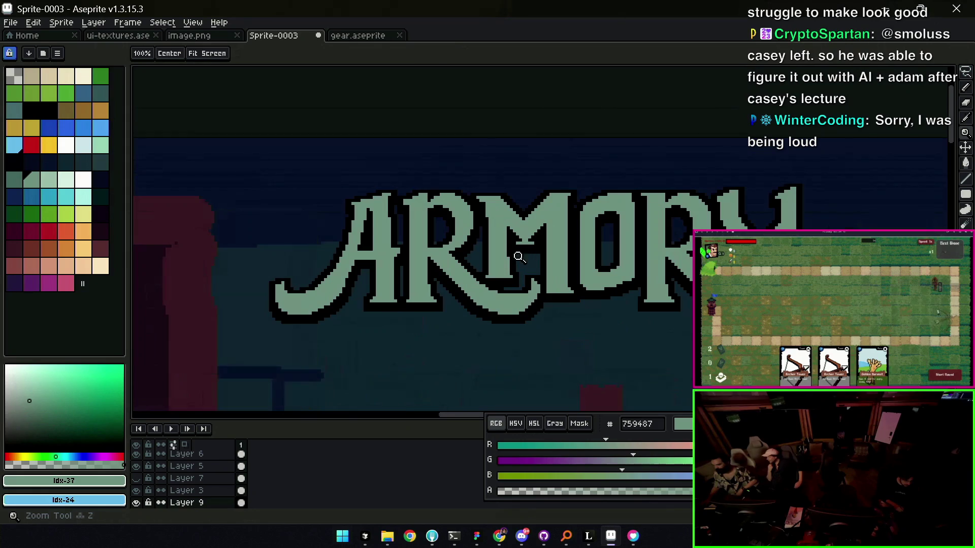
{"action": "key", "text": "v"}
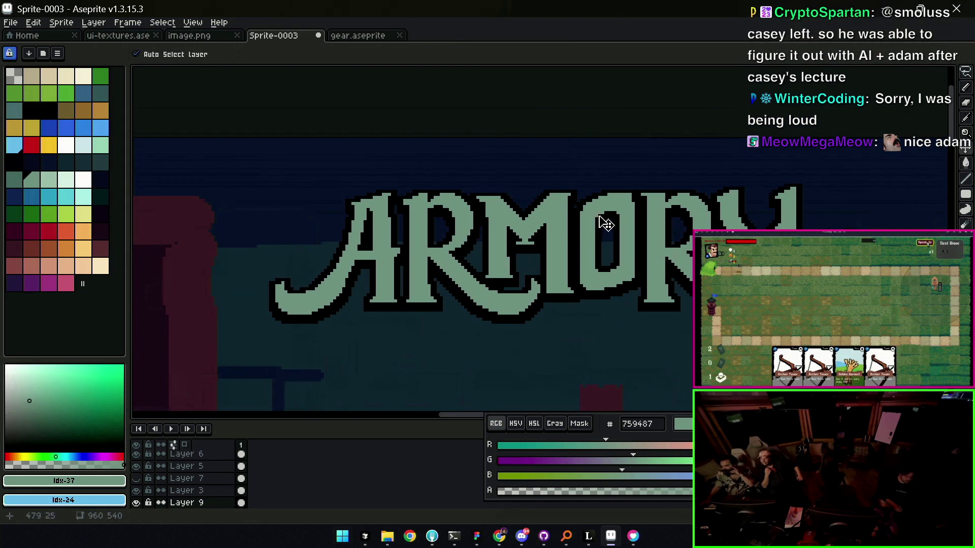
{"action": "scroll", "coordinate": [600, 256], "scroll_direction": "down", "scroll_amount": 1}
{"action": "scroll", "coordinate": [579, 221], "scroll_direction": "down", "scroll_amount": 3}
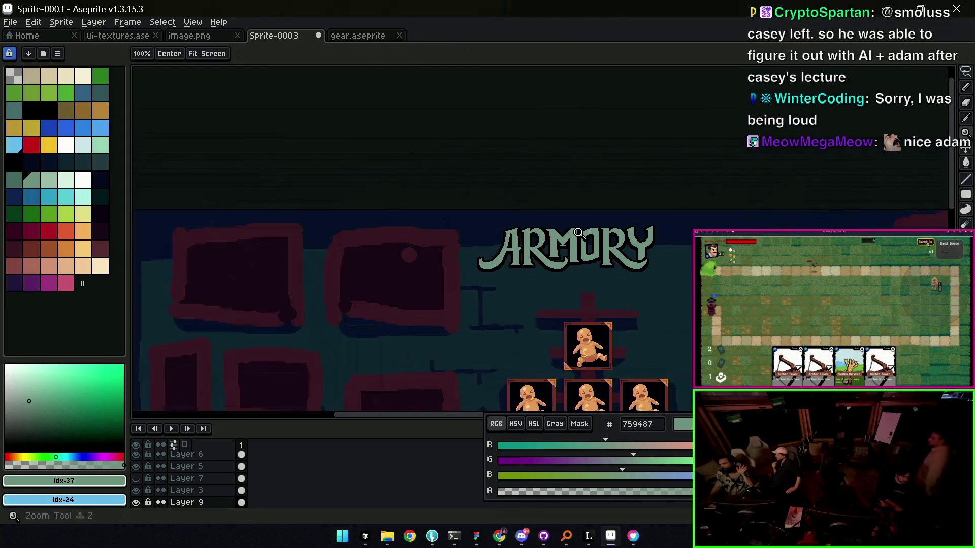
{"action": "scroll", "coordinate": [579, 213], "scroll_direction": "down", "scroll_amount": 2}
{"action": "scroll", "coordinate": [602, 186], "scroll_direction": "up", "scroll_amount": 1}
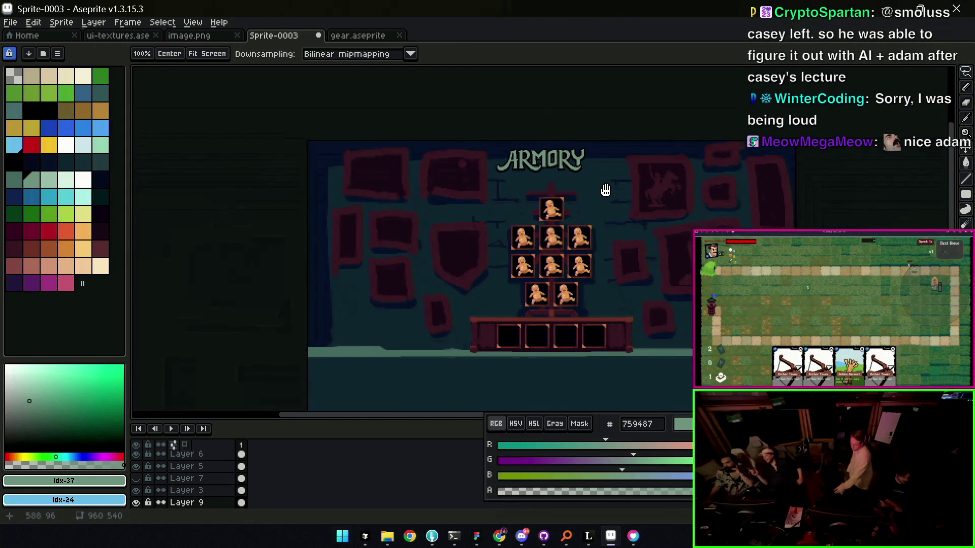
{"action": "scroll", "coordinate": [578, 184], "scroll_direction": "up", "scroll_amount": 1}
{"action": "scroll", "coordinate": [551, 183], "scroll_direction": "up", "scroll_amount": 1}
- On Layer 3, nudge the ARMORY title right and down above the portrait frames
{"action": "left_click", "coordinate": [241, 490]}
{"action": "key", "text": "v"}
{"action": "left_click_drag", "start_coordinate": [507, 191], "coordinate": [561, 186]}
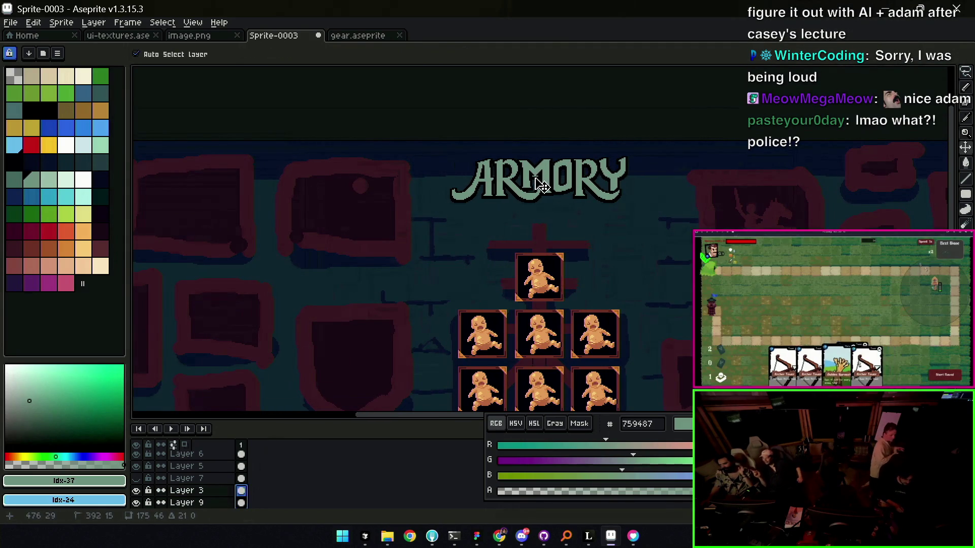
{"action": "scroll", "coordinate": [561, 186], "scroll_direction": "down", "scroll_amount": 1}
{"action": "scroll", "coordinate": [554, 156], "scroll_direction": "up", "scroll_amount": 1}
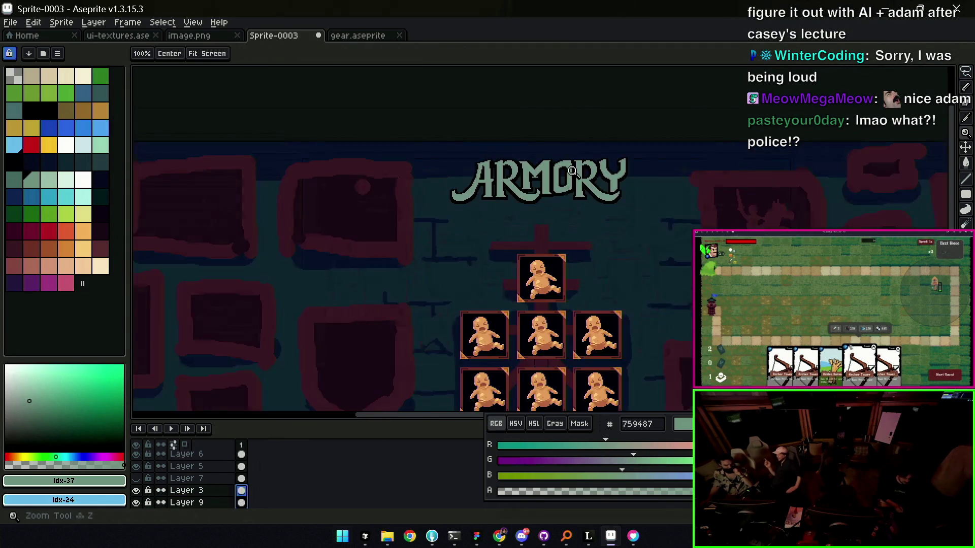
{"action": "scroll", "coordinate": [541, 190], "scroll_direction": "up", "scroll_amount": 2}
{"action": "mouse_move", "coordinate": [541, 190]}
{"action": "left_mouse_down"}
{"action": "mouse_move", "coordinate": [541, 233]}
{"action": "mouse_move", "coordinate": [535, 211]}
{"action": "left_mouse_up"}
{"action": "key", "text": "z"}
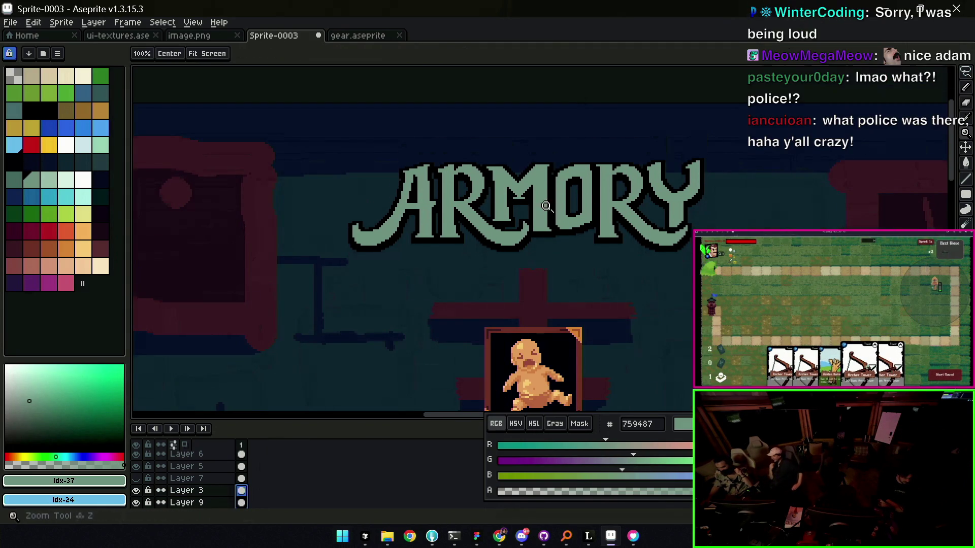
{"action": "scroll", "coordinate": [547, 180], "scroll_direction": "down", "scroll_amount": 3}
{"action": "scroll", "coordinate": [590, 181], "scroll_direction": "up", "scroll_amount": 2}
{"action": "scroll", "coordinate": [588, 179], "scroll_direction": "up", "scroll_amount": 1}
{"action": "scroll", "coordinate": [588, 179], "scroll_direction": "down", "scroll_amount": 1}
{"action": "scroll", "coordinate": [585, 159], "scroll_direction": "down", "scroll_amount": 1}
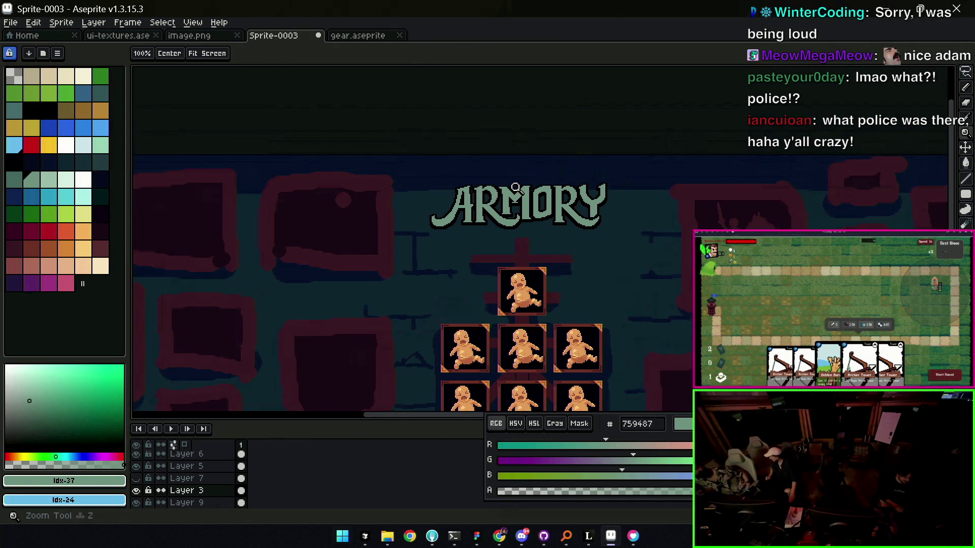
{"action": "scroll", "coordinate": [516, 187], "scroll_direction": "up", "scroll_amount": 1}
{"action": "scroll", "coordinate": [426, 214], "scroll_direction": "up", "scroll_amount": 2}
{"action": "key", "text": "v"}
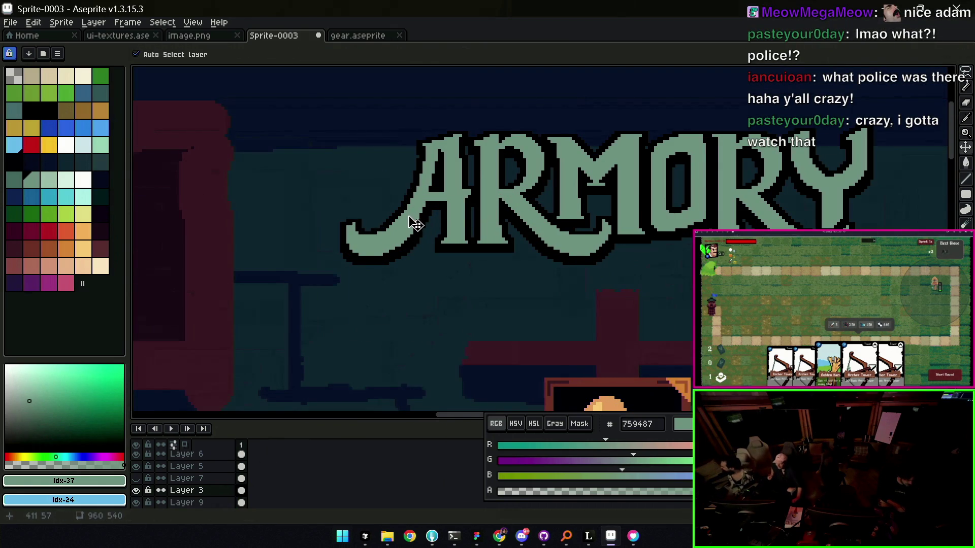
- Bucket-fill the ARMORY letters with pale green #9cbaa8
{"action": "left_click", "coordinate": [55, 186]}
{"action": "key", "text": "g"}
{"action": "left_click", "coordinate": [417, 209]}
{"action": "key", "text": "x"}
{"action": "key", "text": "b"}
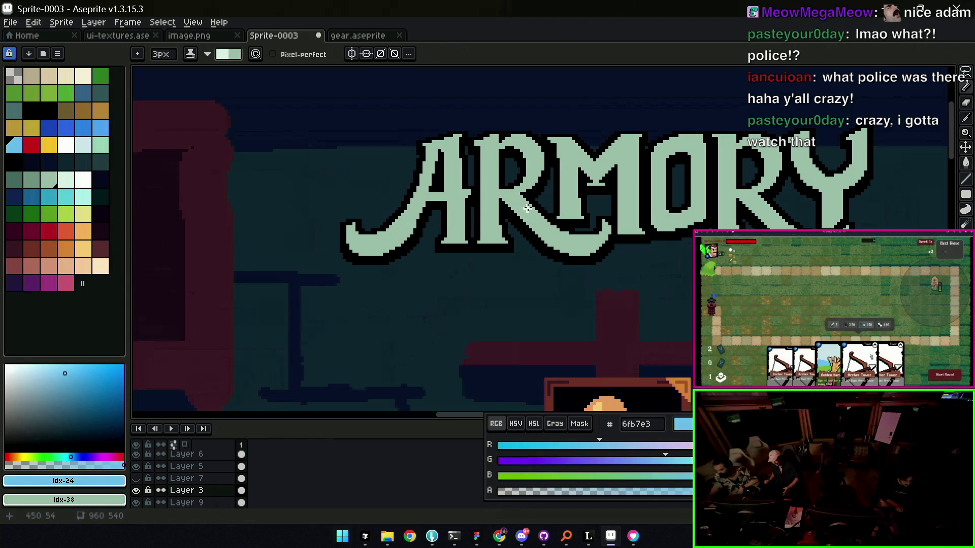
- Pencil lighter highlights along the A's swash, the tops of R and A, and the A's lower-left leg
{"action": "mouse_move", "coordinate": [579, 224]}
{"action": "left_mouse_down"}
{"action": "mouse_move", "coordinate": [605, 242]}
{"action": "mouse_move", "coordinate": [578, 238]}
{"action": "mouse_move", "coordinate": [578, 257]}
{"action": "left_mouse_up"}
{"action": "key", "text": "x"}
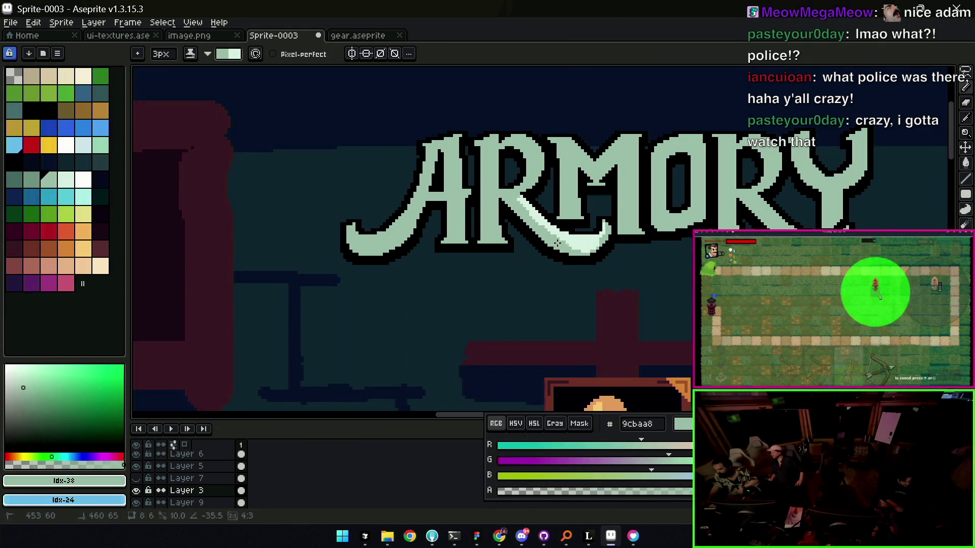
{"action": "key", "text": "alt"}
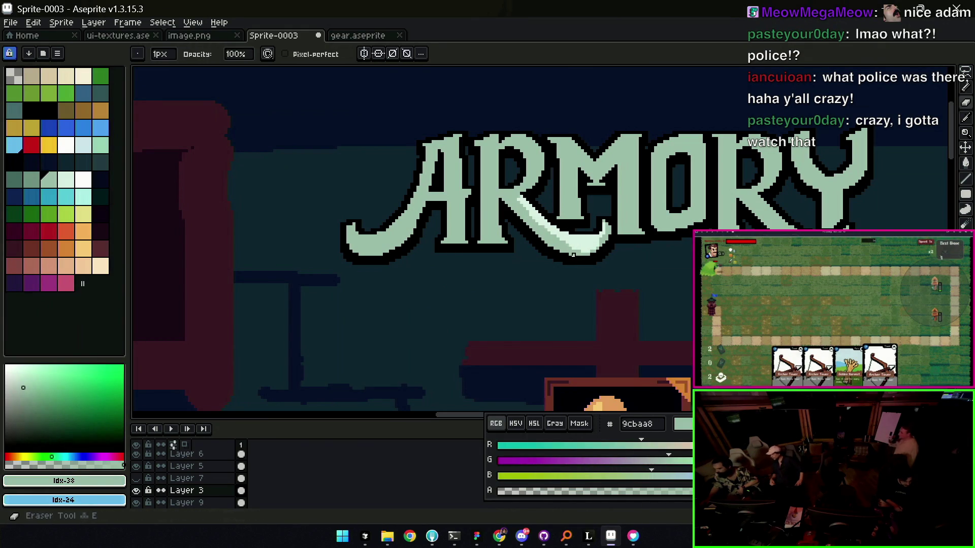
{"action": "left_click_drag", "start_coordinate": [568, 251], "coordinate": [600, 245]}
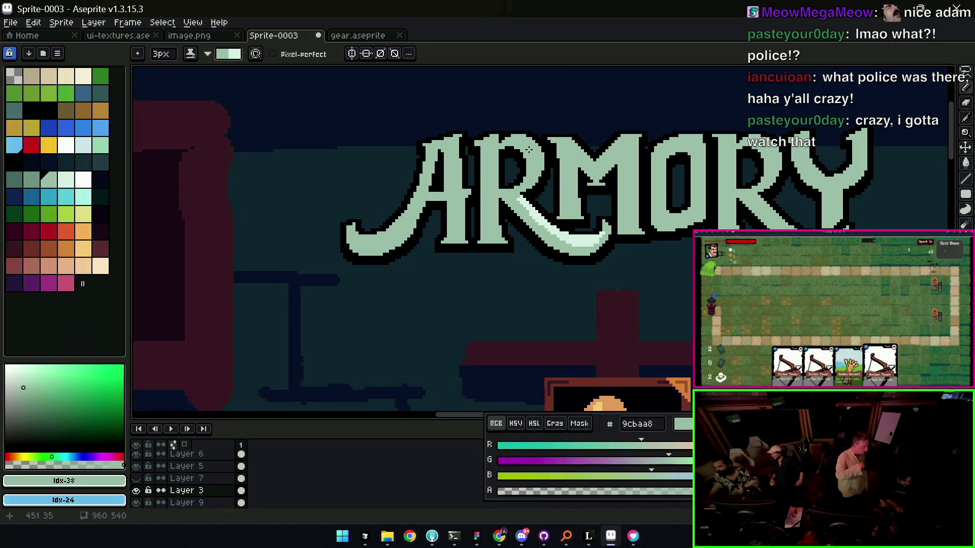
{"action": "key", "text": "x"}
{"action": "left_click_drag", "start_coordinate": [521, 137], "coordinate": [489, 143]}
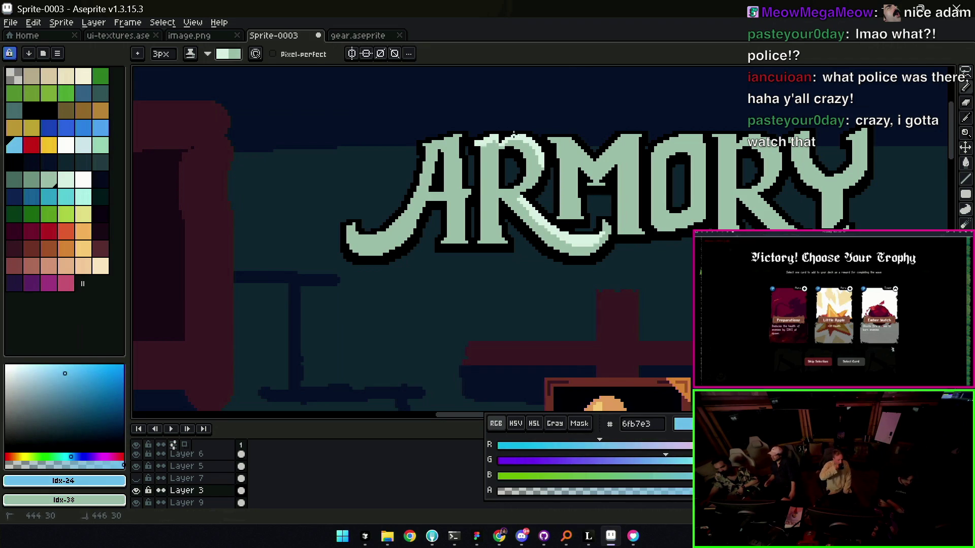
{"action": "left_click_drag", "start_coordinate": [445, 140], "coordinate": [433, 144]}
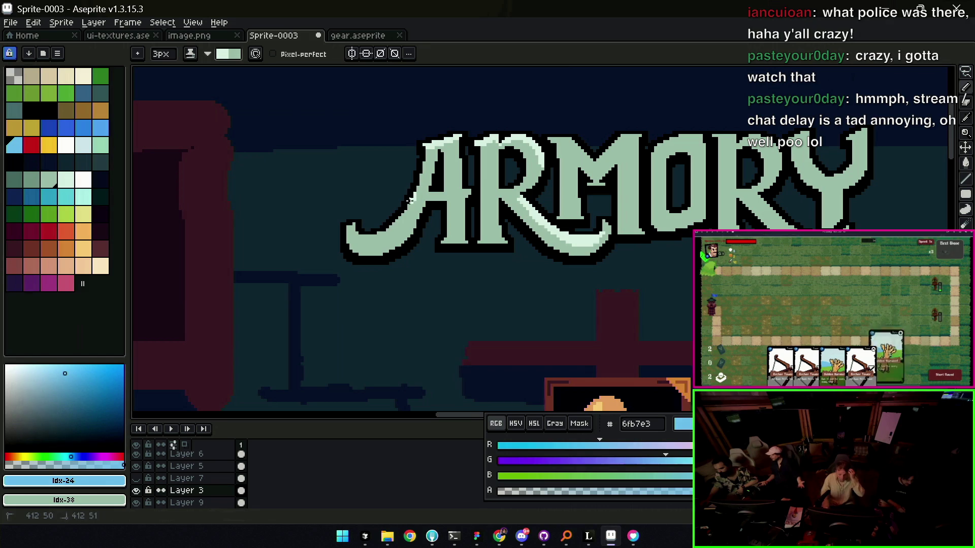
{"action": "left_click_drag", "start_coordinate": [413, 199], "coordinate": [368, 241]}
{"action": "left_click_drag", "start_coordinate": [521, 174], "coordinate": [426, 197]}
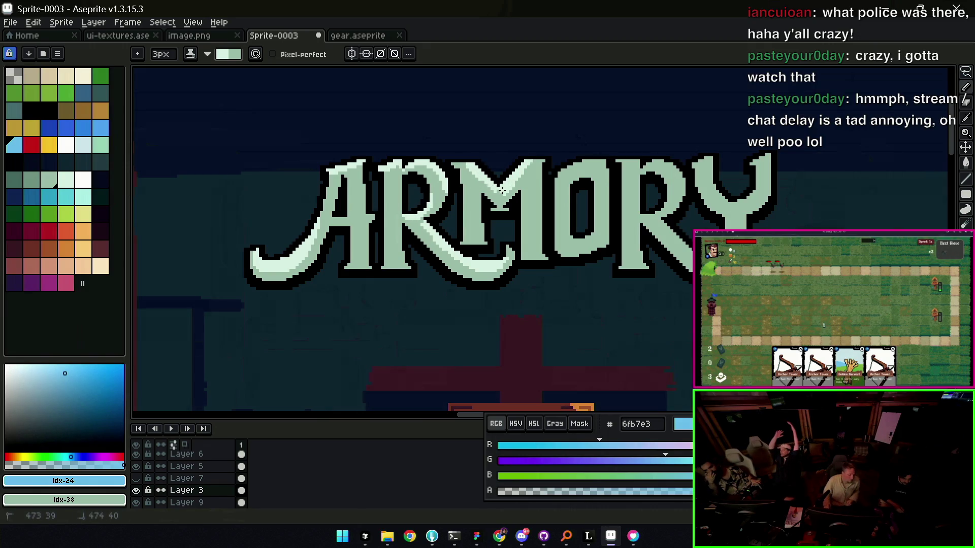
{"action": "key", "text": "x"}
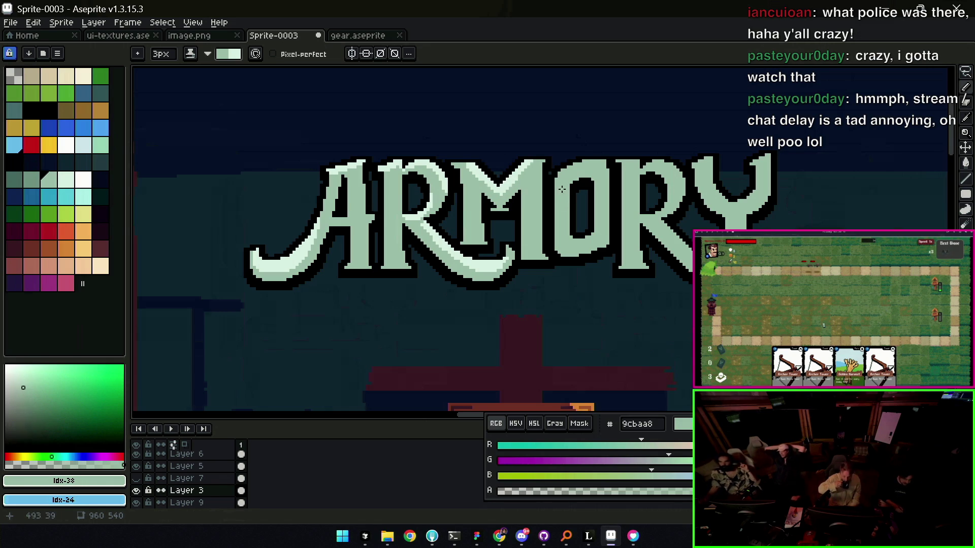
{"action": "key", "text": "x"}
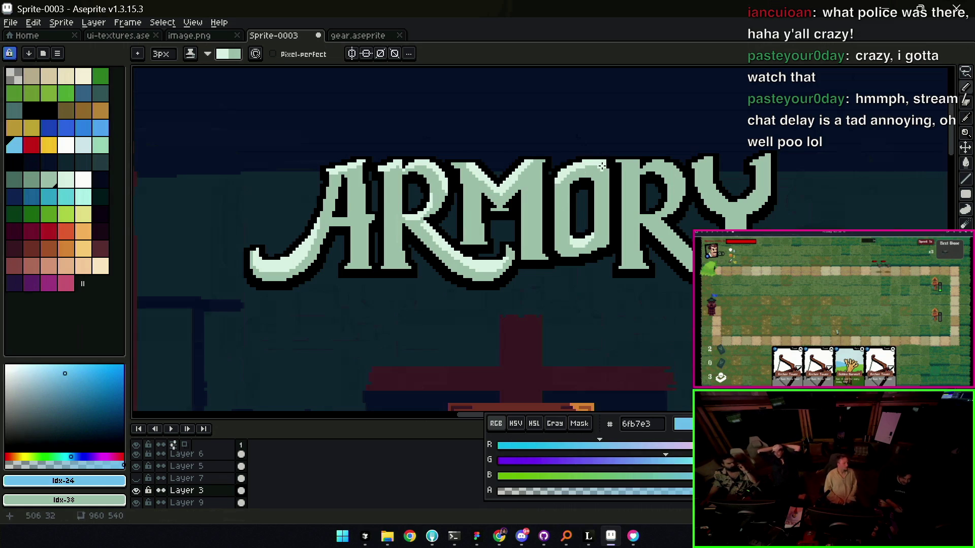
{"action": "key", "text": "x"}
{"action": "key", "text": "x"}
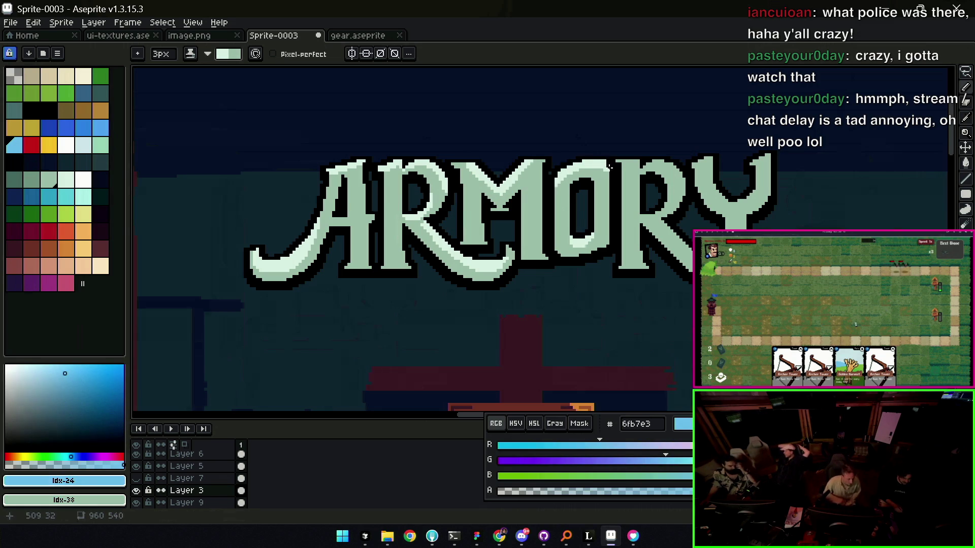
{"action": "scroll", "coordinate": [581, 164], "scroll_direction": "down", "scroll_amount": 4}
{"action": "scroll", "coordinate": [579, 163], "scroll_direction": "up", "scroll_amount": 1}
{"action": "scroll", "coordinate": [579, 162], "scroll_direction": "down", "scroll_amount": 1}
{"action": "scroll", "coordinate": [587, 163], "scroll_direction": "up", "scroll_amount": 1}
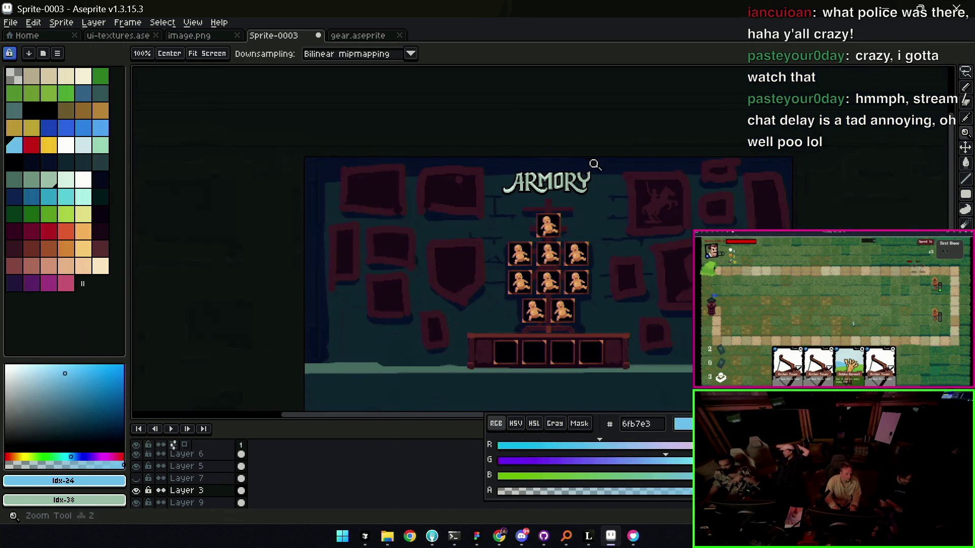
{"action": "scroll", "coordinate": [590, 165], "scroll_direction": "up", "scroll_amount": 1}
{"action": "scroll", "coordinate": [560, 177], "scroll_direction": "up", "scroll_amount": 1}
{"action": "scroll", "coordinate": [559, 177], "scroll_direction": "up", "scroll_amount": 1}
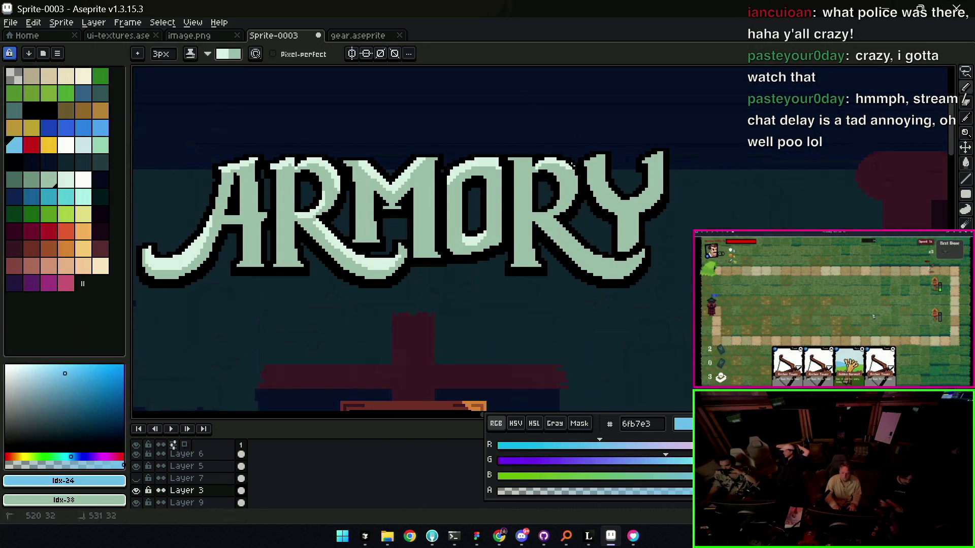
{"action": "key", "text": "x"}
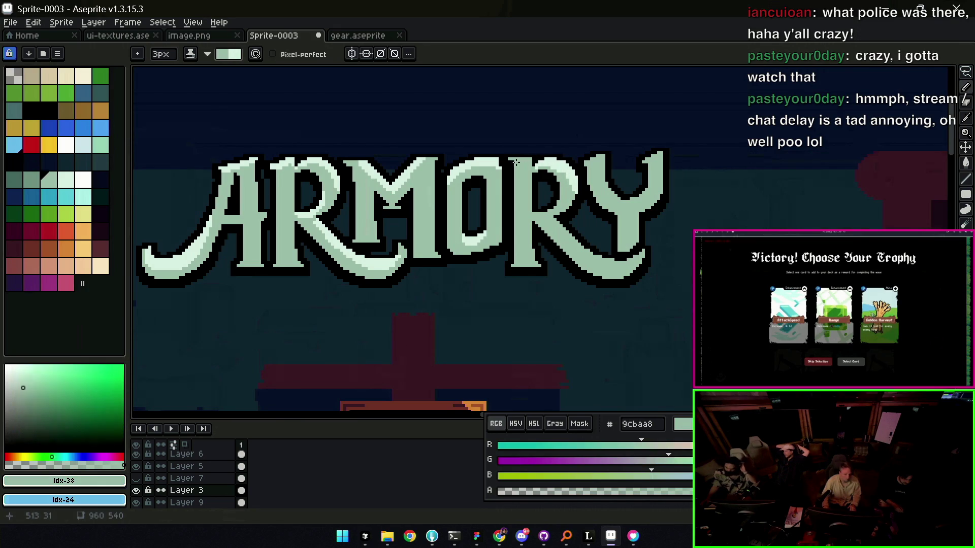
{"action": "key", "text": "x"}
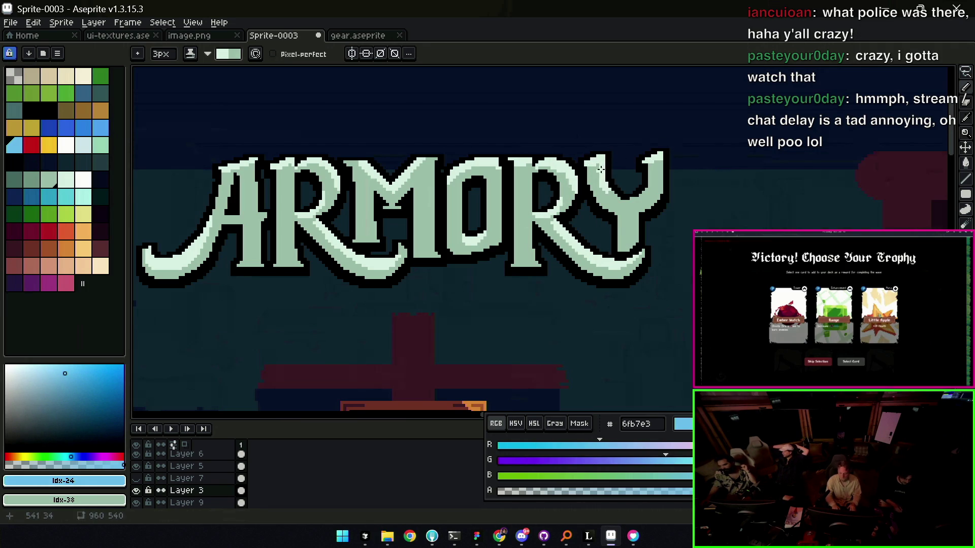
{"action": "key", "text": "ctrl"}
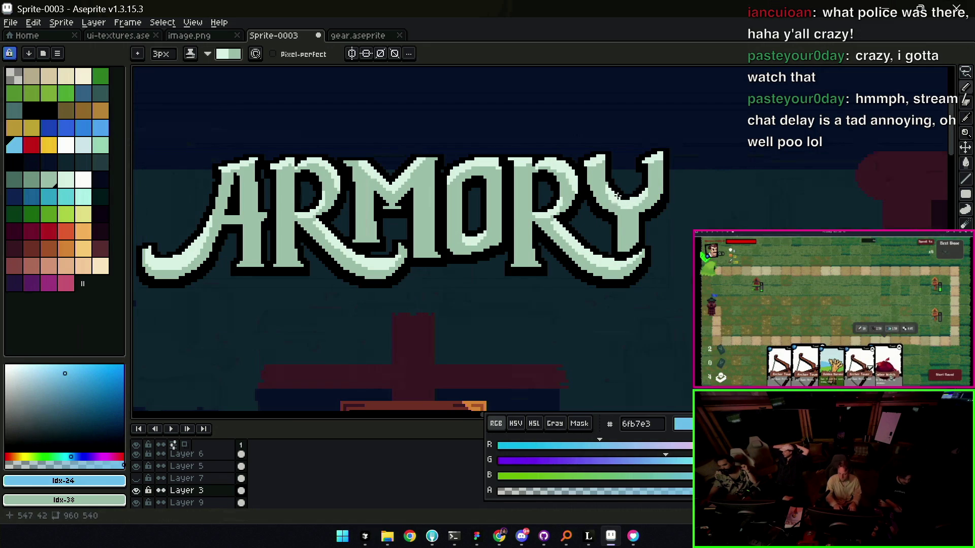
{"action": "key", "text": "z"}
{"action": "scroll", "coordinate": [616, 197], "scroll_direction": "down", "scroll_amount": 2}
{"action": "scroll", "coordinate": [538, 206], "scroll_direction": "up", "scroll_amount": 1}
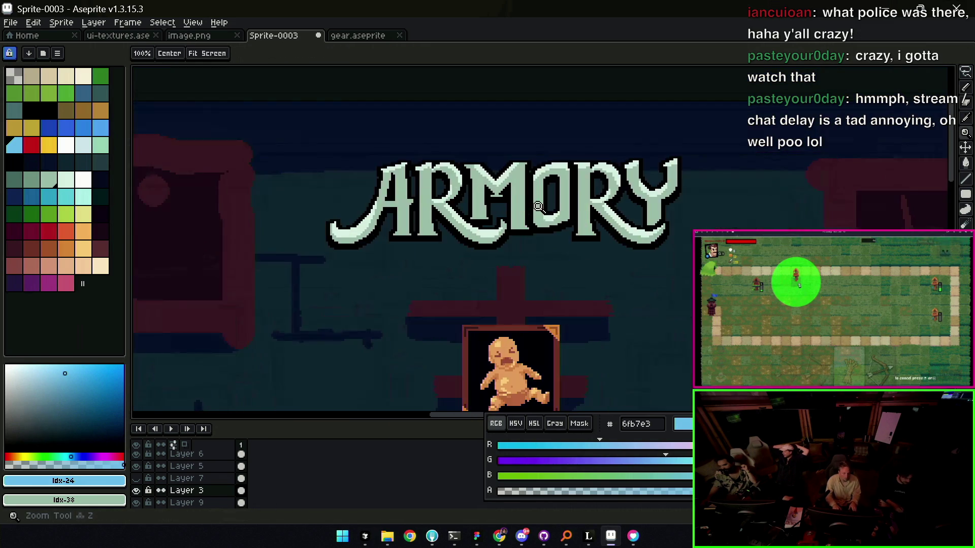
{"action": "scroll", "coordinate": [537, 206], "scroll_direction": "up", "scroll_amount": 1}
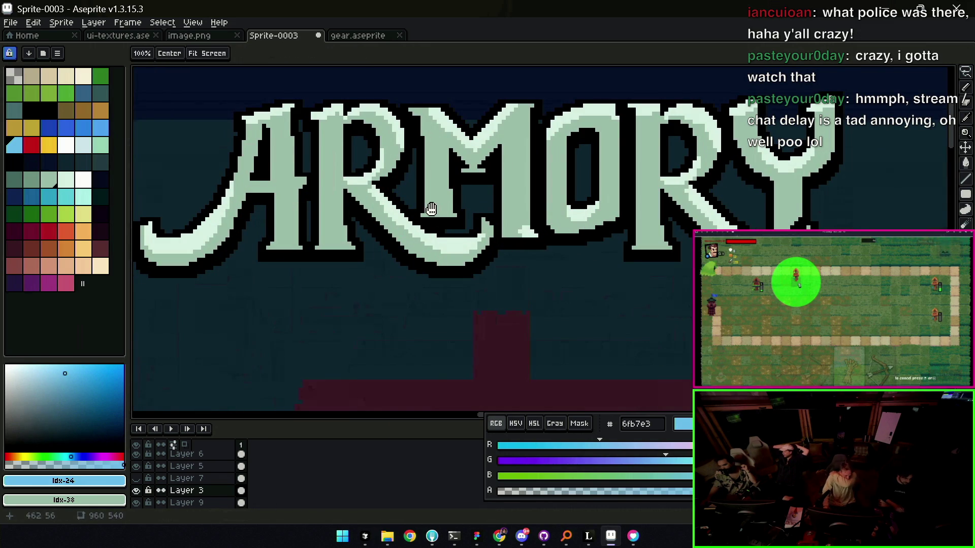
{"action": "scroll", "coordinate": [432, 209], "scroll_direction": "down", "scroll_amount": 1}
{"action": "scroll", "coordinate": [500, 225], "scroll_direction": "up", "scroll_amount": 1}
{"action": "scroll", "coordinate": [414, 224], "scroll_direction": "up", "scroll_amount": 1}
{"action": "key", "text": "b"}
{"action": "key", "text": "x"}
{"action": "key", "text": "x"}
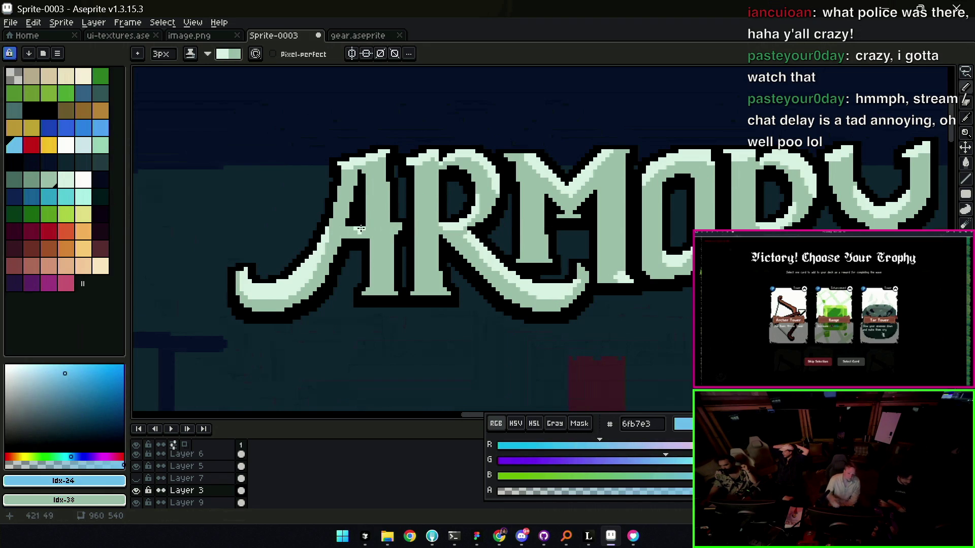
{"action": "key", "text": "z"}
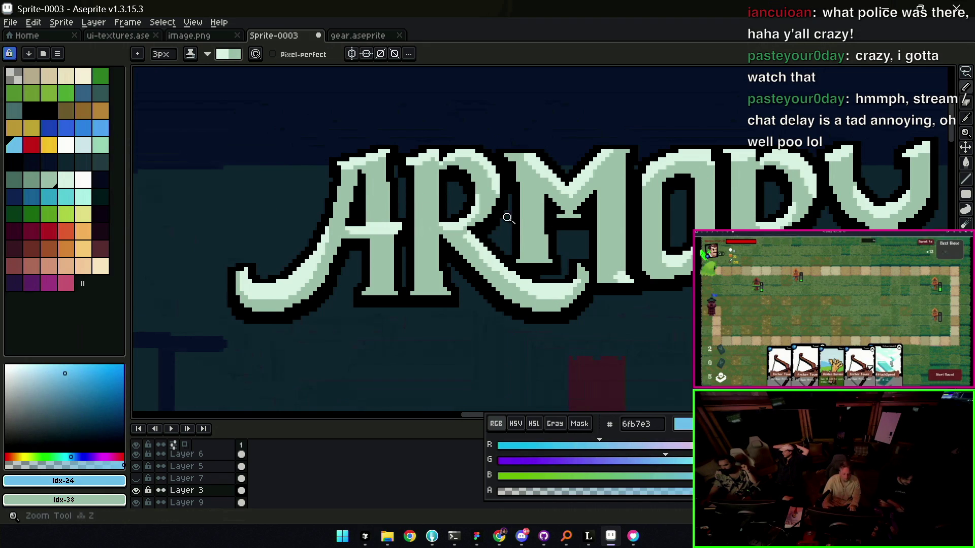
{"action": "scroll", "coordinate": [533, 181], "scroll_direction": "down", "scroll_amount": 3}
{"action": "scroll", "coordinate": [564, 202], "scroll_direction": "up", "scroll_amount": 1}
{"action": "scroll", "coordinate": [579, 213], "scroll_direction": "up", "scroll_amount": 1}
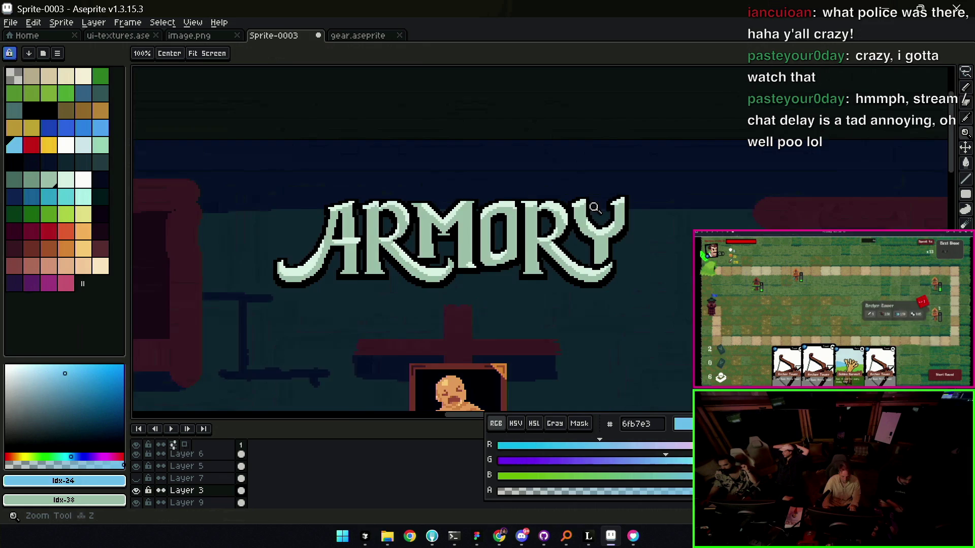
{"action": "scroll", "coordinate": [594, 222], "scroll_direction": "up", "scroll_amount": 2}
{"action": "scroll", "coordinate": [595, 221], "scroll_direction": "up", "scroll_amount": 1}
{"action": "key", "text": "e"}
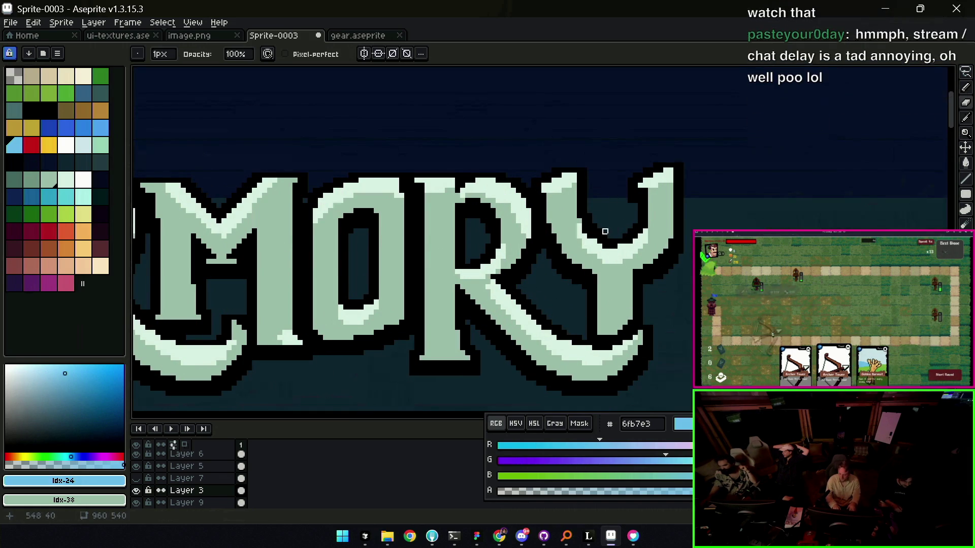
- Eyedropper the pale mint #cee4da from a title letter while inspecting the lettering close up
{"action": "left_click", "coordinate": [647, 231], "text": "alt"}
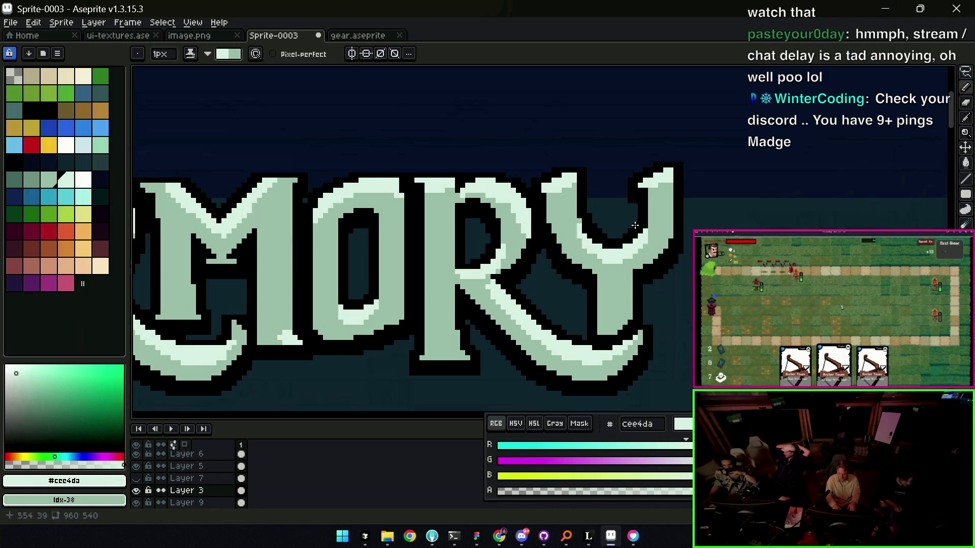
{"action": "key", "text": "b"}
{"action": "key", "text": "z"}
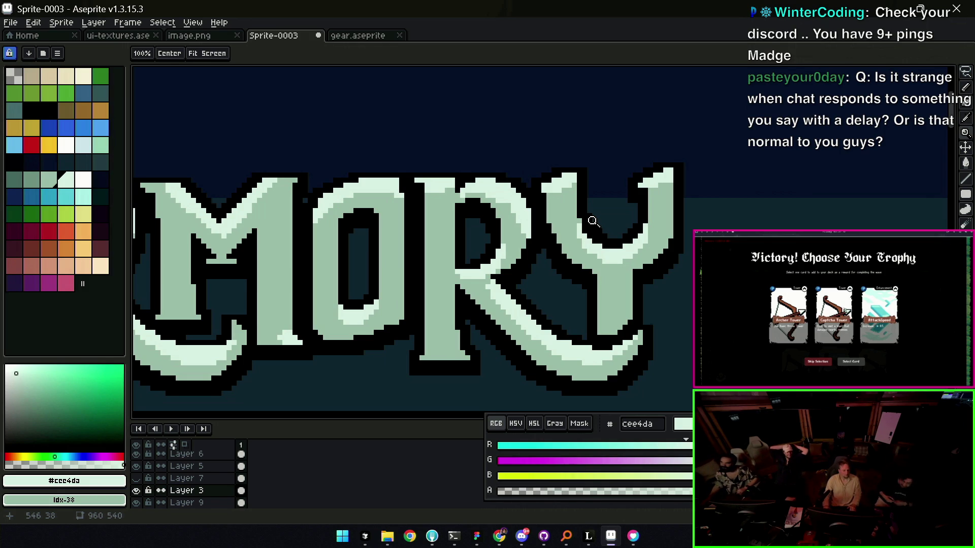
{"action": "scroll", "coordinate": [519, 248], "scroll_direction": "down", "scroll_amount": 1}
{"action": "scroll", "coordinate": [496, 287], "scroll_direction": "up", "scroll_amount": 2}
{"action": "key", "text": "b"}
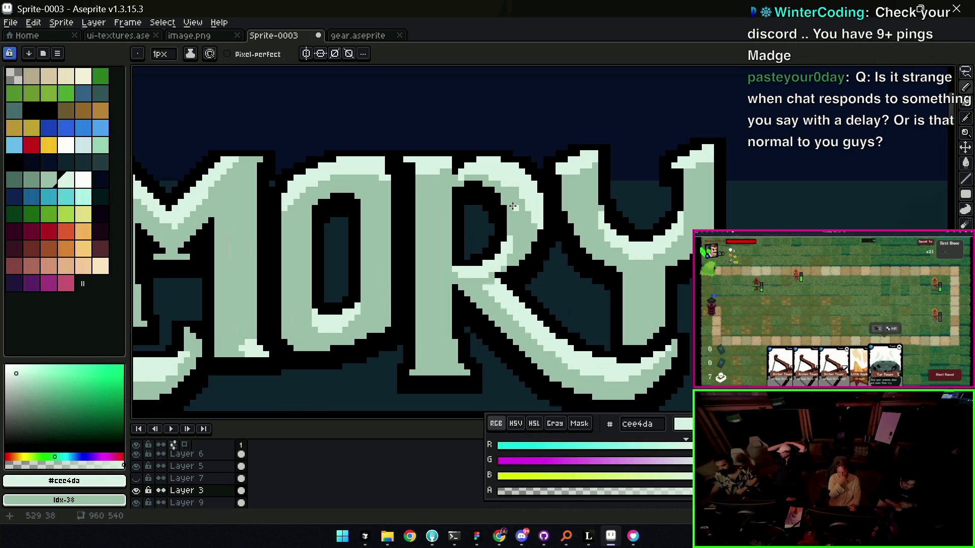
{"action": "key", "text": "z"}
{"action": "scroll", "coordinate": [491, 280], "scroll_direction": "down", "scroll_amount": 1}
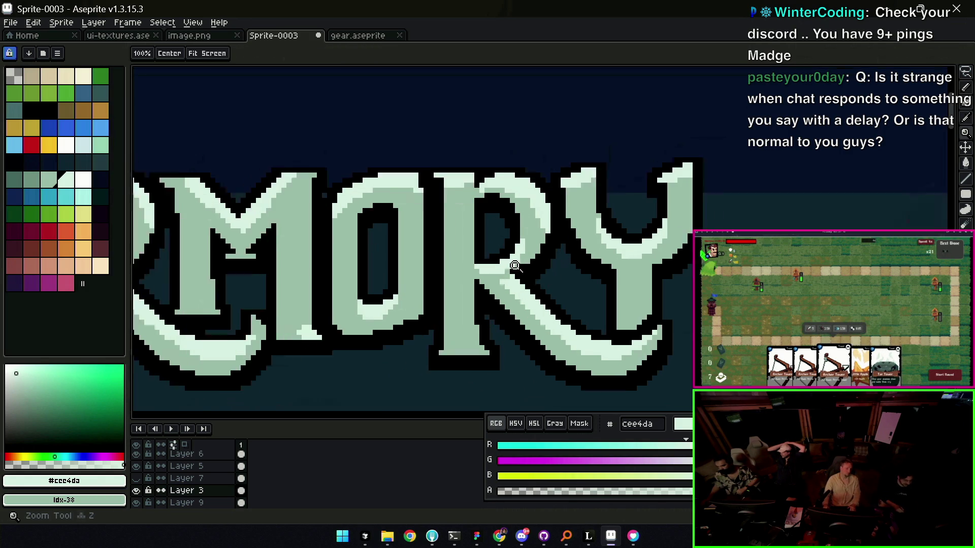
{"action": "scroll", "coordinate": [492, 279], "scroll_direction": "up", "scroll_amount": 1}
{"action": "scroll", "coordinate": [491, 279], "scroll_direction": "down", "scroll_amount": 1}
{"action": "scroll", "coordinate": [545, 262], "scroll_direction": "up", "scroll_amount": 2}
{"action": "key", "text": "b"}
{"action": "key", "text": "z"}
{"action": "scroll", "coordinate": [546, 262], "scroll_direction": "down", "scroll_amount": 3}
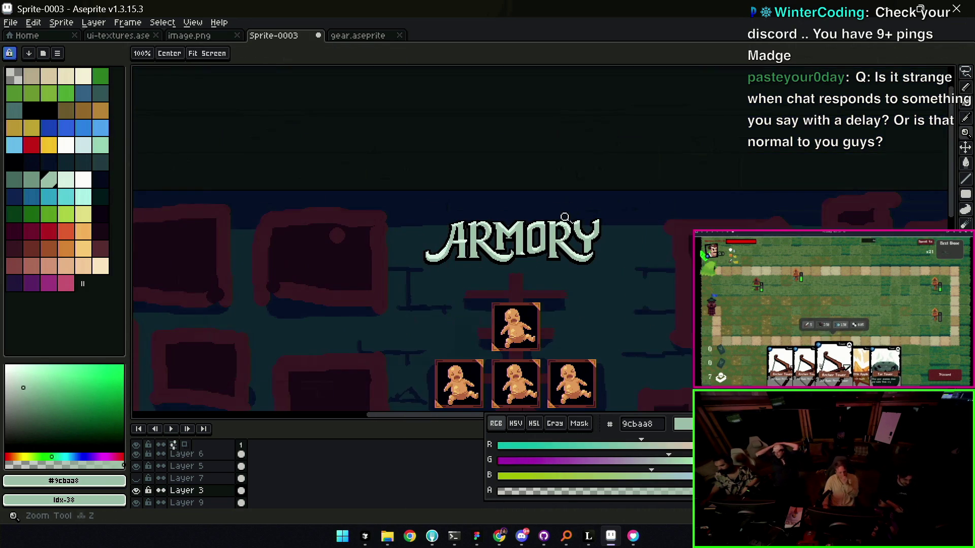
{"action": "scroll", "coordinate": [589, 228], "scroll_direction": "up", "scroll_amount": 2}
{"action": "scroll", "coordinate": [589, 229], "scroll_direction": "up", "scroll_amount": 1}
{"action": "key", "text": "b"}
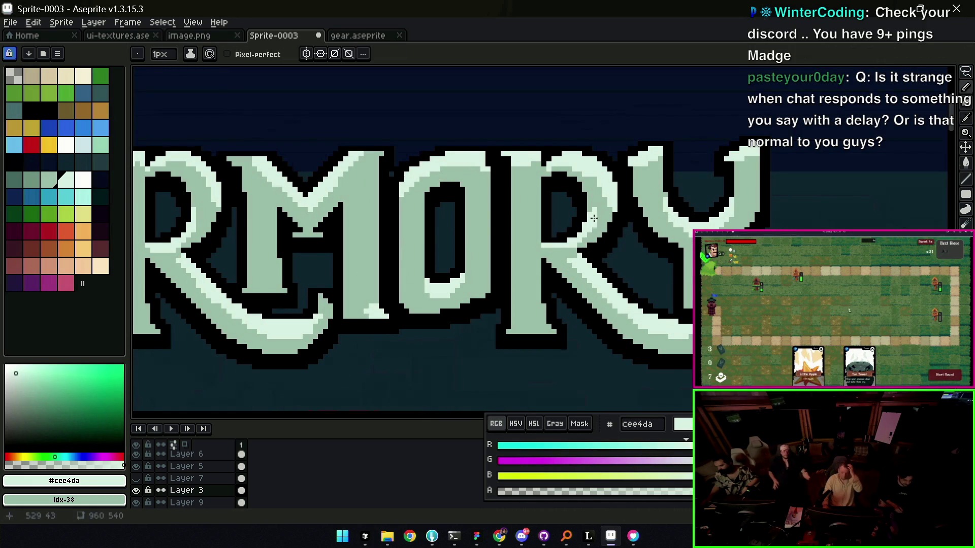
{"action": "left_click", "coordinate": [590, 208], "text": "alt"}
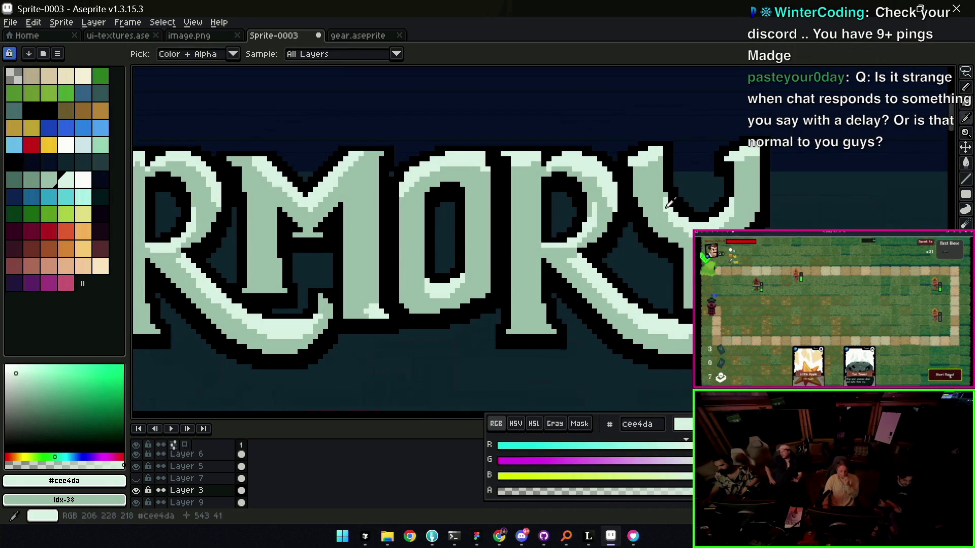
{"action": "key", "text": "z"}
{"action": "scroll", "coordinate": [613, 190], "scroll_direction": "down", "scroll_amount": 3}
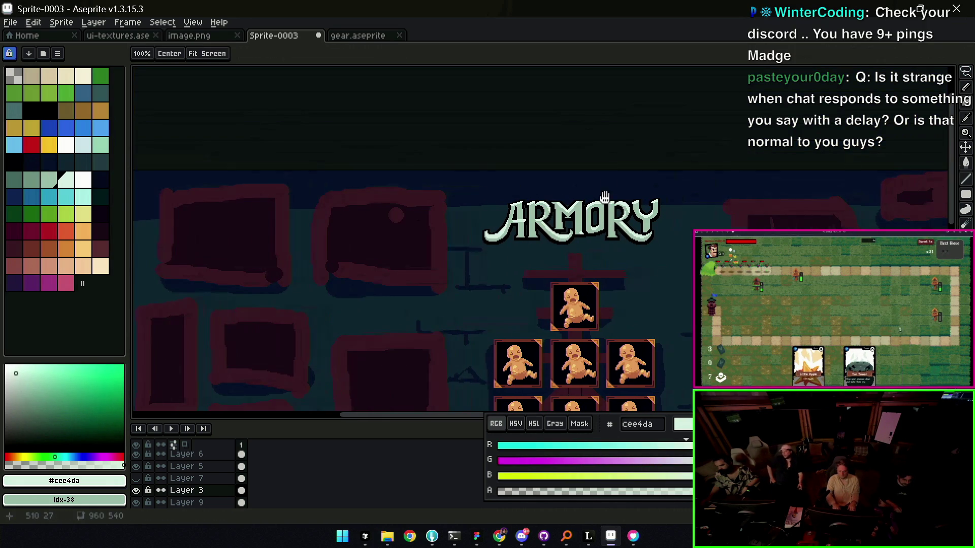
{"action": "scroll", "coordinate": [613, 190], "scroll_direction": "up", "scroll_amount": 2}
{"action": "scroll", "coordinate": [609, 213], "scroll_direction": "up", "scroll_amount": 1}
- Sample the darker mint #9cbaa8 and pale mint #cee4da from the title letters
{"action": "key", "text": "b"}
{"action": "left_click", "coordinate": [607, 244], "text": "alt"}
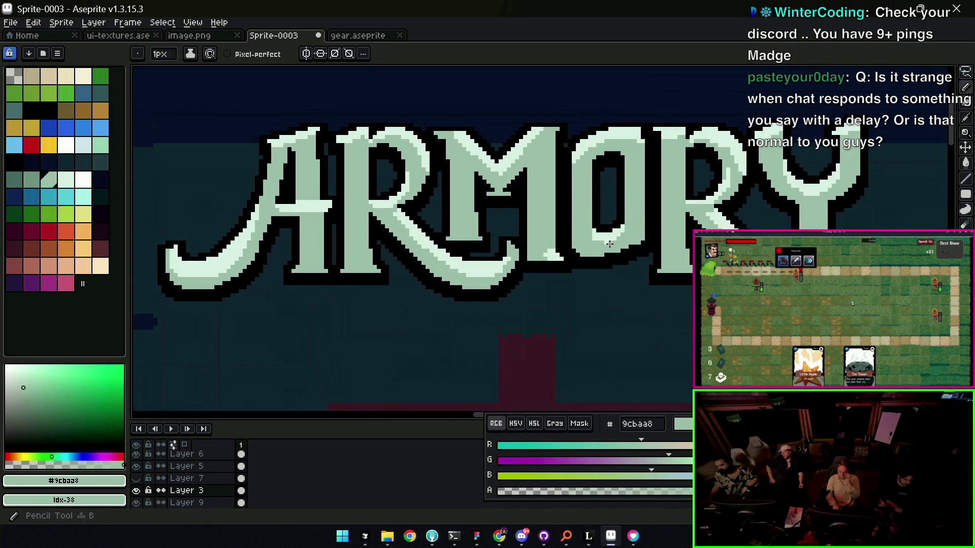
{"action": "left_click", "coordinate": [604, 230], "text": "alt"}
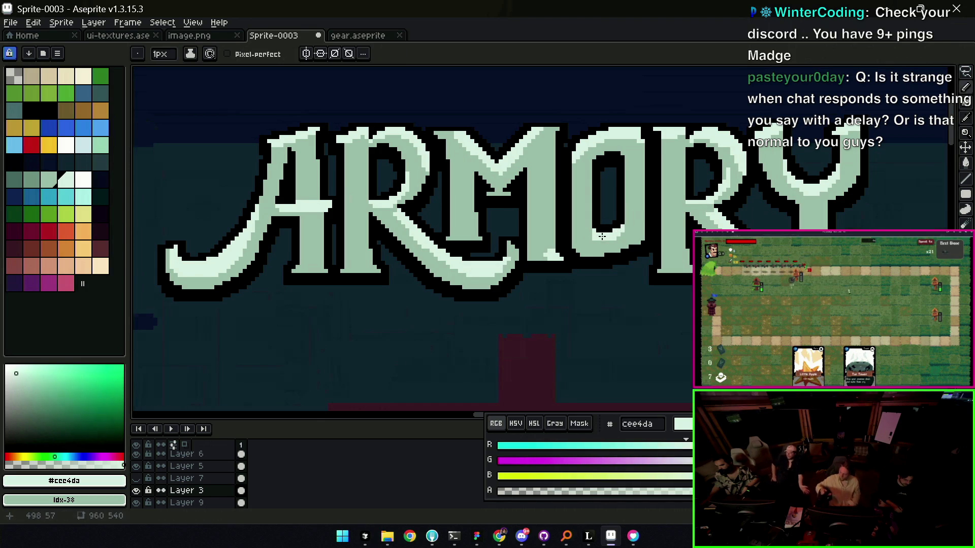
{"action": "left_click_drag", "start_coordinate": [604, 230], "coordinate": [647, 257]}
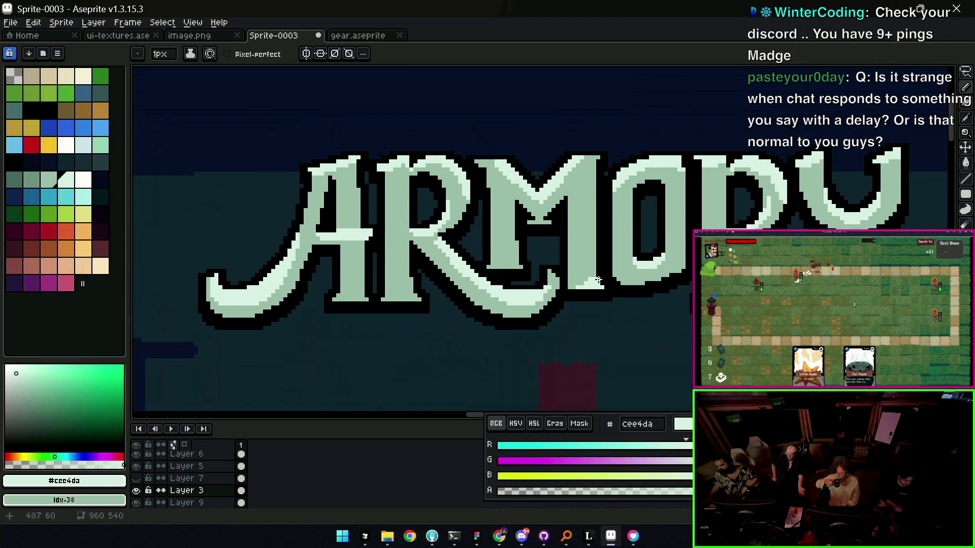
{"action": "left_click", "coordinate": [523, 272], "text": "alt"}
{"action": "scroll", "coordinate": [488, 263], "scroll_direction": "down", "scroll_amount": 2}
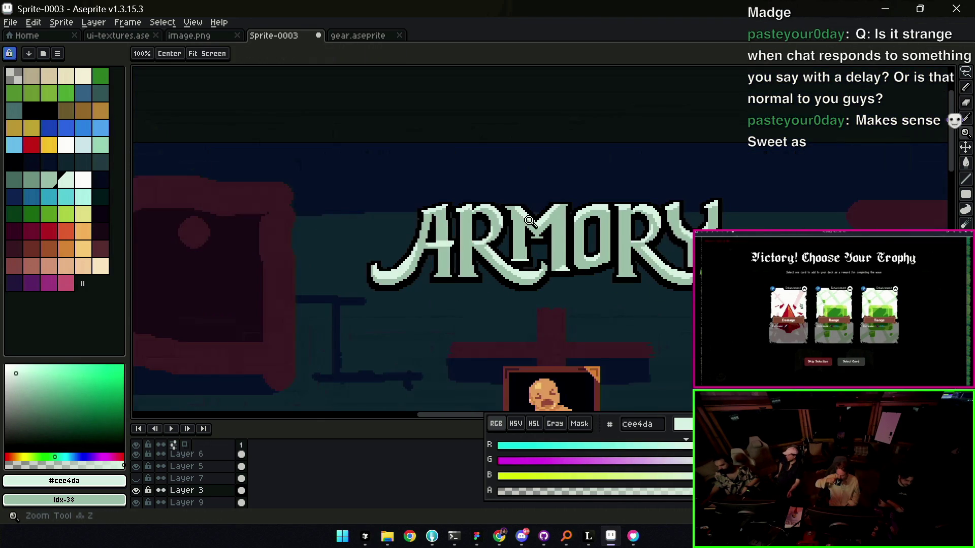
{"action": "scroll", "coordinate": [544, 191], "scroll_direction": "down", "scroll_amount": 2}
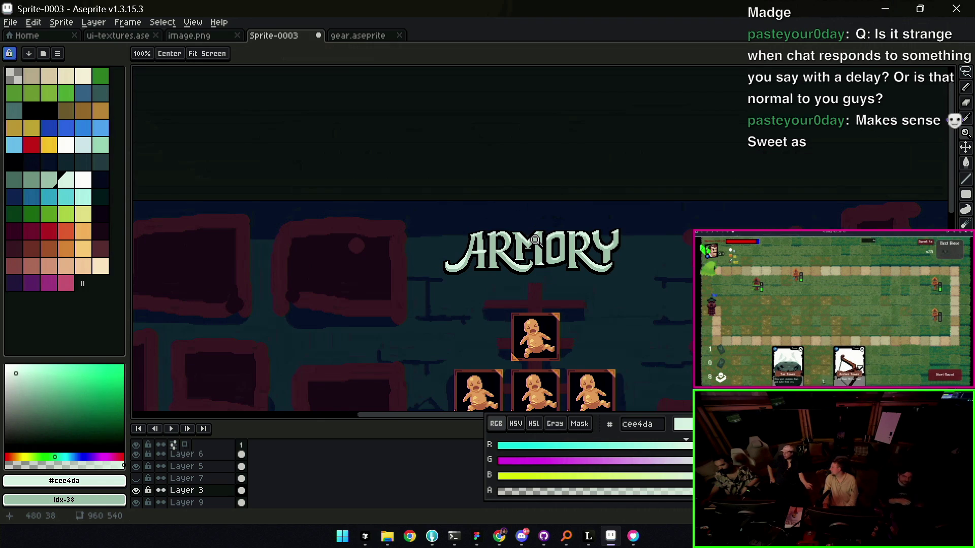
- Bring up the Save File dialog for Sprite-0003.aseprite, then dismiss it
{"action": "key", "text": "z"}
{"action": "scroll", "coordinate": [550, 237], "scroll_direction": "down", "scroll_amount": 1}
{"action": "scroll", "coordinate": [550, 237], "scroll_direction": "up", "scroll_amount": 1}
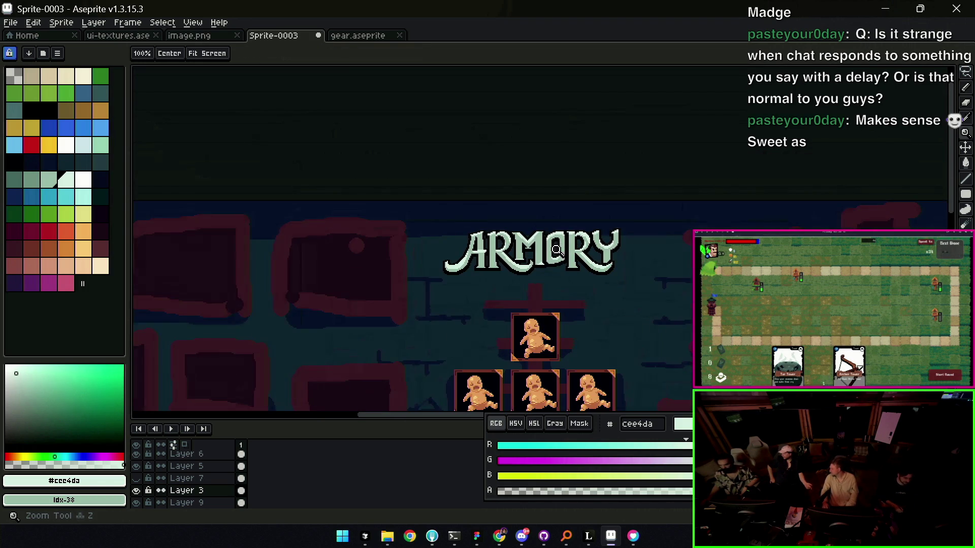
{"action": "scroll", "coordinate": [550, 237], "scroll_direction": "up", "scroll_amount": 1}
{"action": "key", "text": "ctrl+s"}
{"action": "key", "text": "Escape"}
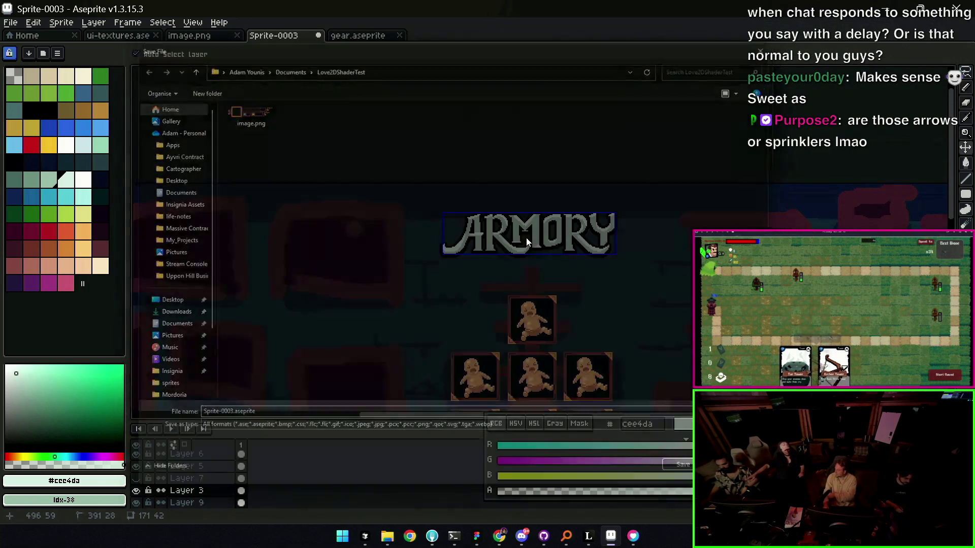
{"action": "scroll", "coordinate": [554, 286], "scroll_direction": "up", "scroll_amount": 1}
{"action": "scroll", "coordinate": [554, 285], "scroll_direction": "up", "scroll_amount": 1}
- Sample the dark red wall colour #452531 and set an 18px pencil on Layer 2
{"action": "key", "text": "v"}
{"action": "left_click", "coordinate": [554, 286]}
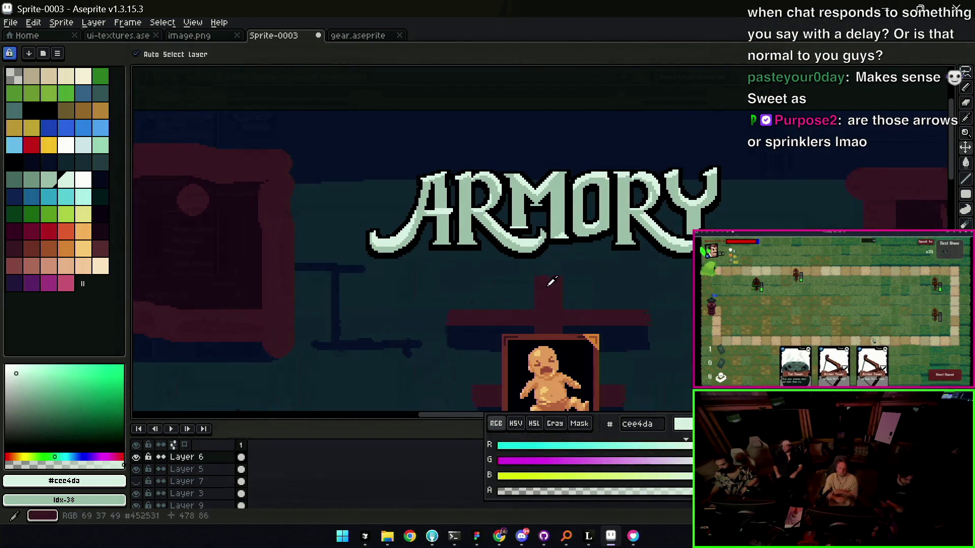
{"action": "key", "text": "b"}
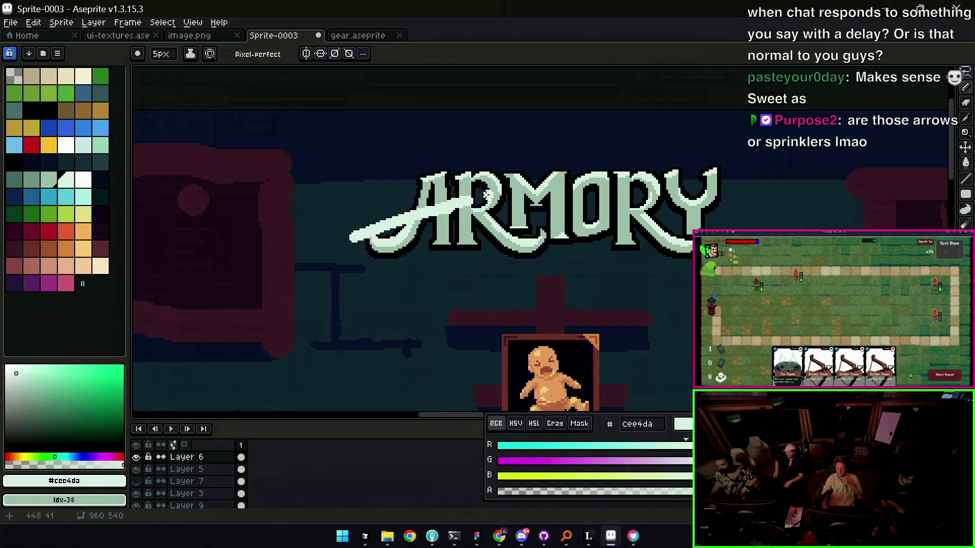
{"action": "key", "text": "plus"}
{"action": "left_click", "coordinate": [454, 248], "text": "alt"}
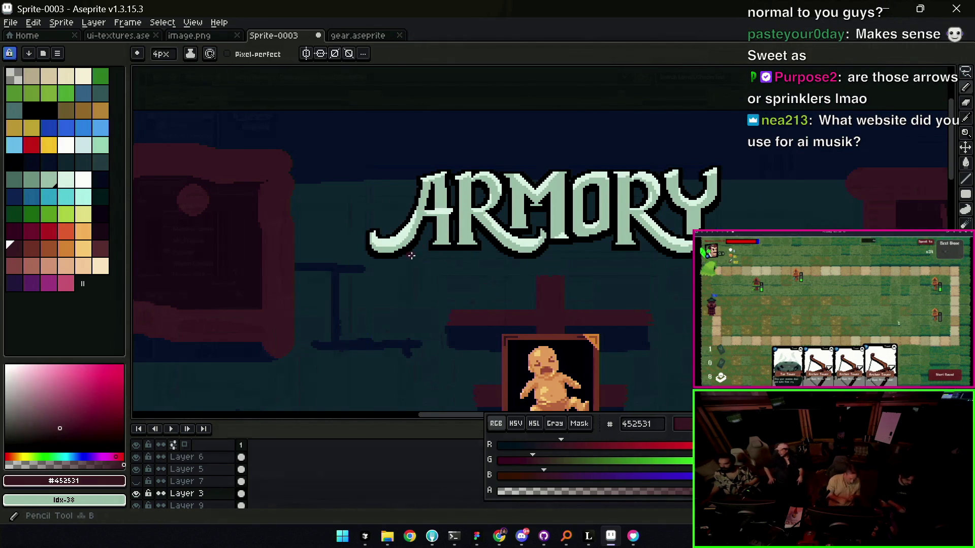
{"action": "key", "text": "v"}
{"action": "left_click", "coordinate": [558, 295]}
{"action": "key", "text": "b"}
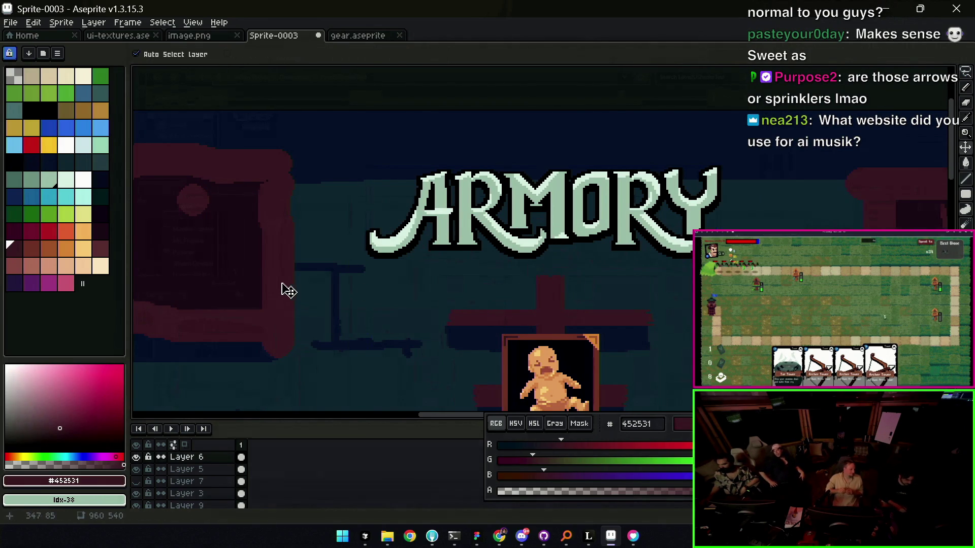
{"action": "left_click", "coordinate": [397, 239], "text": "alt"}
{"action": "key", "text": "minus"}
{"action": "key", "text": "minus"}
{"action": "key", "text": "minus"}
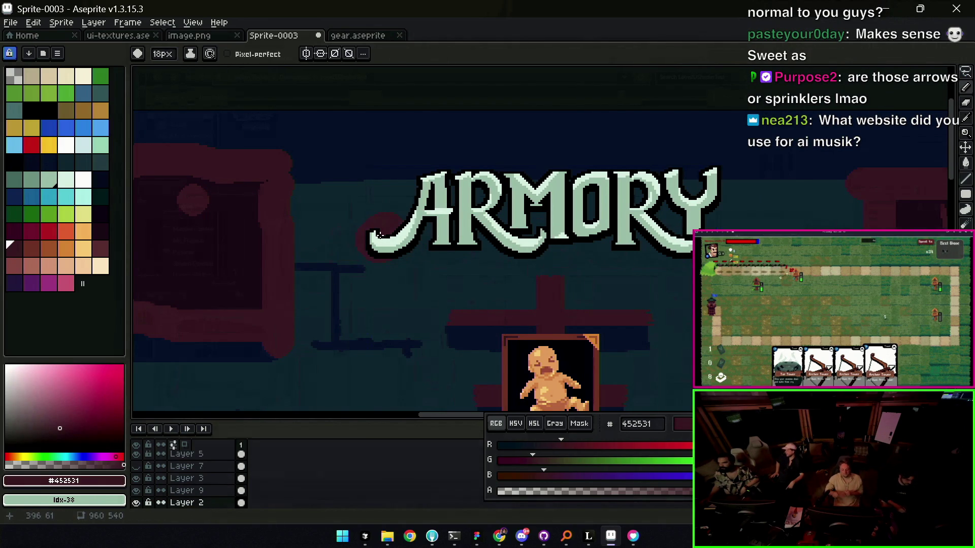
- Paint dark red banner strokes above the ARMORY title and along the banner's top edge
{"action": "mouse_move", "coordinate": [735, 141]}
{"action": "left_mouse_down"}
{"action": "mouse_move", "coordinate": [425, 170]}
{"action": "mouse_move", "coordinate": [378, 218]}
{"action": "left_mouse_up"}
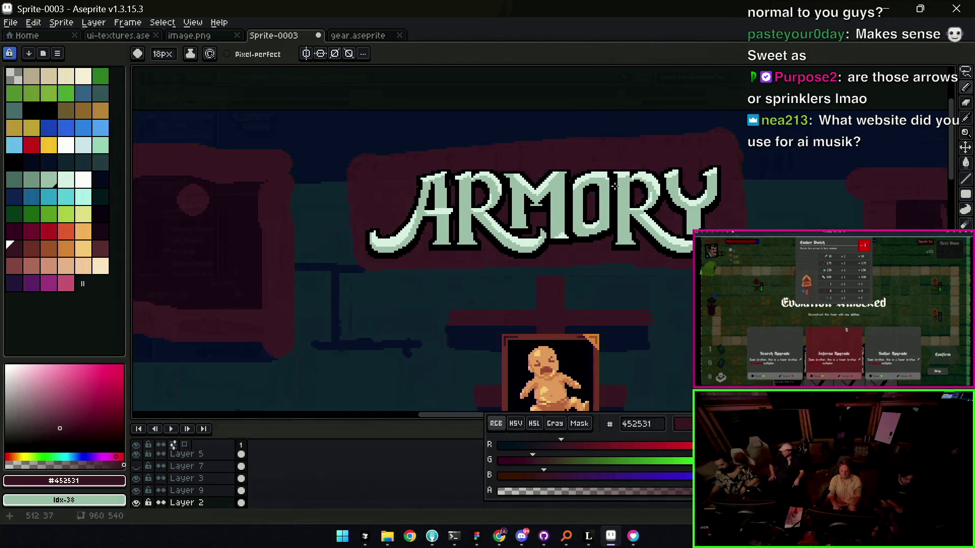
{"action": "key", "text": "b"}
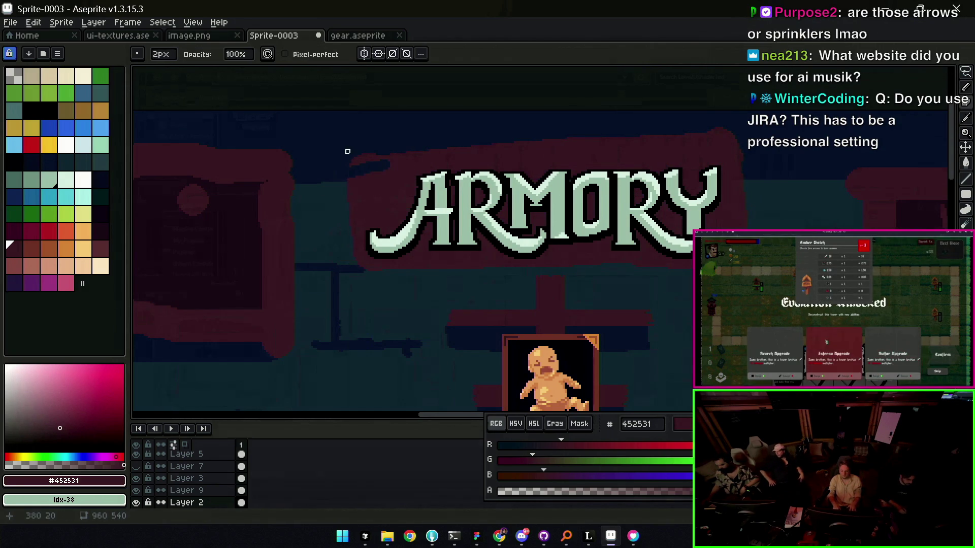
{"action": "key", "text": "b"}
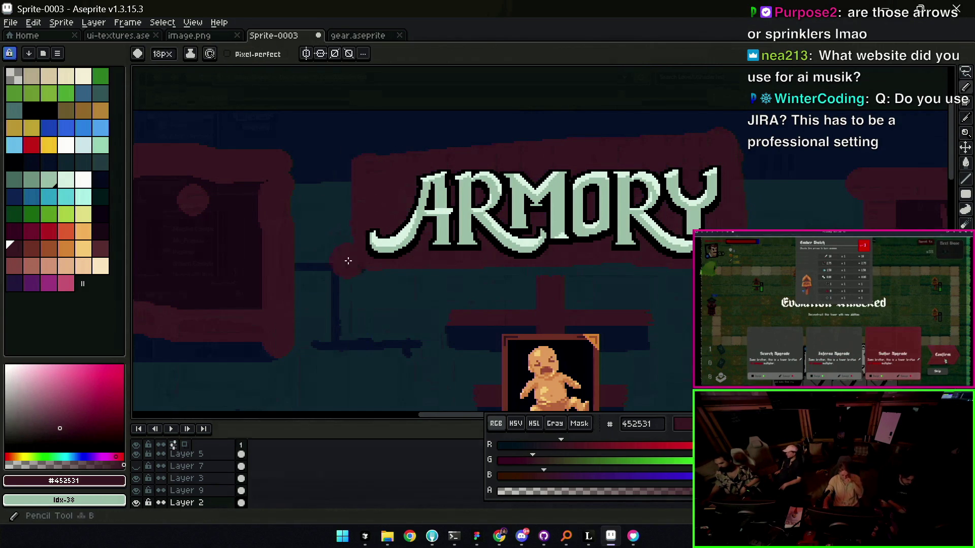
{"action": "key", "text": "minus"}
{"action": "key", "text": "minus"}
{"action": "left_click_drag", "start_coordinate": [363, 161], "coordinate": [669, 155]}
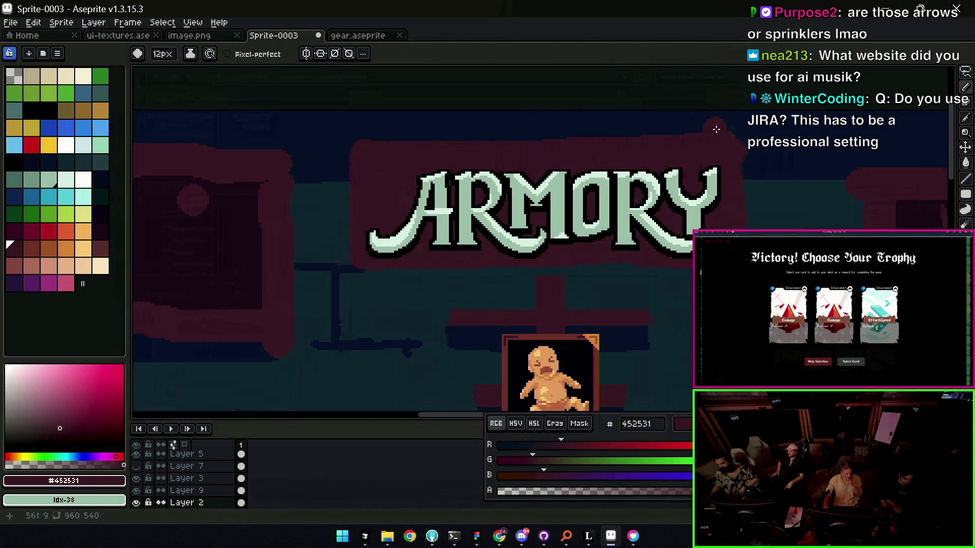
{"action": "key", "text": "e"}
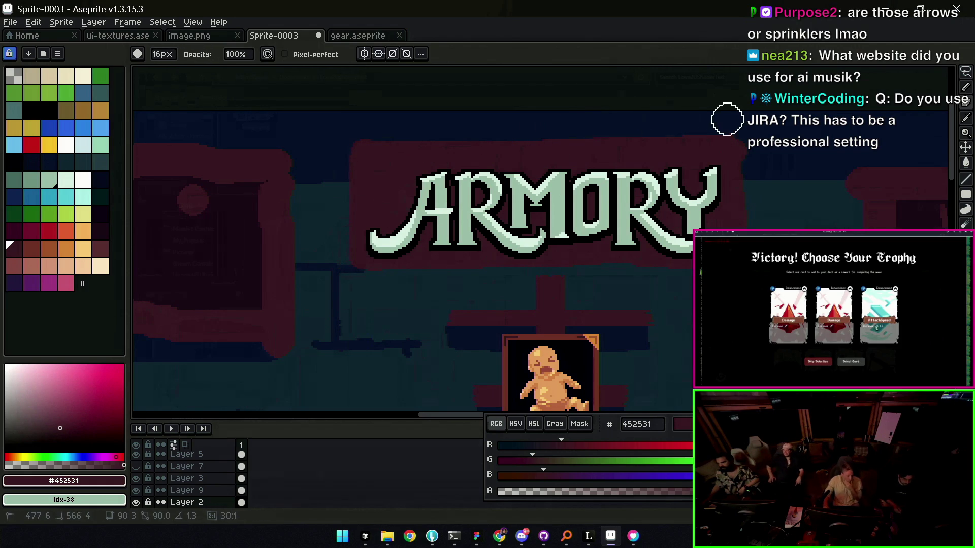
{"action": "key", "text": "b"}
{"action": "left_click_drag", "start_coordinate": [737, 164], "coordinate": [706, 148]}
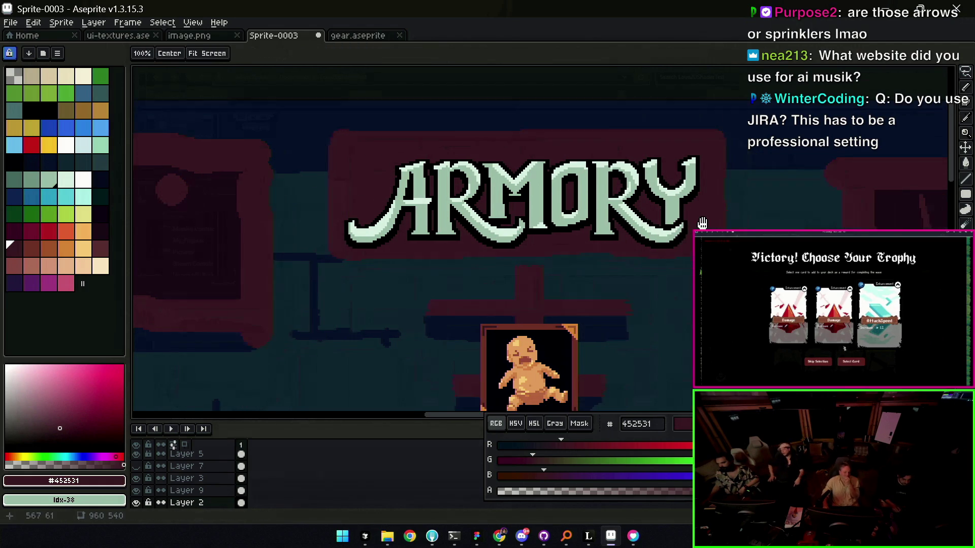
{"action": "left_click", "coordinate": [521, 166], "text": "alt"}
- Raise the ARMORY lettering about 20 pixels and paint dark strokes along the letter tops
{"action": "key", "text": "v"}
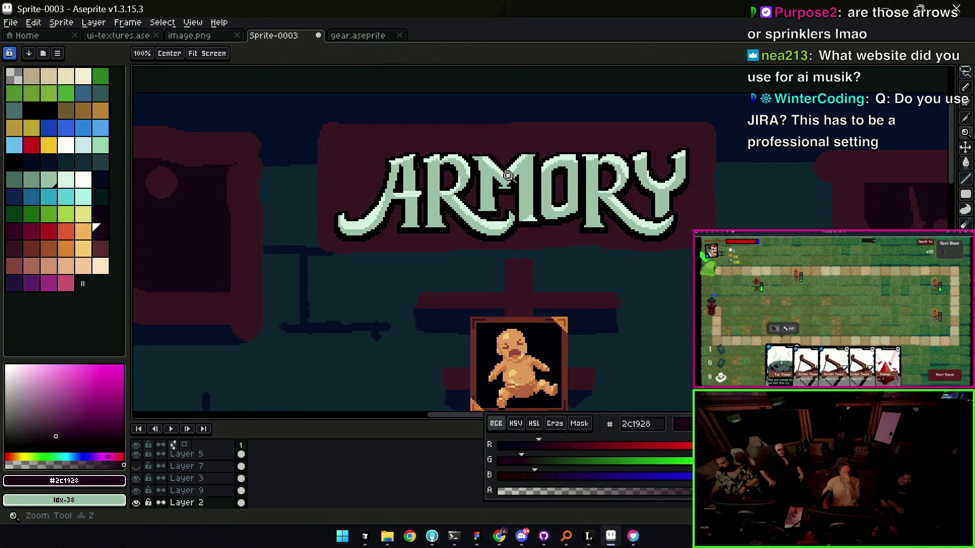
{"action": "scroll", "coordinate": [522, 196], "scroll_direction": "up", "scroll_amount": 1}
{"action": "scroll", "coordinate": [516, 219], "scroll_direction": "up", "scroll_amount": 1}
{"action": "left_click_drag", "start_coordinate": [517, 211], "coordinate": [531, 189]}
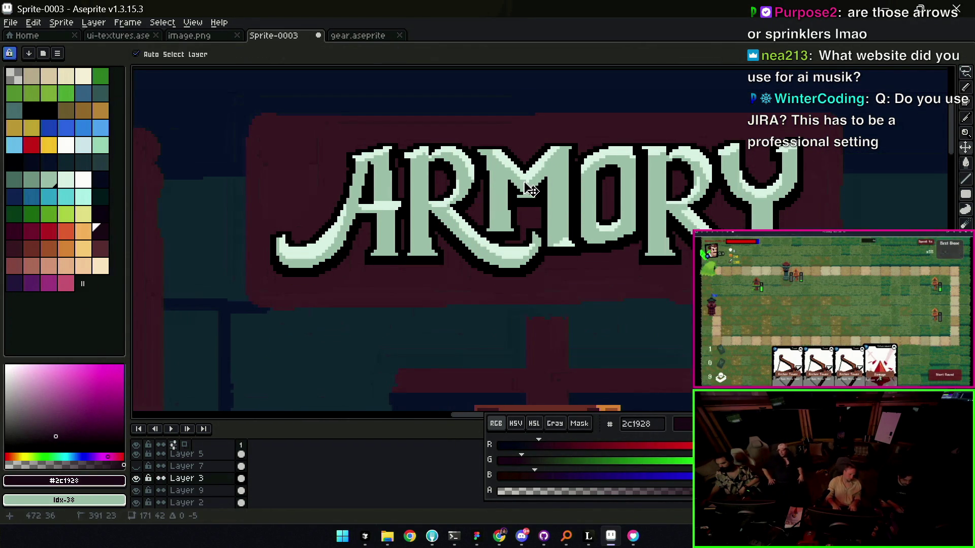
{"action": "scroll", "coordinate": [532, 200], "scroll_direction": "down", "scroll_amount": 3}
{"action": "scroll", "coordinate": [533, 200], "scroll_direction": "up", "scroll_amount": 2}
{"action": "left_click", "coordinate": [538, 246]}
{"action": "key", "text": "i"}
{"action": "key", "text": "b"}
{"action": "mouse_move", "coordinate": [356, 164]}
{"action": "left_mouse_down"}
{"action": "mouse_move", "coordinate": [355, 244]}
{"action": "mouse_move", "coordinate": [708, 252]}
{"action": "mouse_move", "coordinate": [708, 158]}
{"action": "left_mouse_up"}
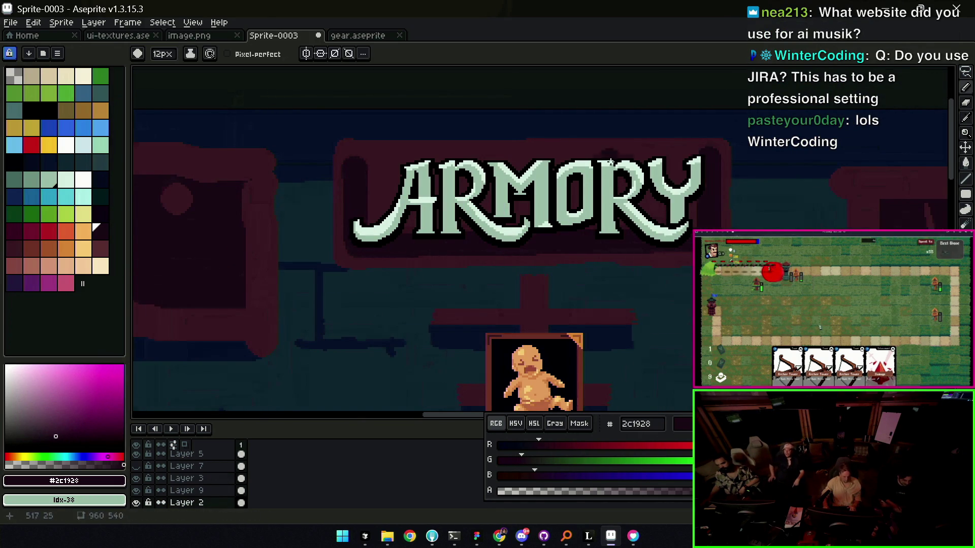
{"action": "left_click_drag", "start_coordinate": [612, 161], "coordinate": [355, 157]}
- Repaint the strip along the sign's left border with the border colour #452531
{"action": "key", "text": "v"}
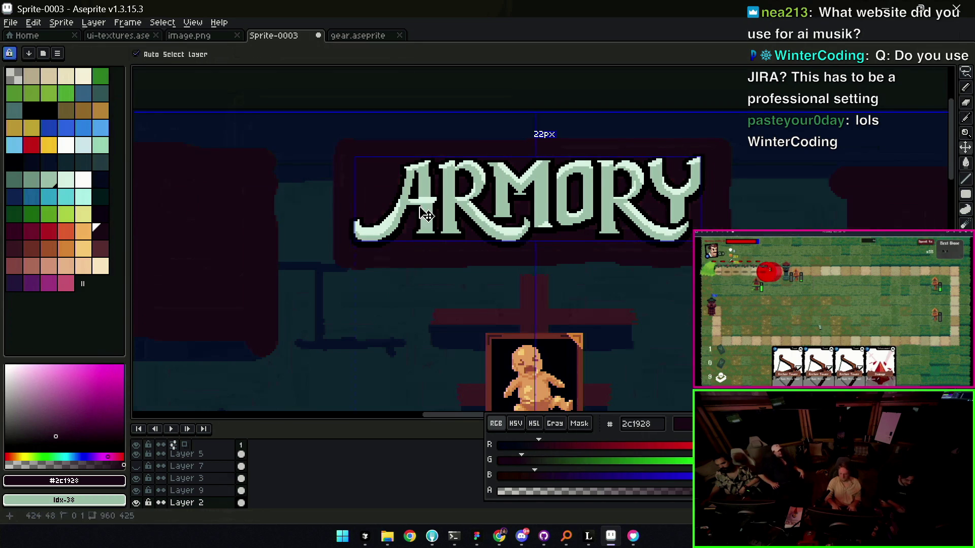
{"action": "scroll", "coordinate": [426, 213], "scroll_direction": "down", "scroll_amount": 2}
{"action": "key", "text": "z"}
{"action": "scroll", "coordinate": [434, 171], "scroll_direction": "up", "scroll_amount": 3}
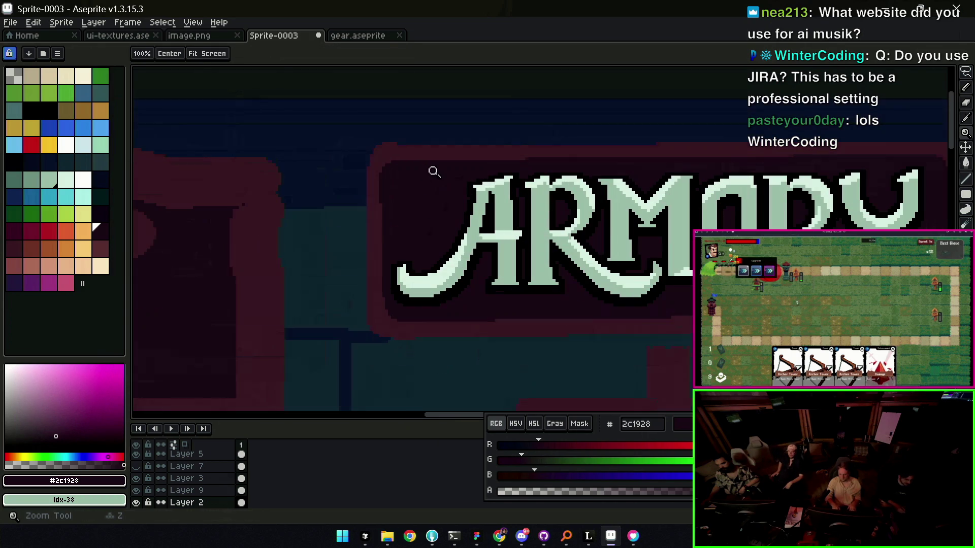
{"action": "key", "text": "b"}
{"action": "left_click", "coordinate": [375, 166], "text": "alt"}
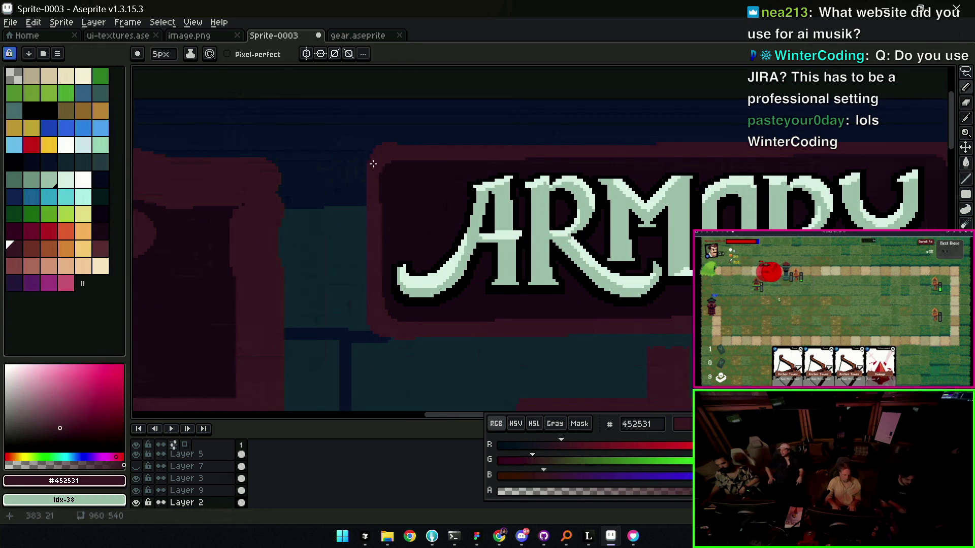
{"action": "key", "text": "plus"}
{"action": "left_click_drag", "start_coordinate": [381, 173], "coordinate": [373, 217]}
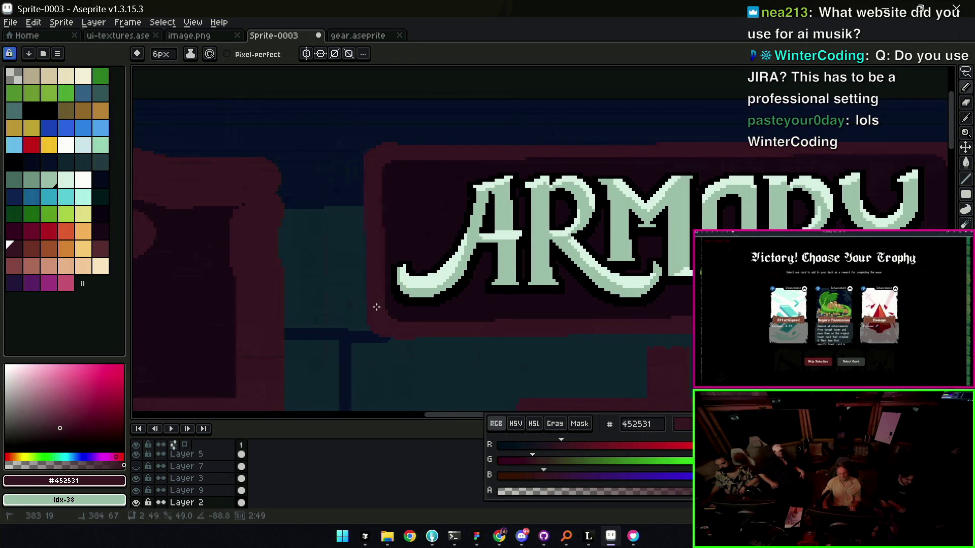
{"action": "left_click_drag", "start_coordinate": [380, 172], "coordinate": [383, 323]}
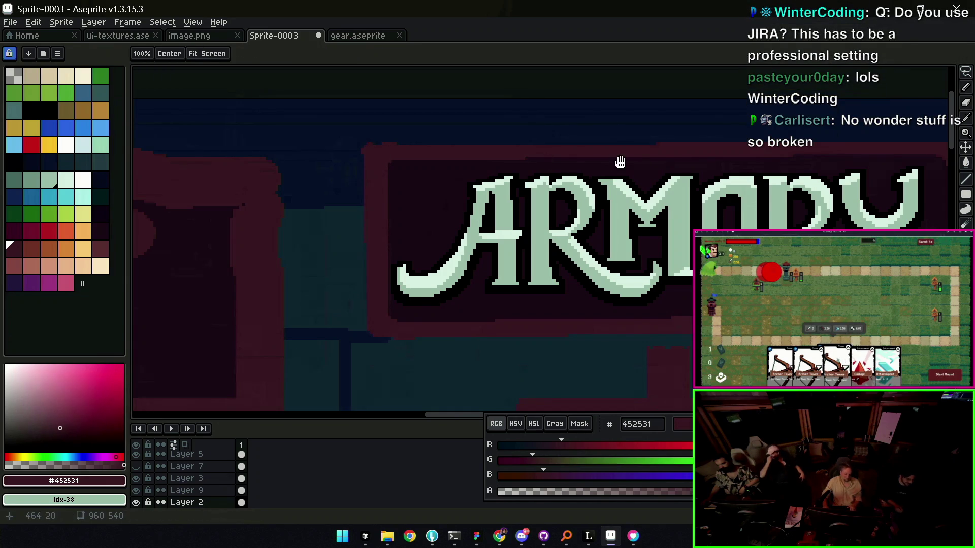
{"action": "scroll", "coordinate": [620, 163], "scroll_direction": "right", "scroll_amount": 5}
{"action": "mouse_move", "coordinate": [675, 294]}
{"action": "left_mouse_down"}
{"action": "mouse_move", "coordinate": [692, 210]}
{"action": "mouse_move", "coordinate": [158, 244]}
{"action": "left_mouse_up"}
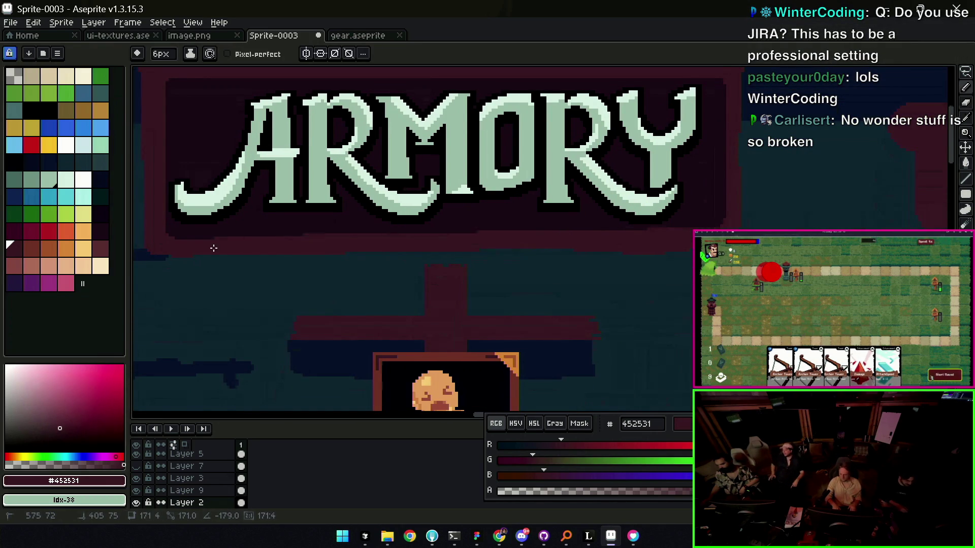
{"action": "left_click_drag", "start_coordinate": [544, 196], "coordinate": [513, 226]}
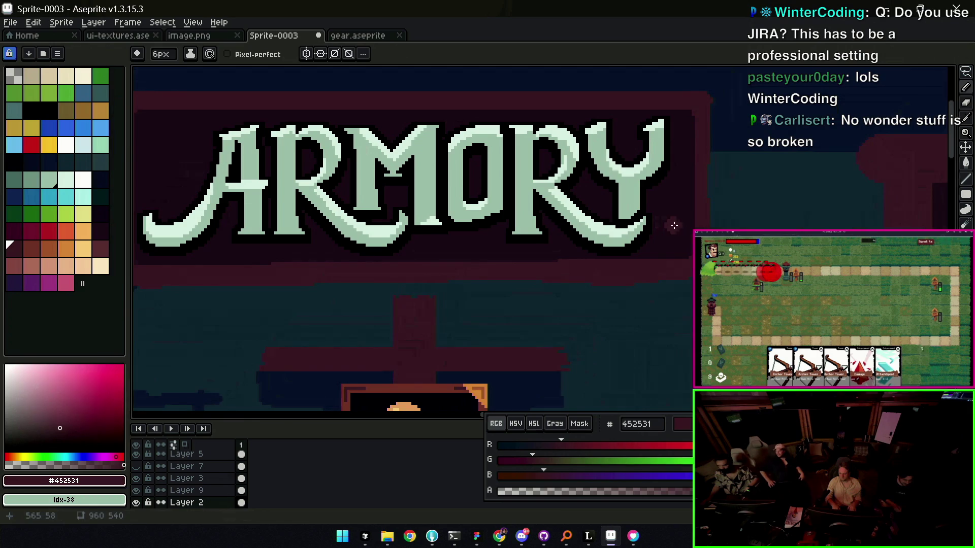
{"action": "key", "text": "minus"}
{"action": "key", "text": "minus"}
{"action": "key", "text": "minus"}
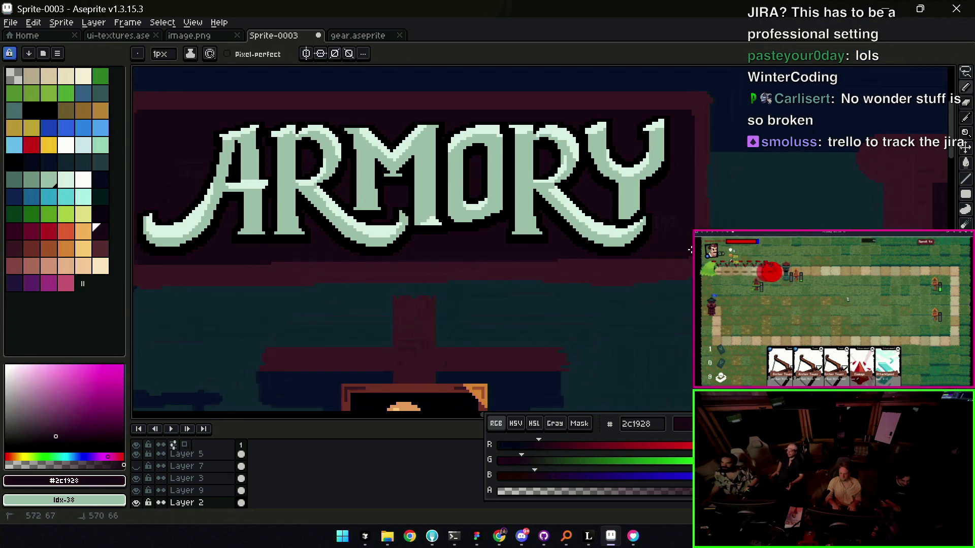
{"action": "left_click", "coordinate": [10, 245]}
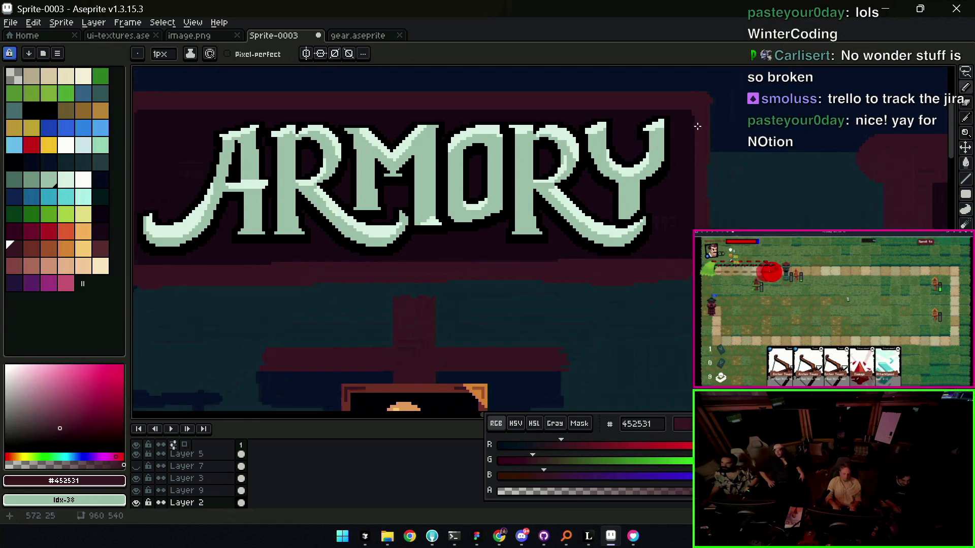
{"action": "key", "text": "shift"}
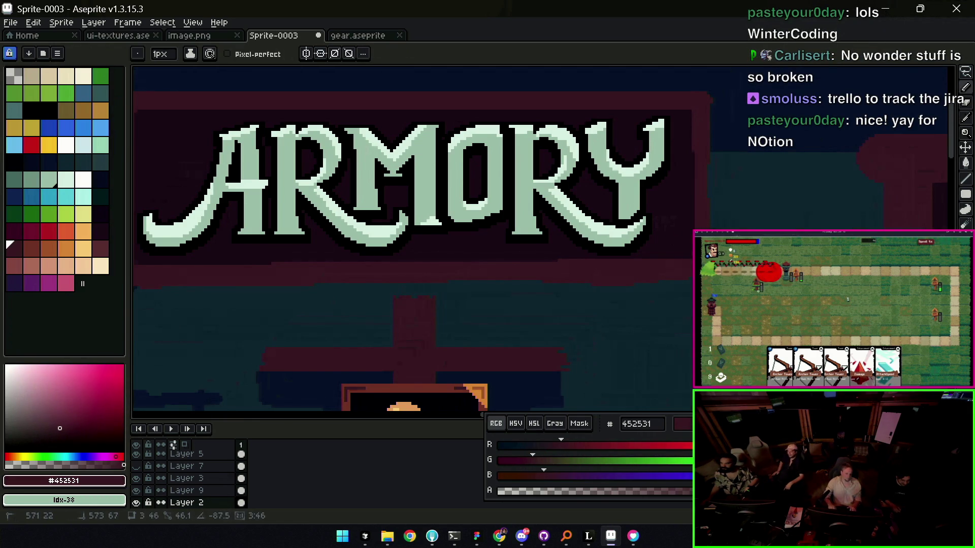
{"action": "key", "text": "z"}
{"action": "scroll", "coordinate": [692, 252], "scroll_direction": "down", "scroll_amount": 3}
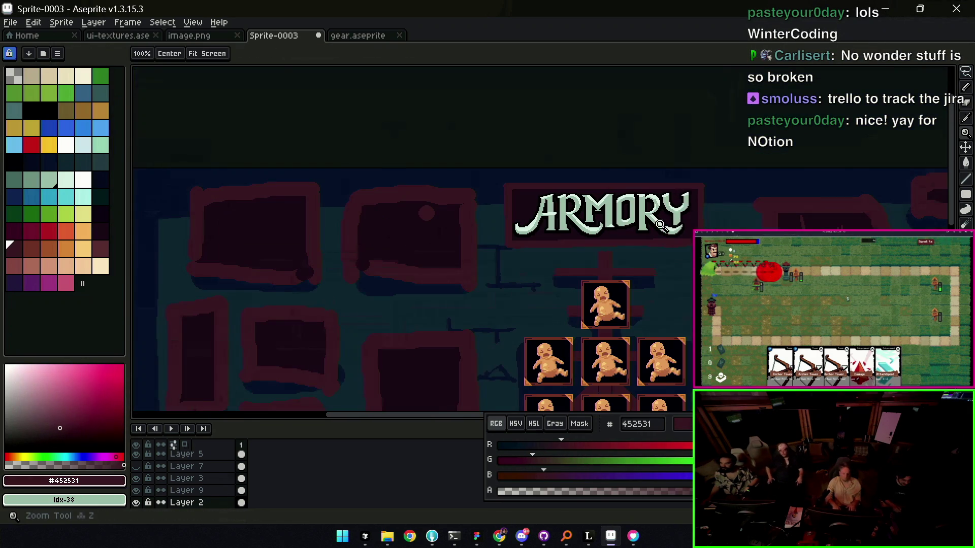
{"action": "scroll", "coordinate": [659, 223], "scroll_direction": "up", "scroll_amount": 3}
- With a 5px pencil in #452531, Shift-line a dark maroon band across the sign's top
{"action": "key", "text": "b"}
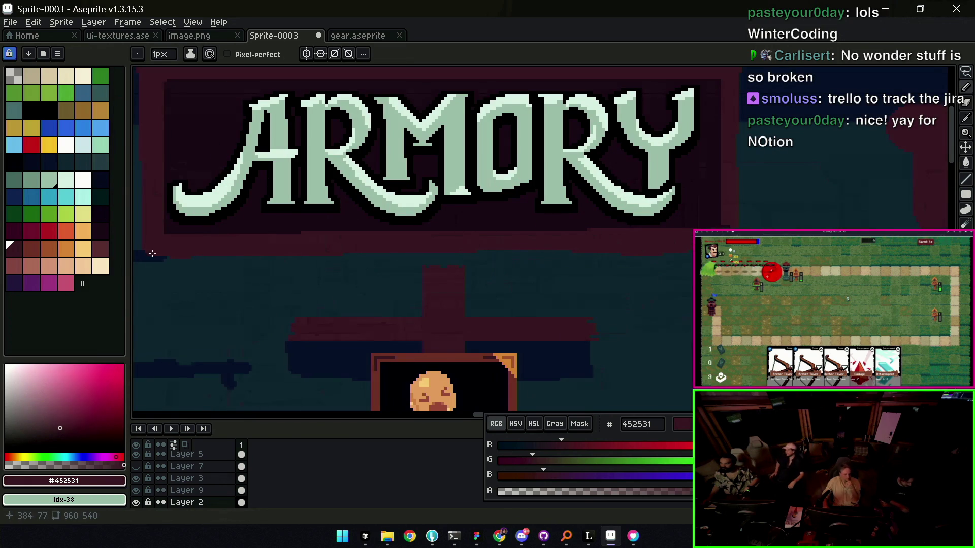
{"action": "scroll", "coordinate": [165, 247], "scroll_direction": "up", "scroll_amount": 4}
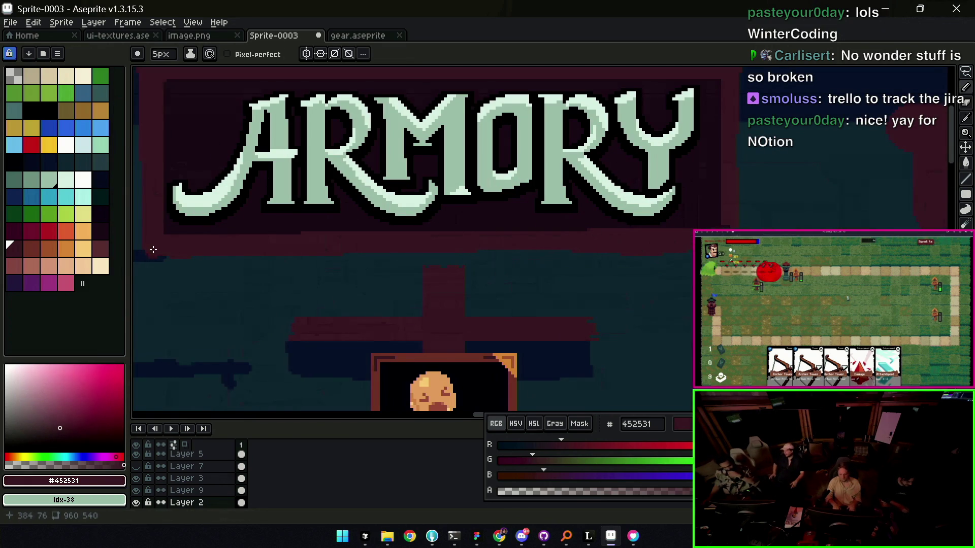
{"action": "key", "text": "shift"}
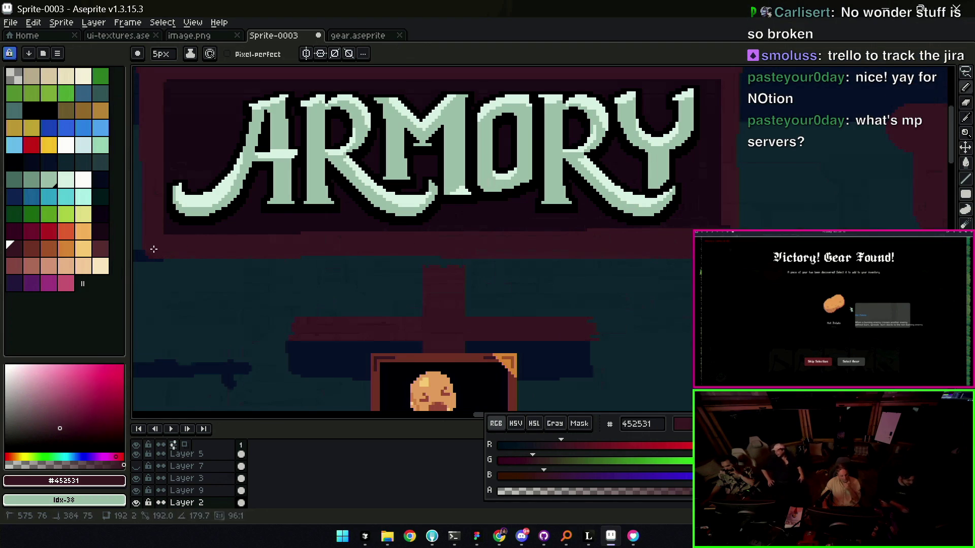
{"action": "left_click_drag", "start_coordinate": [145, 250], "coordinate": [316, 239]}
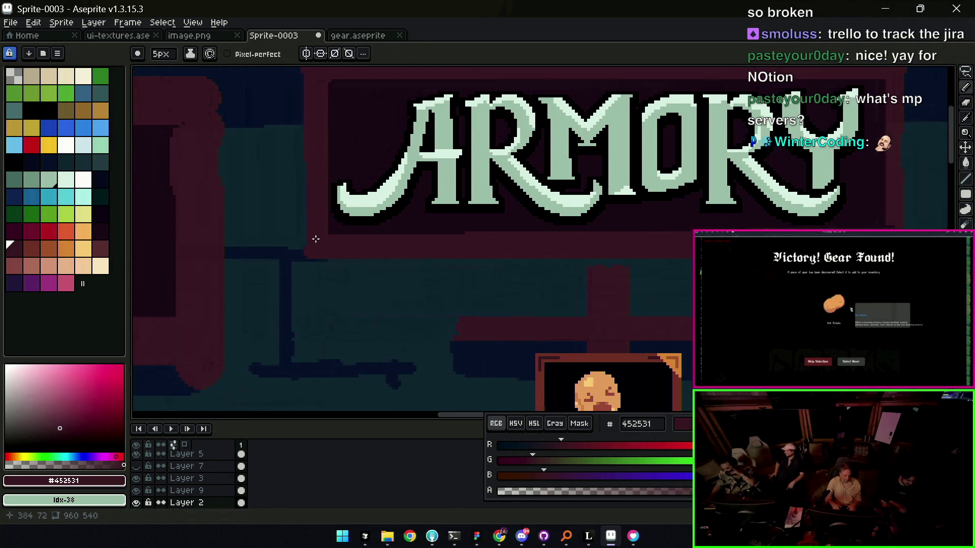
{"action": "key", "text": "i"}
{"action": "left_click", "coordinate": [95, 227]}
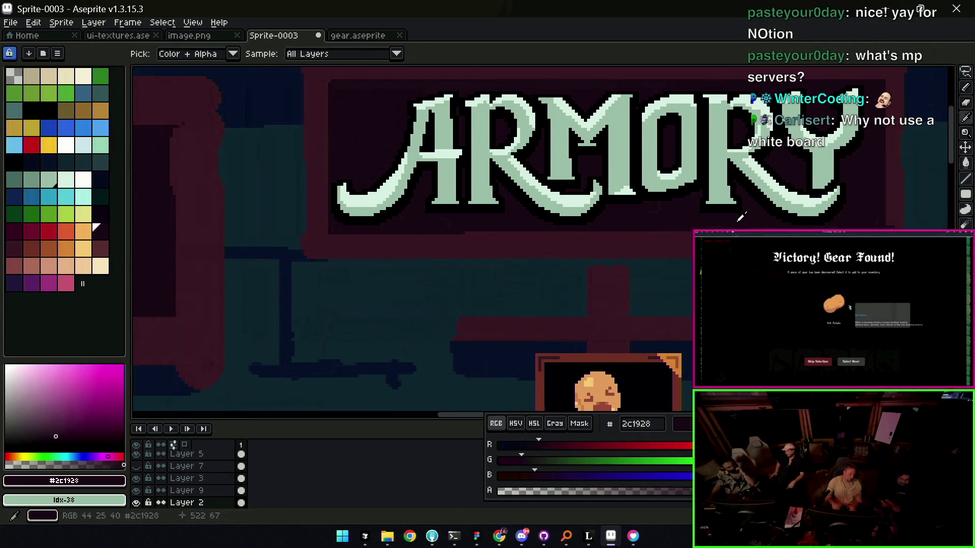
{"action": "key", "text": "b"}
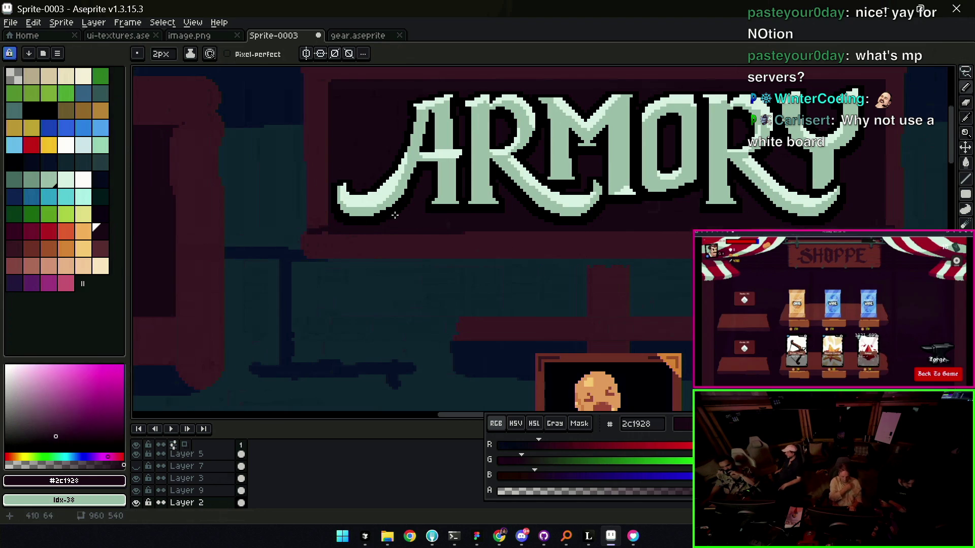
{"action": "scroll", "coordinate": [643, 228], "scroll_direction": "right", "scroll_amount": 3}
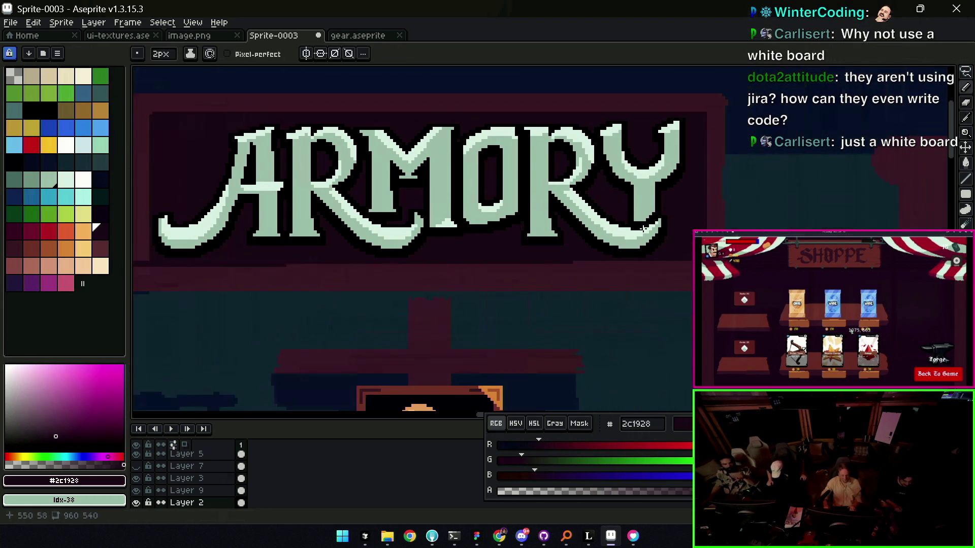
{"action": "scroll", "coordinate": [714, 189], "scroll_direction": "up", "scroll_amount": 1}
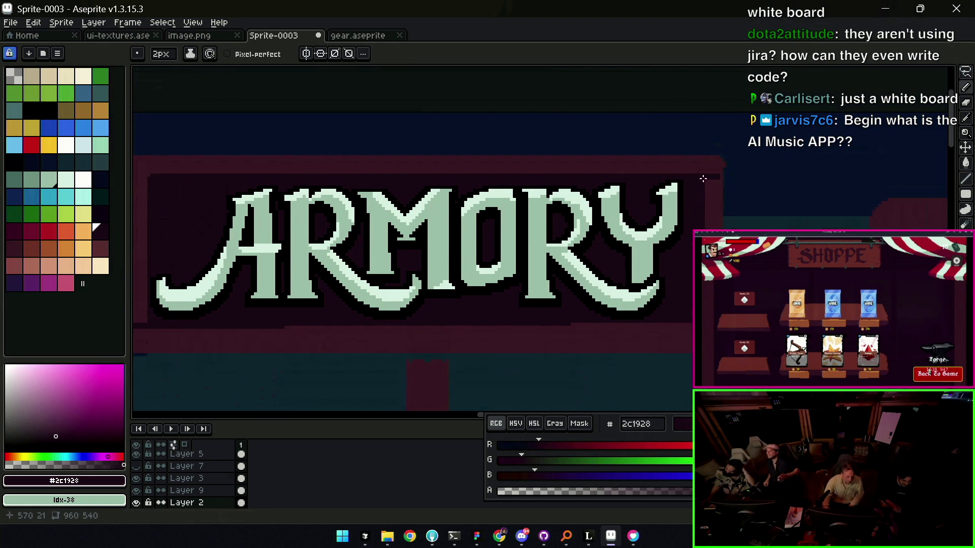
{"action": "scroll", "coordinate": [703, 179], "scroll_direction": "left", "scroll_amount": 4}
{"action": "scroll", "coordinate": [394, 189], "scroll_direction": "down", "scroll_amount": 3}
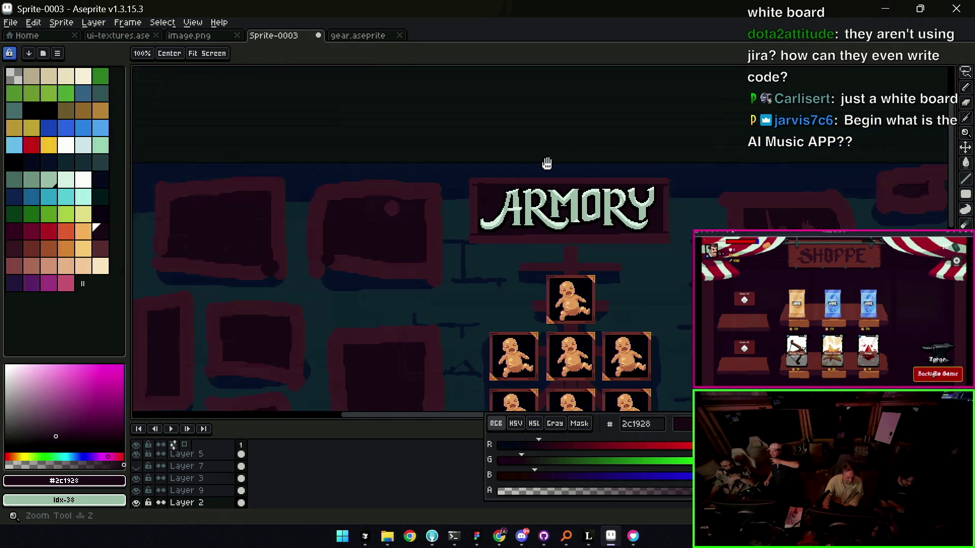
{"action": "scroll", "coordinate": [540, 187], "scroll_direction": "up", "scroll_amount": 2}
{"action": "left_click", "coordinate": [199, 196], "text": "alt"}
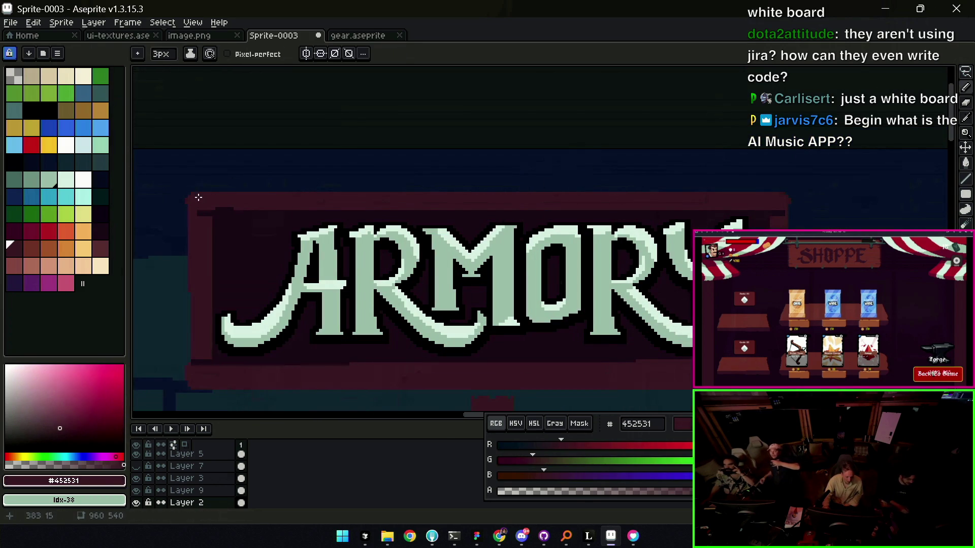
{"action": "left_click_drag", "start_coordinate": [195, 195], "coordinate": [788, 194]}
{"action": "key", "text": "e"}
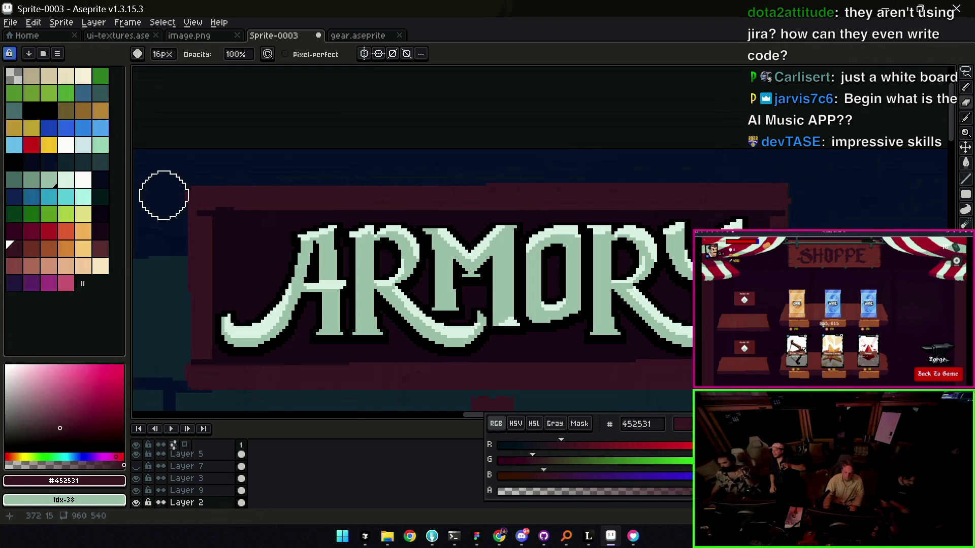
{"action": "key", "text": "z"}
{"action": "scroll", "coordinate": [164, 202], "scroll_direction": "down", "scroll_amount": 3}
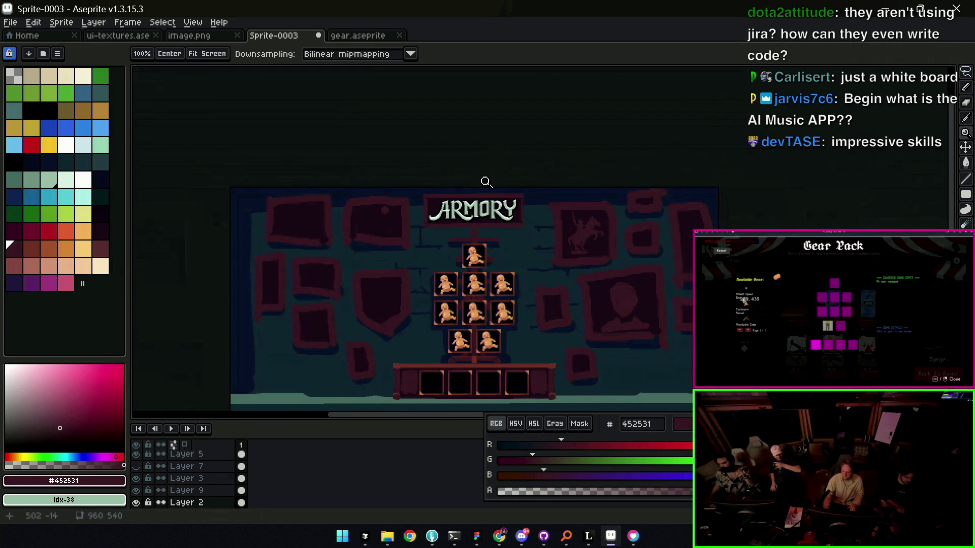
{"action": "scroll", "coordinate": [460, 215], "scroll_direction": "up", "scroll_amount": 1}
{"action": "scroll", "coordinate": [460, 214], "scroll_direction": "up", "scroll_amount": 1}
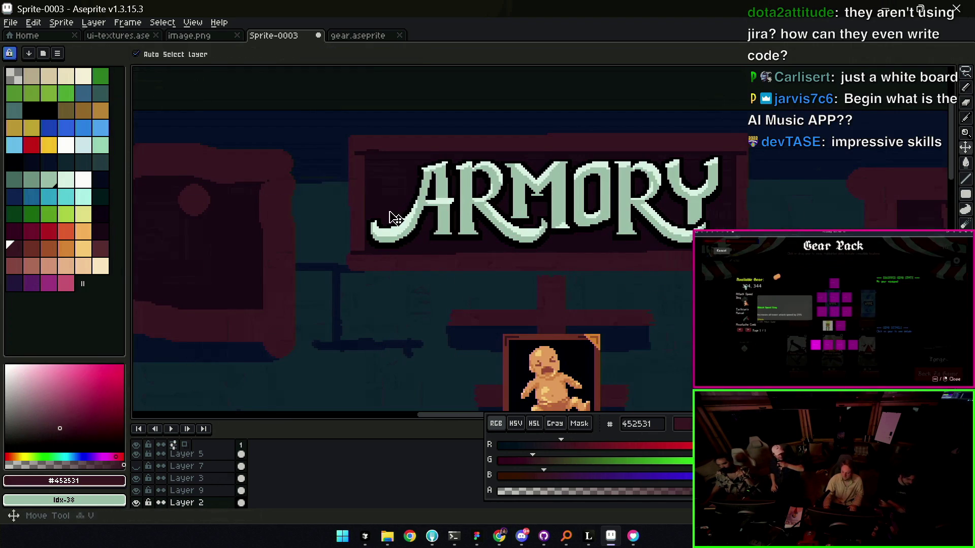
{"action": "key", "text": "m"}
{"action": "left_click_drag", "start_coordinate": [354, 282], "coordinate": [419, 118]}
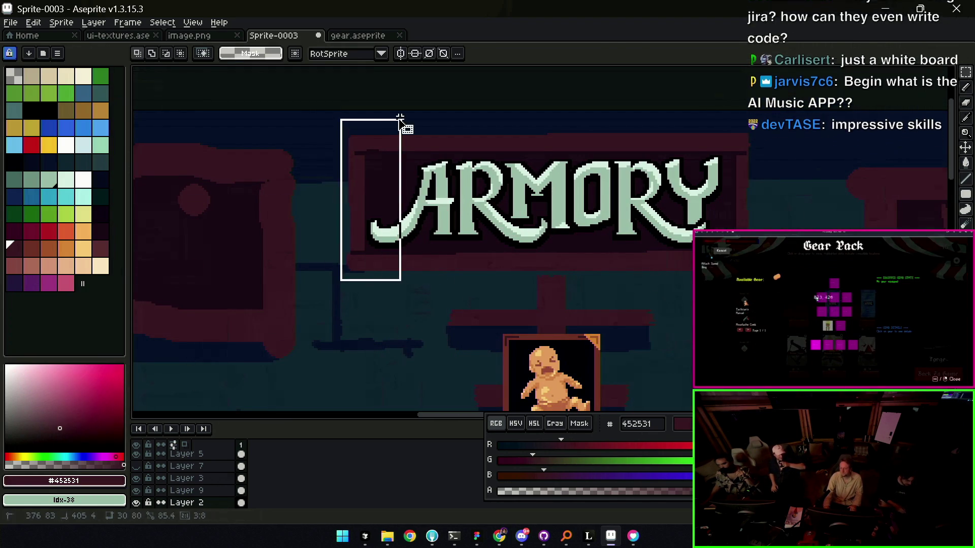
{"action": "left_click_drag", "start_coordinate": [699, 119], "coordinate": [776, 286]}
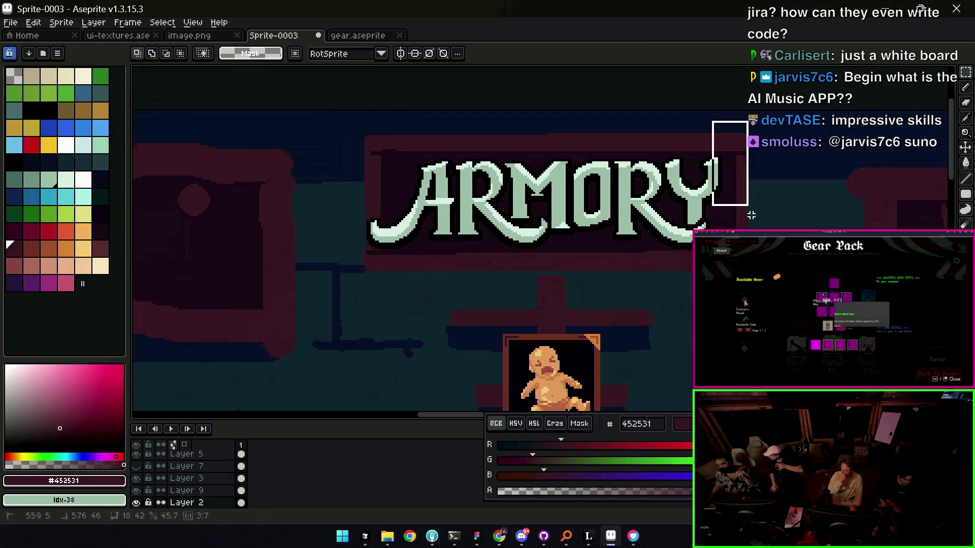
{"action": "scroll", "coordinate": [699, 205], "scroll_direction": "down", "scroll_amount": 1}
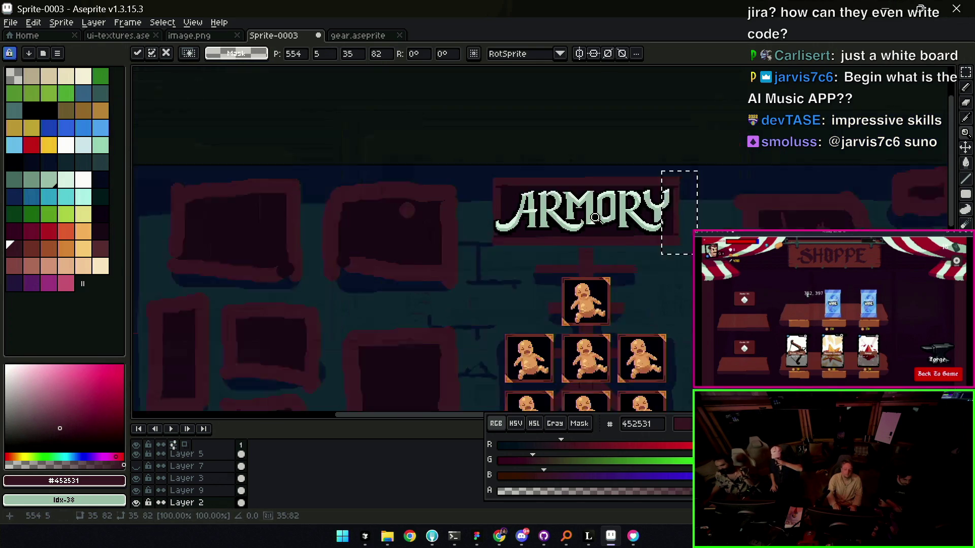
{"action": "scroll", "coordinate": [616, 214], "scroll_direction": "down", "scroll_amount": 2}
{"action": "scroll", "coordinate": [636, 215], "scroll_direction": "up", "scroll_amount": 3}
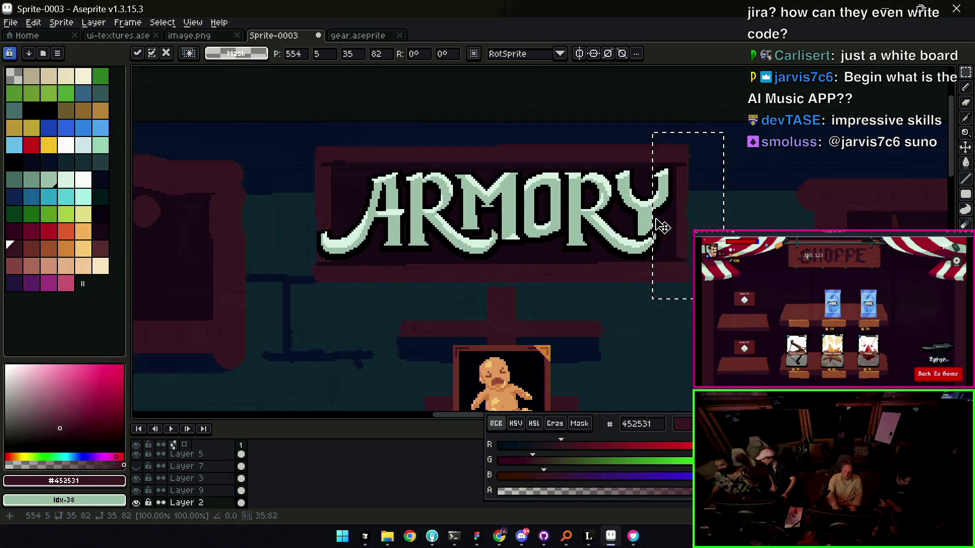
{"action": "left_click_drag", "start_coordinate": [663, 225], "coordinate": [667, 225]}
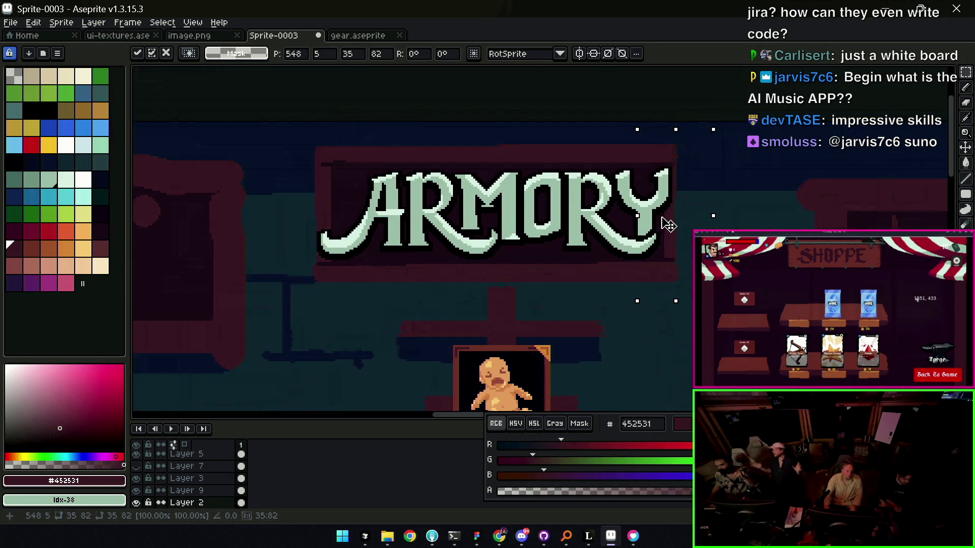
{"action": "key", "text": "ctrl+z"}
{"action": "key", "text": "ctrl+z"}
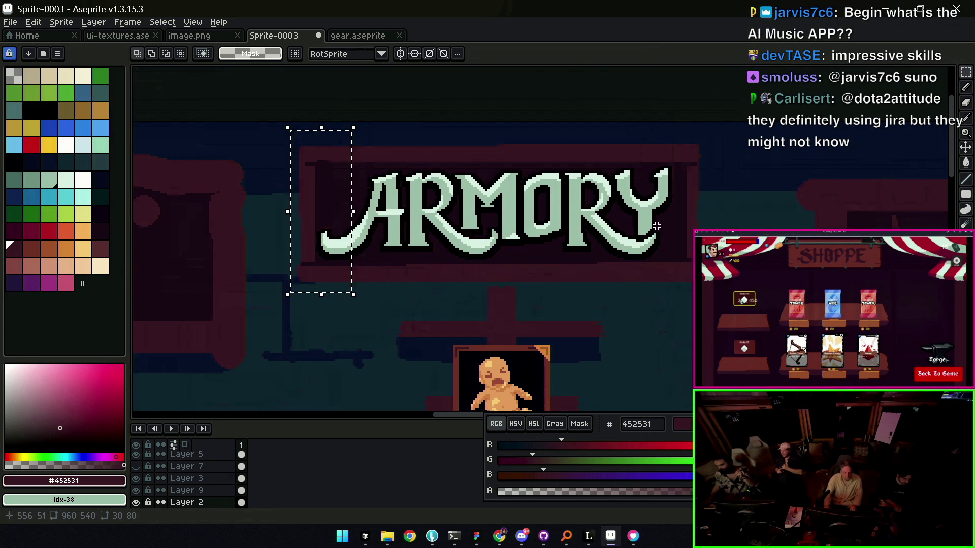
{"action": "scroll", "coordinate": [664, 230], "scroll_direction": "down", "scroll_amount": 2}
{"action": "scroll", "coordinate": [664, 231], "scroll_direction": "down", "scroll_amount": 2}
{"action": "key", "text": "ctrl+d"}
{"action": "key", "text": "b"}
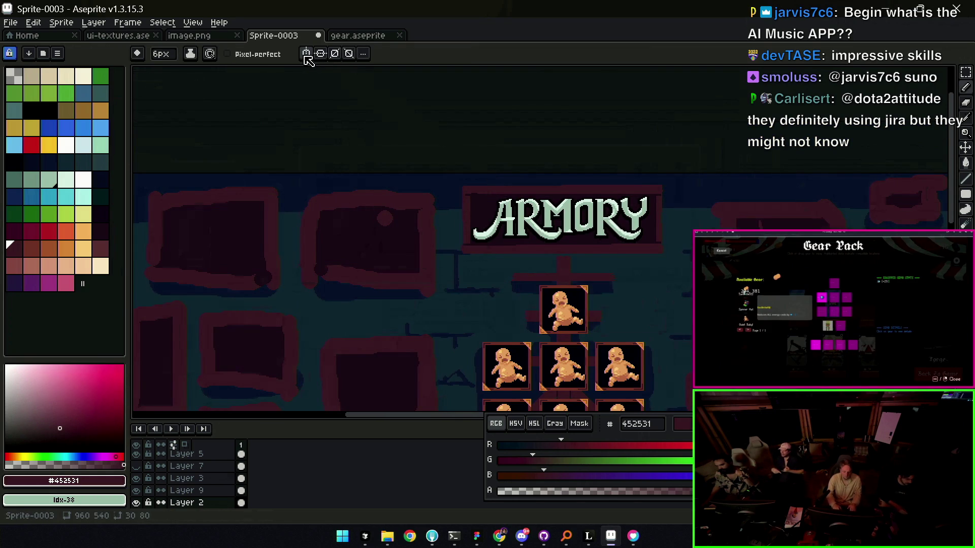
- Enable vertical symmetry at the canvas centre and erase a stray stroke beside the sign board
{"action": "left_click", "coordinate": [306, 55]}
{"action": "left_click", "coordinate": [362, 53]}
{"action": "left_click", "coordinate": [388, 70]}
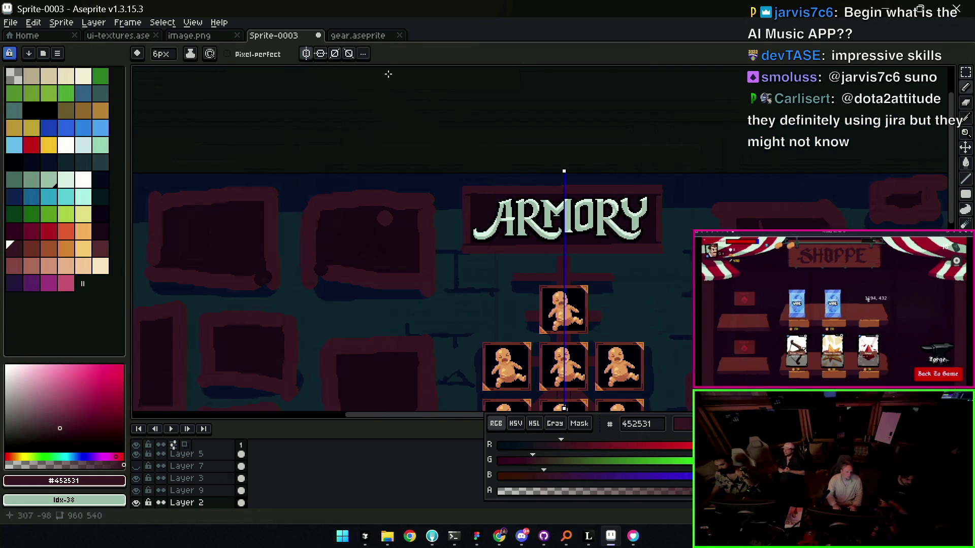
{"action": "scroll", "coordinate": [592, 192], "scroll_direction": "up", "scroll_amount": 1}
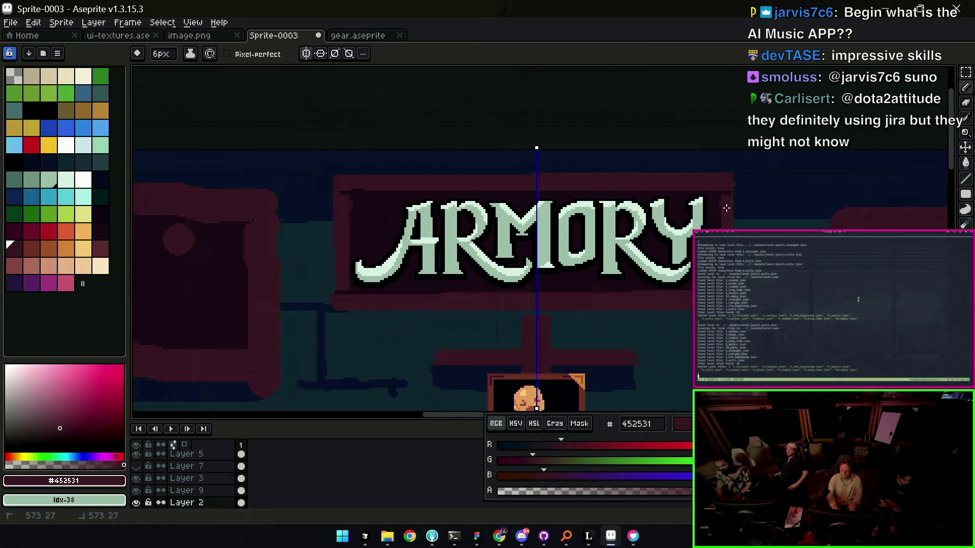
{"action": "key", "text": "e"}
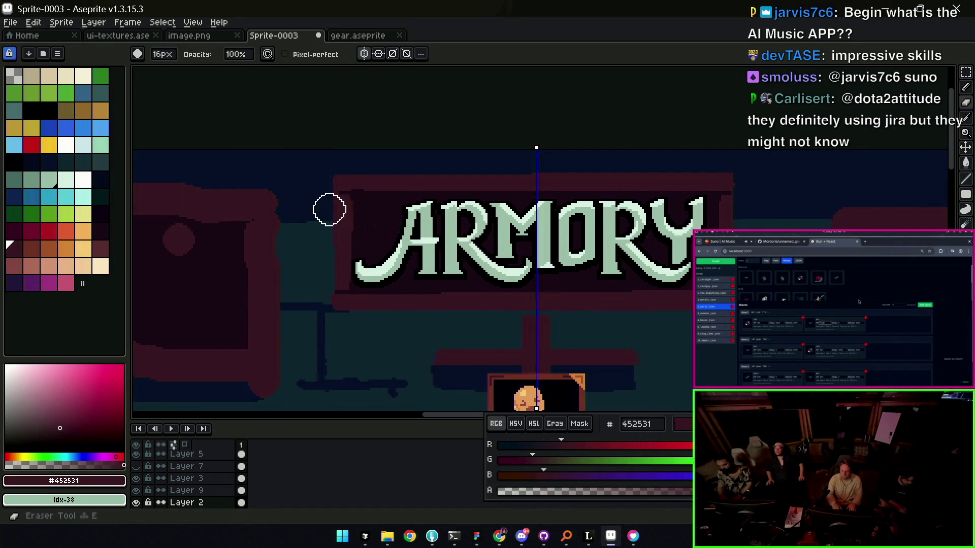
{"action": "left_click_drag", "start_coordinate": [321, 204], "coordinate": [323, 281]}
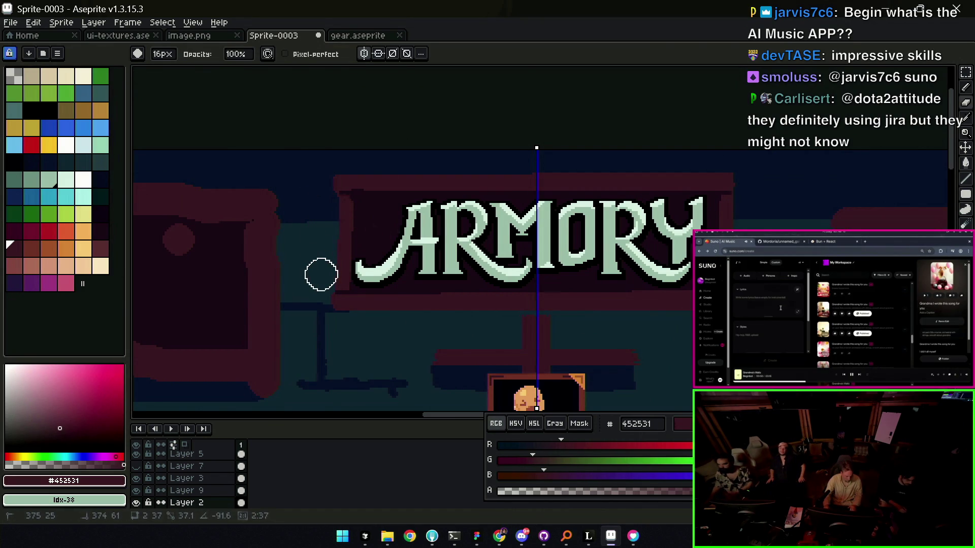
{"action": "key", "text": "z"}
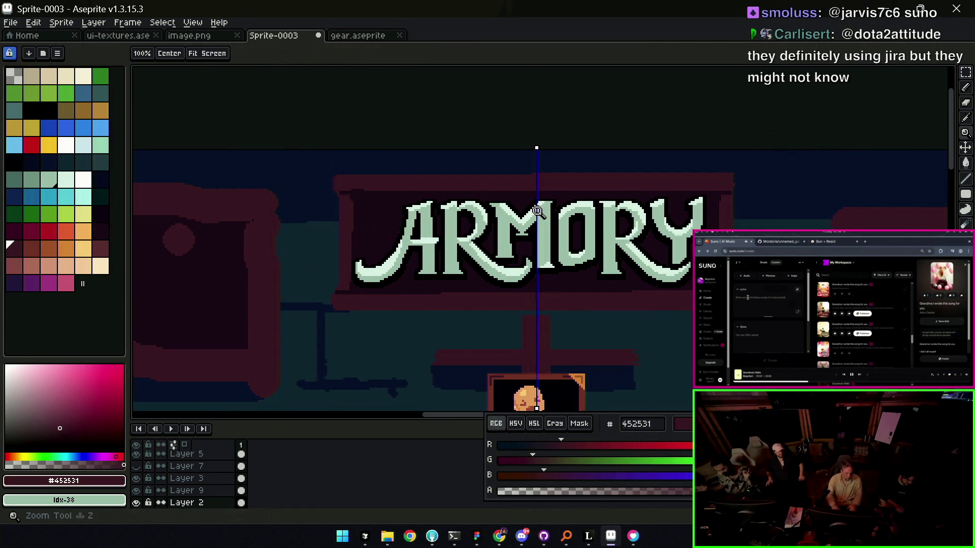
{"action": "right_click", "coordinate": [533, 195]}
{"action": "scroll", "coordinate": [637, 209], "scroll_direction": "up", "scroll_amount": 3}
- Retouch the sign's lower edge, alternating the darker and lighter maroon
{"action": "key", "text": "b"}
{"action": "left_click", "coordinate": [612, 174], "text": "alt"}
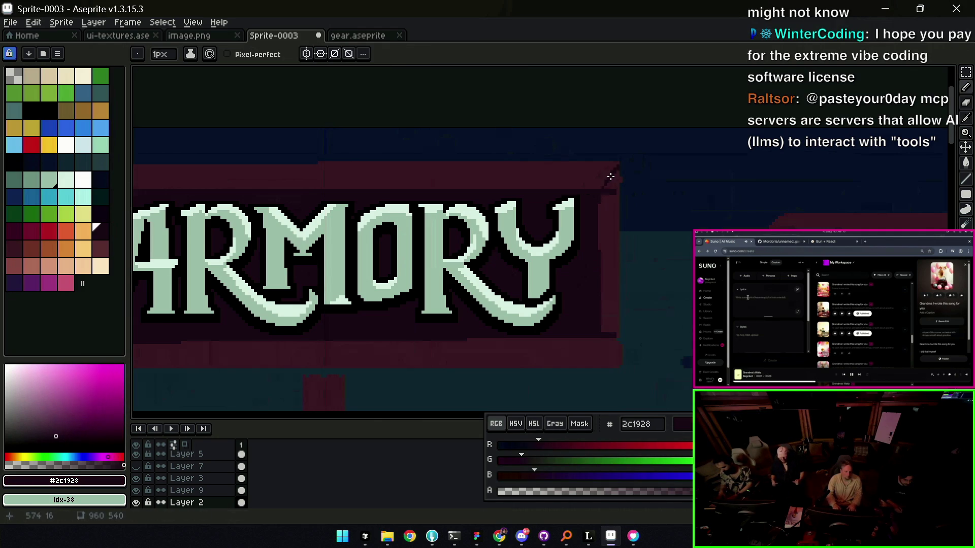
{"action": "left_click", "coordinate": [611, 192], "text": "alt"}
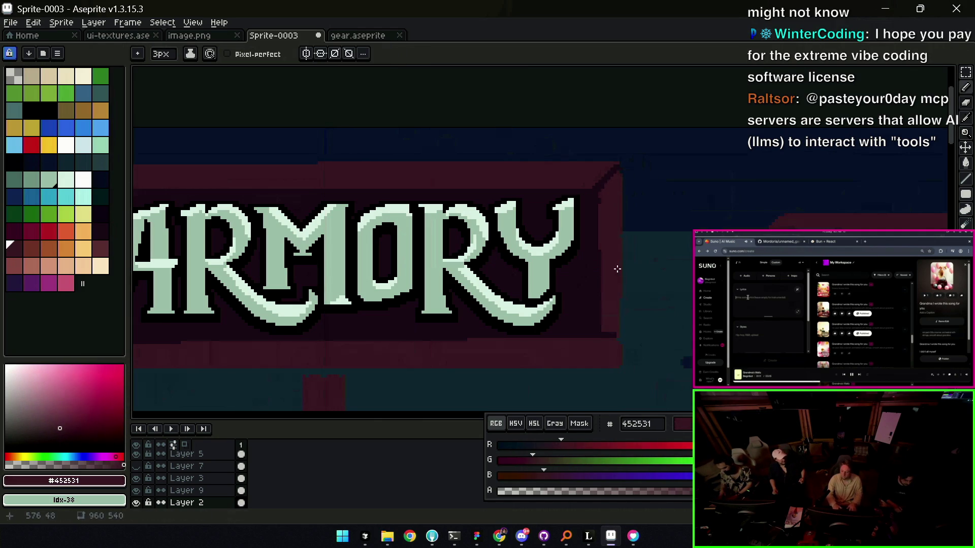
{"action": "left_click_drag", "start_coordinate": [595, 322], "coordinate": [595, 262]}
{"action": "left_click", "coordinate": [601, 270], "text": "alt"}
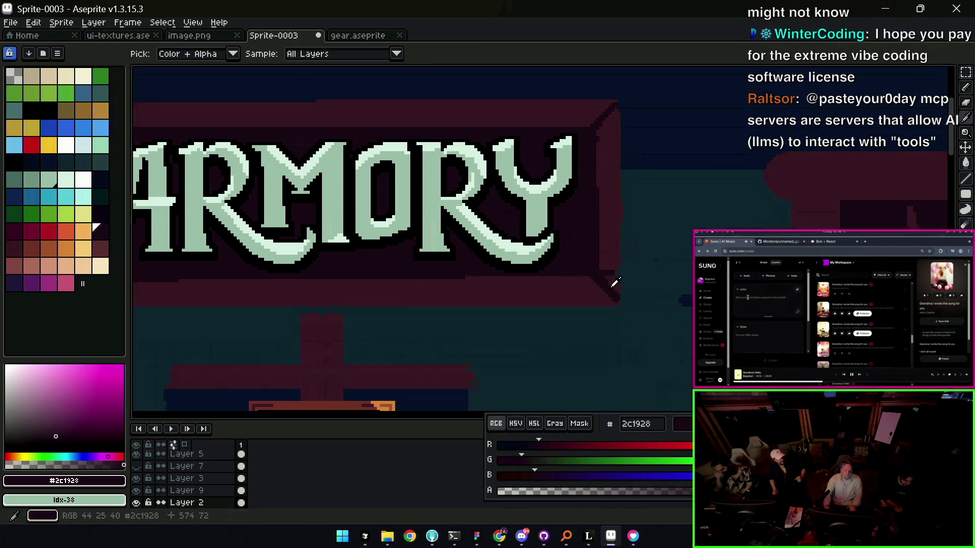
{"action": "left_click", "coordinate": [606, 263], "text": "alt"}
- Retouch the sign board edges with darker and lighter maroon and review the upper scene
{"action": "key", "text": "z"}
{"action": "scroll", "coordinate": [615, 268], "scroll_direction": "down", "scroll_amount": 1}
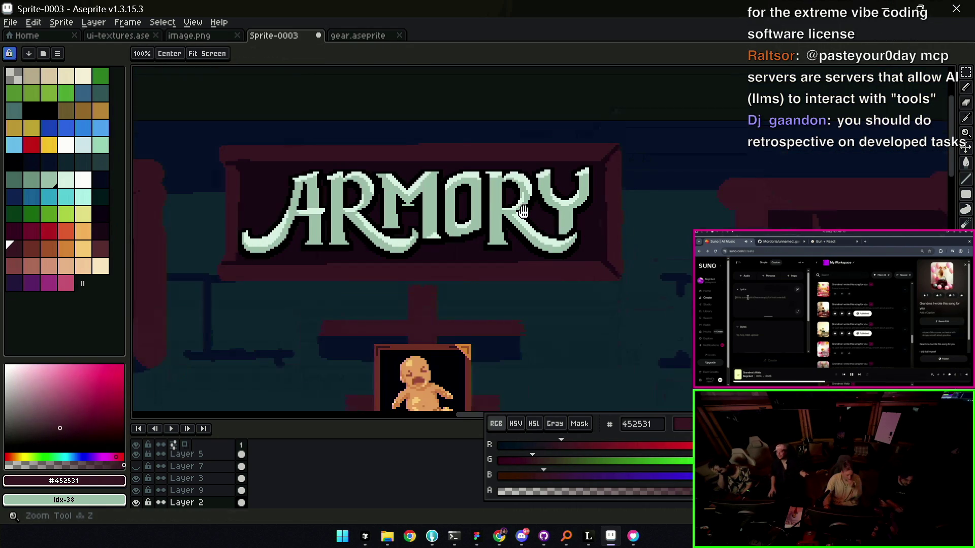
{"action": "scroll", "coordinate": [444, 235], "scroll_direction": "up", "scroll_amount": 1}
{"action": "scroll", "coordinate": [445, 235], "scroll_direction": "up", "scroll_amount": 1}
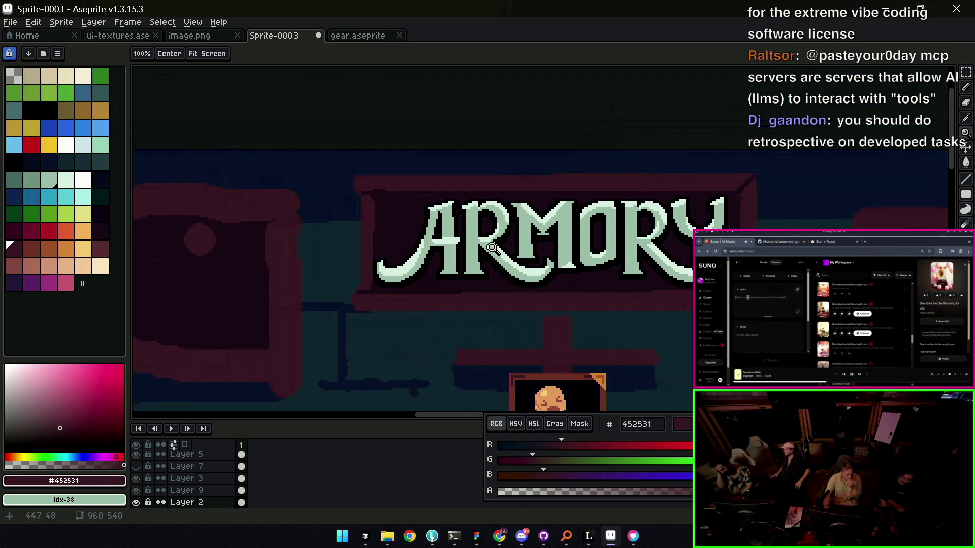
{"action": "key", "text": "b"}
{"action": "left_click", "coordinate": [363, 305], "text": "alt"}
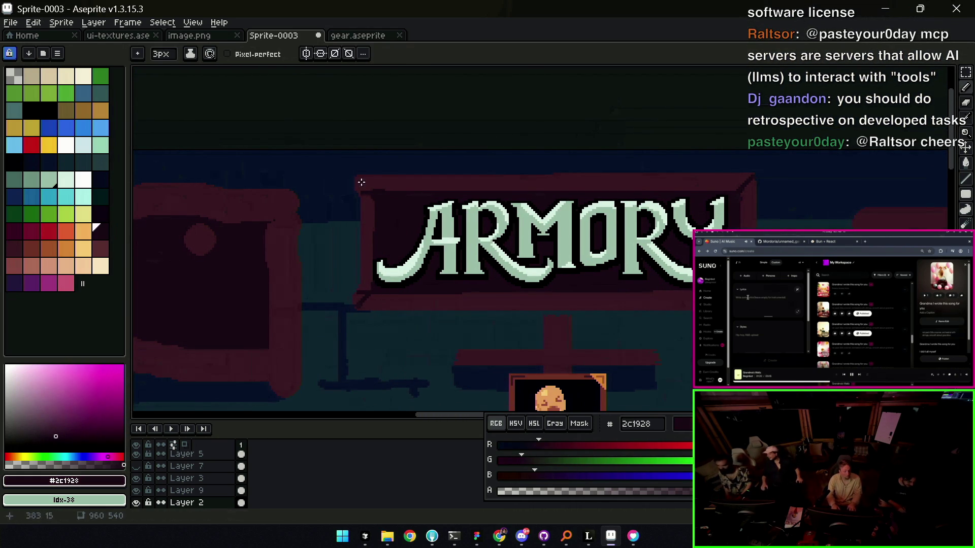
{"action": "left_click", "coordinate": [362, 191], "text": "alt"}
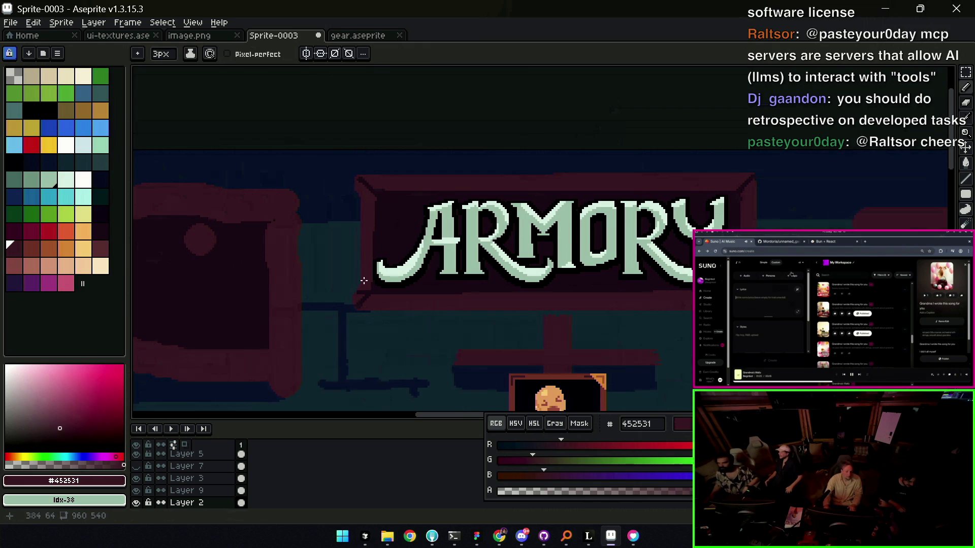
{"action": "key", "text": "e"}
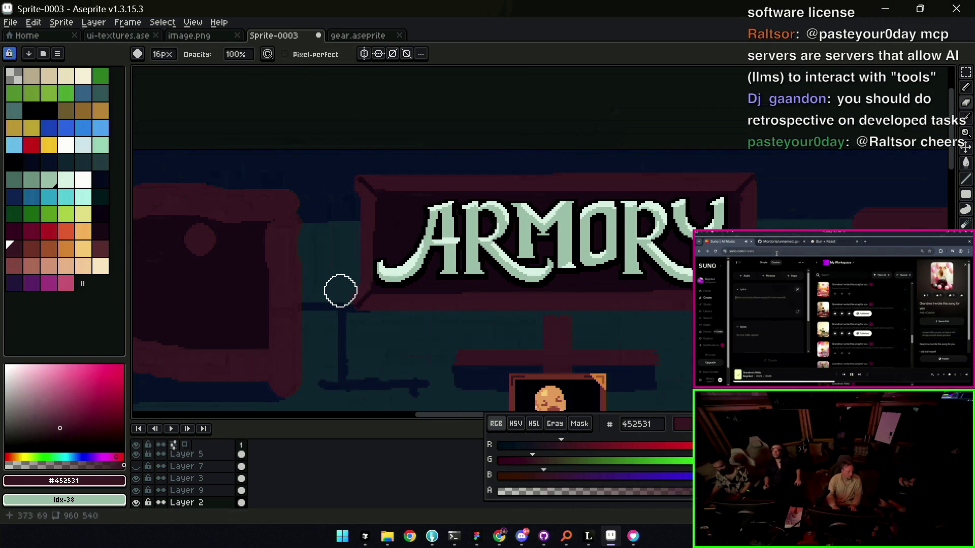
{"action": "key", "text": "z"}
{"action": "scroll", "coordinate": [340, 344], "scroll_direction": "down", "scroll_amount": 2}
{"action": "scroll", "coordinate": [470, 196], "scroll_direction": "up", "scroll_amount": 3}
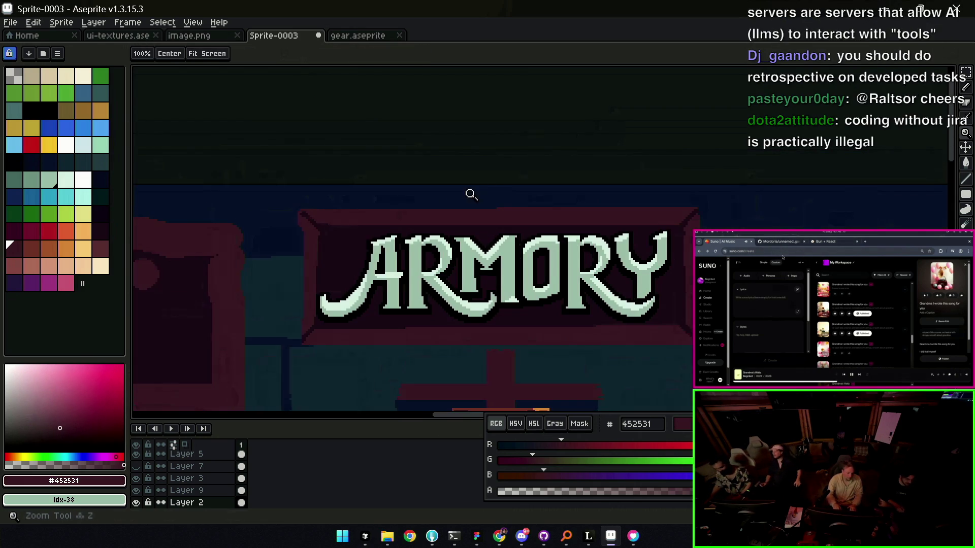
{"action": "scroll", "coordinate": [487, 196], "scroll_direction": "down", "scroll_amount": 2}
{"action": "scroll", "coordinate": [506, 190], "scroll_direction": "down", "scroll_amount": 1}
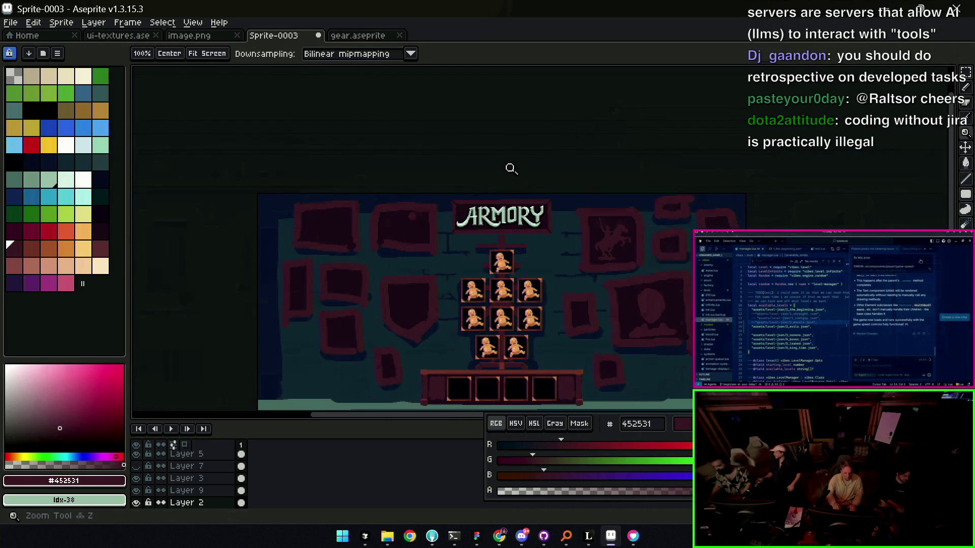
{"action": "left_click_drag", "start_coordinate": [517, 200], "coordinate": [515, 158]}
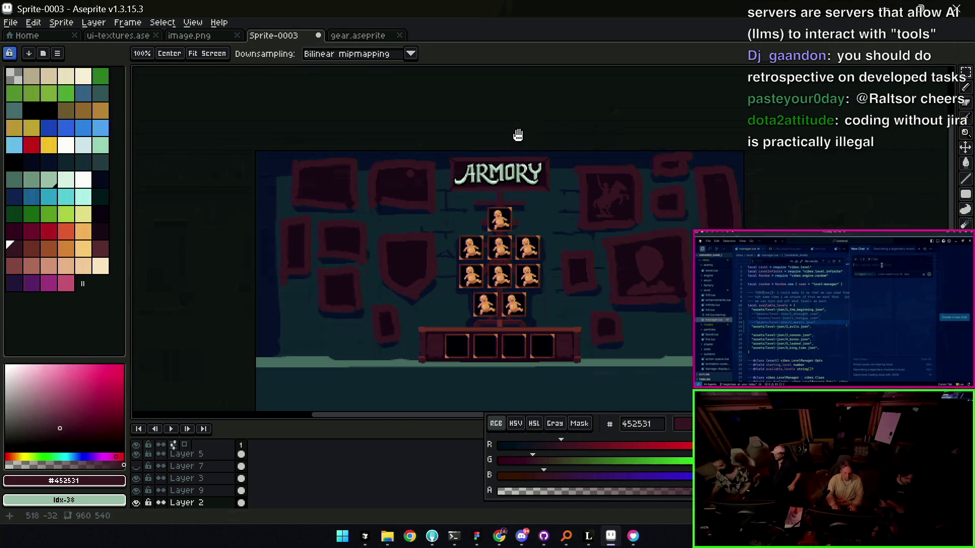
{"action": "scroll", "coordinate": [495, 170], "scroll_direction": "up", "scroll_amount": 3}
{"action": "key", "text": "b"}
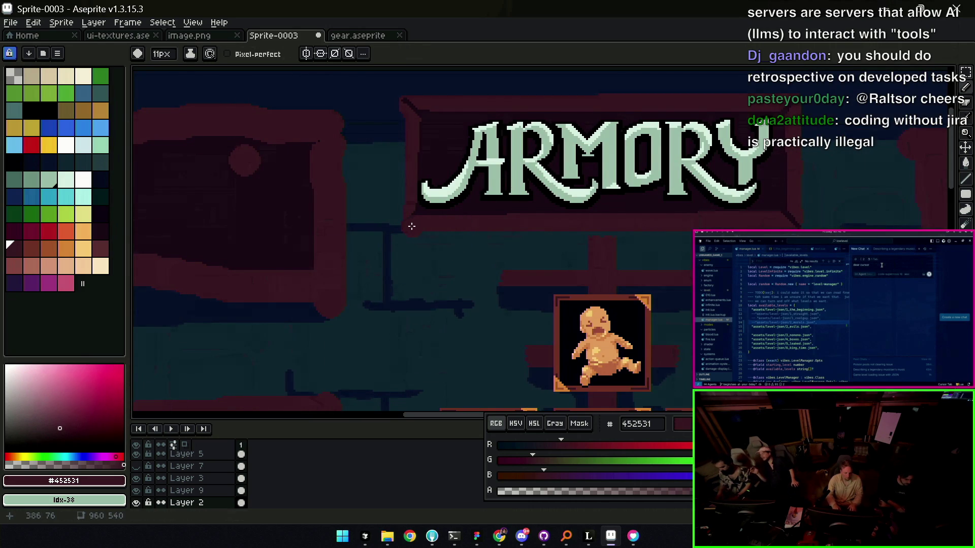
{"action": "key", "text": "v"}
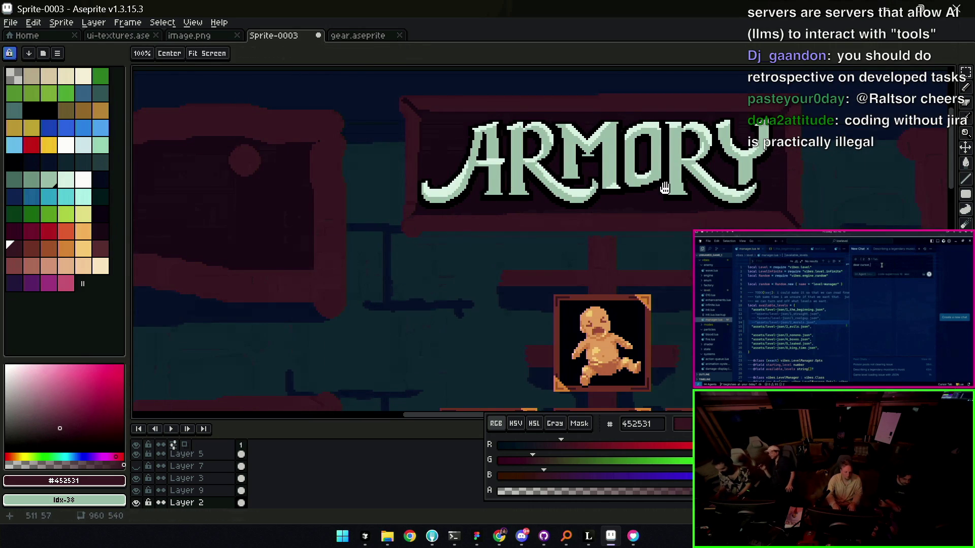
{"action": "scroll", "coordinate": [582, 218], "scroll_direction": "up", "scroll_amount": 1}
{"action": "scroll", "coordinate": [580, 245], "scroll_direction": "up", "scroll_amount": 2}
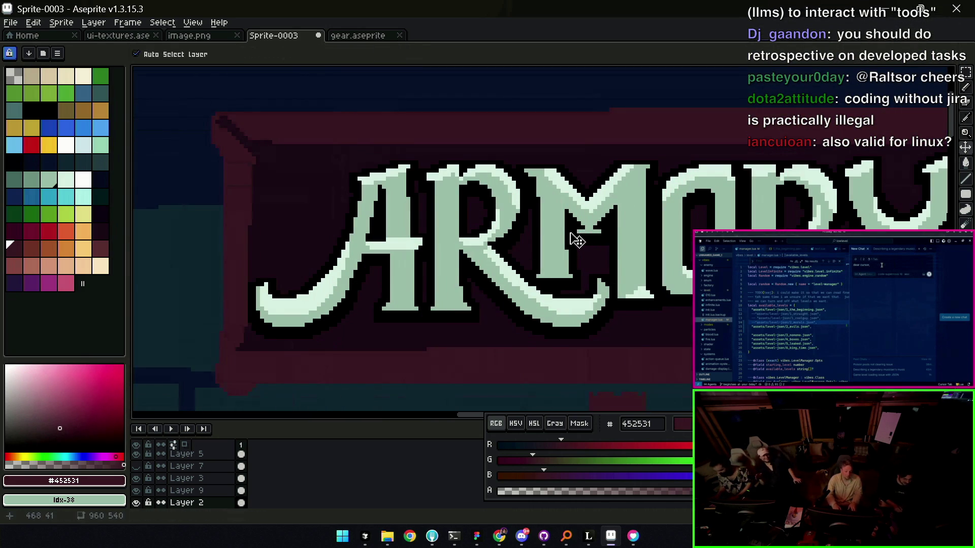
- Raise the ARMORY title slightly and shift the sprite content down a touch
{"action": "left_click_drag", "start_coordinate": [583, 219], "coordinate": [601, 216]}
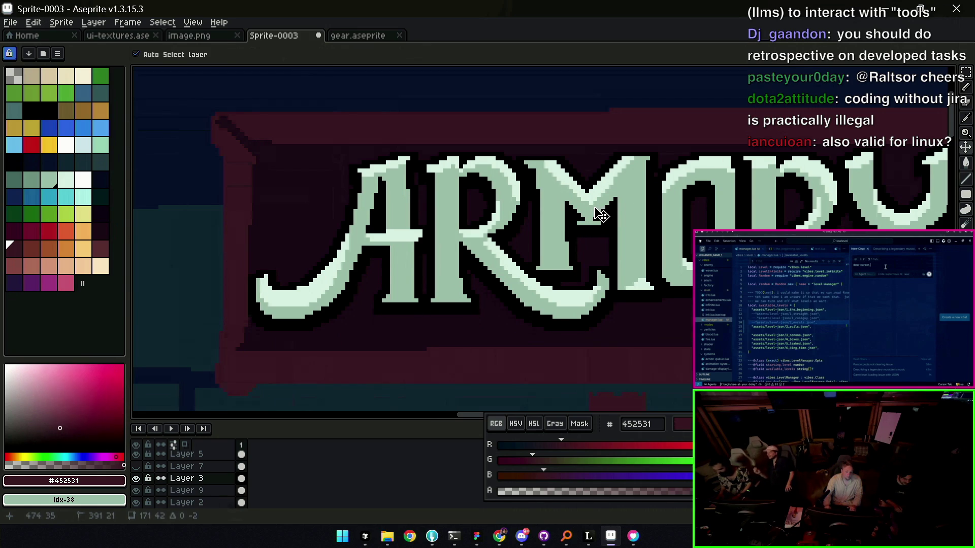
{"action": "scroll", "coordinate": [601, 216], "scroll_direction": "down", "scroll_amount": 2}
{"action": "key", "text": "i"}
{"action": "key", "text": "b"}
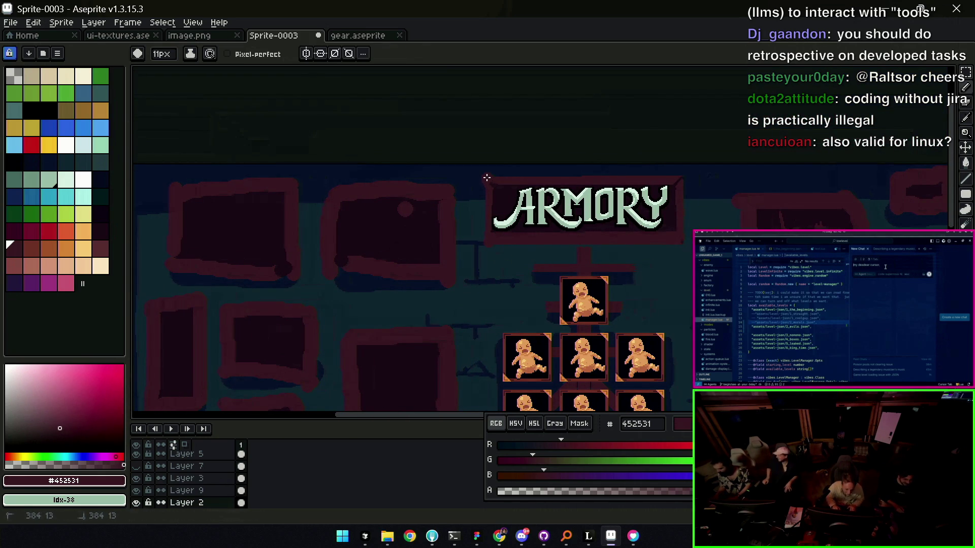
{"action": "scroll", "coordinate": [607, 160], "scroll_direction": "down", "scroll_amount": 1}
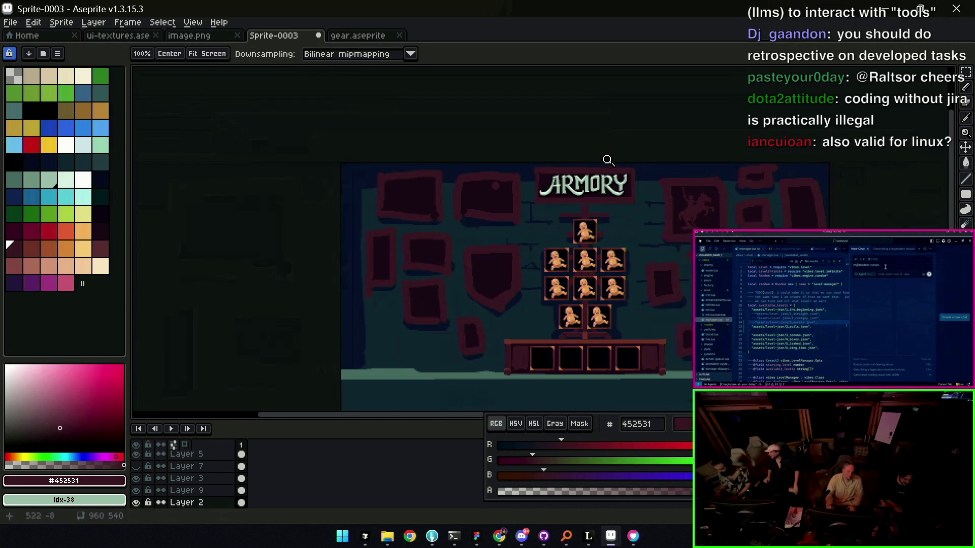
{"action": "scroll", "coordinate": [596, 174], "scroll_direction": "down", "scroll_amount": 1}
{"action": "scroll", "coordinate": [577, 202], "scroll_direction": "down", "scroll_amount": 1}
{"action": "scroll", "coordinate": [576, 202], "scroll_direction": "up", "scroll_amount": 1}
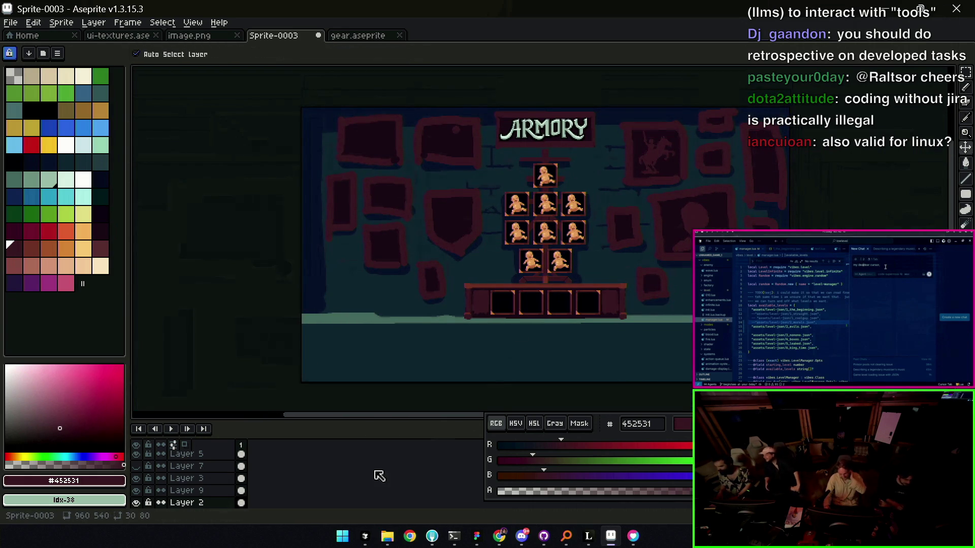
{"action": "scroll", "coordinate": [284, 483], "scroll_direction": "down", "scroll_amount": 1}
{"action": "scroll", "coordinate": [248, 480], "scroll_direction": "up", "scroll_amount": 2}
{"action": "key", "text": "v"}
{"action": "mouse_move", "coordinate": [544, 269]}
{"action": "left_mouse_down"}
{"action": "mouse_move", "coordinate": [546, 284]}
{"action": "mouse_move", "coordinate": [606, 299]}
{"action": "left_mouse_up"}
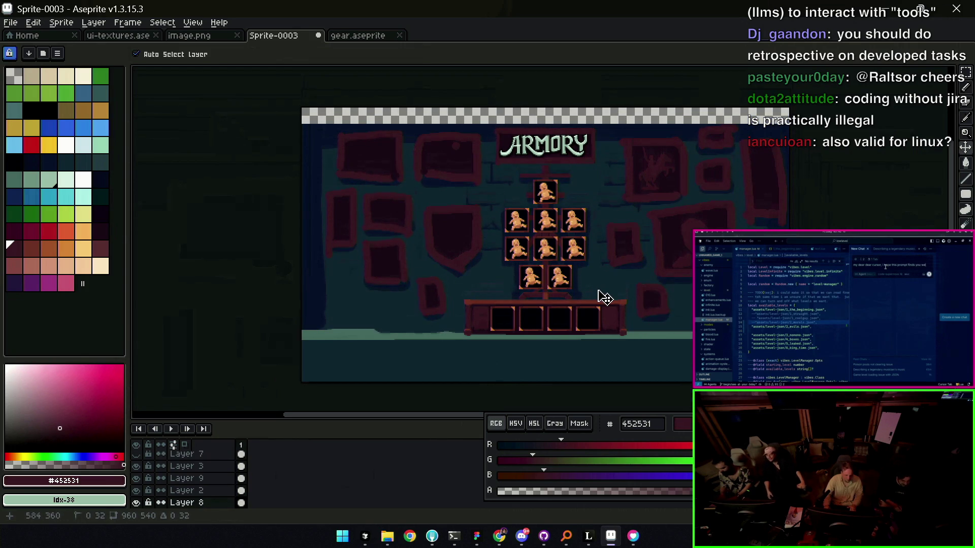
- Sample the wall's dark navy, then the artwork's dark maroon as the pencil colour
{"action": "left_click", "coordinate": [606, 207], "text": "alt"}
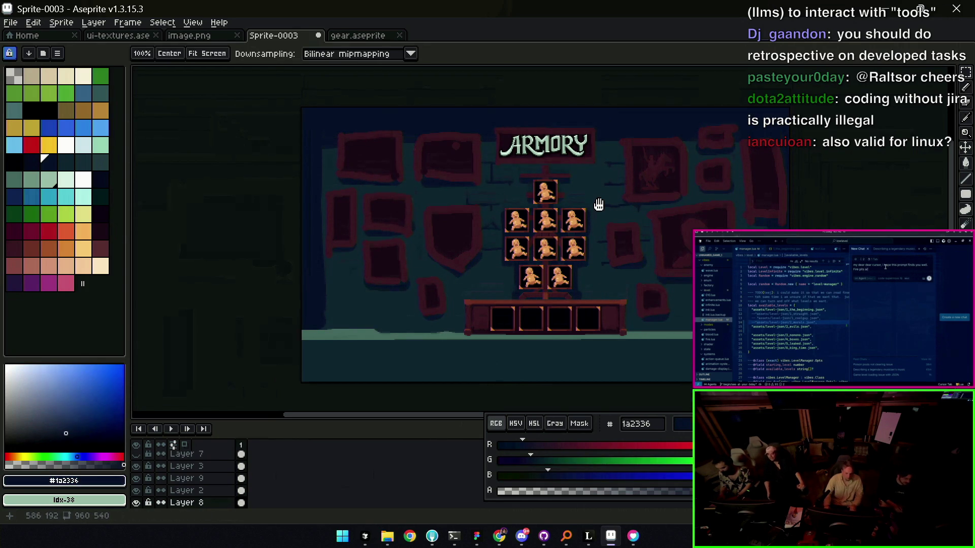
{"action": "left_click_drag", "start_coordinate": [534, 200], "coordinate": [479, 218]}
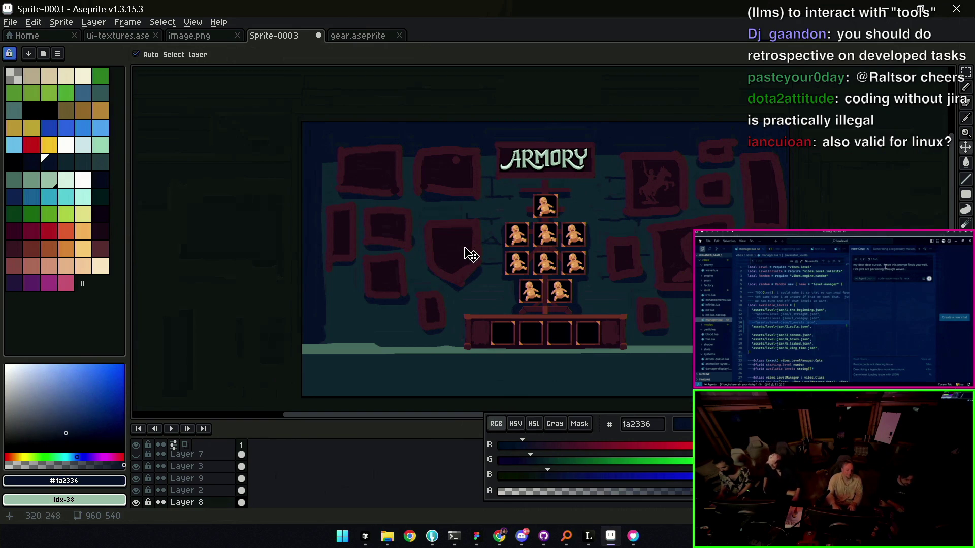
{"action": "key", "text": "b"}
{"action": "left_click", "coordinate": [448, 163], "text": "alt"}
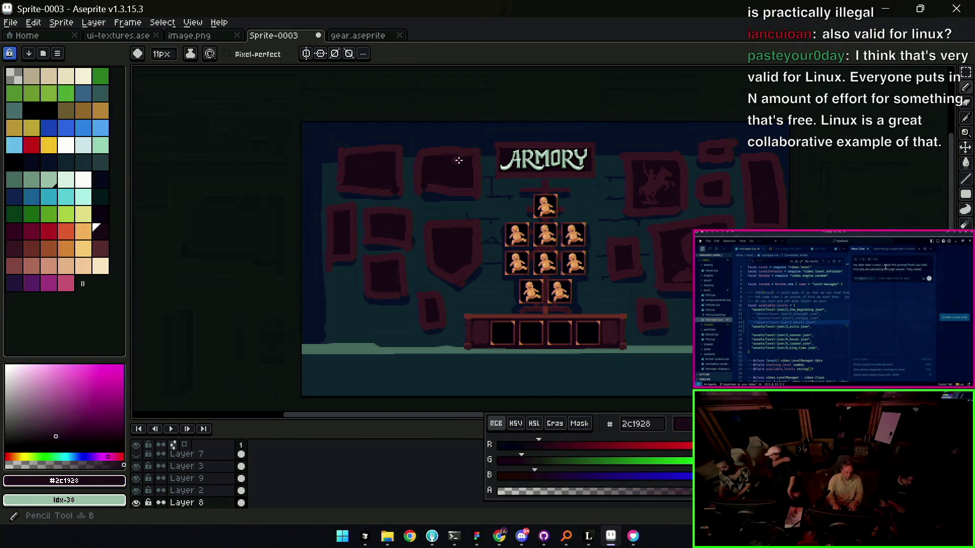
- Activate wall Layer 2, sample the frame border red #452531, and hide the character-sprite Layer 1
{"action": "left_click", "coordinate": [458, 165], "text": "alt"}
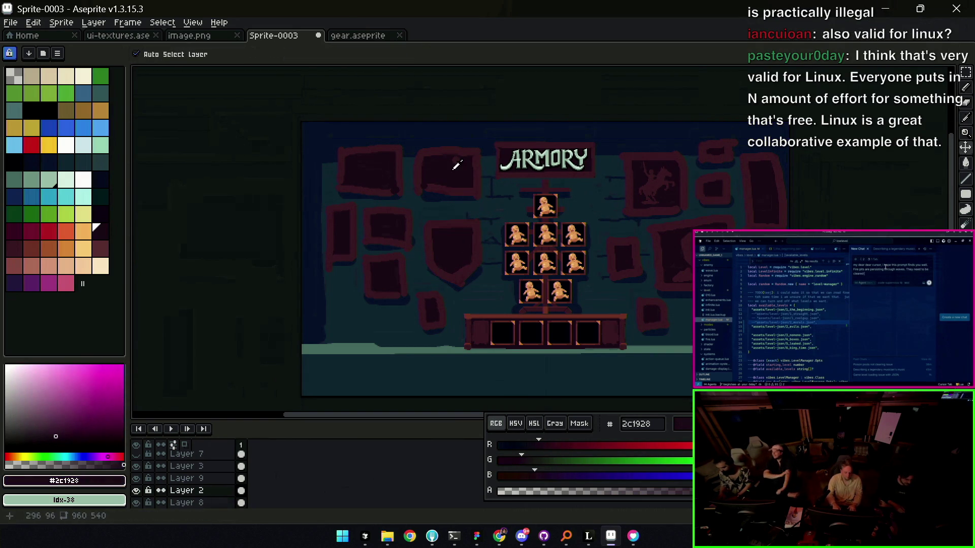
{"action": "scroll", "coordinate": [443, 249], "scroll_direction": "up", "scroll_amount": 3}
{"action": "left_click", "coordinate": [462, 268], "text": "alt"}
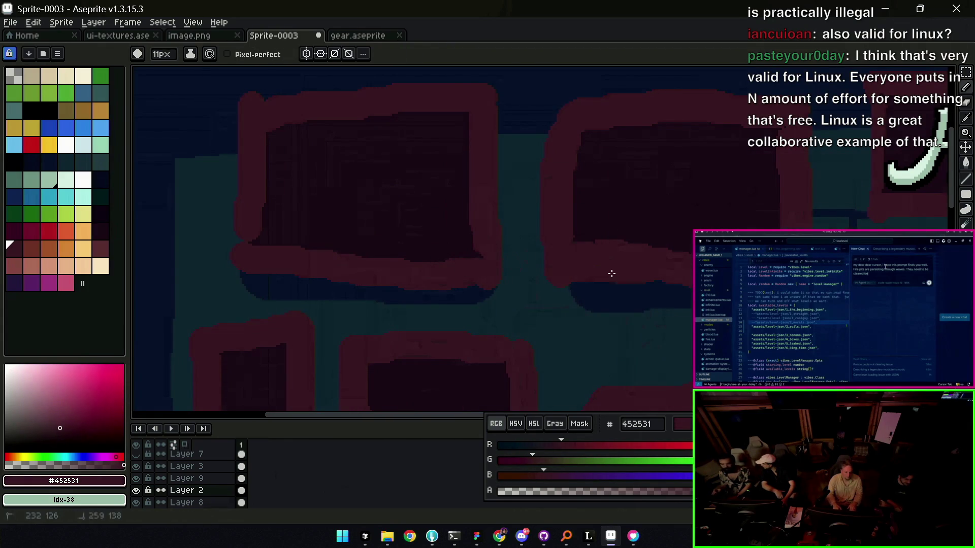
{"action": "left_click", "coordinate": [592, 242], "text": "alt"}
{"action": "left_click", "coordinate": [622, 254], "text": "alt"}
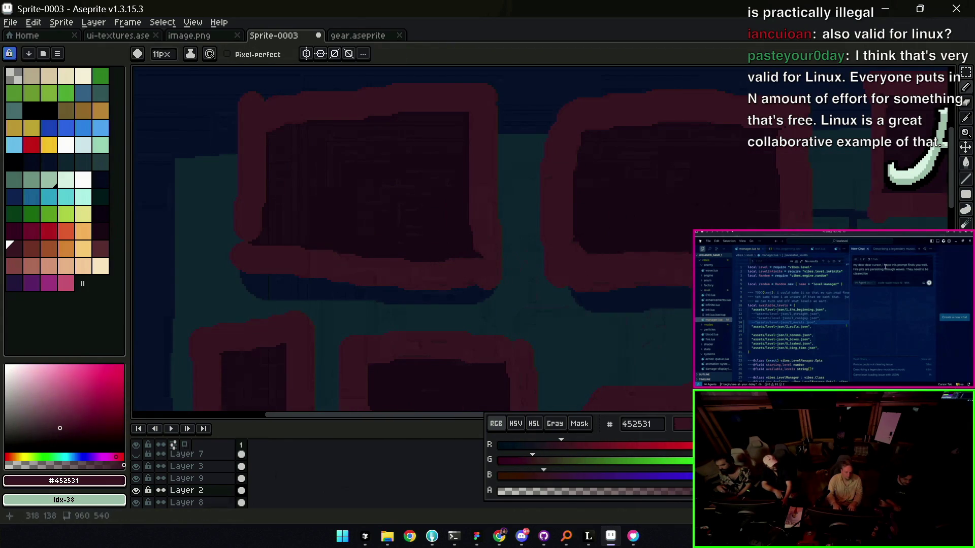
{"action": "scroll", "coordinate": [608, 232], "scroll_direction": "down", "scroll_amount": 5}
{"action": "scroll", "coordinate": [534, 233], "scroll_direction": "up", "scroll_amount": 1}
{"action": "scroll", "coordinate": [533, 234], "scroll_direction": "up", "scroll_amount": 1}
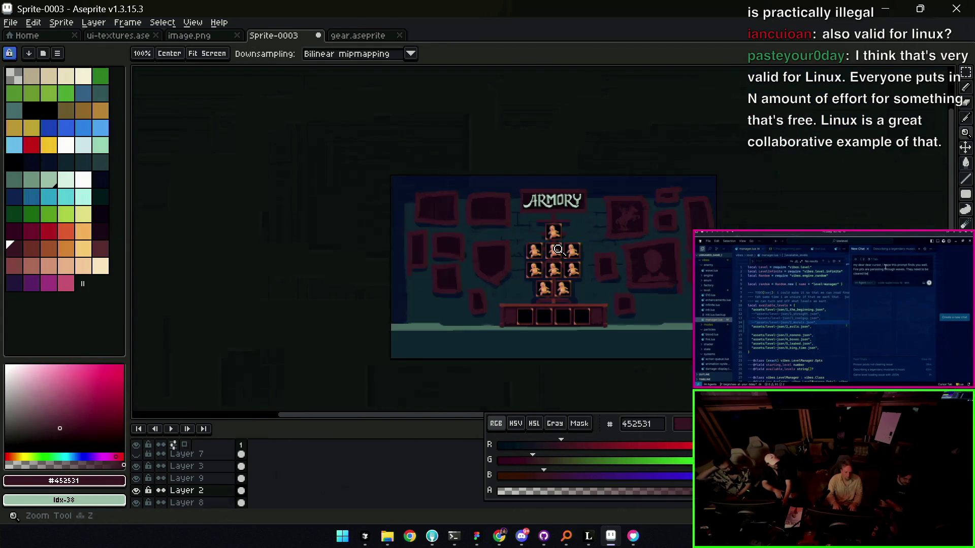
{"action": "scroll", "coordinate": [530, 233], "scroll_direction": "up", "scroll_amount": 1}
{"action": "scroll", "coordinate": [545, 249], "scroll_direction": "up", "scroll_amount": 1}
{"action": "key", "text": "v"}
{"action": "scroll", "coordinate": [229, 472], "scroll_direction": "up", "scroll_amount": 3}
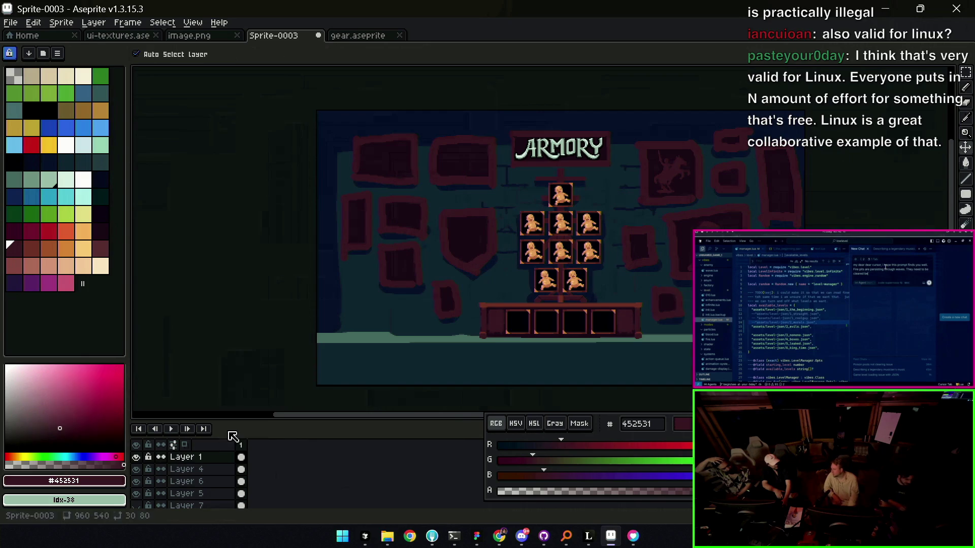
{"action": "left_click", "coordinate": [137, 458]}
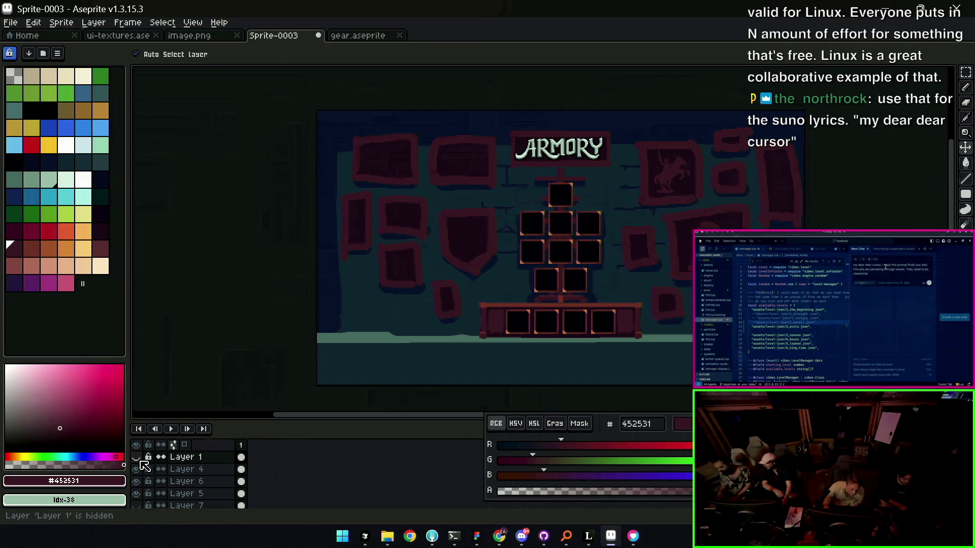
{"action": "scroll", "coordinate": [657, 279], "scroll_direction": "up", "scroll_amount": 4}
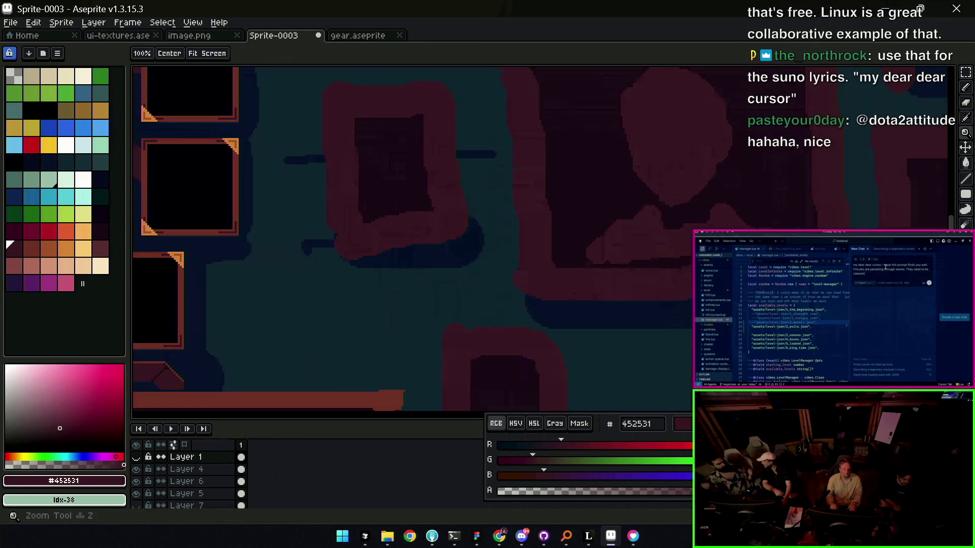
- Sample the wall shading's dark navy #223340 as the pencil colour and view the lower wall
{"action": "key", "text": "b"}
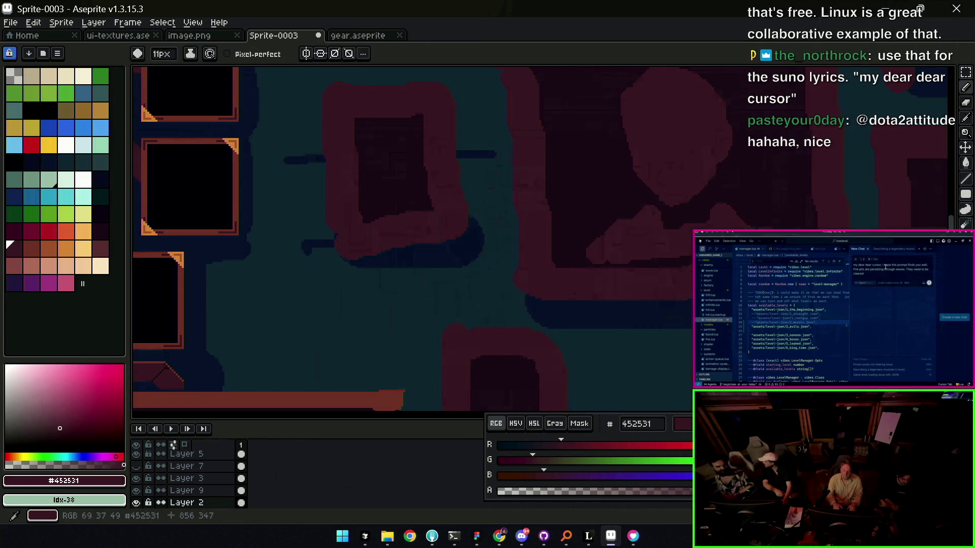
{"action": "left_click", "coordinate": [305, 320], "text": "alt"}
{"action": "left_click", "coordinate": [343, 243], "text": "alt"}
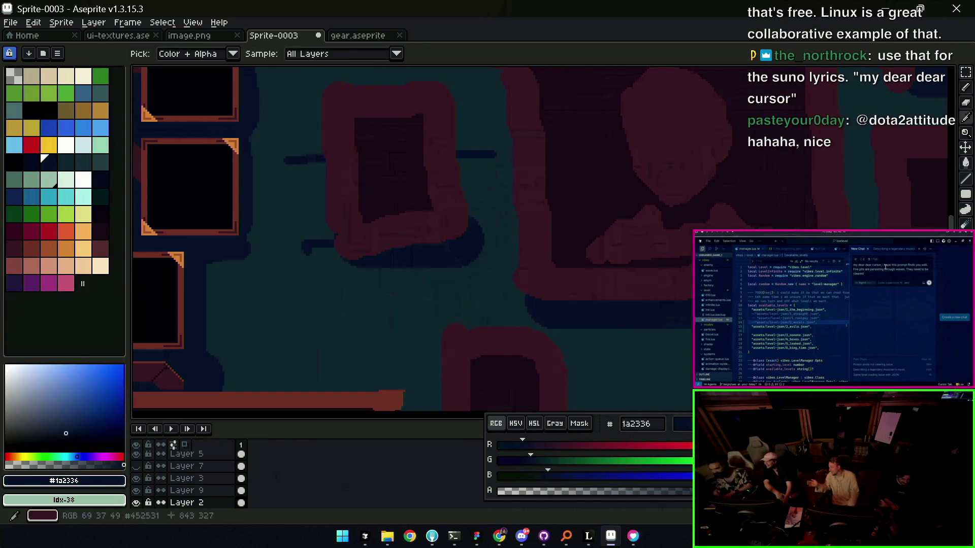
{"action": "left_click", "coordinate": [671, 359], "text": "alt"}
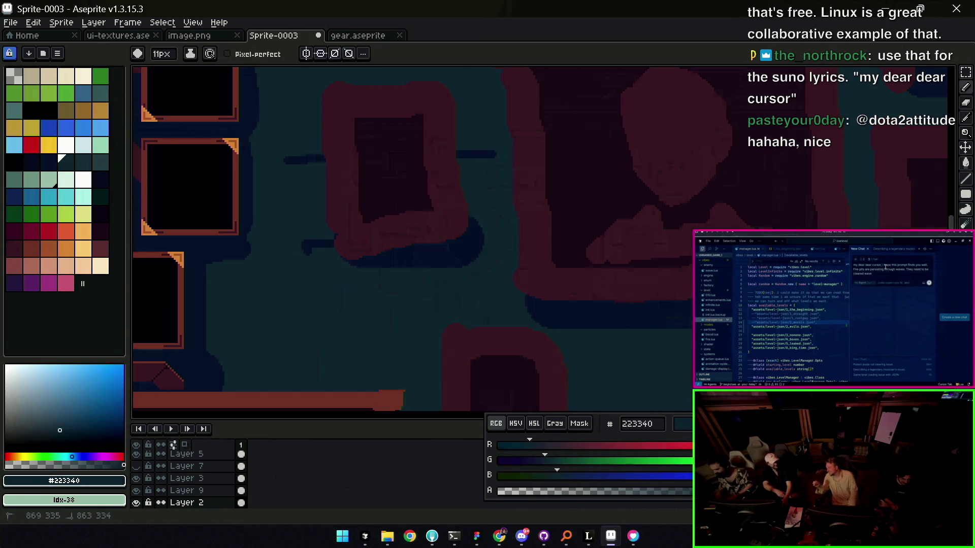
{"action": "key", "text": "z"}
{"action": "scroll", "coordinate": [677, 303], "scroll_direction": "down", "scroll_amount": 5}
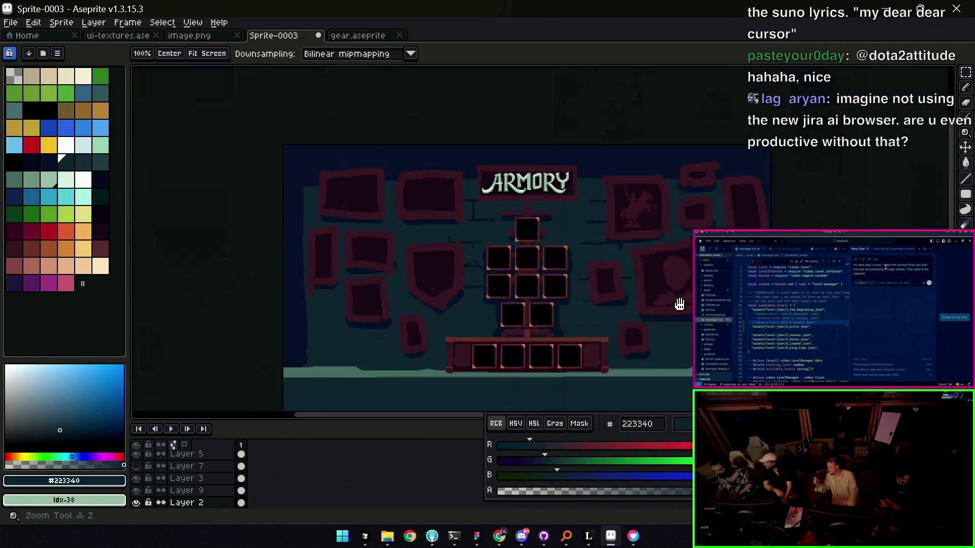
{"action": "scroll", "coordinate": [621, 279], "scroll_direction": "up", "scroll_amount": 3}
{"action": "scroll", "coordinate": [677, 297], "scroll_direction": "down", "scroll_amount": 3}
{"action": "left_click_drag", "start_coordinate": [676, 297], "coordinate": [674, 279]}
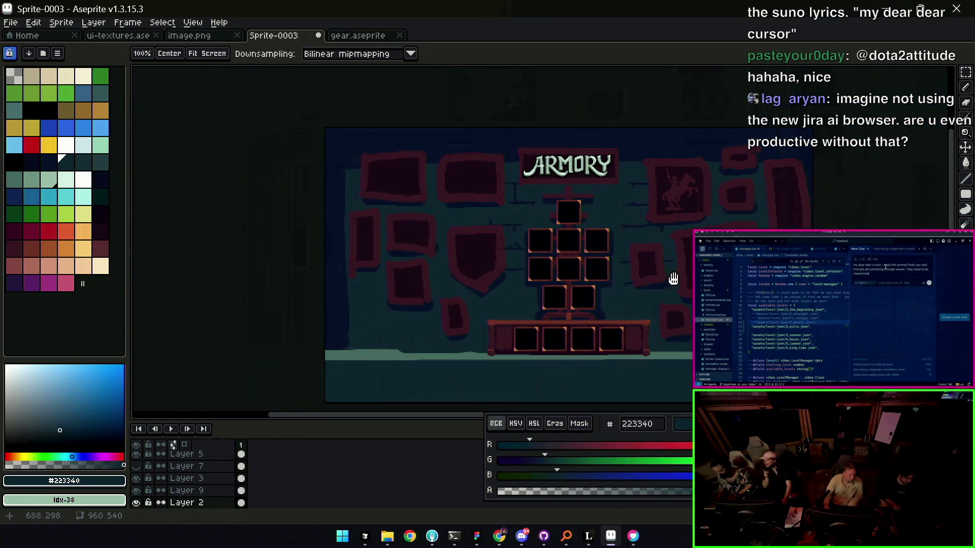
{"action": "key", "text": "b"}
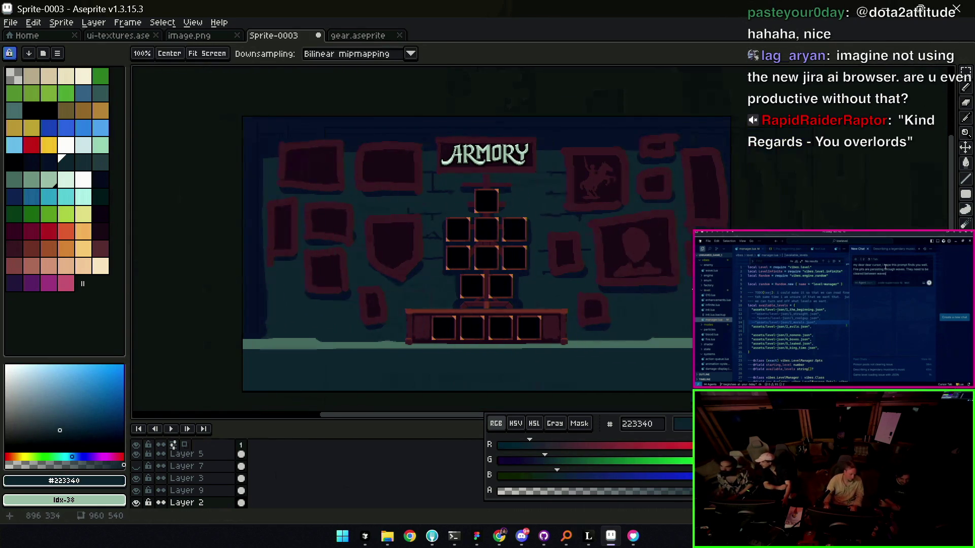
{"action": "scroll", "coordinate": [662, 266], "scroll_direction": "up", "scroll_amount": 5}
{"action": "left_click_drag", "start_coordinate": [726, 269], "coordinate": [726, 190]}
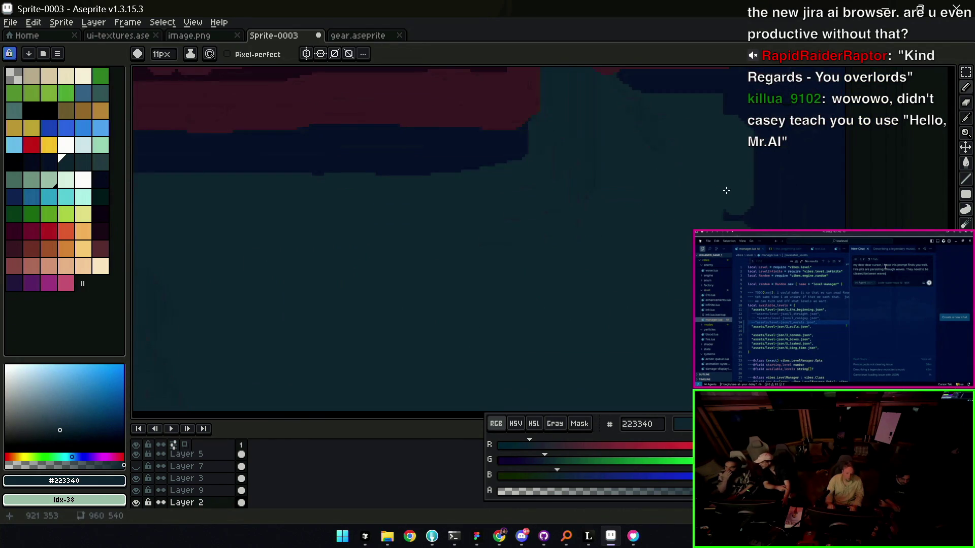
{"action": "scroll", "coordinate": [718, 183], "scroll_direction": "down", "scroll_amount": 2}
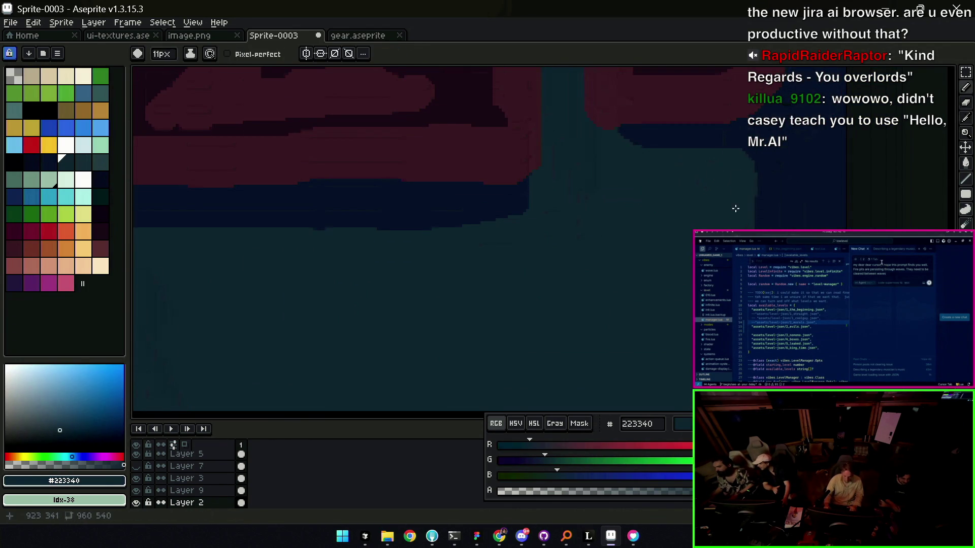
- Sample the darkest navy from the wall and paint a dark patch near the lower right frames
{"action": "key", "text": "z"}
{"action": "scroll", "coordinate": [731, 168], "scroll_direction": "down", "scroll_amount": 1}
{"action": "scroll", "coordinate": [662, 281], "scroll_direction": "down", "scroll_amount": 1}
{"action": "key", "text": "i"}
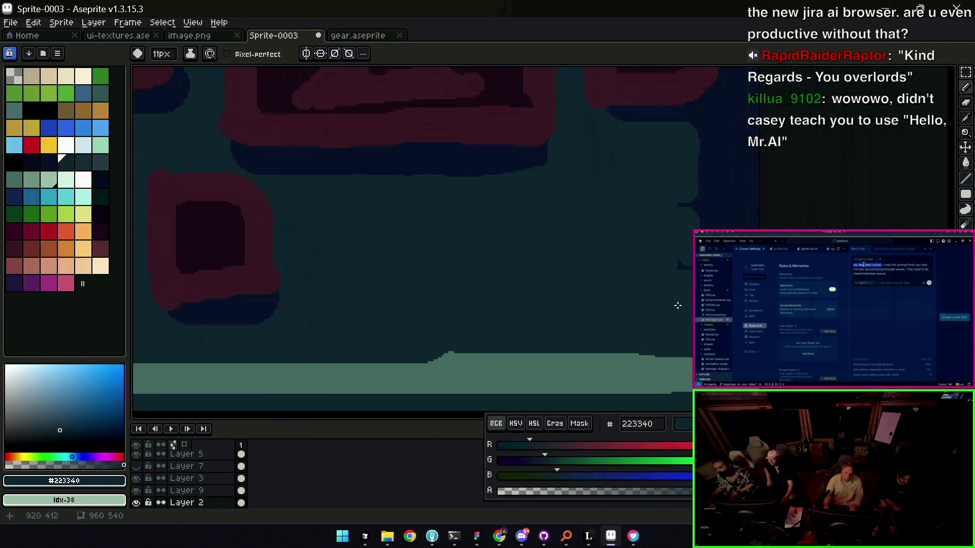
{"action": "left_click", "coordinate": [681, 305], "text": "alt"}
{"action": "scroll", "coordinate": [663, 273], "scroll_direction": "down", "scroll_amount": 3}
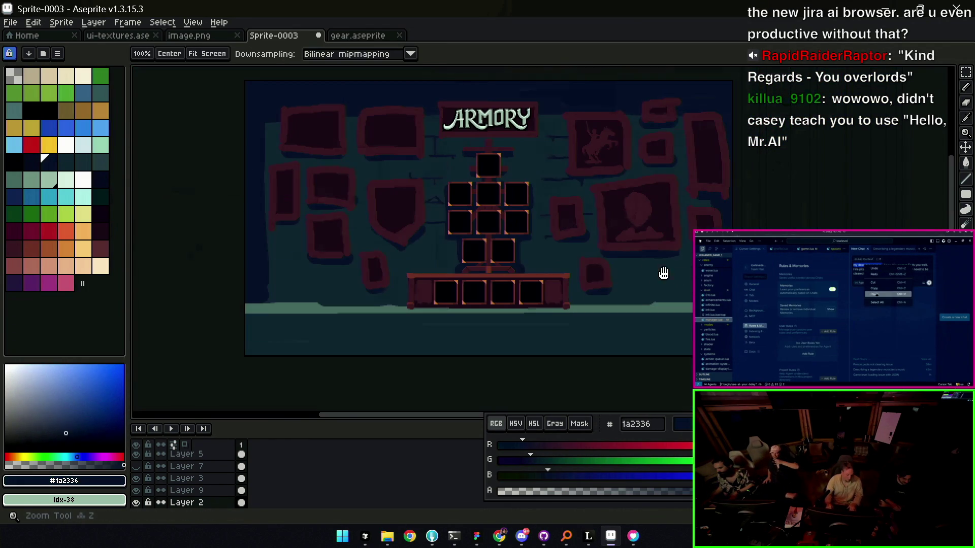
{"action": "scroll", "coordinate": [644, 281], "scroll_direction": "up", "scroll_amount": 3}
{"action": "left_click", "coordinate": [649, 276], "text": "alt"}
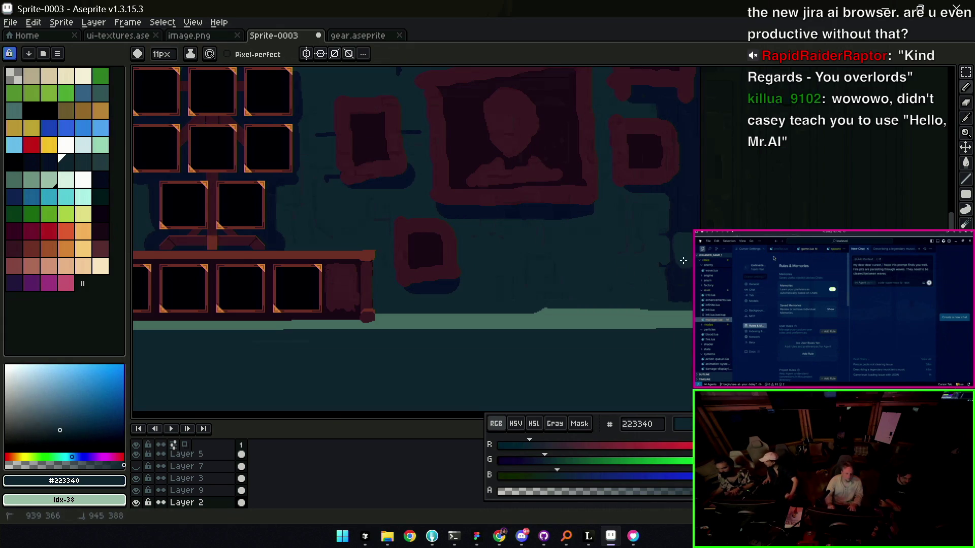
{"action": "scroll", "coordinate": [685, 258], "scroll_direction": "down", "scroll_amount": 3}
{"action": "scroll", "coordinate": [457, 233], "scroll_direction": "up", "scroll_amount": 3}
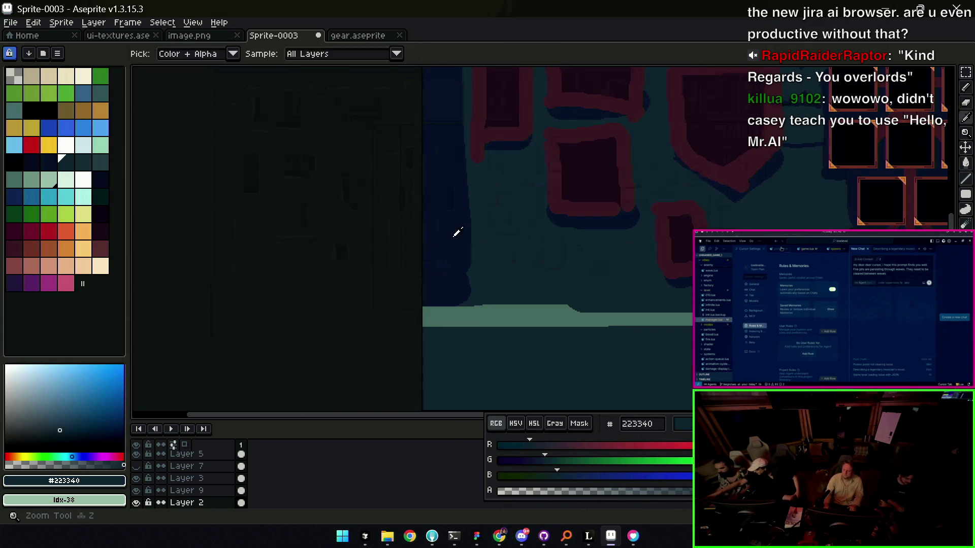
{"action": "left_click", "coordinate": [472, 223], "text": "alt"}
{"action": "mouse_move", "coordinate": [471, 222]}
{"action": "left_mouse_down"}
{"action": "mouse_move", "coordinate": [490, 246]}
{"action": "mouse_move", "coordinate": [484, 239]}
{"action": "mouse_move", "coordinate": [480, 252]}
{"action": "left_mouse_up"}
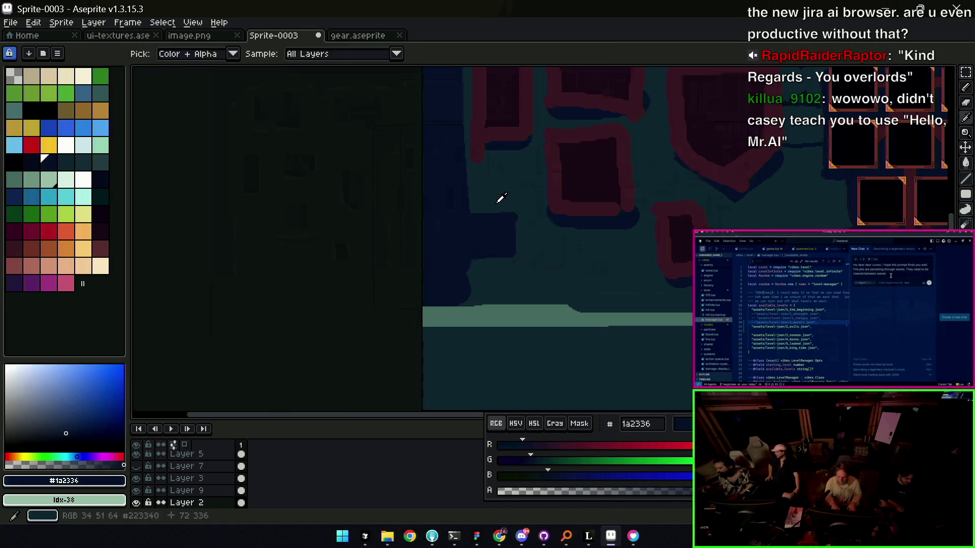
- Paint over the patch in wall colour to leave a stone shape, then outline its bottom edge in navy with a finer brush
{"action": "left_click", "coordinate": [462, 206], "text": "alt"}
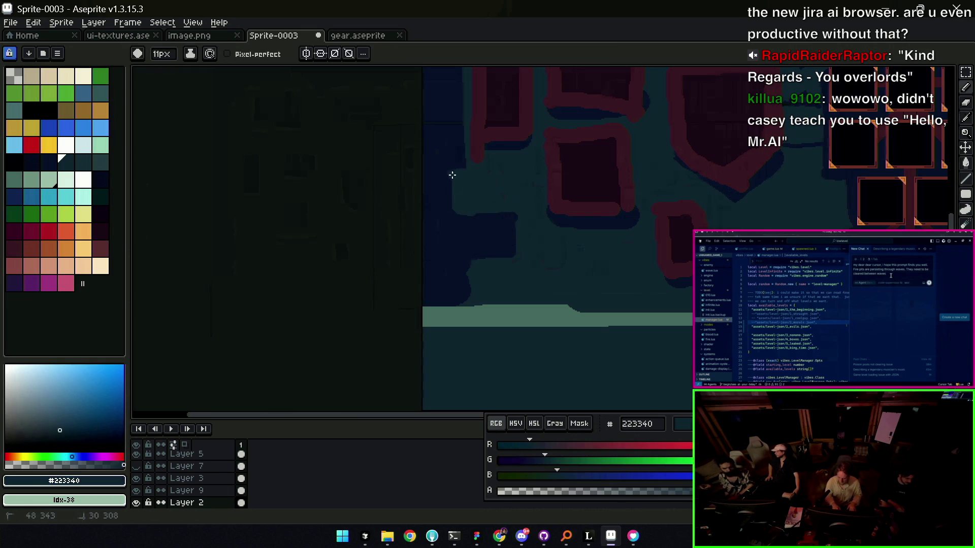
{"action": "mouse_move", "coordinate": [452, 225]}
{"action": "left_mouse_down"}
{"action": "mouse_move", "coordinate": [500, 235]}
{"action": "mouse_move", "coordinate": [453, 246]}
{"action": "mouse_move", "coordinate": [481, 233]}
{"action": "left_mouse_up"}
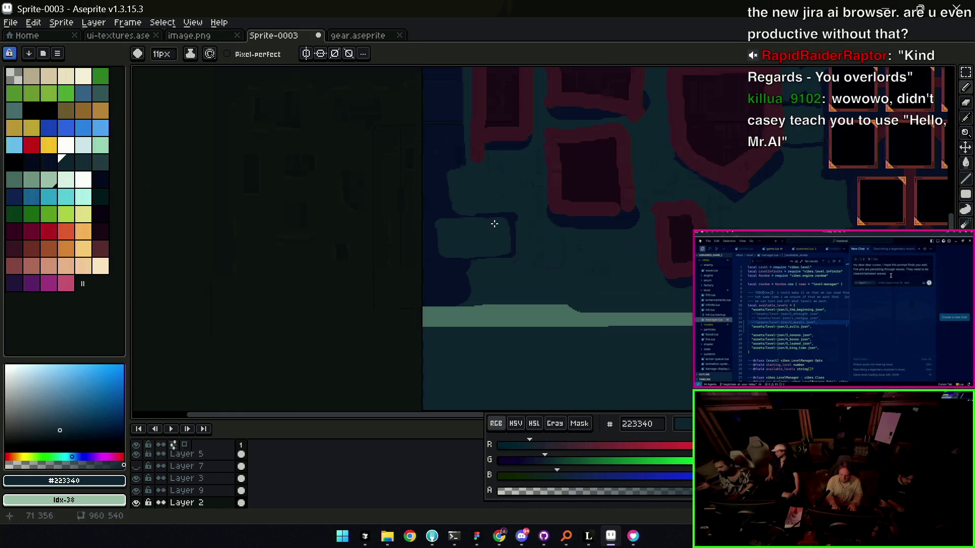
{"action": "left_click", "coordinate": [463, 261], "text": "alt"}
{"action": "key", "text": "minus"}
{"action": "key", "text": "minus"}
{"action": "key", "text": "minus"}
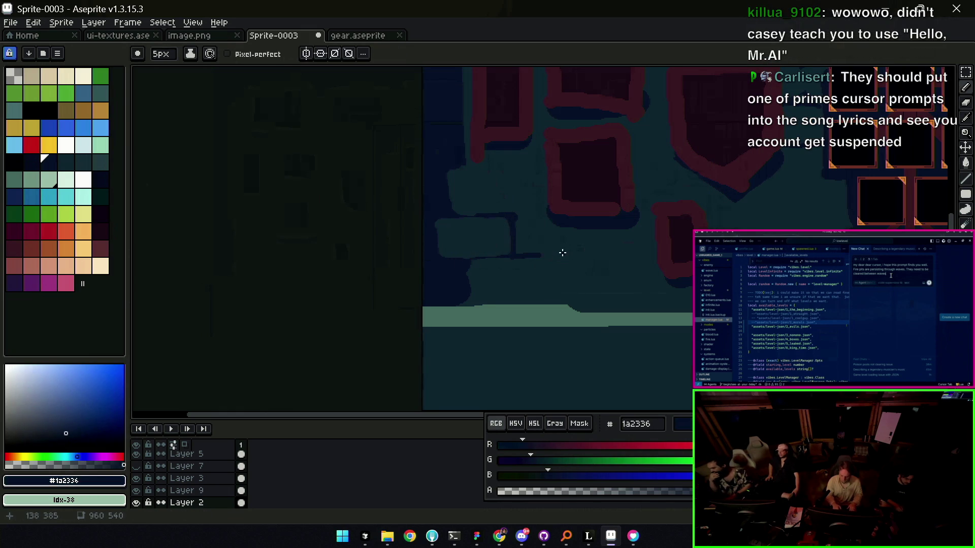
{"action": "left_click_drag", "start_coordinate": [511, 255], "coordinate": [472, 256]}
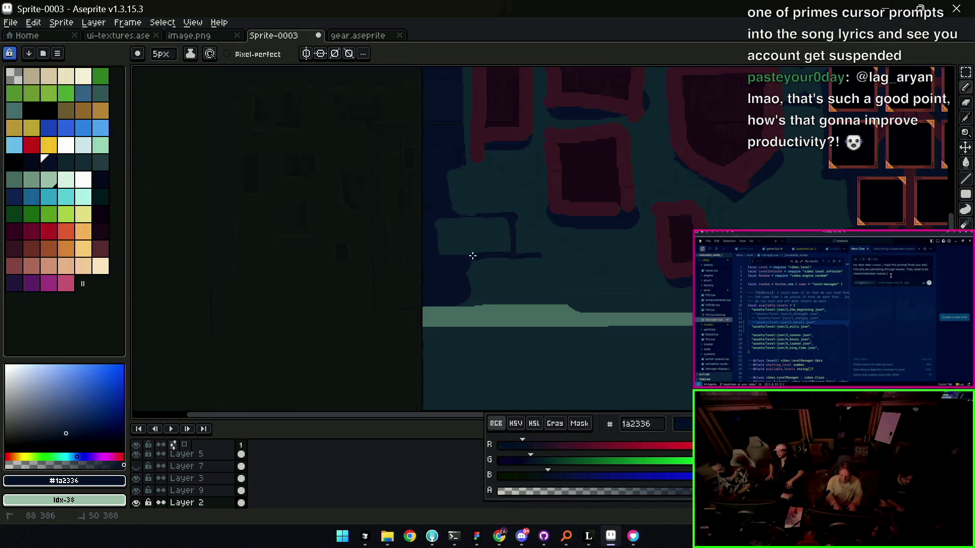
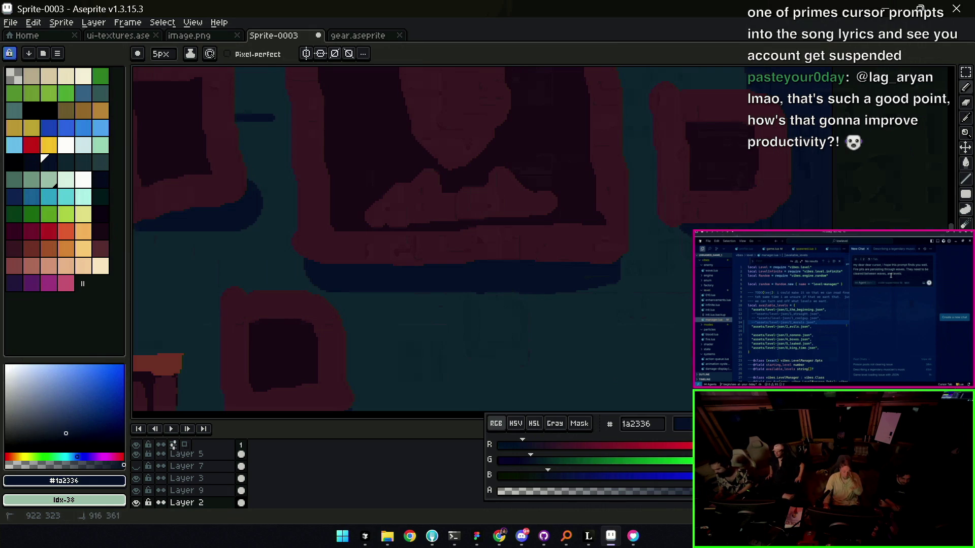
- Eyedrop the lighter dark blue #223340 from the canvas as the foreground colour
{"action": "left_click", "coordinate": [583, 231], "text": "alt"}
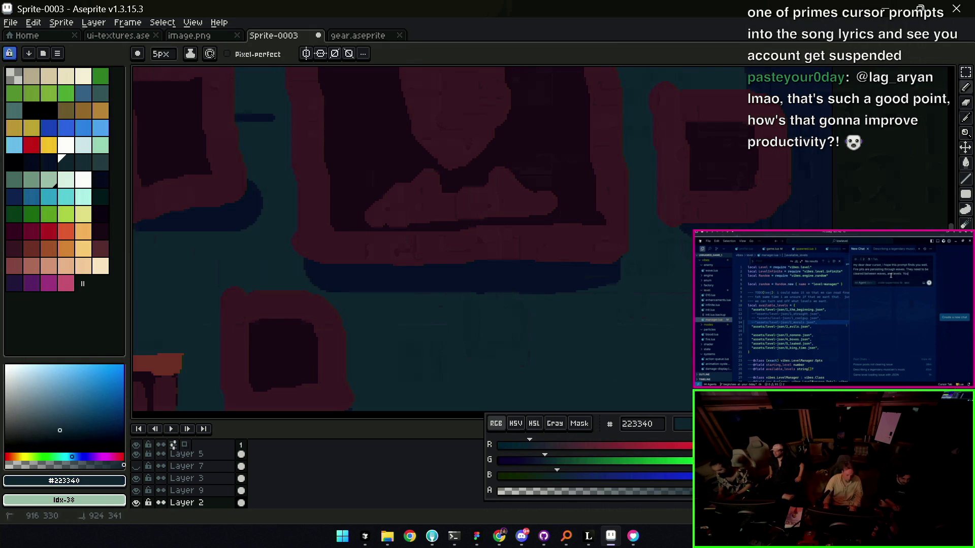
{"action": "left_click", "coordinate": [614, 272], "text": "alt"}
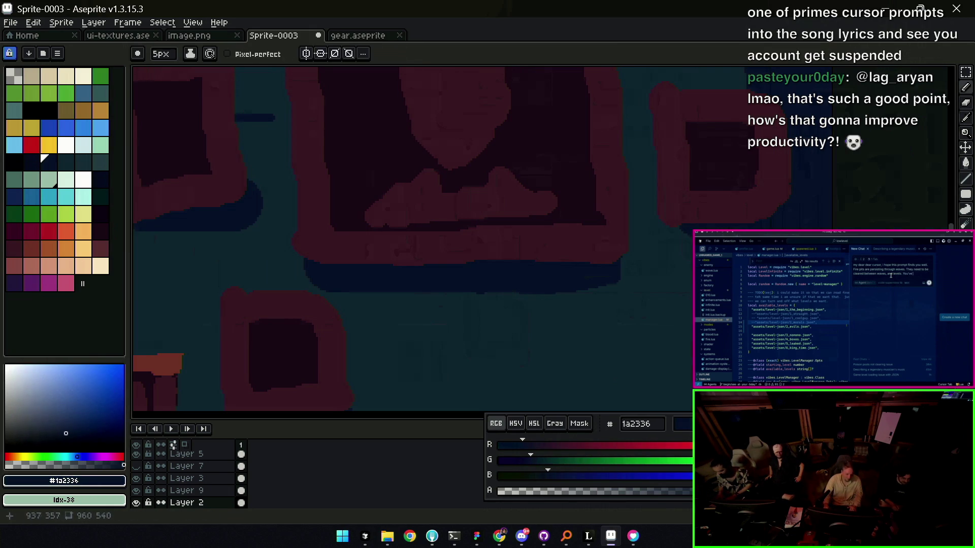
{"action": "left_click", "coordinate": [584, 231], "text": "alt"}
{"action": "type", "text": ", "}
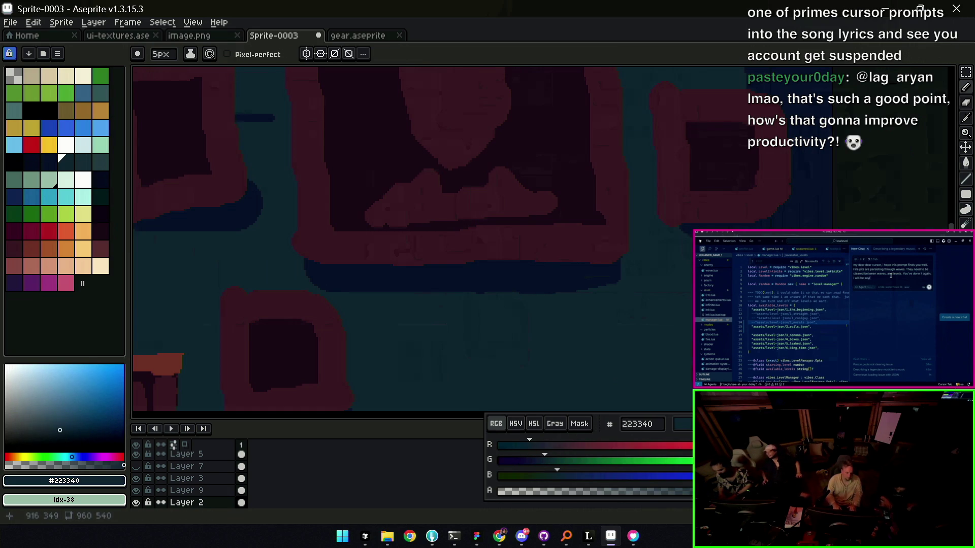
{"action": "type", "text": "z"}
{"action": "scroll", "coordinate": [525, 222], "scroll_direction": "down", "scroll_amount": 5}
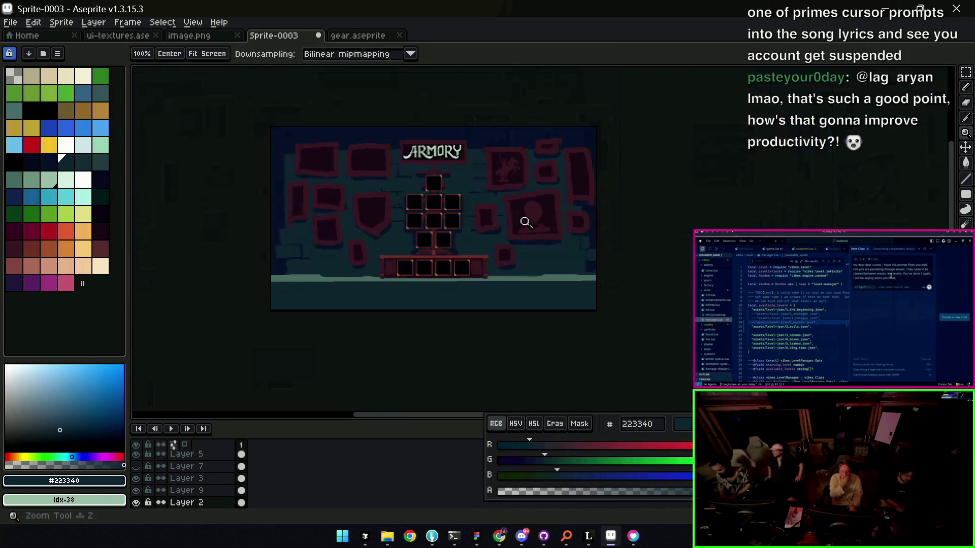
{"action": "scroll", "coordinate": [453, 219], "scroll_direction": "up", "scroll_amount": 1}
{"action": "scroll", "coordinate": [487, 224], "scroll_direction": "up", "scroll_amount": 1}
{"action": "scroll", "coordinate": [481, 248], "scroll_direction": "up", "scroll_amount": 1}
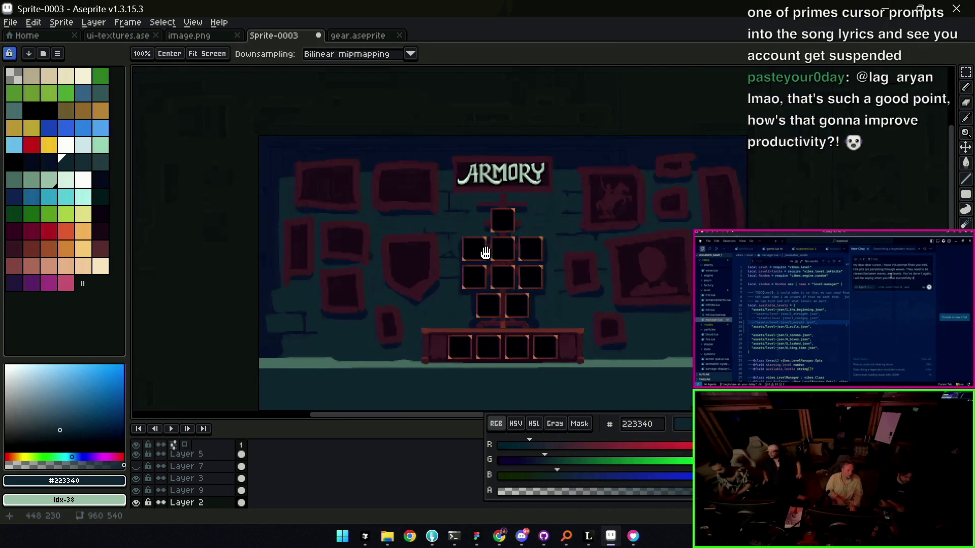
{"action": "scroll", "coordinate": [486, 253], "scroll_direction": "up", "scroll_amount": 1}
{"action": "scroll", "coordinate": [376, 299], "scroll_direction": "up", "scroll_amount": 1}
- Sample dark navy #1a2336 and paint a thick band along the floor's top edge with a larger brush
{"action": "left_click", "coordinate": [316, 305], "text": "alt"}
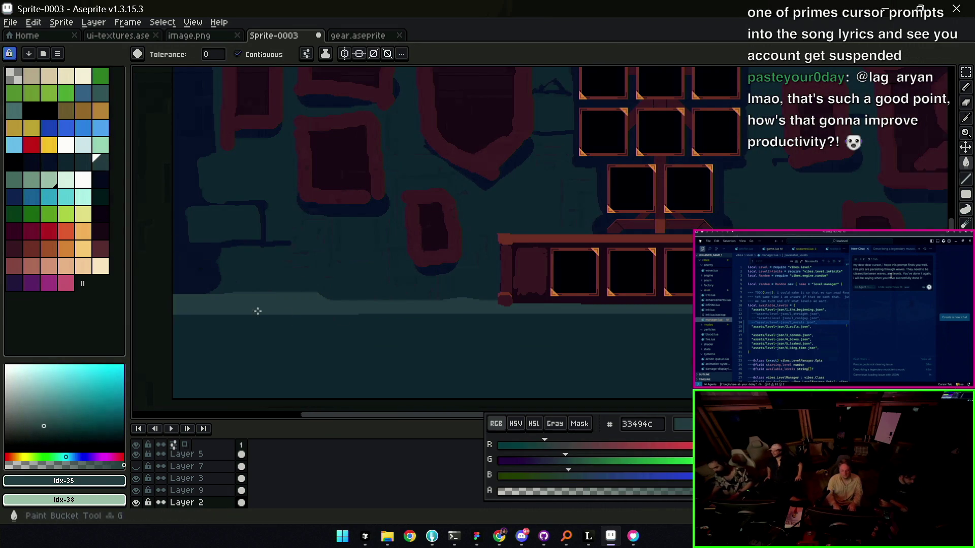
{"action": "left_click", "coordinate": [333, 274], "text": "alt"}
{"action": "left_click", "coordinate": [191, 295], "text": "alt"}
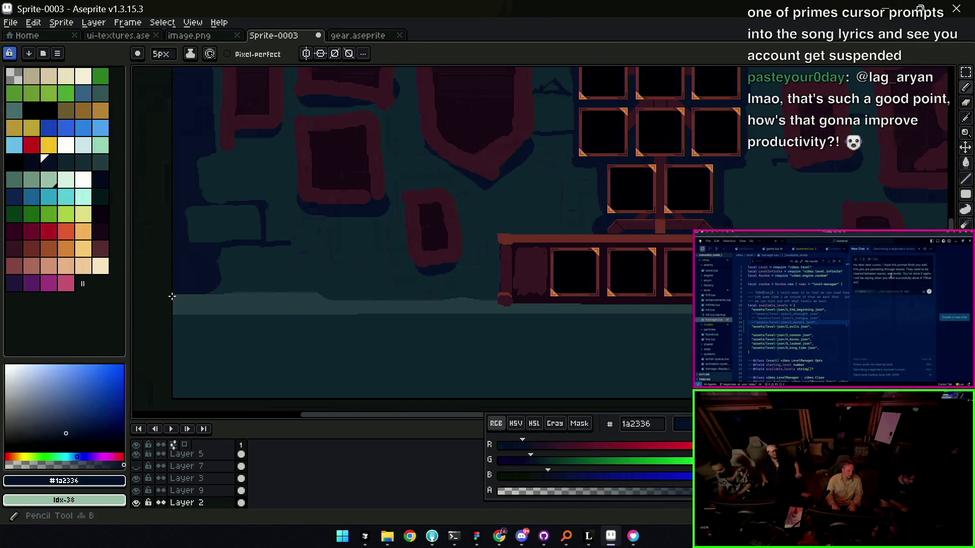
{"action": "left_click_drag", "start_coordinate": [203, 296], "coordinate": [502, 296]}
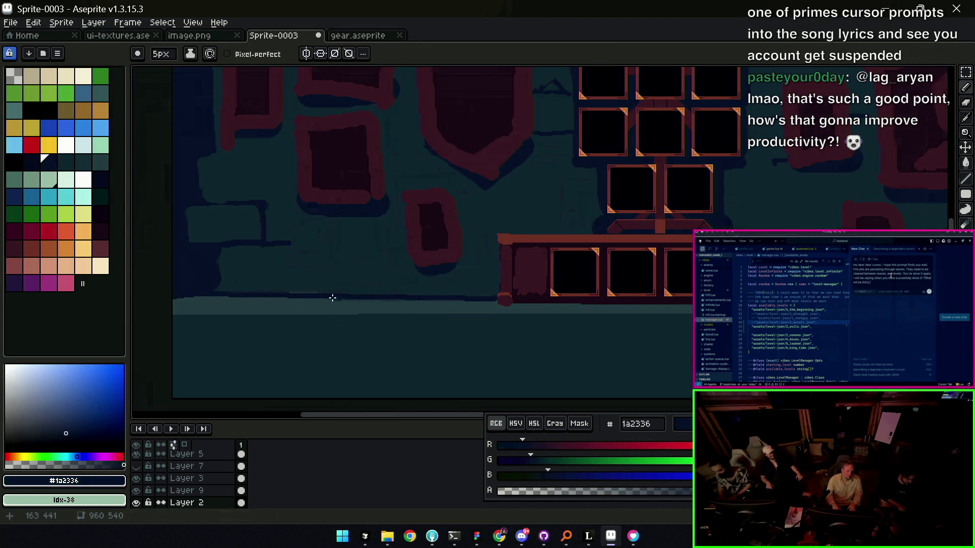
{"action": "left_click_drag", "start_coordinate": [175, 299], "coordinate": [464, 299]}
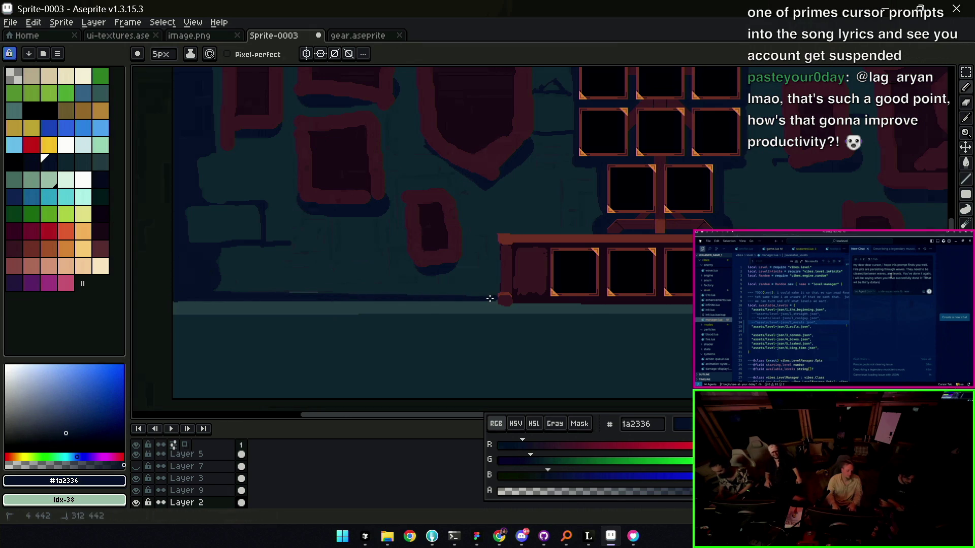
{"action": "key", "text": "plus"}
{"action": "key", "text": "plus"}
{"action": "key", "text": "plus"}
{"action": "left_click_drag", "start_coordinate": [213, 290], "coordinate": [496, 292]}
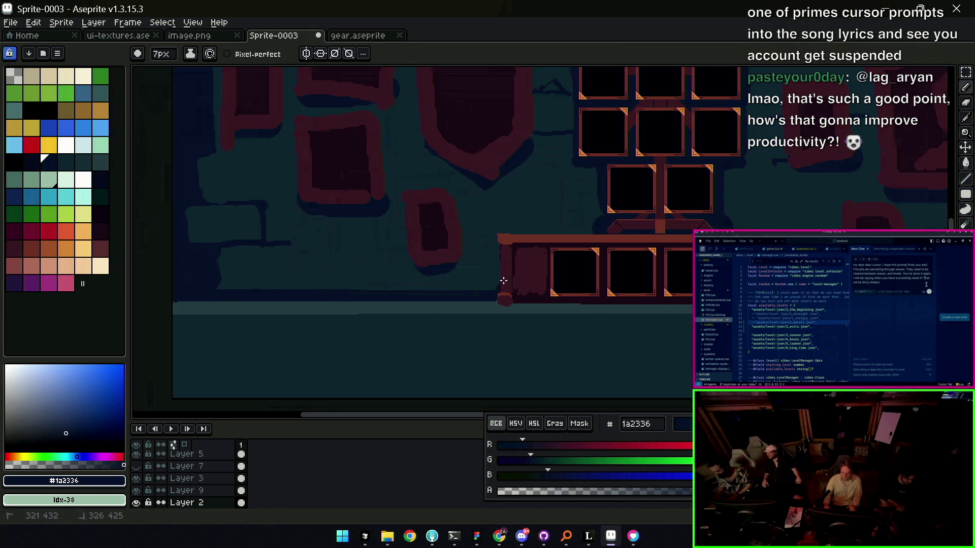
{"action": "scroll", "coordinate": [578, 251], "scroll_direction": "right", "scroll_amount": 5}
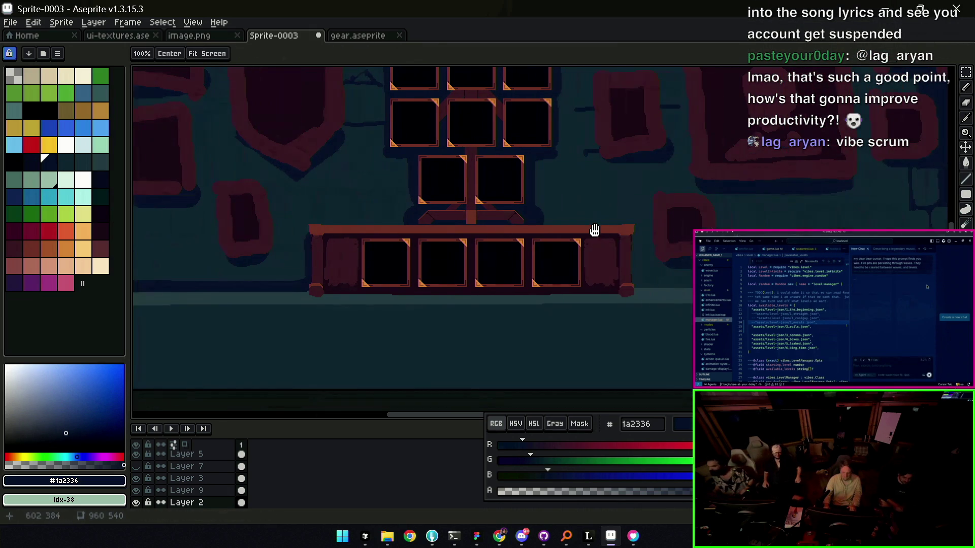
{"action": "scroll", "coordinate": [632, 242], "scroll_direction": "right", "scroll_amount": 2}
{"action": "scroll", "coordinate": [561, 218], "scroll_direction": "right", "scroll_amount": 3}
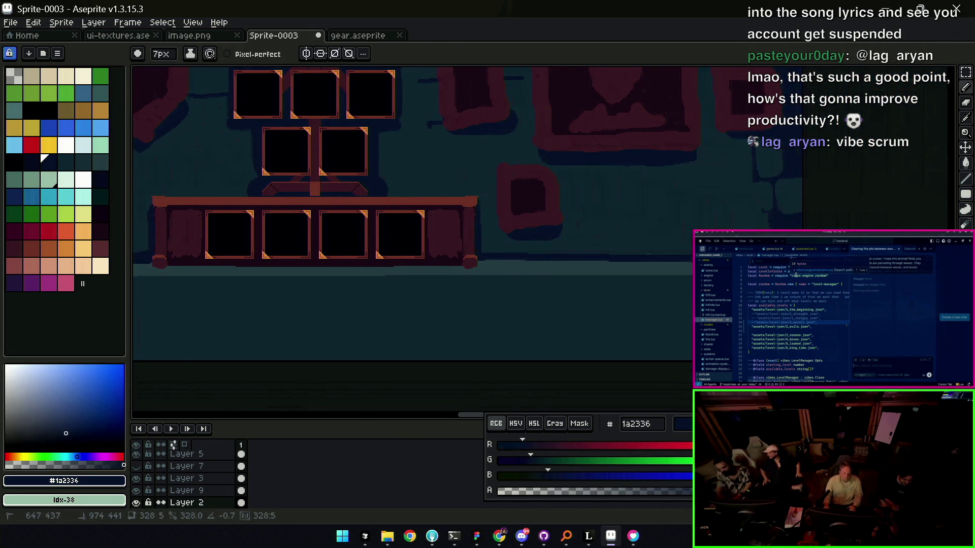
{"action": "key", "text": "z"}
{"action": "scroll", "coordinate": [572, 233], "scroll_direction": "down", "scroll_amount": 1}
{"action": "scroll", "coordinate": [566, 252], "scroll_direction": "down", "scroll_amount": 1}
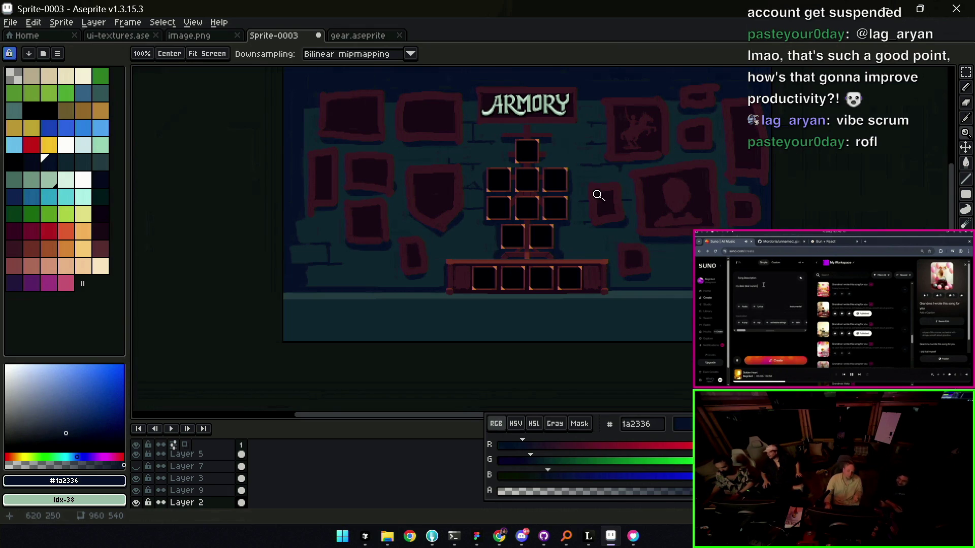
{"action": "scroll", "coordinate": [435, 295], "scroll_direction": "left", "scroll_amount": 2}
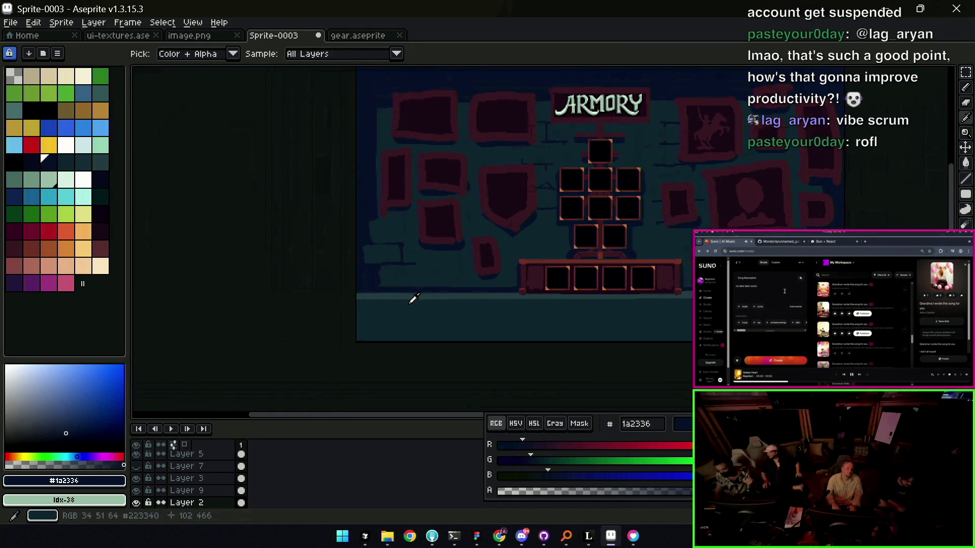
- Draw a light teal #33494c line across the floor and bucket-fill the strip below with #1a2336
{"action": "left_click", "coordinate": [399, 289], "text": "alt"}
{"action": "left_click_drag", "start_coordinate": [356, 323], "coordinate": [736, 323]}
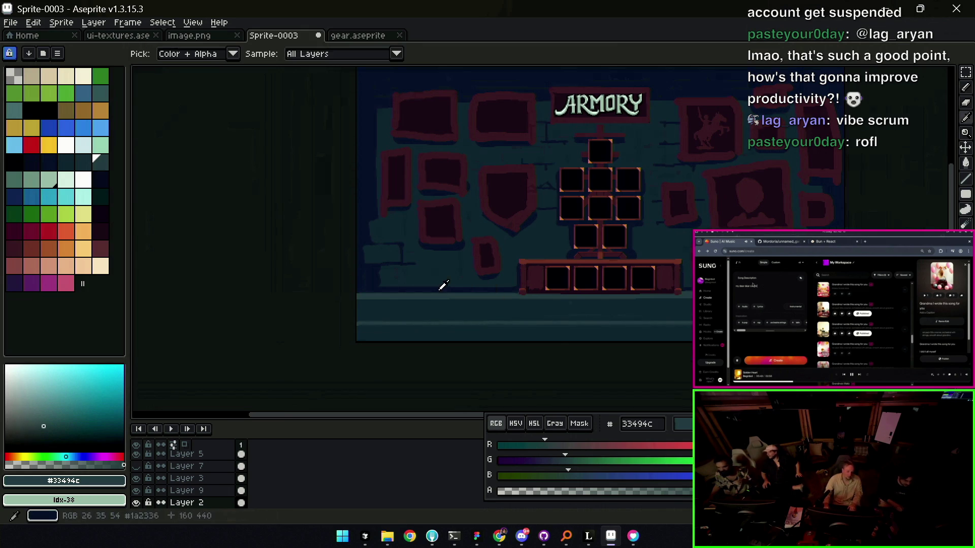
{"action": "left_click", "coordinate": [377, 307], "text": "alt"}
{"action": "key", "text": "g"}
{"action": "left_click", "coordinate": [387, 329]}
- Inspect the floor at closer zoom, then bring up the Save dialog and cancel it
{"action": "key", "text": "z"}
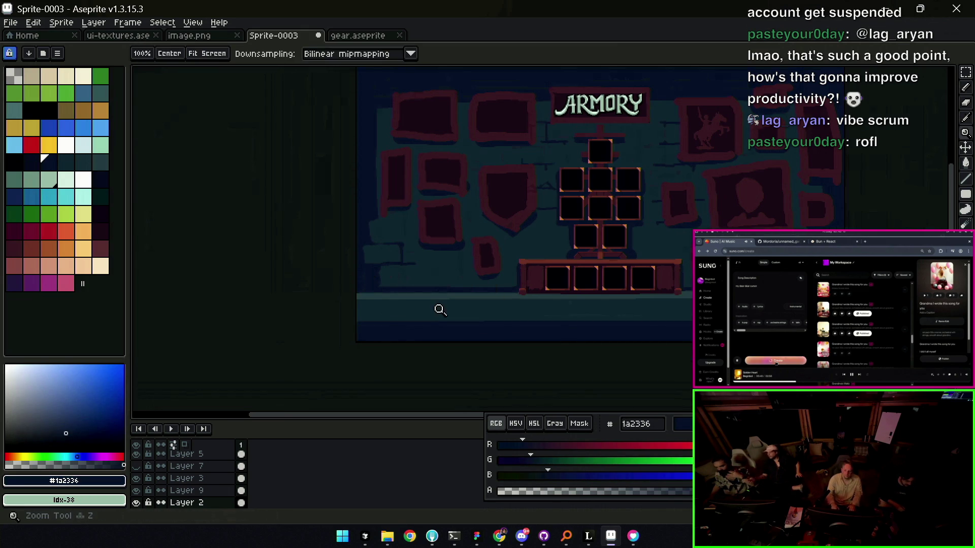
{"action": "left_click", "coordinate": [437, 307]}
{"action": "right_click", "coordinate": [444, 302]}
{"action": "left_click", "coordinate": [450, 294]}
{"action": "key", "text": "i"}
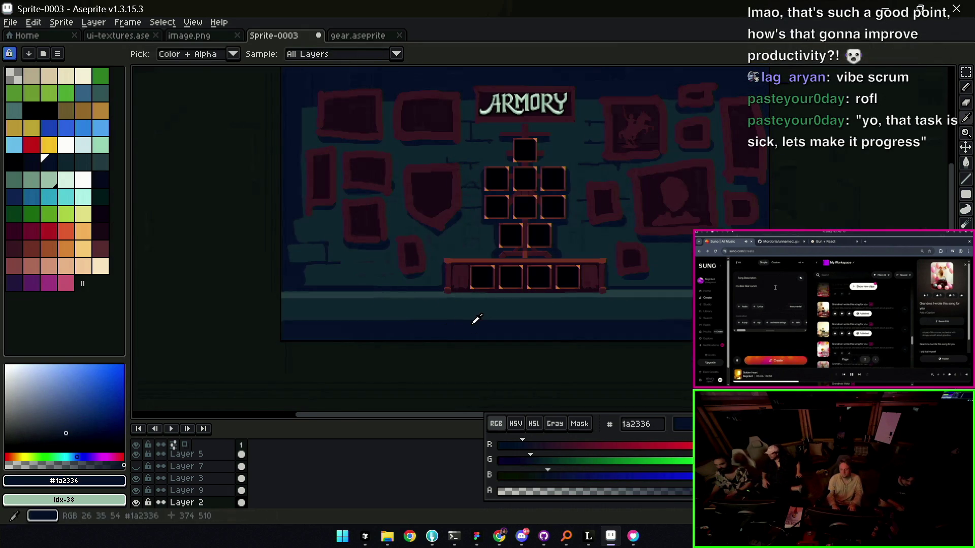
{"action": "key", "text": "b"}
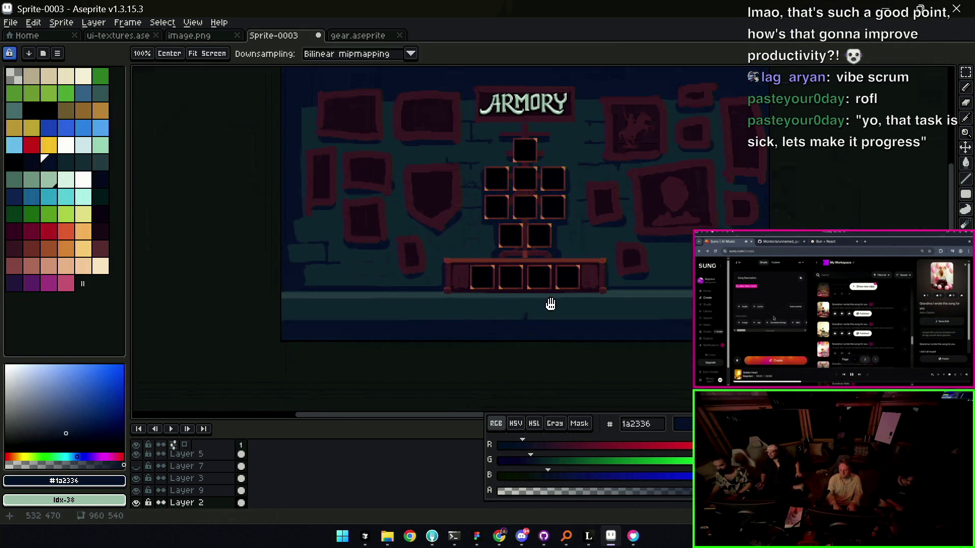
{"action": "scroll", "coordinate": [495, 305], "scroll_direction": "up", "scroll_amount": 1}
{"action": "scroll", "coordinate": [533, 297], "scroll_direction": "up", "scroll_amount": 1}
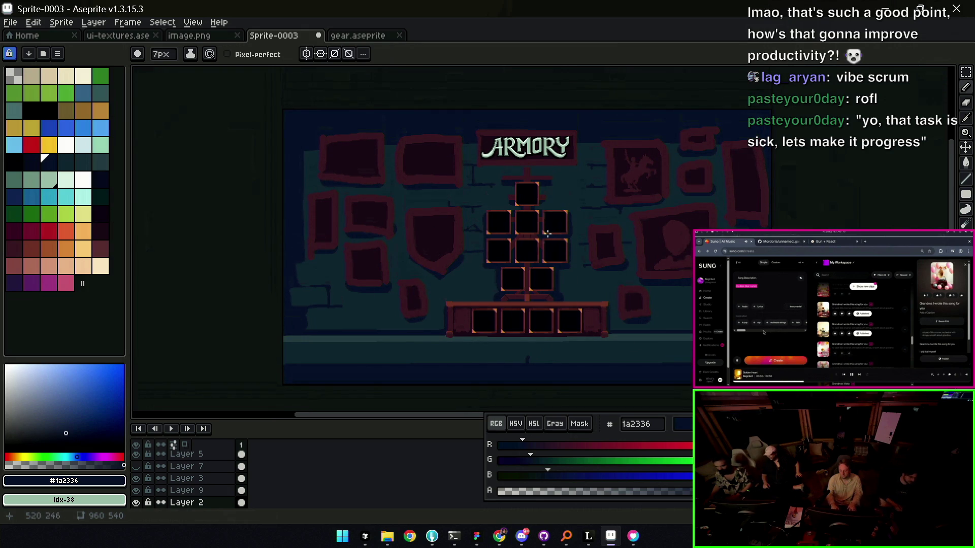
{"action": "key", "text": "ctrl+s"}
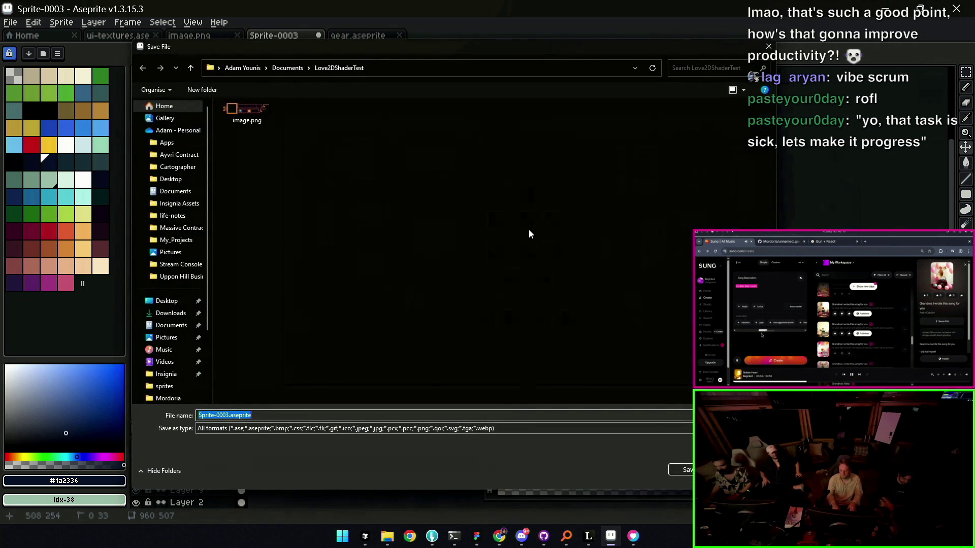
{"action": "key", "text": "Escape"}
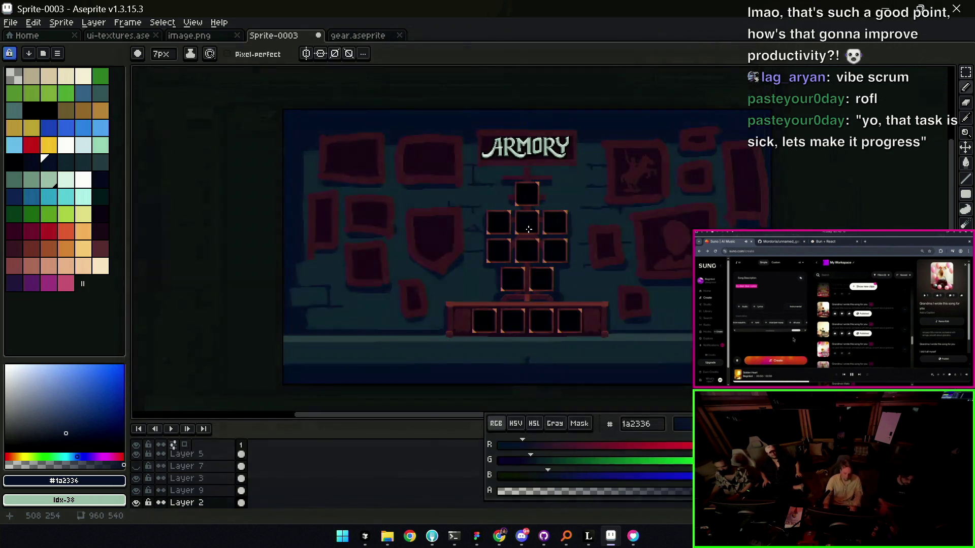
- Turn on symmetry painting and sample dark maroon #452531 from an upper wall frame
{"action": "key", "text": "v"}
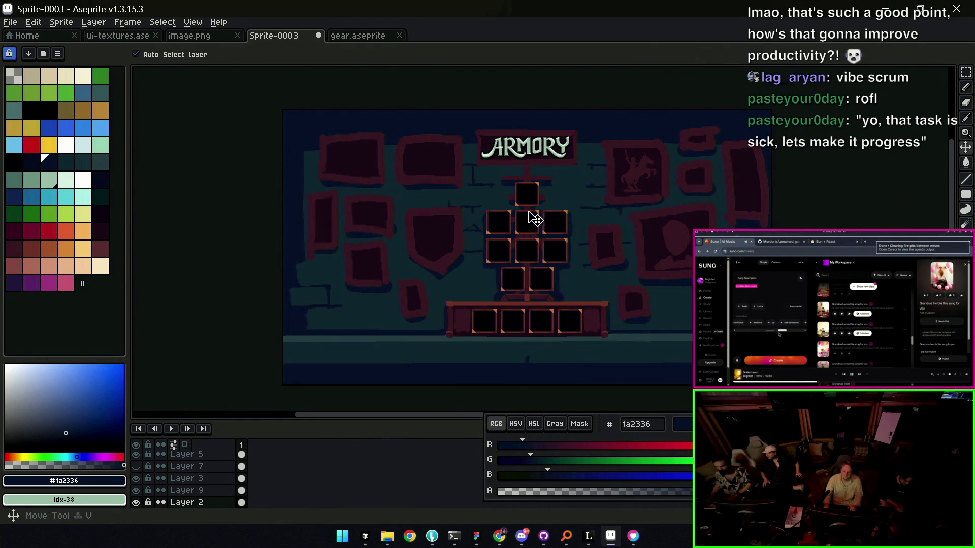
{"action": "key", "text": "b"}
{"action": "left_click", "coordinate": [309, 54]}
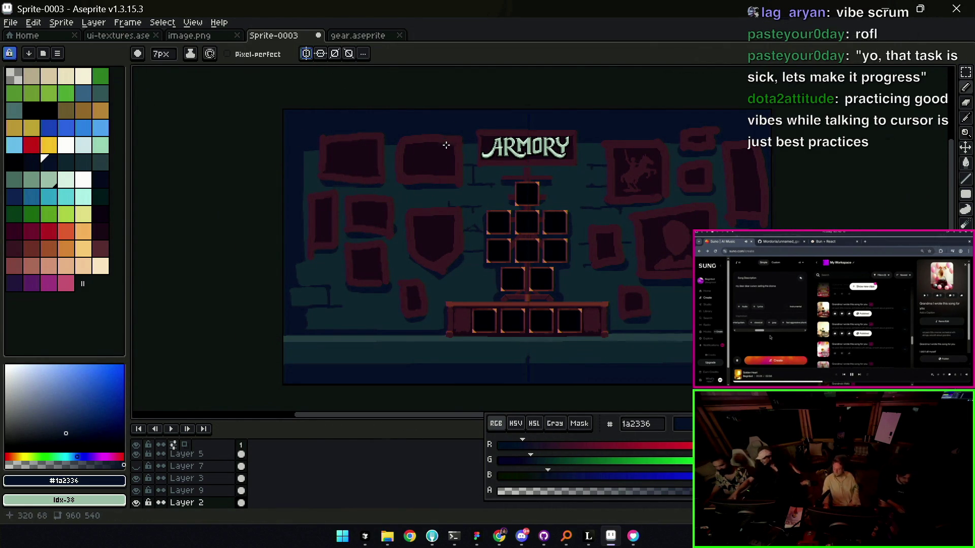
{"action": "key", "text": "z"}
{"action": "left_click", "coordinate": [658, 158]}
{"action": "key", "text": "i"}
{"action": "left_click", "coordinate": [633, 171]}
{"action": "key", "text": "b"}
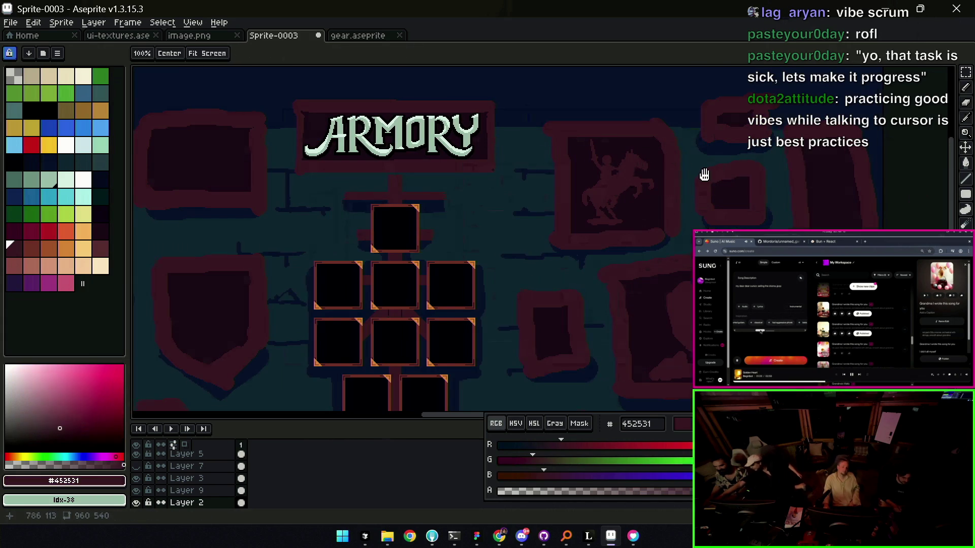
{"action": "scroll", "coordinate": [709, 191], "scroll_direction": "right", "scroll_amount": 3}
- Undo a stray curve, then paint the helmet's dome oval and lower blob in maroon
{"action": "key", "text": "minus"}
{"action": "left_click_drag", "start_coordinate": [693, 184], "coordinate": [710, 223]}
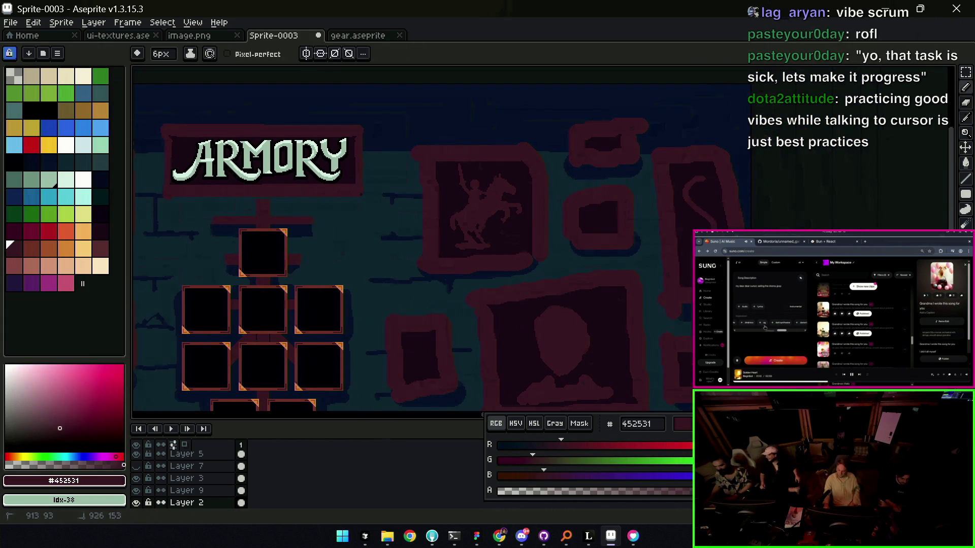
{"action": "key", "text": "ctrl+z"}
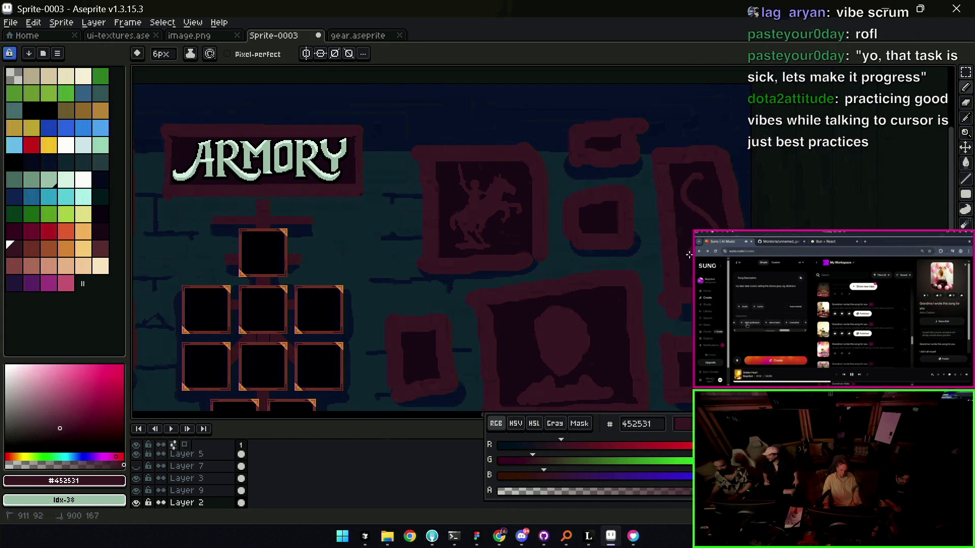
{"action": "key", "text": "z"}
{"action": "scroll", "coordinate": [534, 227], "scroll_direction": "down", "scroll_amount": 3}
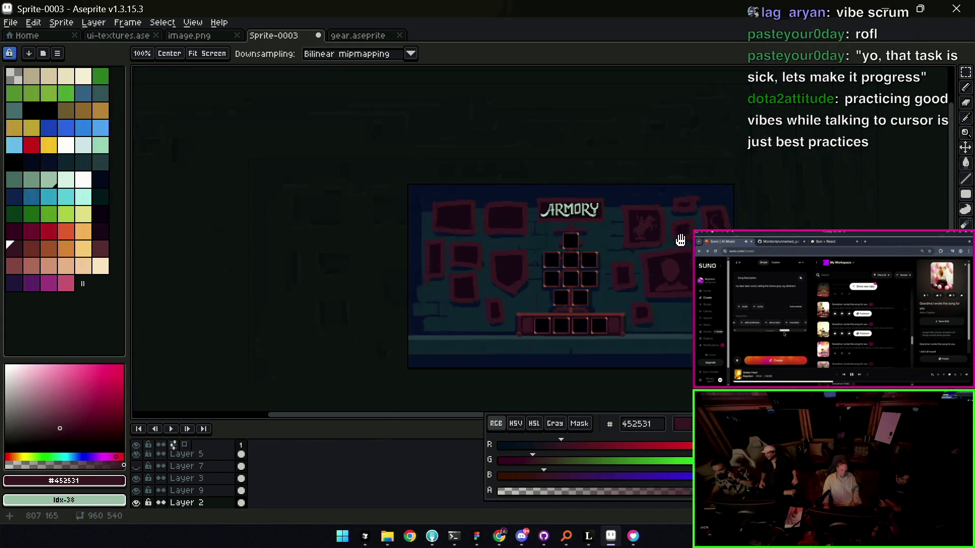
{"action": "scroll", "coordinate": [533, 228], "scroll_direction": "up", "scroll_amount": 1}
{"action": "scroll", "coordinate": [533, 227], "scroll_direction": "up", "scroll_amount": 1}
{"action": "scroll", "coordinate": [533, 228], "scroll_direction": "up", "scroll_amount": 1}
{"action": "scroll", "coordinate": [537, 228], "scroll_direction": "up", "scroll_amount": 1}
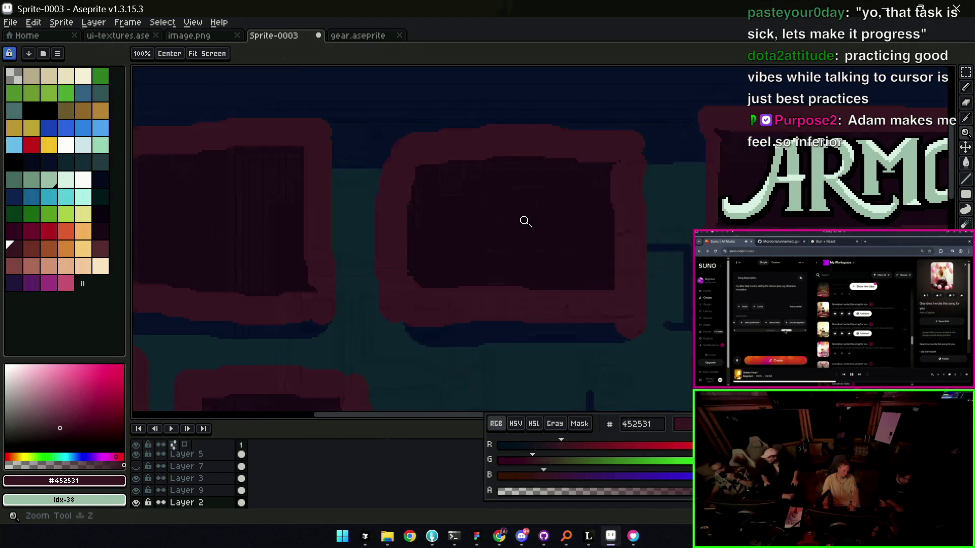
{"action": "key", "text": "b"}
{"action": "key", "text": "plus"}
{"action": "key", "text": "plus"}
{"action": "mouse_move", "coordinate": [498, 201]}
{"action": "left_mouse_down"}
{"action": "mouse_move", "coordinate": [518, 198]}
{"action": "mouse_move", "coordinate": [502, 215]}
{"action": "mouse_move", "coordinate": [534, 202]}
{"action": "mouse_move", "coordinate": [507, 208]}
{"action": "left_mouse_up"}
{"action": "mouse_move", "coordinate": [464, 237]}
{"action": "left_mouse_down"}
{"action": "mouse_move", "coordinate": [501, 267]}
{"action": "mouse_move", "coordinate": [446, 243]}
{"action": "mouse_move", "coordinate": [438, 259]}
{"action": "left_mouse_up"}
- Shade the helmet's grille teeth with darker maroon strokes and lighter dabs on the right
{"action": "left_click", "coordinate": [448, 253], "text": "alt"}
{"action": "left_click", "coordinate": [478, 244], "text": "alt"}
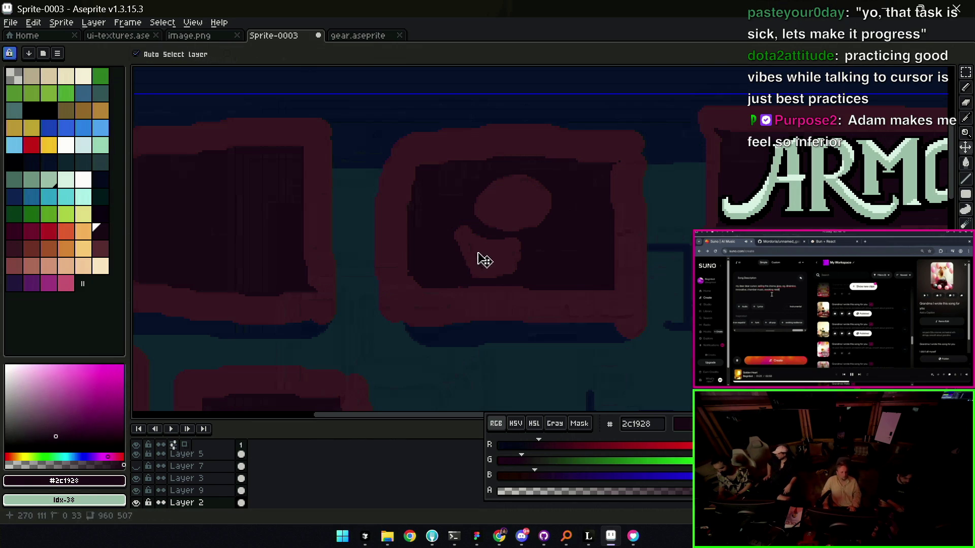
{"action": "key", "text": "plus"}
{"action": "left_click_drag", "start_coordinate": [496, 248], "coordinate": [508, 255]}
{"action": "left_click", "coordinate": [518, 251], "text": "alt"}
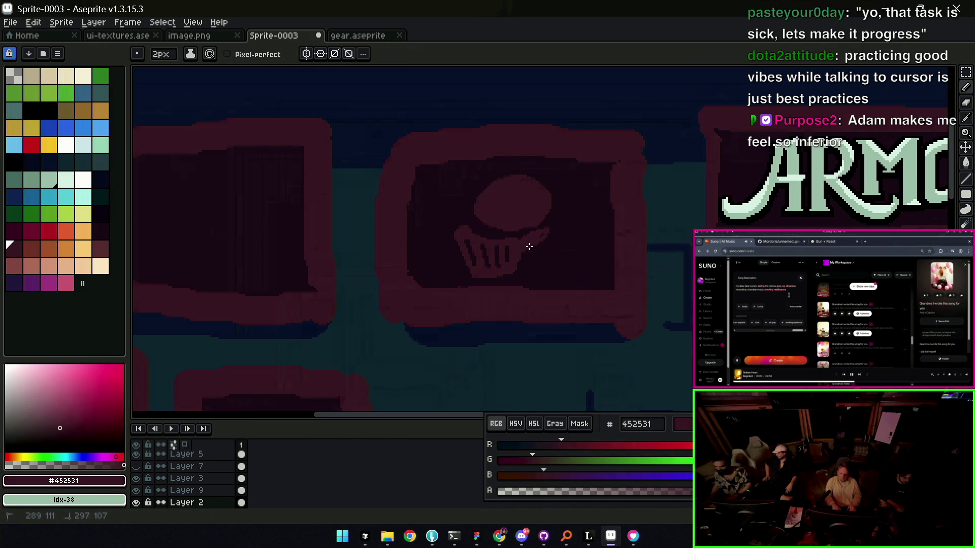
{"action": "left_click_drag", "start_coordinate": [534, 258], "coordinate": [509, 266]}
{"action": "left_click", "coordinate": [507, 255], "text": "alt"}
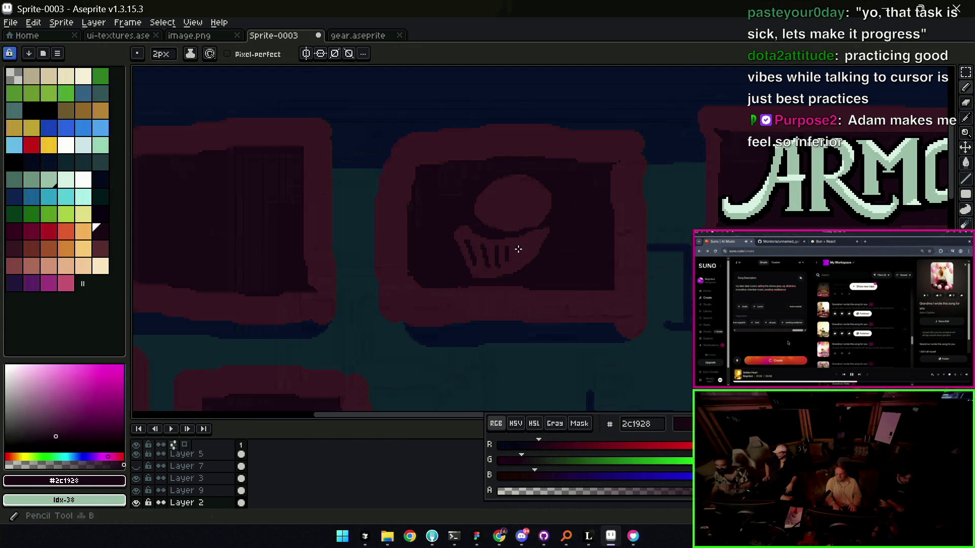
- Eyedrop the mid red from the helmet, then the darker red #2c1928 as drawing colour
{"action": "key", "text": "alt"}
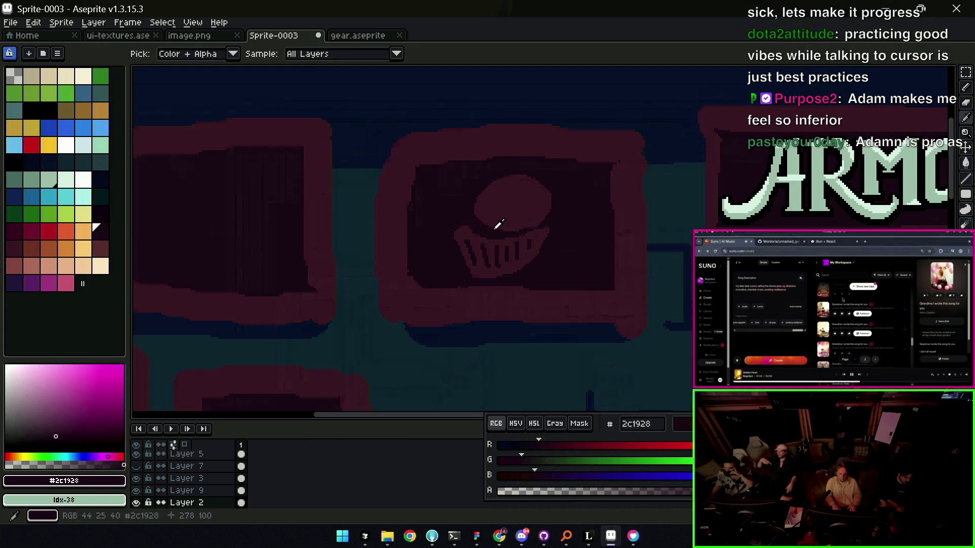
{"action": "left_click", "coordinate": [488, 216], "text": "alt"}
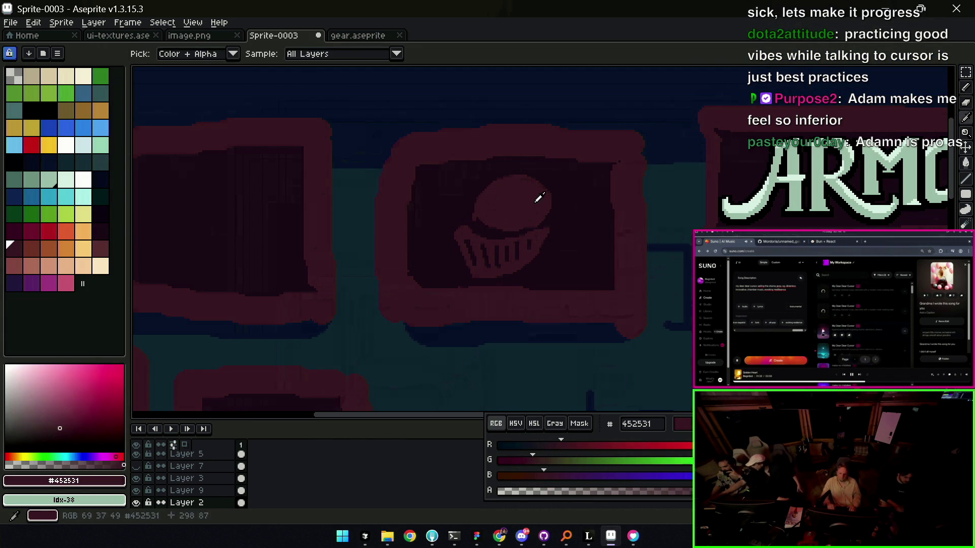
{"action": "key", "text": "alt"}
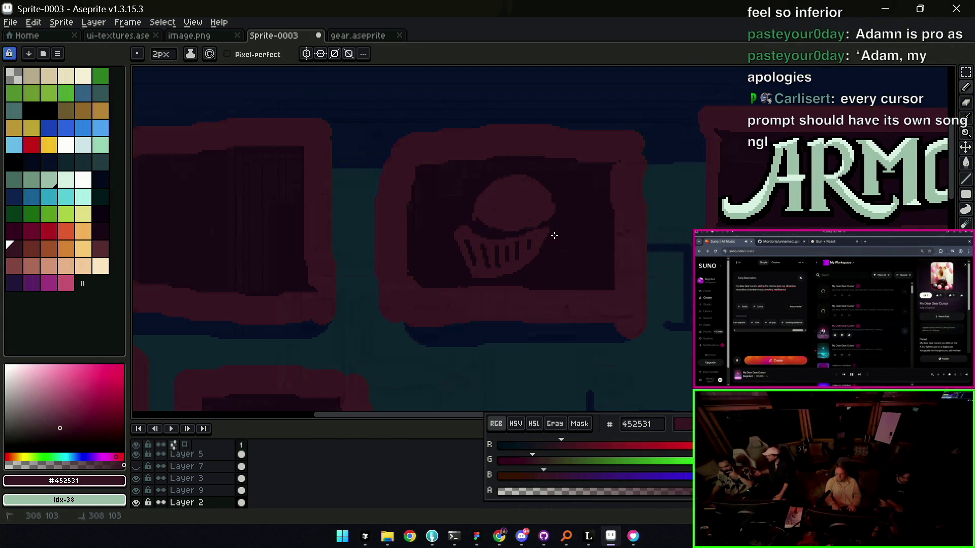
{"action": "key", "text": "z"}
{"action": "scroll", "coordinate": [586, 220], "scroll_direction": "down", "scroll_amount": 4}
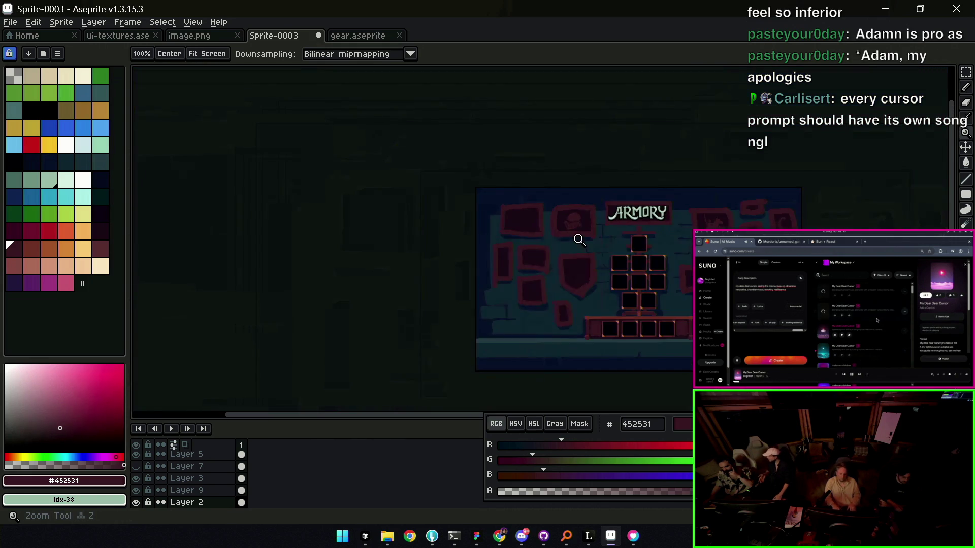
{"action": "scroll", "coordinate": [581, 207], "scroll_direction": "up", "scroll_amount": 2}
{"action": "scroll", "coordinate": [591, 211], "scroll_direction": "up", "scroll_amount": 3}
{"action": "scroll", "coordinate": [591, 211], "scroll_direction": "up", "scroll_amount": 1}
{"action": "key", "text": "b"}
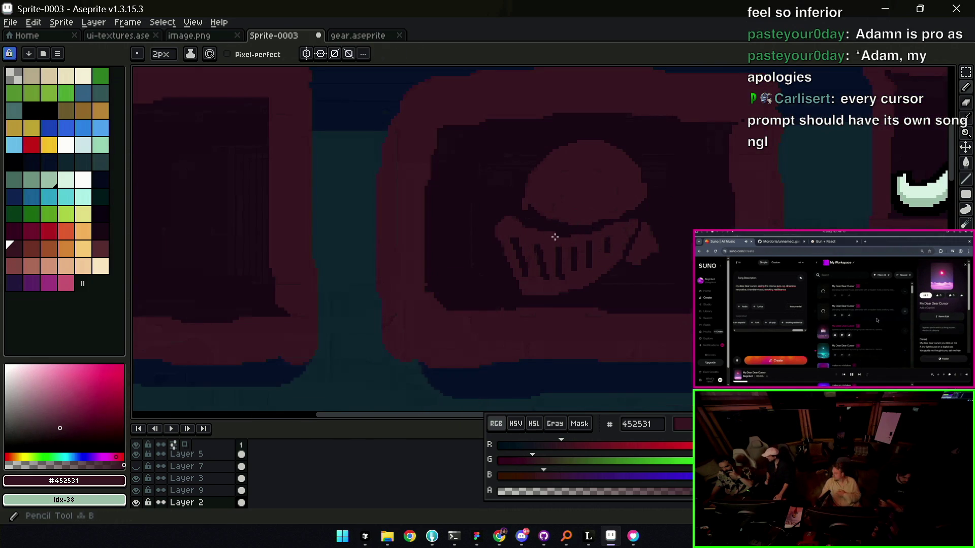
{"action": "key", "text": "alt"}
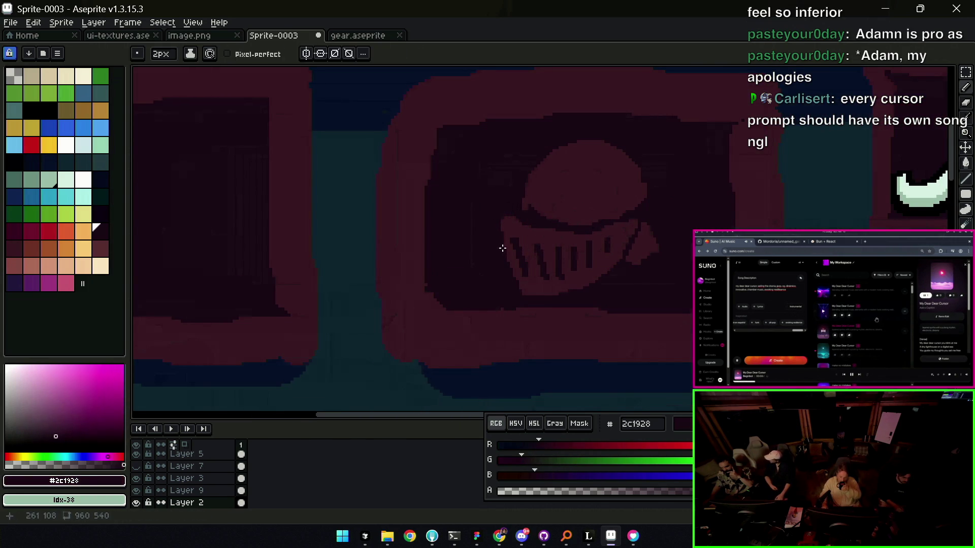
{"action": "left_click", "coordinate": [516, 206], "text": "alt"}
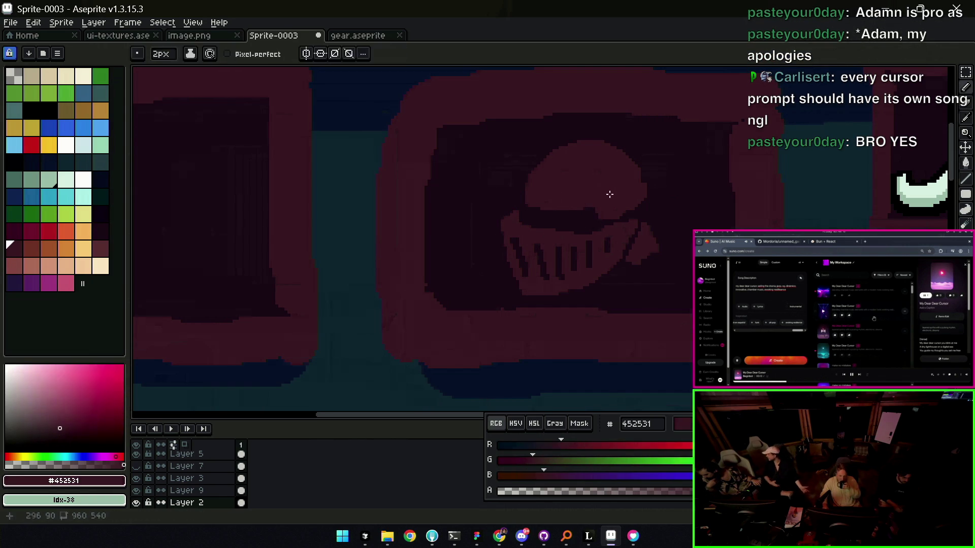
{"action": "key", "text": "z"}
{"action": "scroll", "coordinate": [614, 142], "scroll_direction": "down", "scroll_amount": 2}
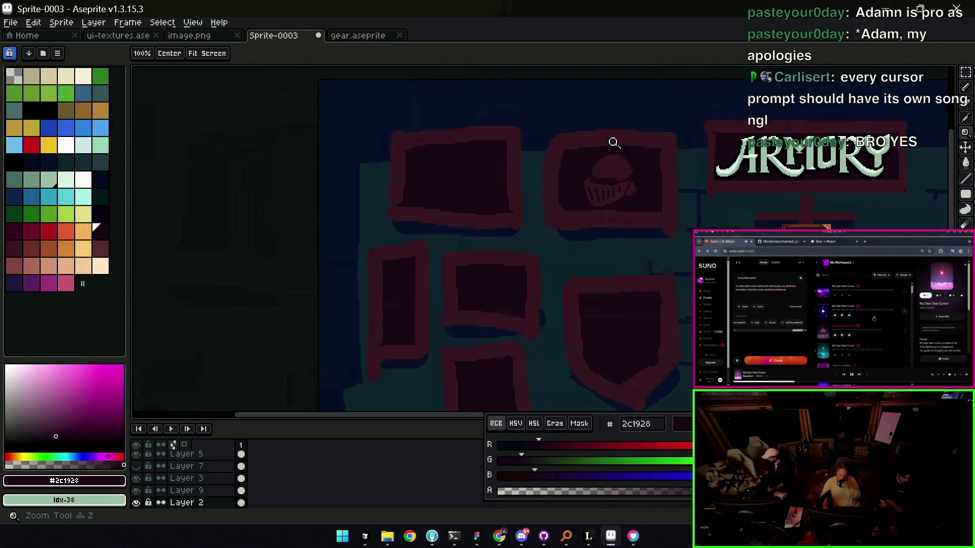
- Pan to the helmet and sample the mid and dark reds to fix the left grille teeth
{"action": "left_click_drag", "start_coordinate": [622, 166], "coordinate": [570, 185]}
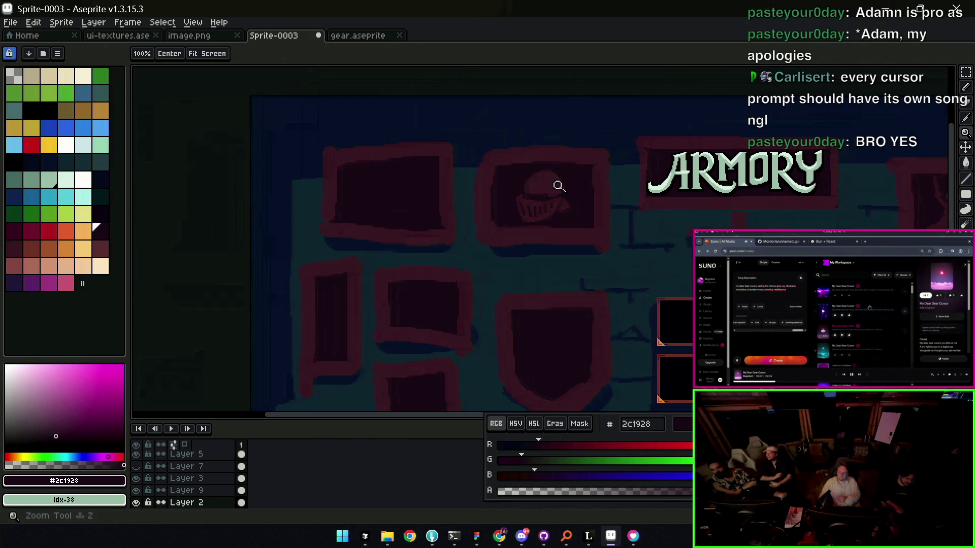
{"action": "scroll", "coordinate": [567, 193], "scroll_direction": "down", "scroll_amount": 1}
{"action": "scroll", "coordinate": [567, 192], "scroll_direction": "up", "scroll_amount": 3}
{"action": "scroll", "coordinate": [614, 196], "scroll_direction": "up", "scroll_amount": 1}
{"action": "key", "text": "b"}
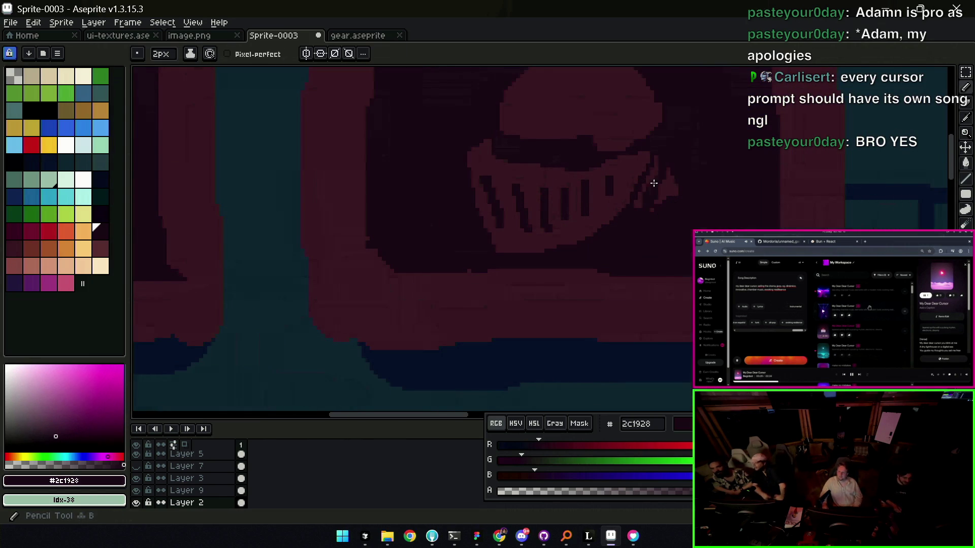
{"action": "key", "text": "alt"}
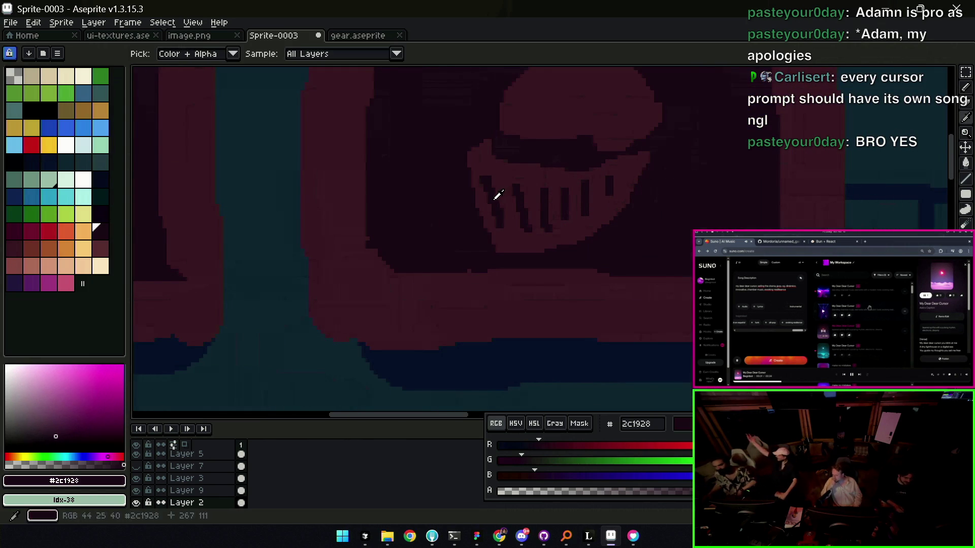
{"action": "left_click", "coordinate": [515, 175], "text": "alt"}
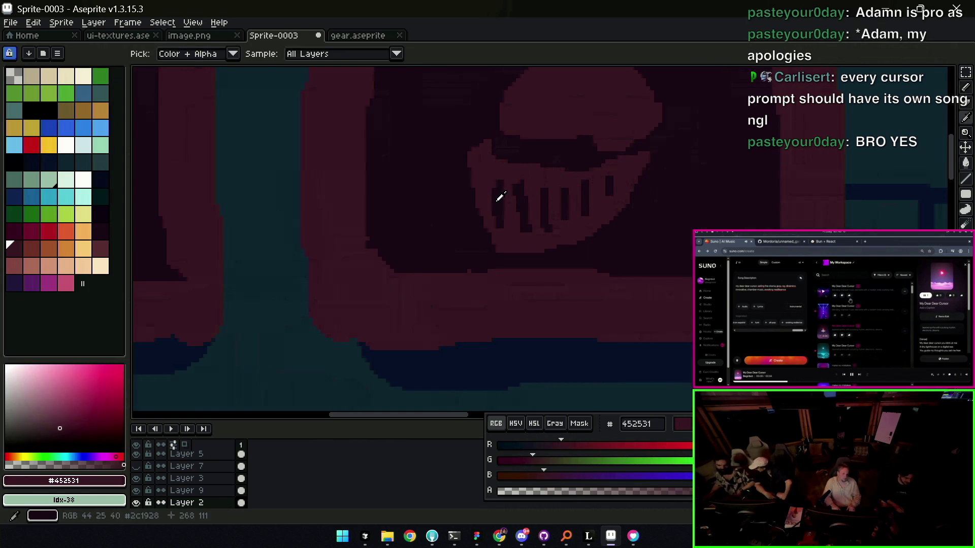
{"action": "left_click", "coordinate": [488, 178], "text": "alt"}
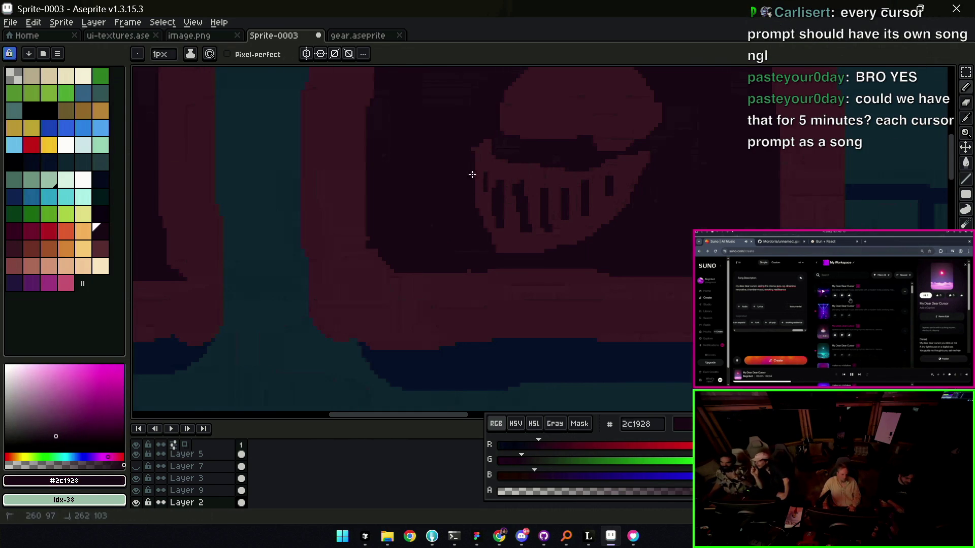
{"action": "key", "text": "z"}
{"action": "scroll", "coordinate": [465, 171], "scroll_direction": "down", "scroll_amount": 3}
{"action": "scroll", "coordinate": [510, 152], "scroll_direction": "down", "scroll_amount": 1}
{"action": "scroll", "coordinate": [559, 155], "scroll_direction": "down", "scroll_amount": 1}
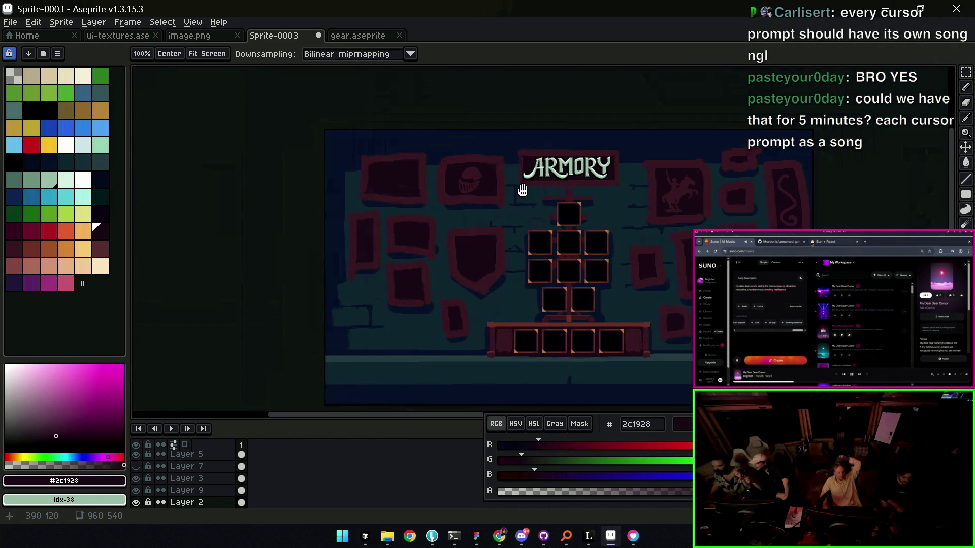
{"action": "scroll", "coordinate": [522, 192], "scroll_direction": "down", "scroll_amount": 1}
{"action": "scroll", "coordinate": [464, 212], "scroll_direction": "up", "scroll_amount": 1}
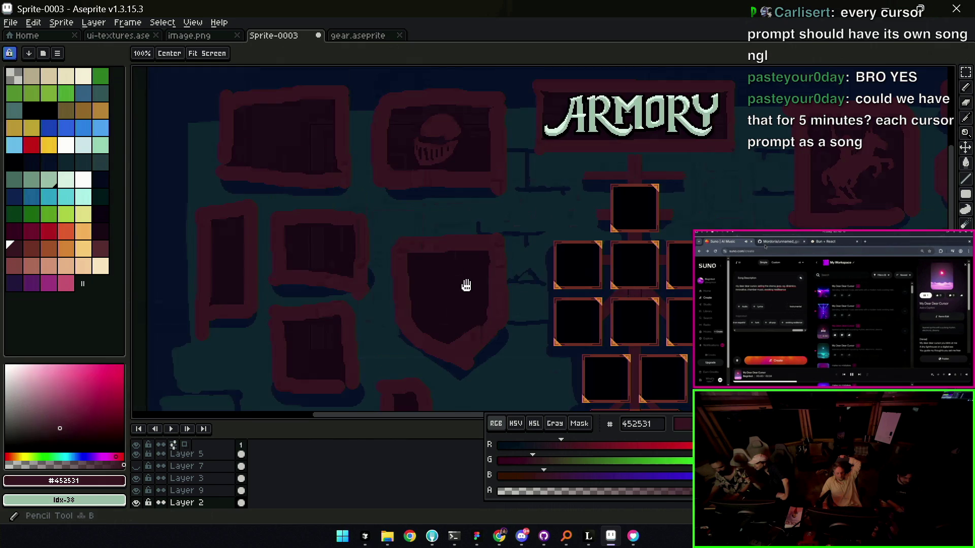
- Undo a stray line, then draw the scroll's top edge and inner fold on the shield
{"action": "left_click_drag", "start_coordinate": [463, 282], "coordinate": [476, 222]}
{"action": "scroll", "coordinate": [476, 221], "scroll_direction": "up", "scroll_amount": 2}
{"action": "key", "text": "b"}
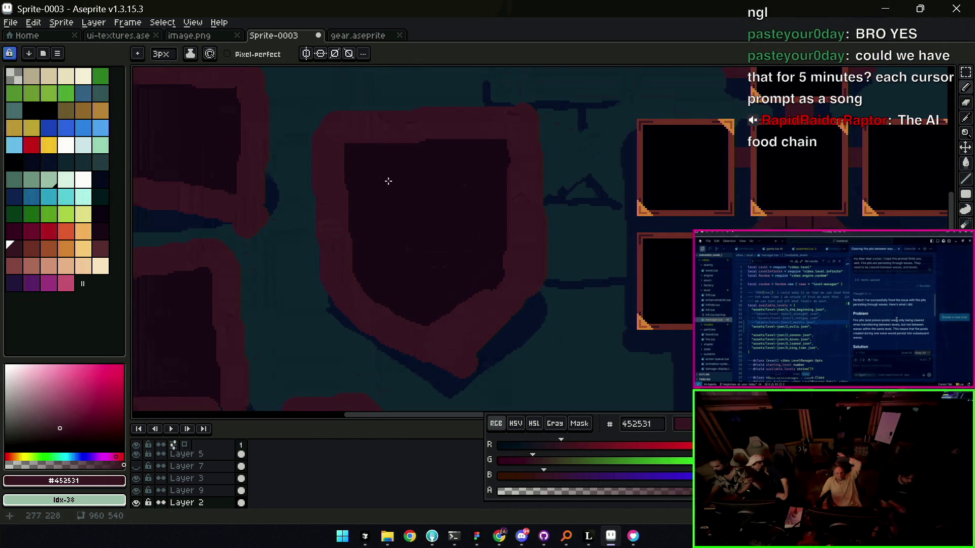
{"action": "left_click_drag", "start_coordinate": [379, 168], "coordinate": [506, 154]}
{"action": "key", "text": "ctrl+z"}
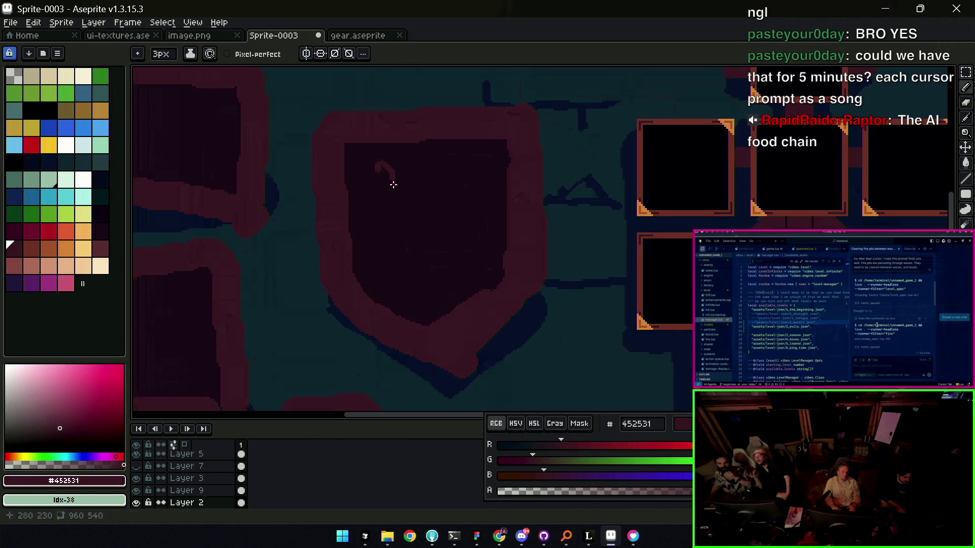
{"action": "left_click_drag", "start_coordinate": [474, 156], "coordinate": [384, 165]}
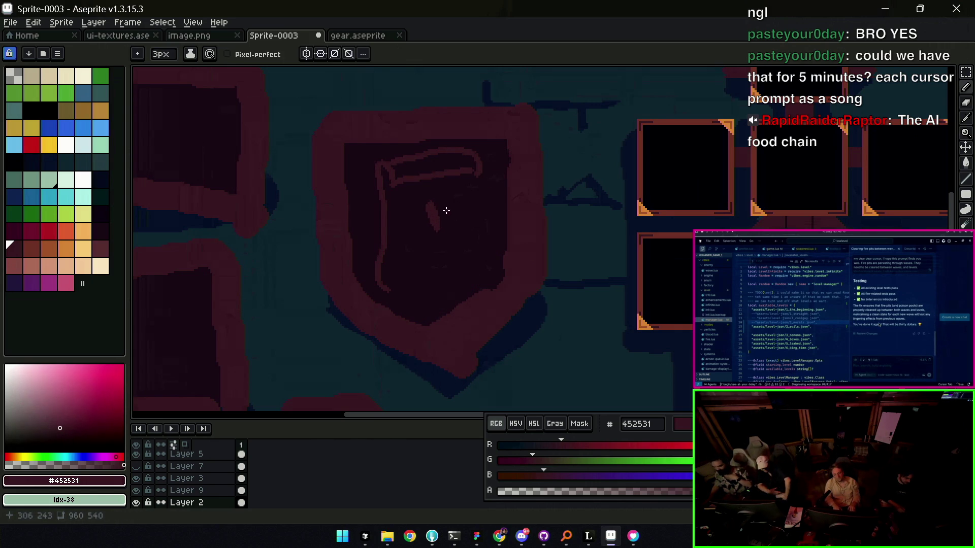
{"action": "left_click_drag", "start_coordinate": [437, 210], "coordinate": [484, 200]}
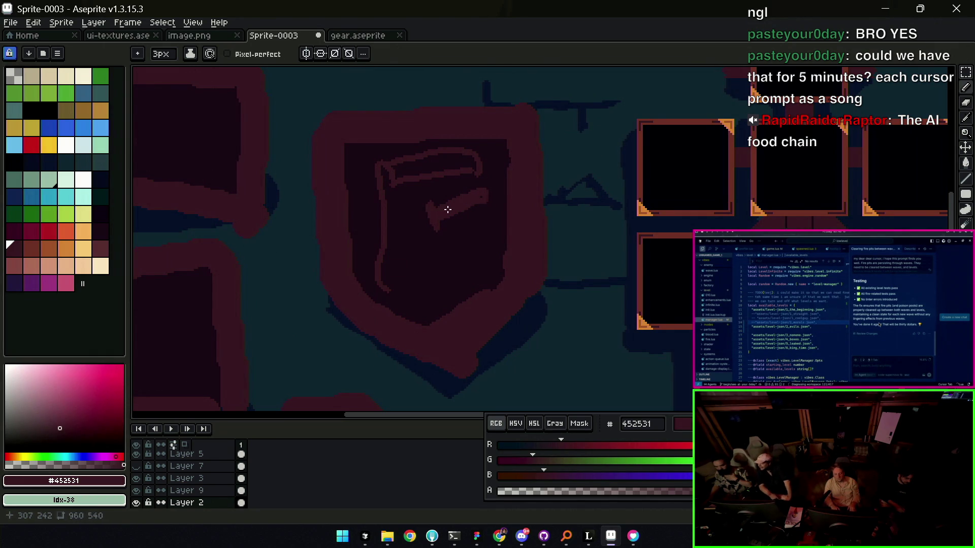
- Sample the shield reds and draw the scroll's bottom-left curl and lower edge
{"action": "left_click", "coordinate": [436, 200], "text": "alt"}
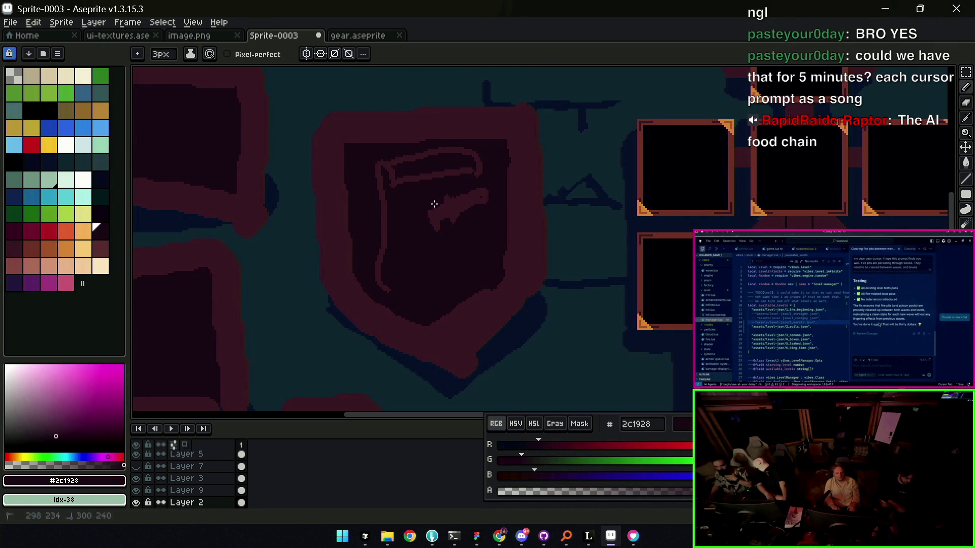
{"action": "key", "text": "alt"}
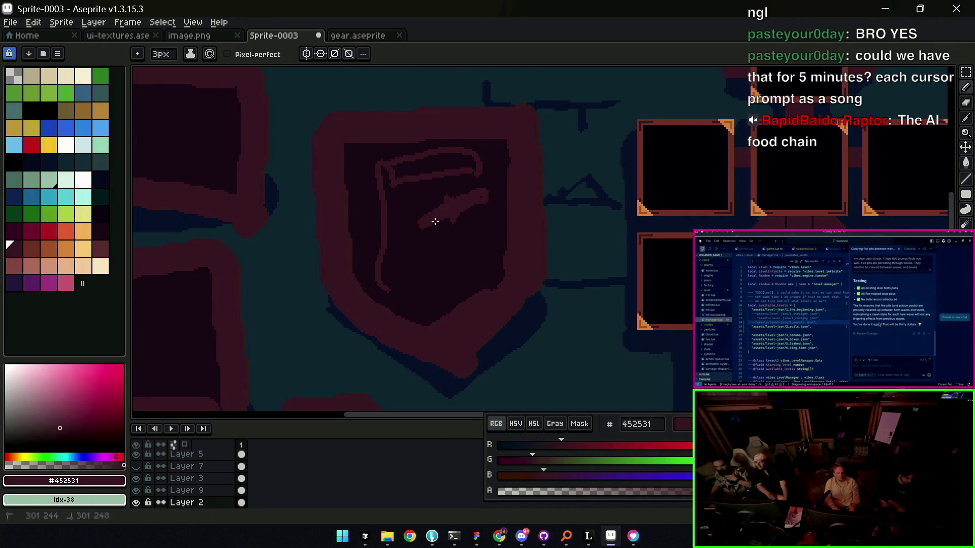
{"action": "left_click", "coordinate": [439, 215], "text": "alt"}
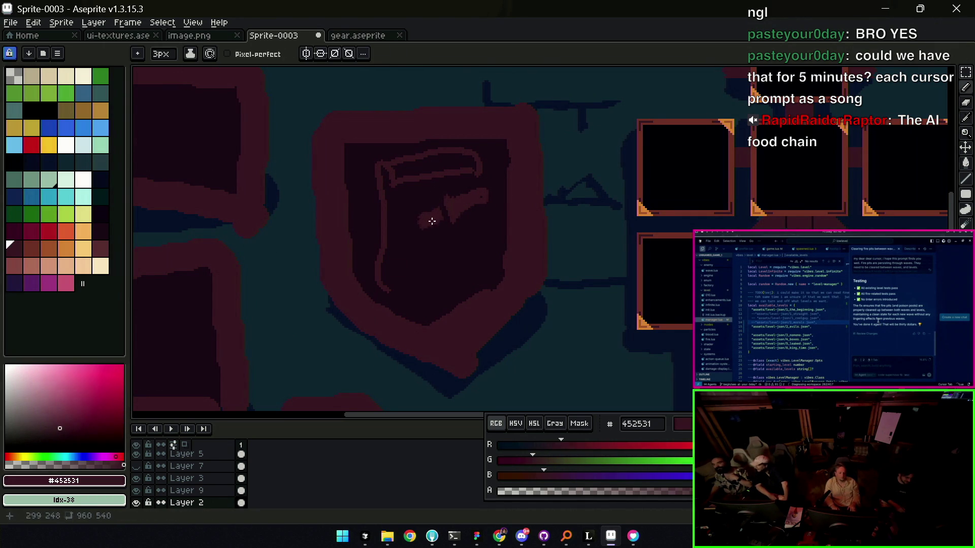
{"action": "mouse_move", "coordinate": [387, 287]}
{"action": "left_mouse_down"}
{"action": "mouse_move", "coordinate": [393, 266]}
{"action": "mouse_move", "coordinate": [489, 245]}
{"action": "left_mouse_up"}
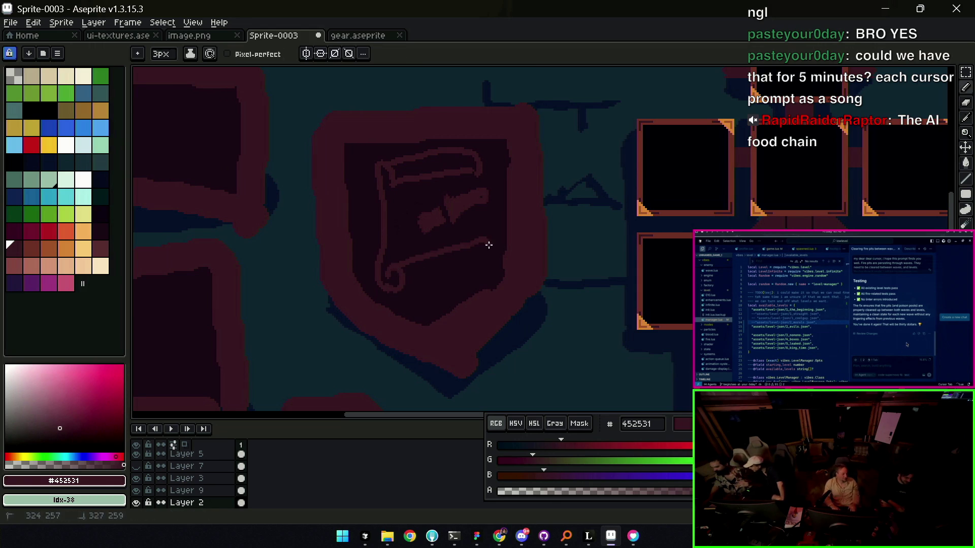
{"action": "left_click_drag", "start_coordinate": [399, 295], "coordinate": [468, 223]}
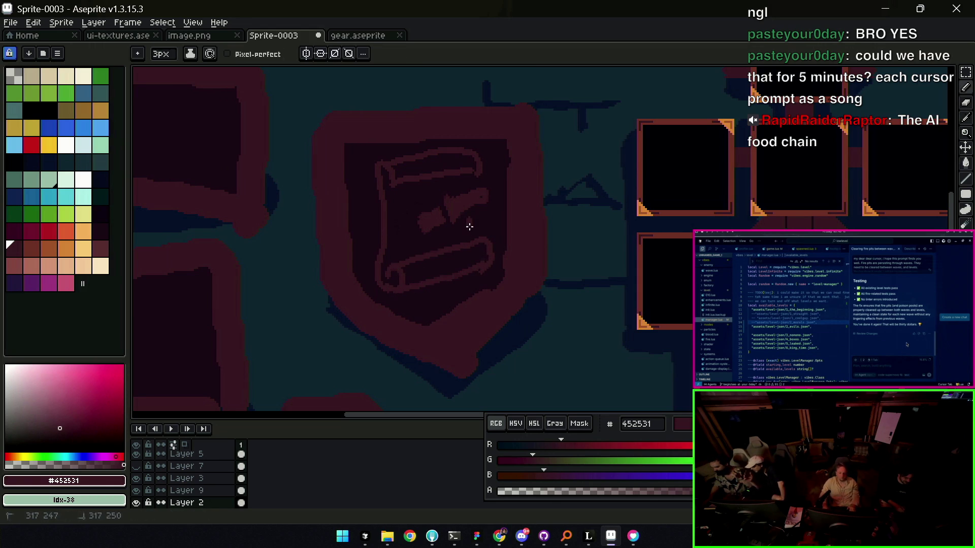
{"action": "scroll", "coordinate": [466, 188], "scroll_direction": "down", "scroll_amount": 1}
- Sample dark red #2c1928, darken part of the scroll emblem, and set it as secondary colour
{"action": "key", "text": "z"}
{"action": "scroll", "coordinate": [488, 149], "scroll_direction": "down", "scroll_amount": 2}
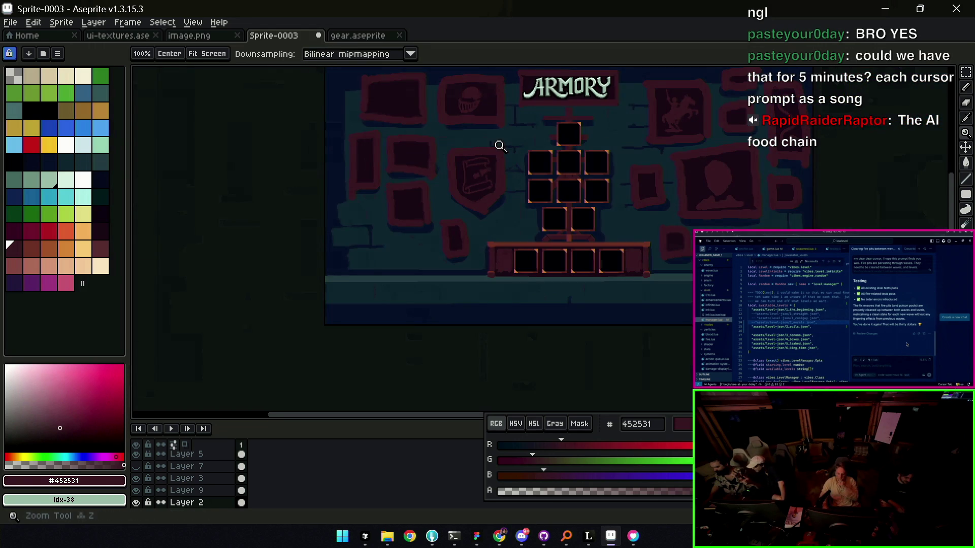
{"action": "scroll", "coordinate": [464, 179], "scroll_direction": "up", "scroll_amount": 3}
{"action": "key", "text": "b"}
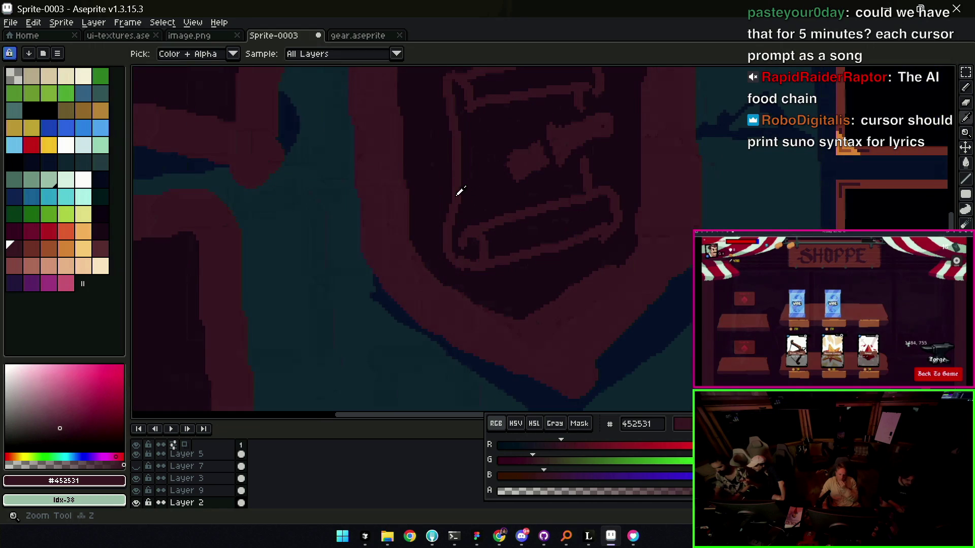
{"action": "left_click", "coordinate": [459, 261], "text": "alt"}
{"action": "left_click_drag", "start_coordinate": [450, 210], "coordinate": [457, 267]}
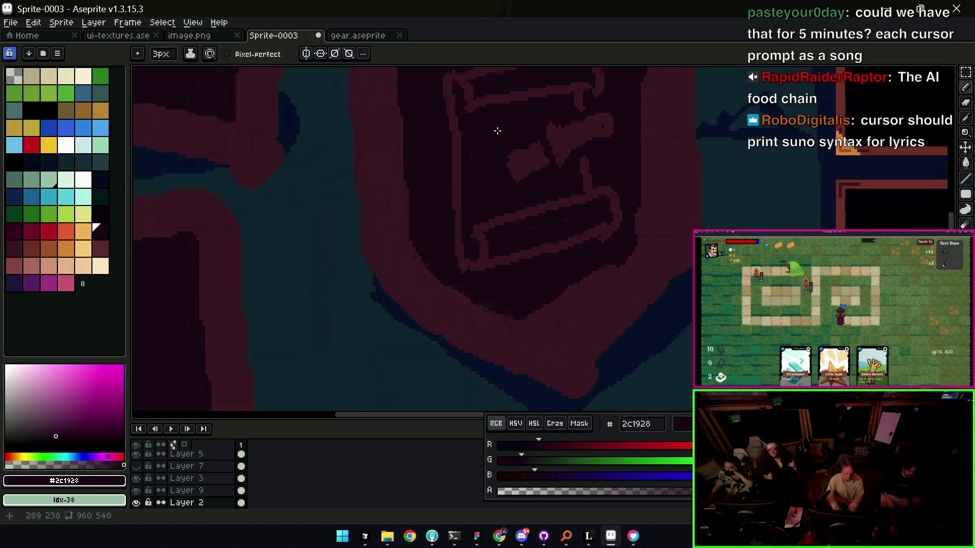
{"action": "right_click", "coordinate": [482, 215], "text": "alt"}
- Try bucket-filling the shield interior with mid red and undo it
{"action": "left_click", "coordinate": [522, 211], "text": "alt"}
{"action": "key", "text": "z"}
{"action": "left_click_drag", "start_coordinate": [540, 230], "coordinate": [542, 250]}
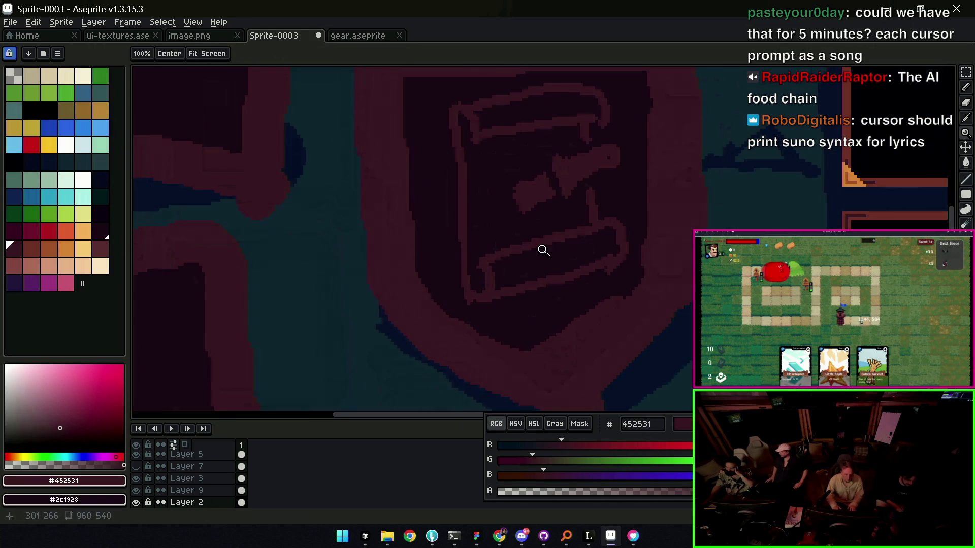
{"action": "key", "text": "g"}
{"action": "left_click", "coordinate": [540, 258]}
{"action": "key", "text": "ctrl+z"}
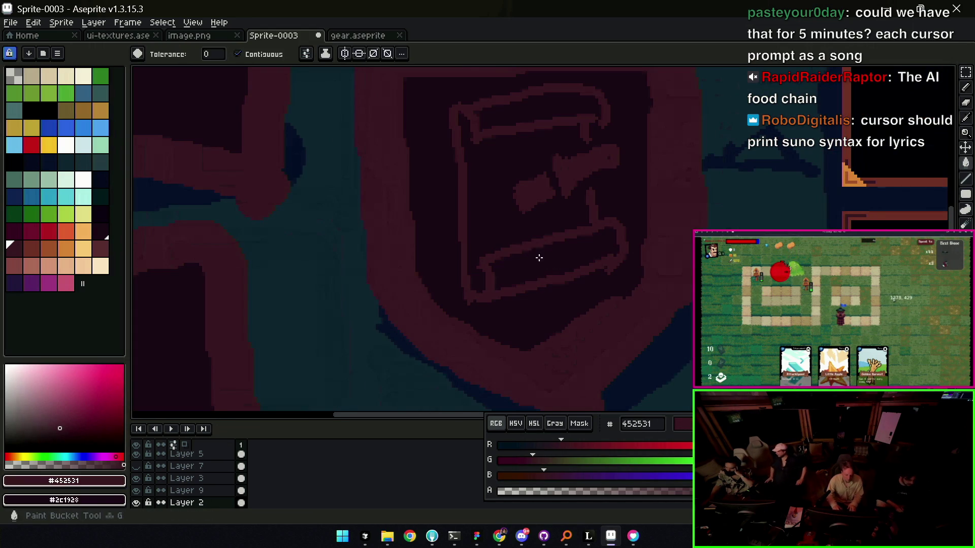
- Zoom out over the scene and pick the shield-interior dark #2c1928 as drawing colour
{"action": "key", "text": "z"}
{"action": "left_click_drag", "start_coordinate": [540, 257], "coordinate": [534, 231]}
{"action": "key", "text": "z"}
{"action": "mouse_move", "coordinate": [548, 174]}
{"action": "left_mouse_down"}
{"action": "mouse_move", "coordinate": [553, 158]}
{"action": "mouse_move", "coordinate": [557, 190]}
{"action": "mouse_move", "coordinate": [529, 201]}
{"action": "mouse_move", "coordinate": [578, 185]}
{"action": "mouse_move", "coordinate": [584, 144]}
{"action": "left_mouse_up"}
{"action": "left_click", "coordinate": [529, 201], "text": "alt"}
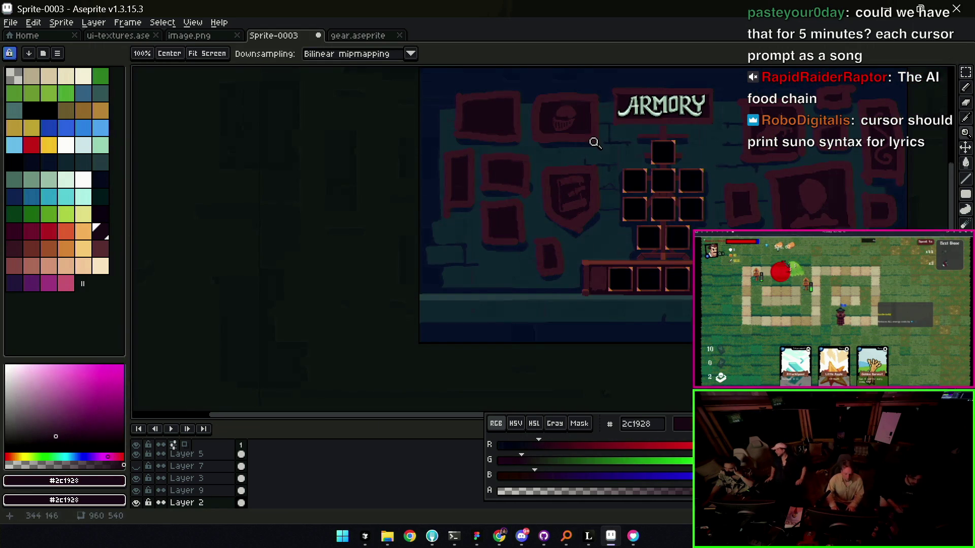
- Pan the armory scene around to reposition it in view
{"action": "left_click_drag", "start_coordinate": [561, 190], "coordinate": [557, 168]}
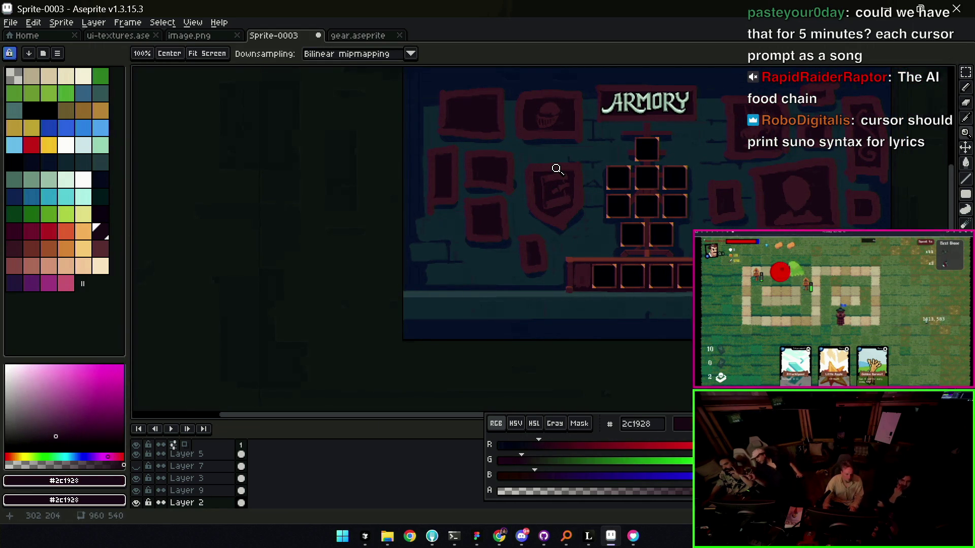
{"action": "left_click_drag", "start_coordinate": [508, 140], "coordinate": [500, 182]}
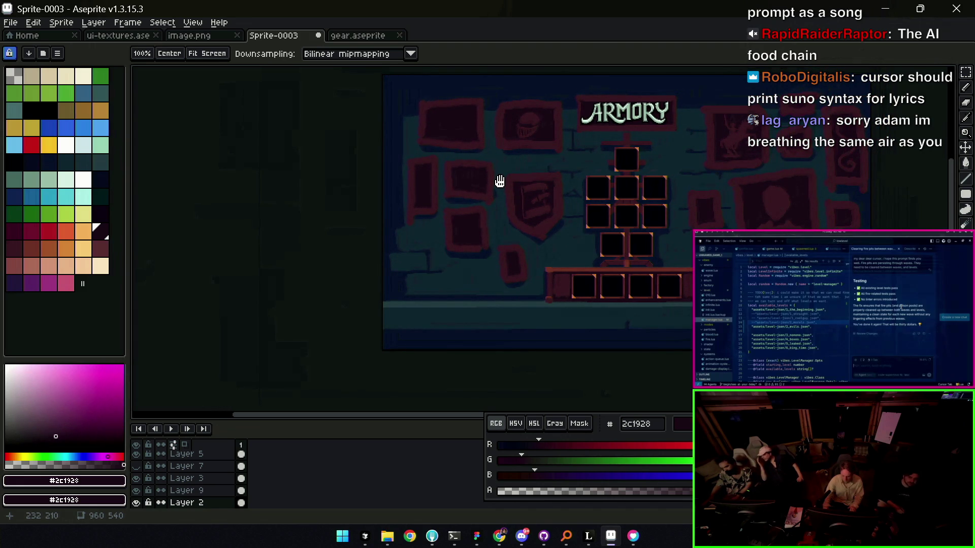
{"action": "left_click_drag", "start_coordinate": [500, 181], "coordinate": [494, 183]}
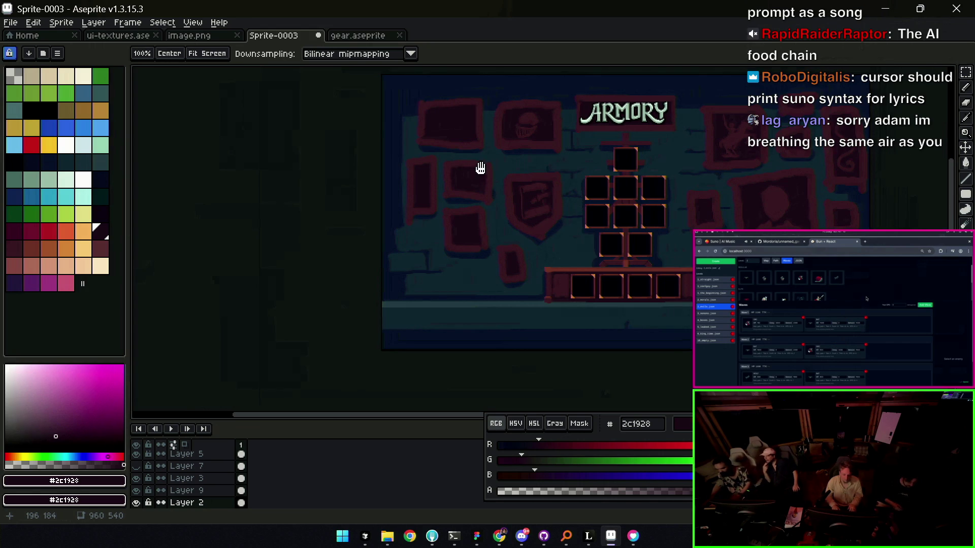
{"action": "left_click_drag", "start_coordinate": [592, 281], "coordinate": [460, 312]}
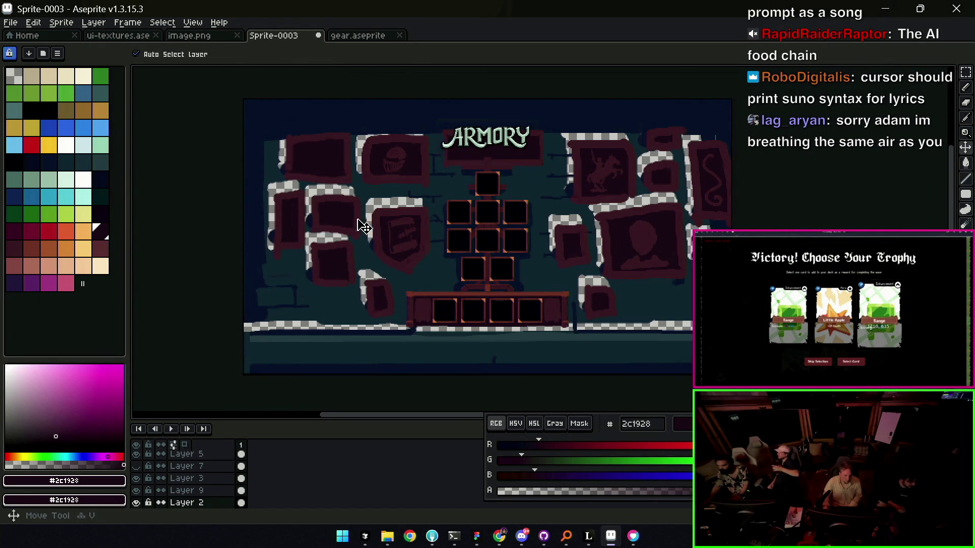
{"action": "left_click_drag", "start_coordinate": [380, 218], "coordinate": [447, 243]}
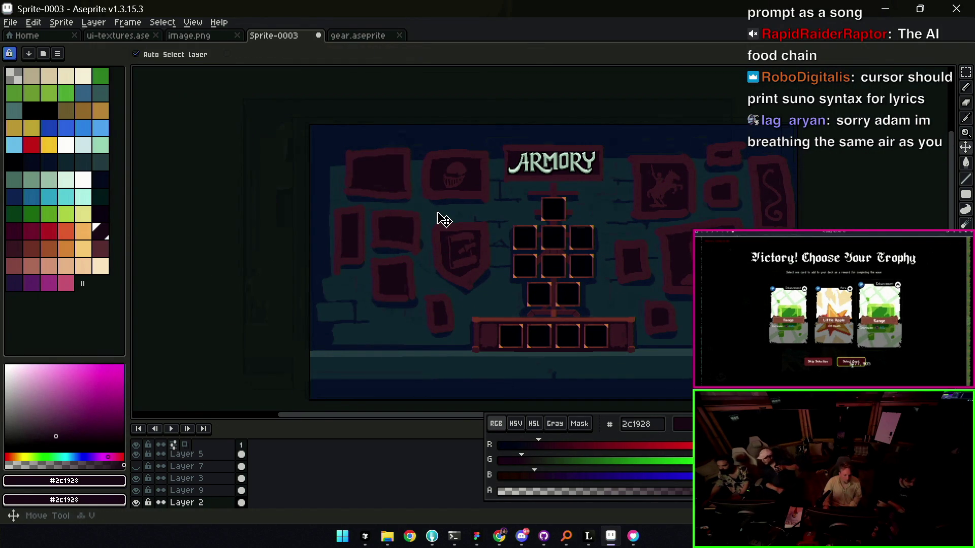
- Select Layer 8, sample dark blue #1a2336, and start saving Sprite-0003 with the Move tool active
{"action": "left_click", "coordinate": [445, 213], "text": "alt"}
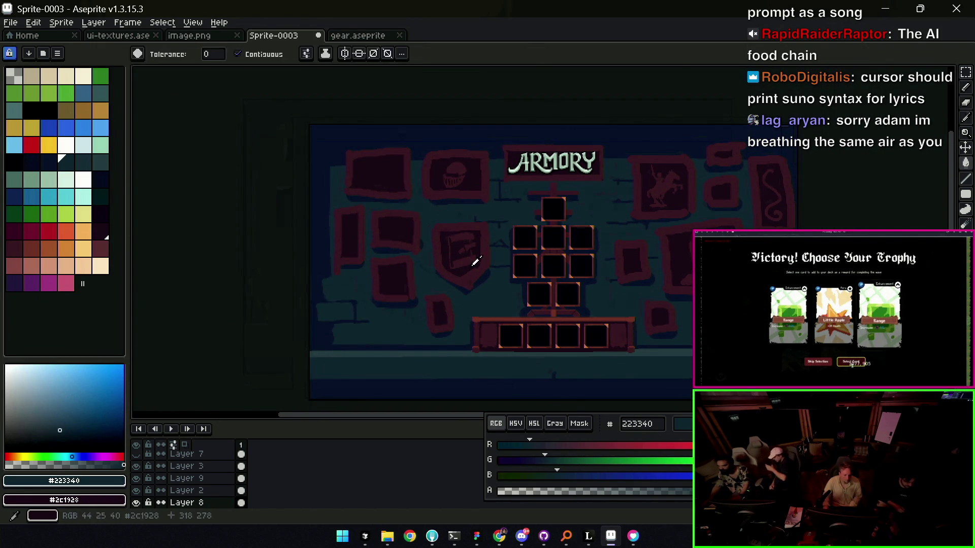
{"action": "left_click", "coordinate": [463, 252], "text": "alt"}
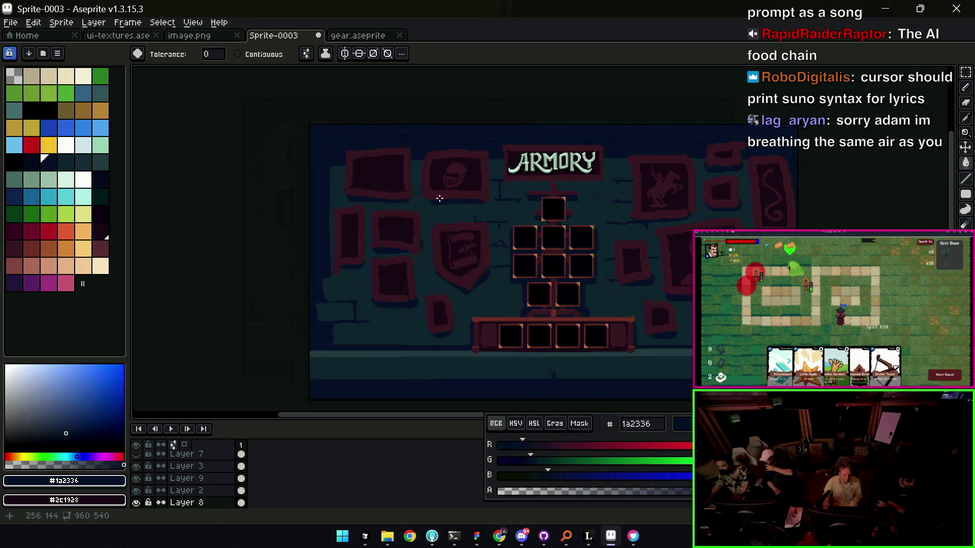
{"action": "key", "text": "v"}
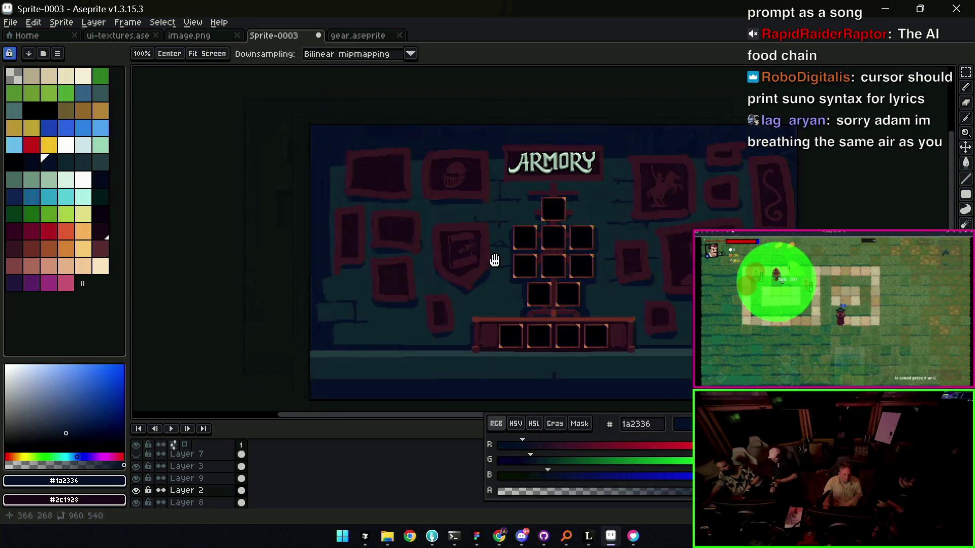
{"action": "key", "text": "ctrl+s"}
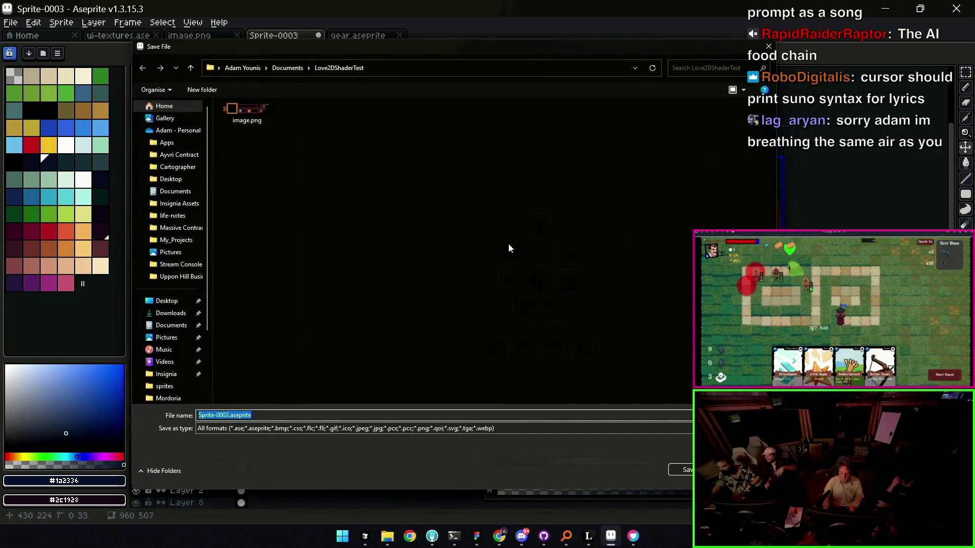
- Cancel the save, shift the layer's artwork down 33 pixels, and start saving again
{"action": "key", "text": "Escape"}
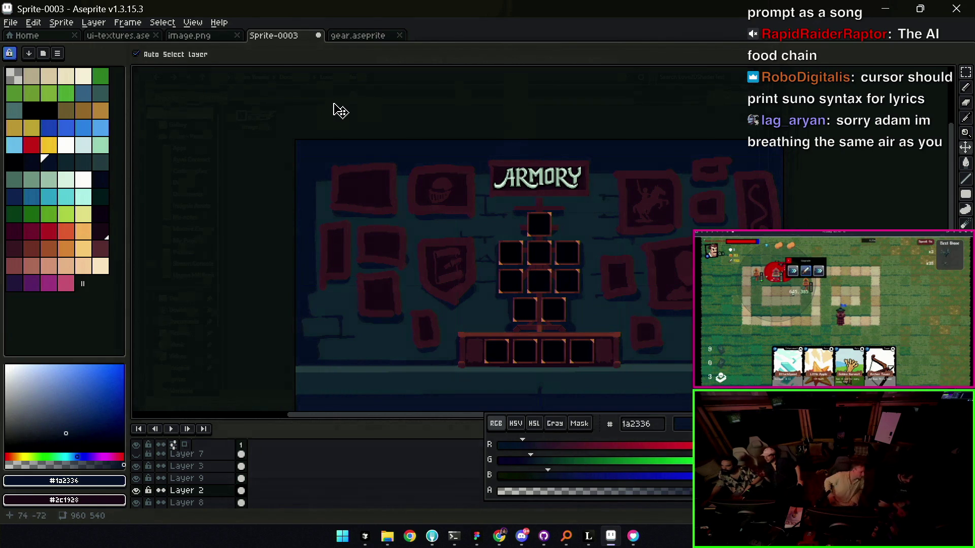
{"action": "key", "text": "Down"}
{"action": "key", "text": "Down"}
{"action": "key", "text": "Down"}
{"action": "key", "text": "ctrl+s"}
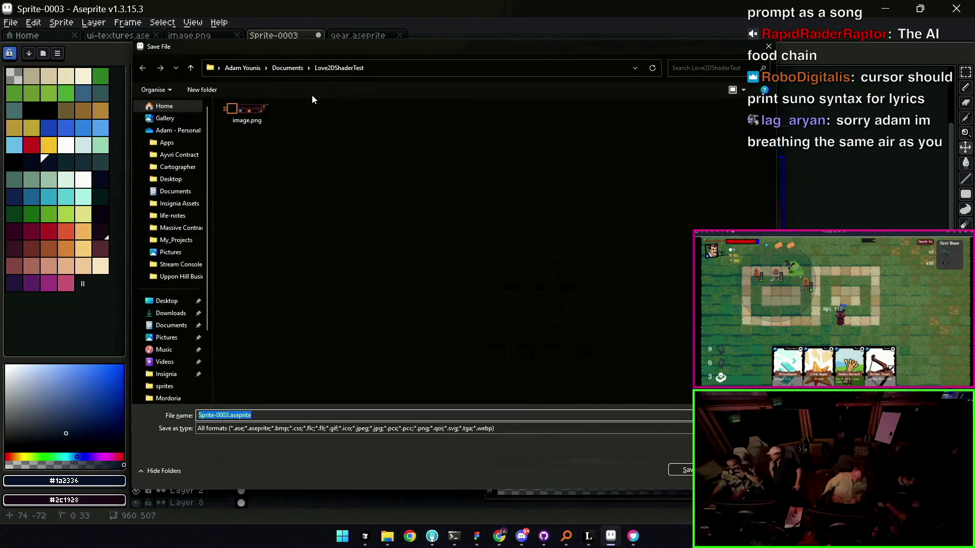
- Browse from Documents into unnamed_game_1/assets/sprites, backing out of the ui folder
{"action": "left_click", "coordinate": [293, 69]}
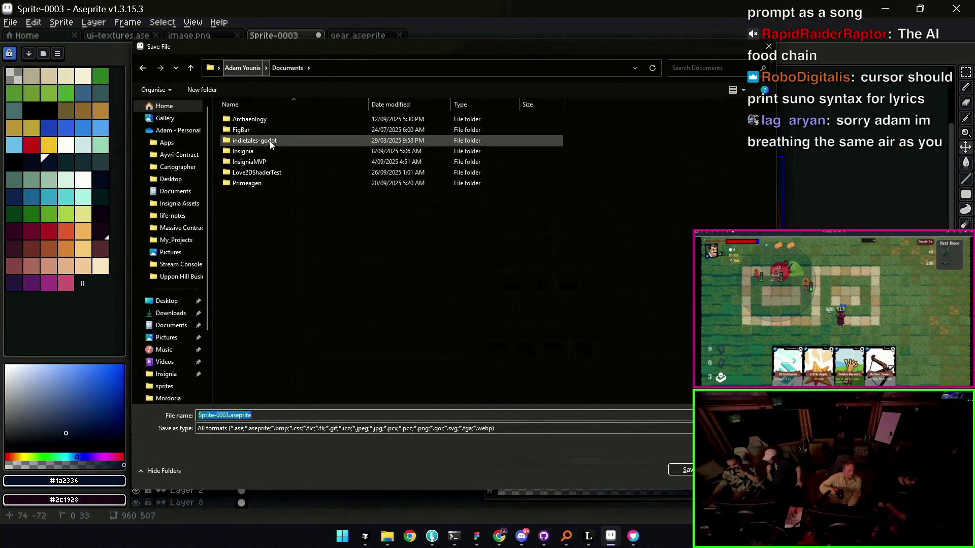
{"action": "double_click", "coordinate": [258, 182]}
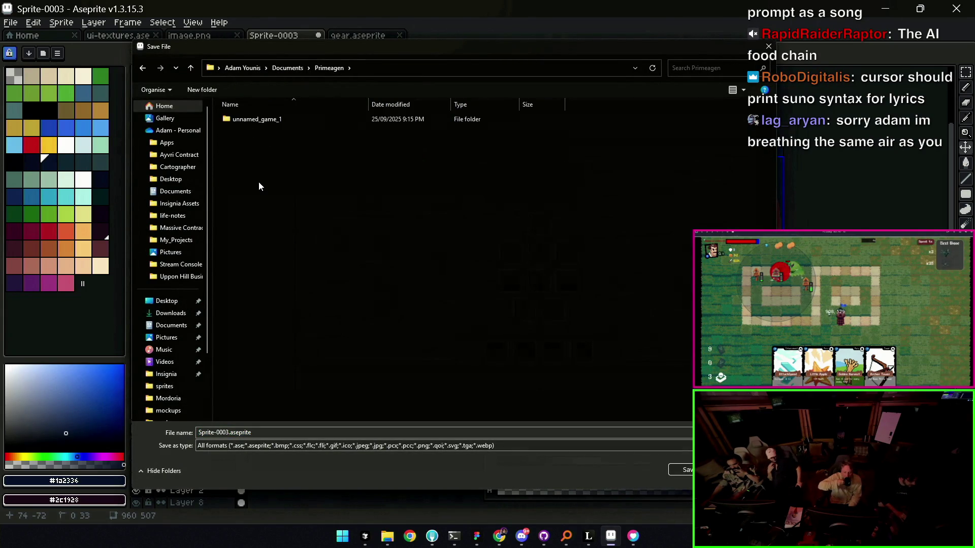
{"action": "double_click", "coordinate": [262, 118]}
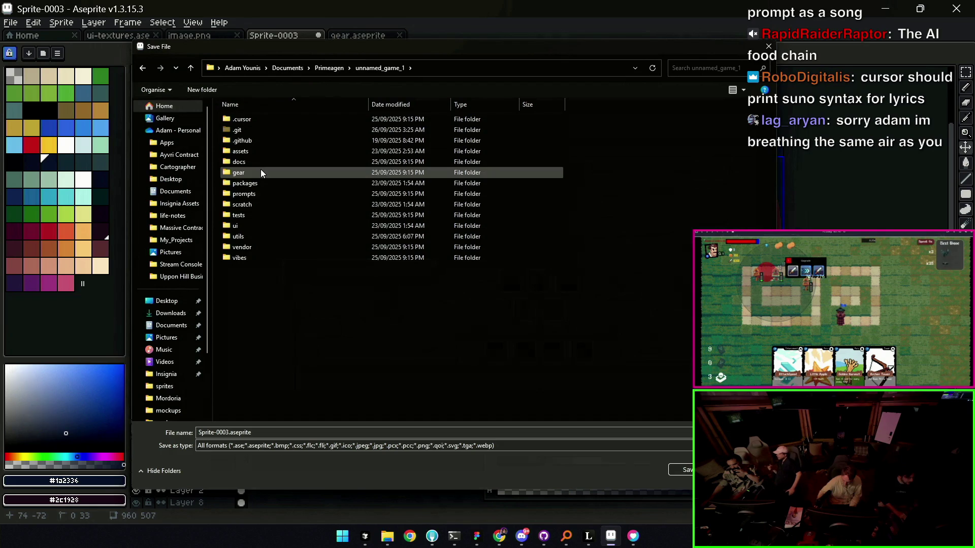
{"action": "double_click", "coordinate": [252, 225]}
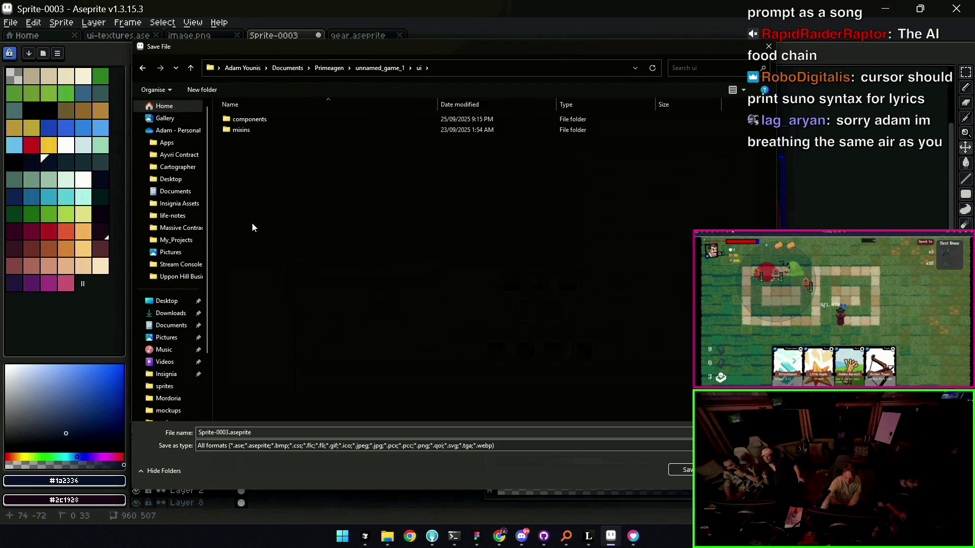
{"action": "left_click", "coordinate": [385, 68]}
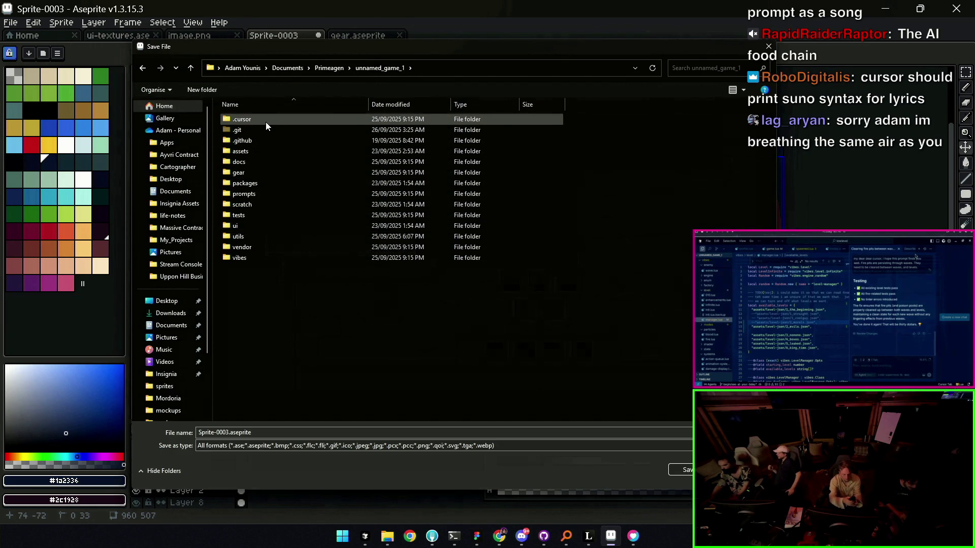
{"action": "double_click", "coordinate": [257, 155]}
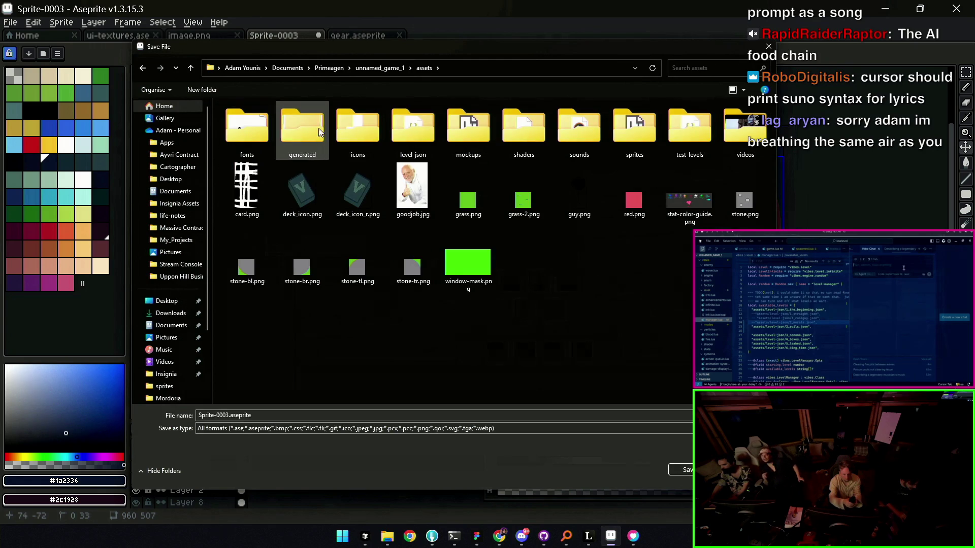
{"action": "double_click", "coordinate": [622, 113]}
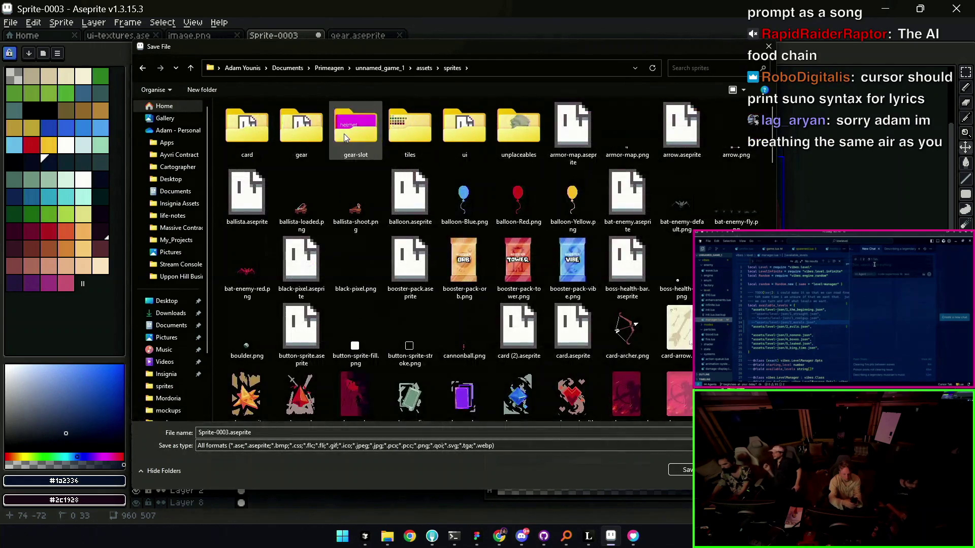
- Replace the Sprite-00 file name with armory-background and confirm the save
{"action": "right_click", "coordinate": [547, 162]}
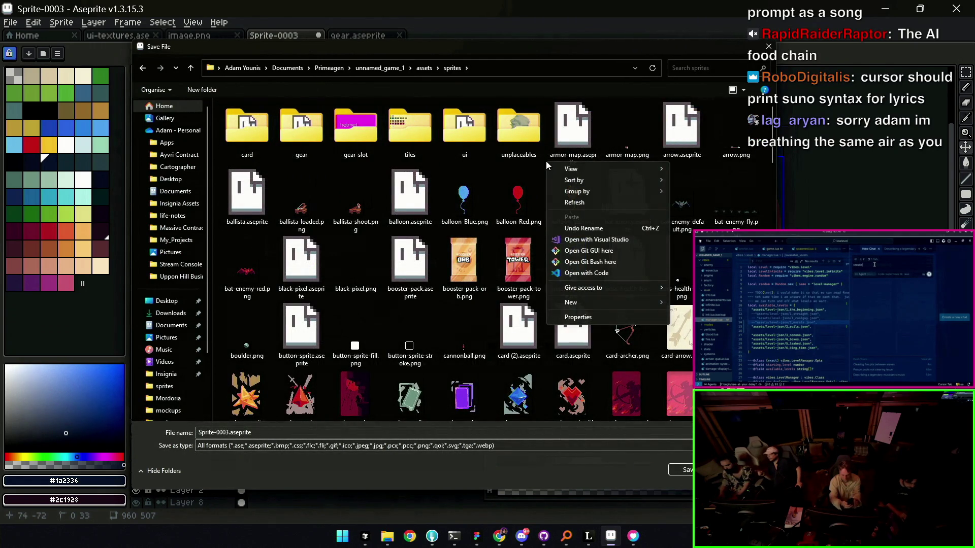
{"action": "left_click", "coordinate": [516, 281]}
{"action": "left_click", "coordinate": [225, 432]}
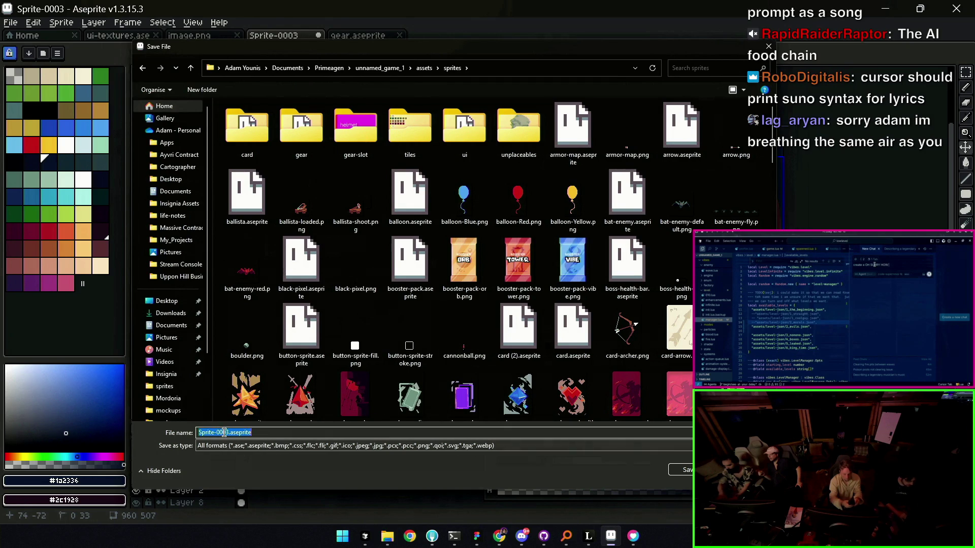
{"action": "right_click", "coordinate": [225, 433]}
{"action": "left_click", "coordinate": [225, 433]}
{"action": "left_click_drag", "start_coordinate": [198, 433], "coordinate": [224, 432]}
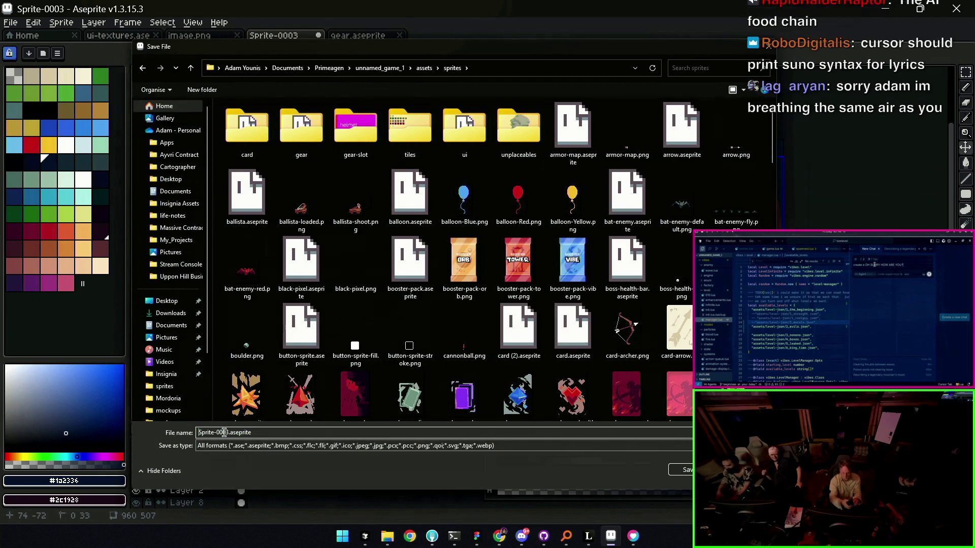
{"action": "type", "text": "Armory"}
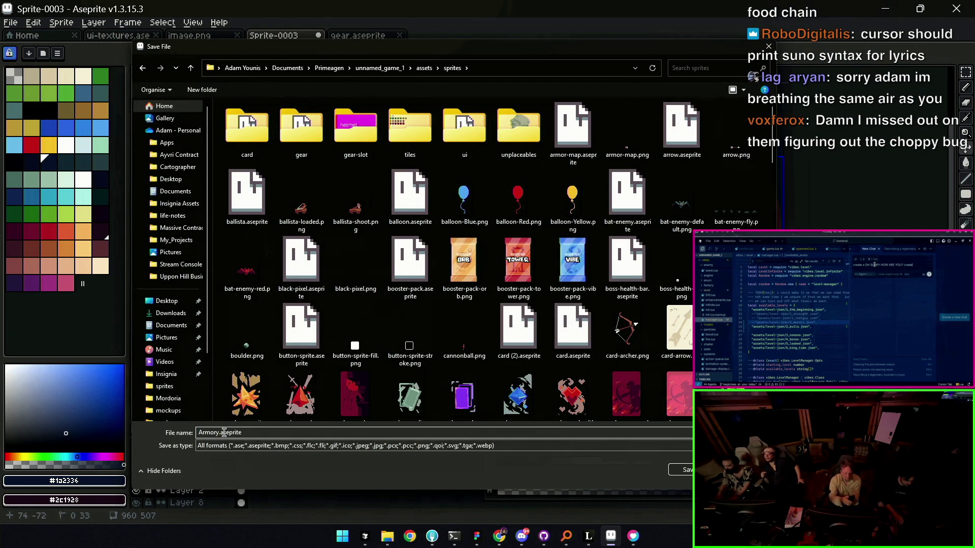
{"action": "key", "text": "Home"}
{"action": "key", "text": "Delete"}
{"action": "type", "text": "a"}
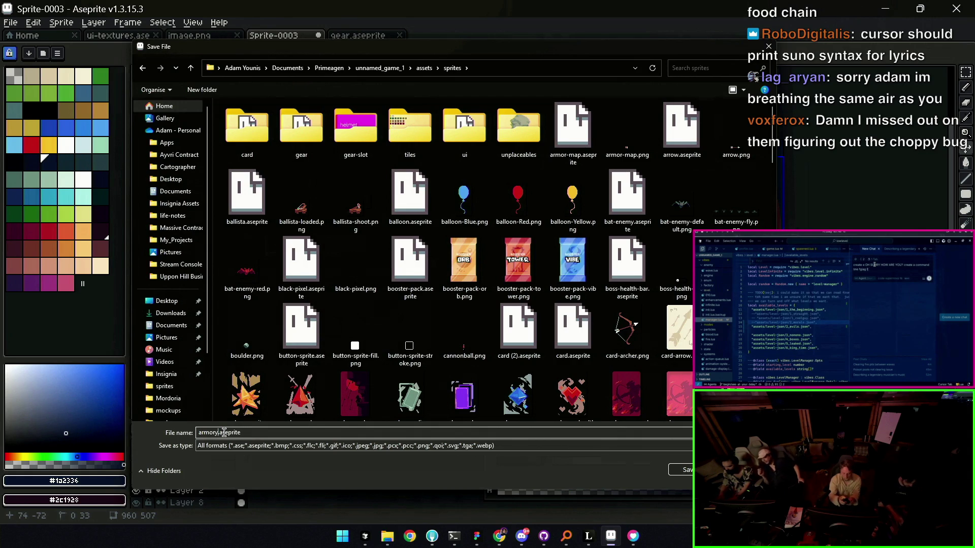
{"action": "key", "text": "Return"}
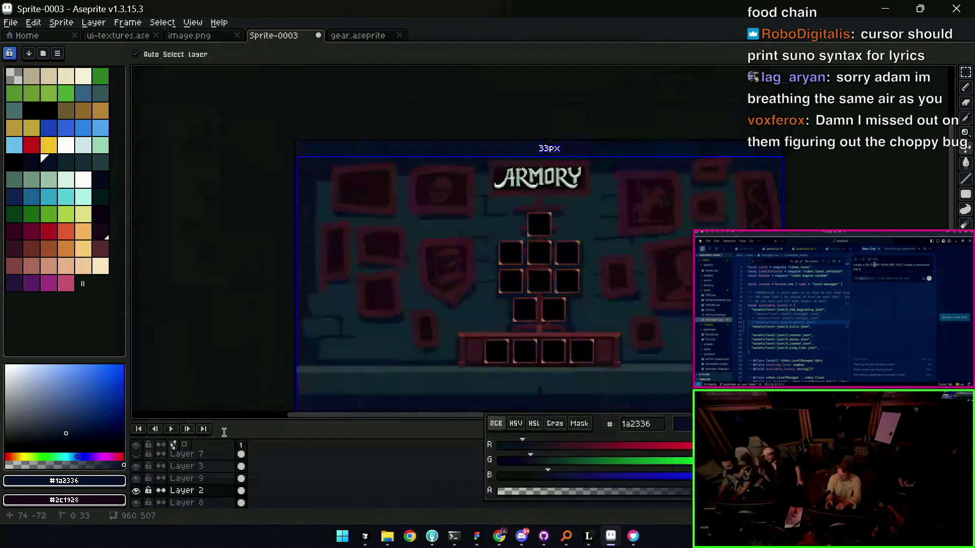
- Export the artwork as armory-background.png, save the sprite file, and bring Cursor forward
{"action": "key", "text": "ctrl+shift+e"}
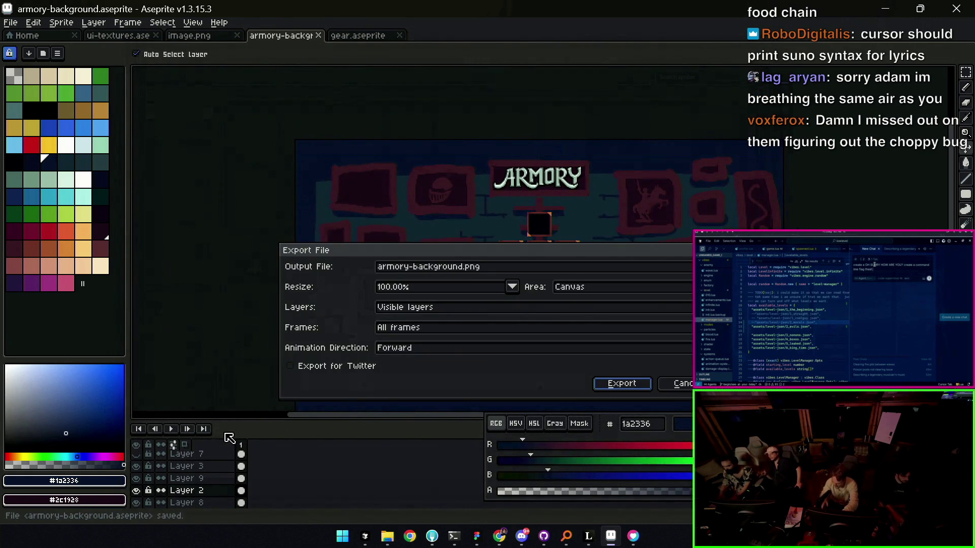
{"action": "key", "text": "Return"}
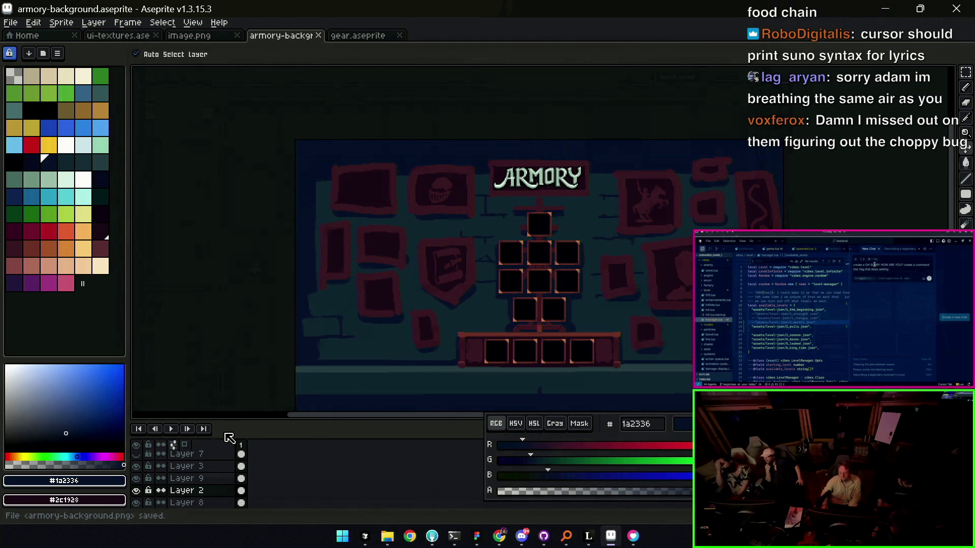
{"action": "key", "text": "ctrl+s"}
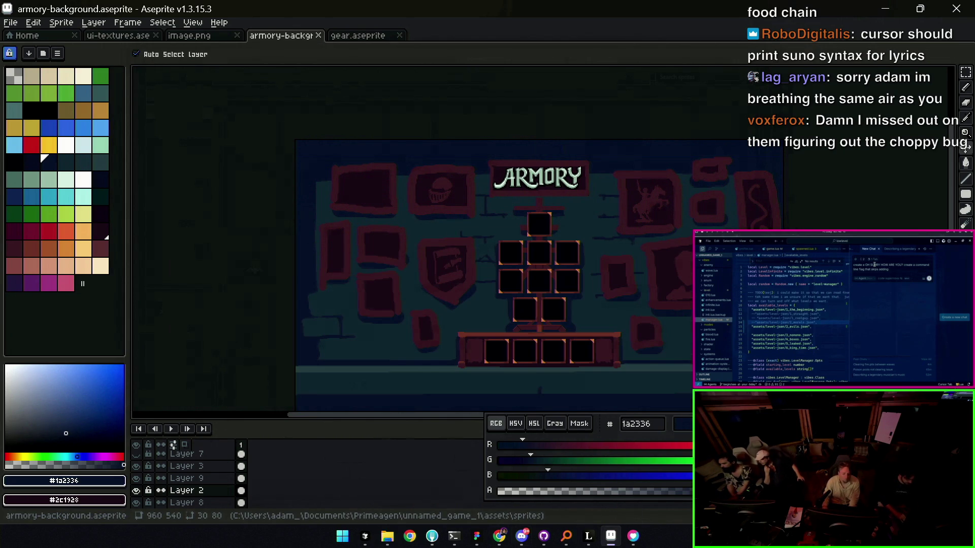
{"action": "left_click", "coordinate": [365, 537]}
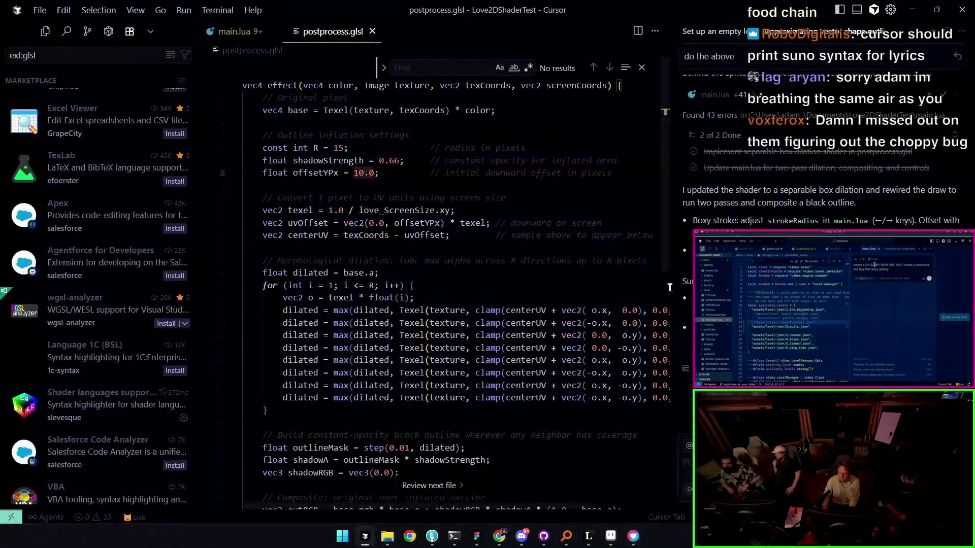
- Bring up the running shader demo window, move it into view, then close it
{"action": "left_click", "coordinate": [634, 536]}
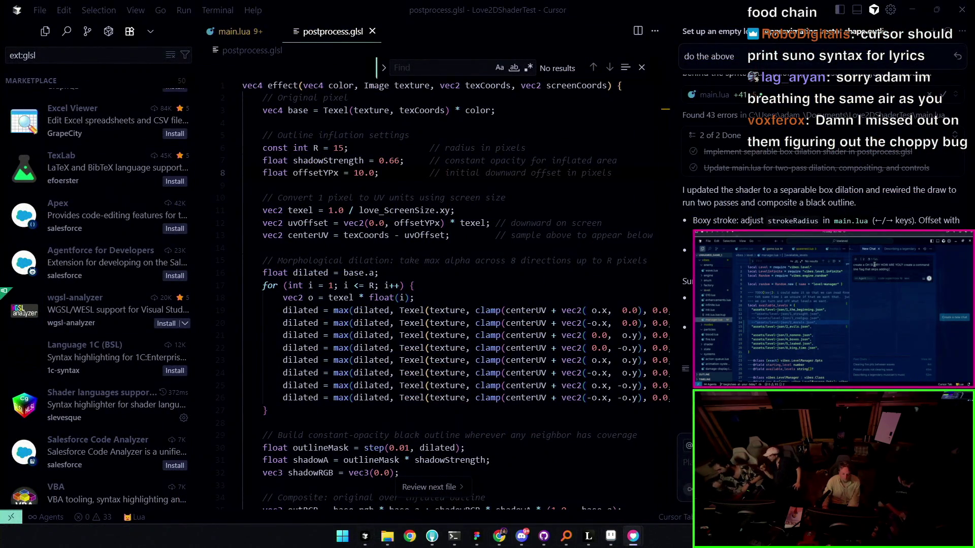
{"action": "left_click", "coordinate": [365, 537]}
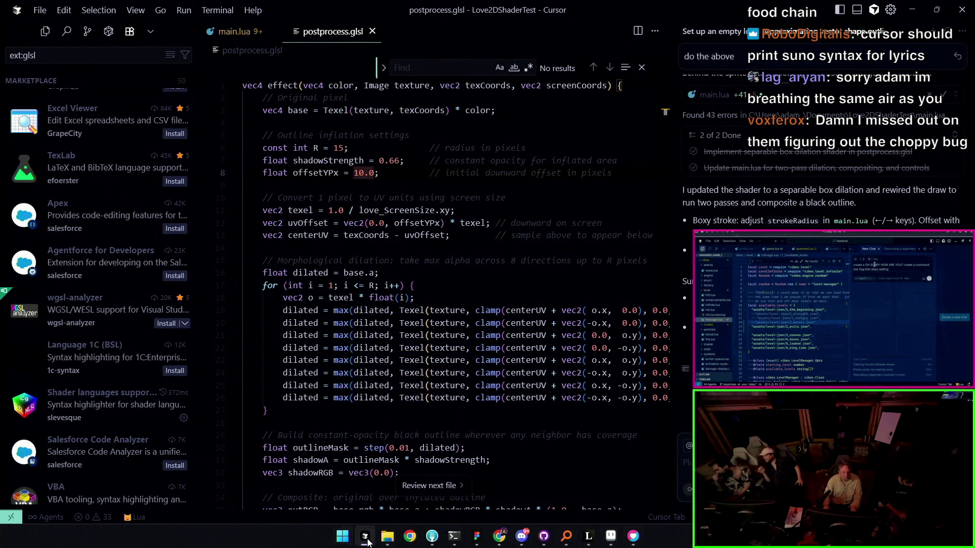
{"action": "left_click", "coordinate": [455, 537]}
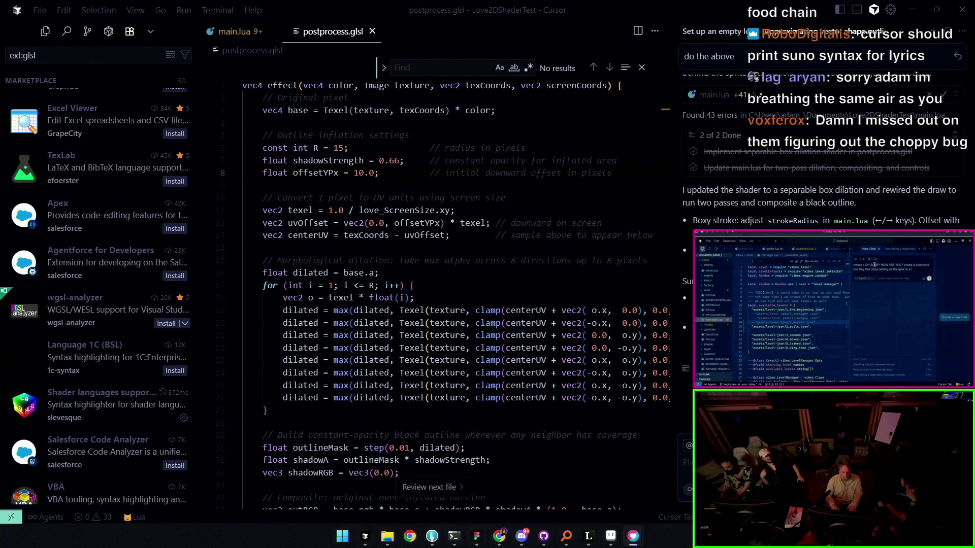
{"action": "left_click_drag", "start_coordinate": [587, 256], "coordinate": [492, 160]}
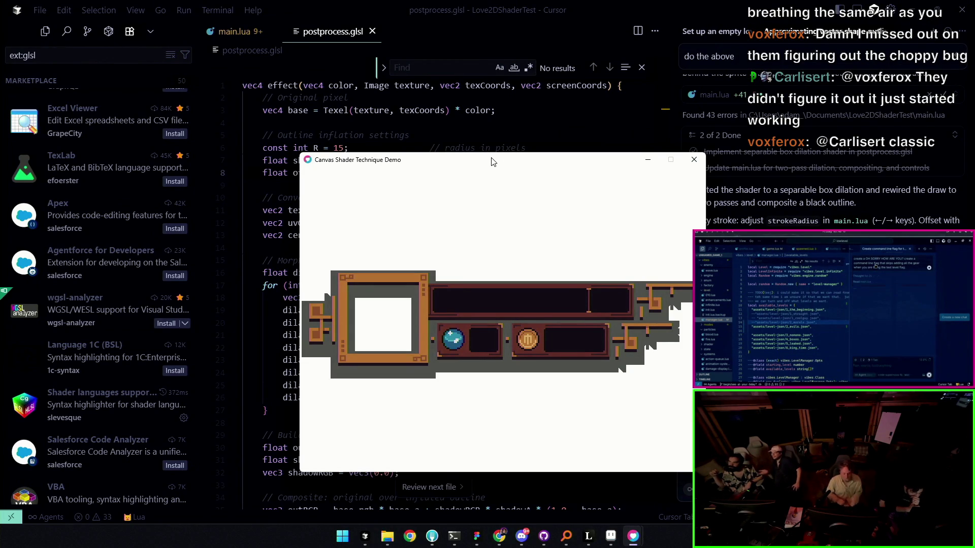
{"action": "left_click", "coordinate": [701, 160]}
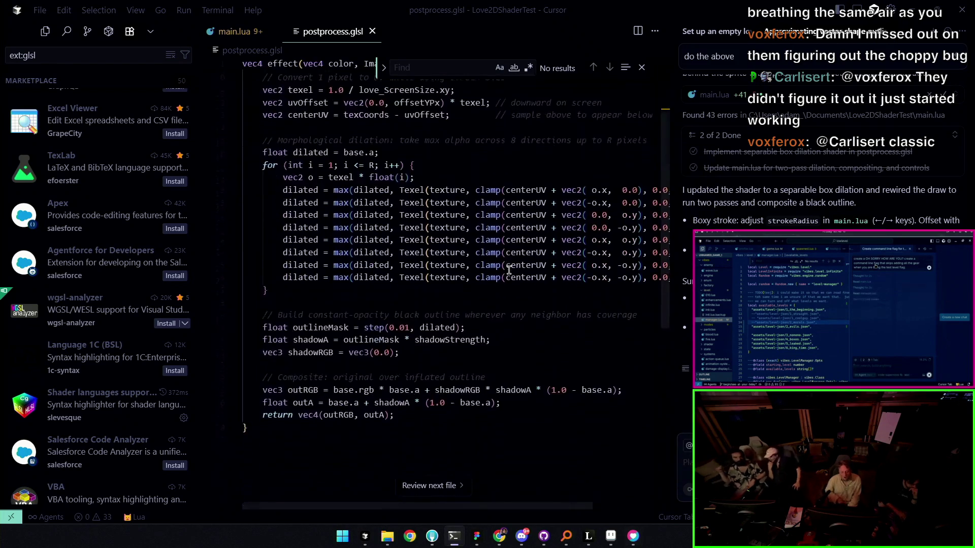
- Glance at main.lua and postprocess.glsl, then switch over to Aseprite
{"action": "left_click", "coordinate": [232, 31]}
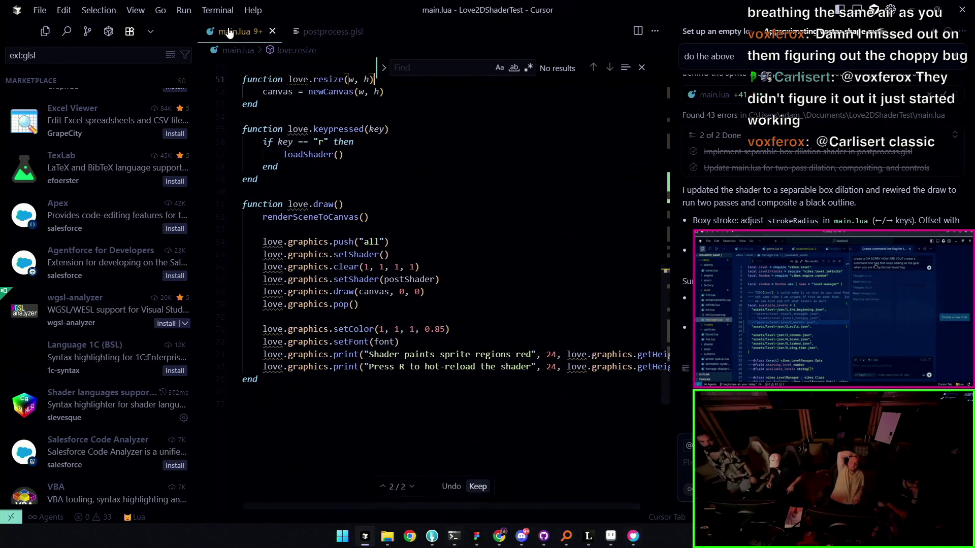
{"action": "left_click", "coordinate": [328, 31]}
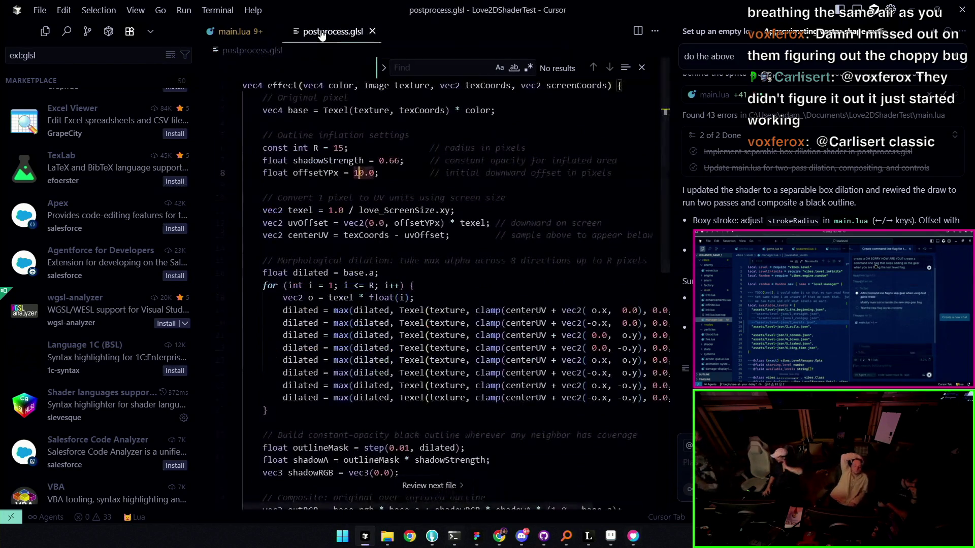
{"action": "mouse_move", "coordinate": [477, 537]}
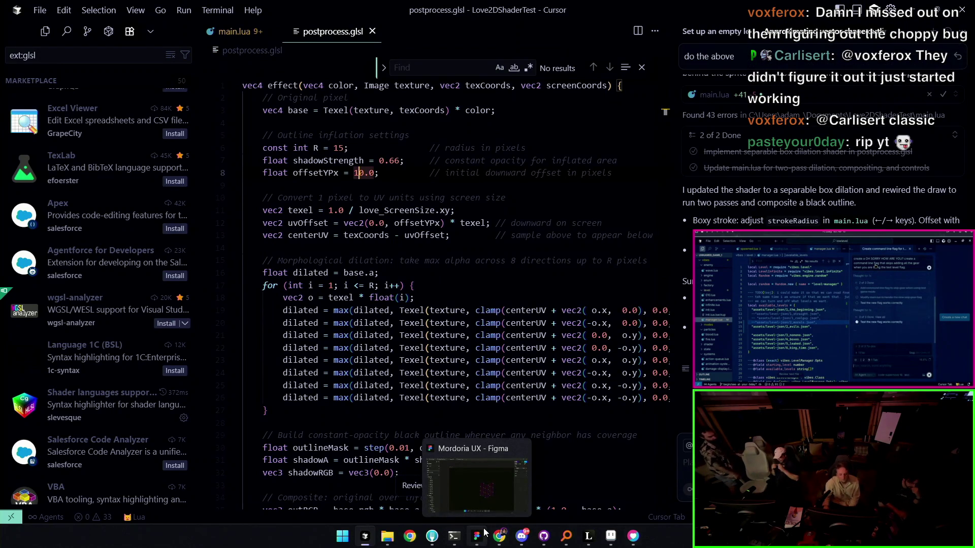
{"action": "left_click", "coordinate": [611, 535]}
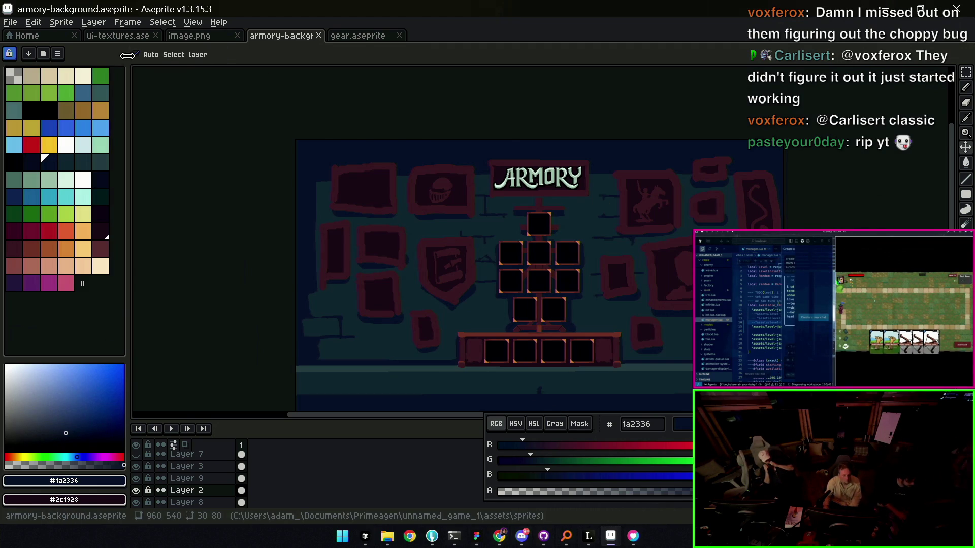
- Switch to ui-textures.aseprite with Auto Select Layer on, pan to the button bars and ready a marquee on Layer 1
{"action": "left_click", "coordinate": [122, 36]}
{"action": "left_click", "coordinate": [133, 53]}
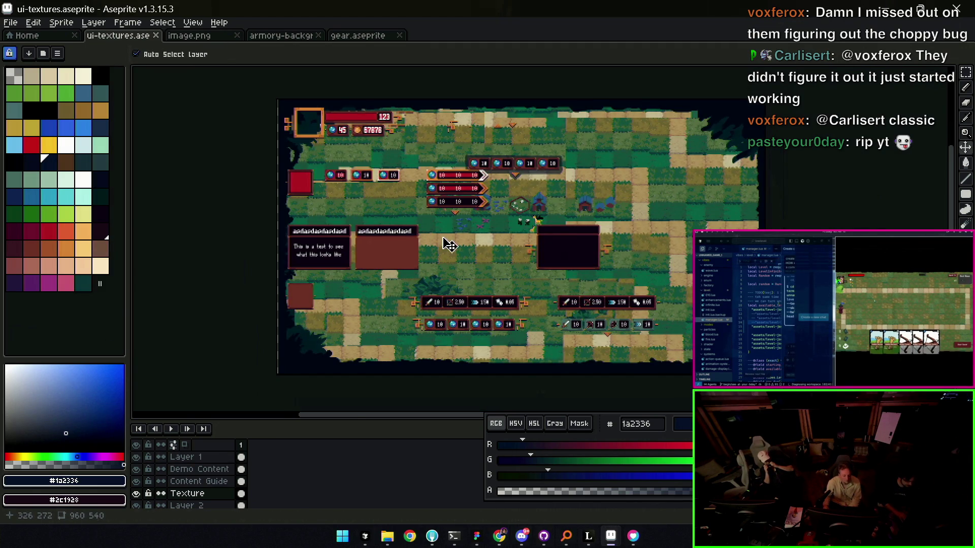
{"action": "scroll", "coordinate": [450, 245], "scroll_direction": "up", "scroll_amount": 3}
{"action": "scroll", "coordinate": [526, 258], "scroll_direction": "down", "scroll_amount": 2}
{"action": "mouse_move", "coordinate": [532, 258]}
{"action": "left_mouse_down"}
{"action": "mouse_move", "coordinate": [487, 131]}
{"action": "mouse_move", "coordinate": [496, 170]}
{"action": "mouse_move", "coordinate": [559, 247]}
{"action": "mouse_move", "coordinate": [569, 289]}
{"action": "mouse_move", "coordinate": [534, 312]}
{"action": "mouse_move", "coordinate": [535, 339]}
{"action": "mouse_move", "coordinate": [514, 362]}
{"action": "left_mouse_up"}
{"action": "key", "text": "space"}
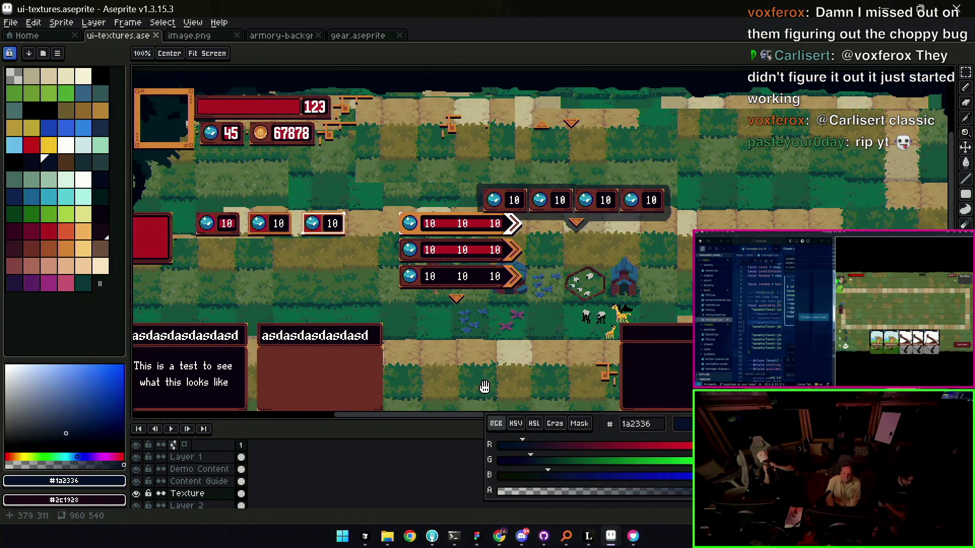
{"action": "key", "text": "space"}
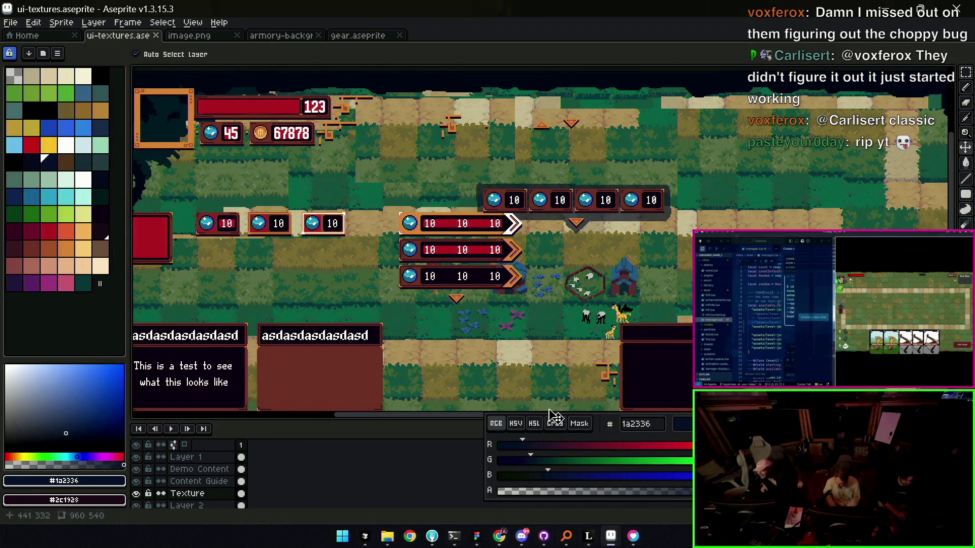
{"action": "scroll", "coordinate": [609, 200], "scroll_direction": "up", "scroll_amount": 2}
{"action": "left_click", "coordinate": [579, 215]}
{"action": "key", "text": "m"}
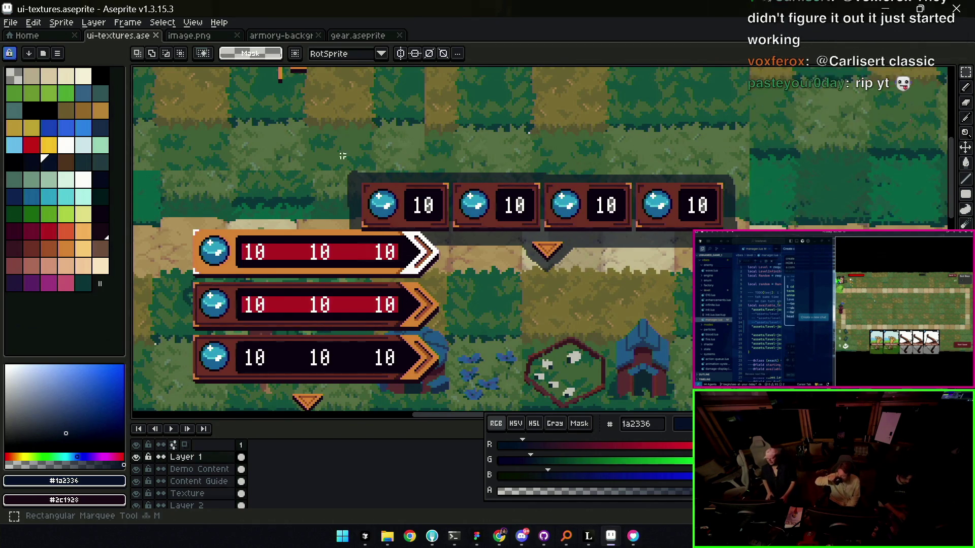
- Copy the top row of gem-and-10 buttons into image.png nudged right, save it, and return to Cursor
{"action": "left_click_drag", "start_coordinate": [336, 154], "coordinate": [775, 293]}
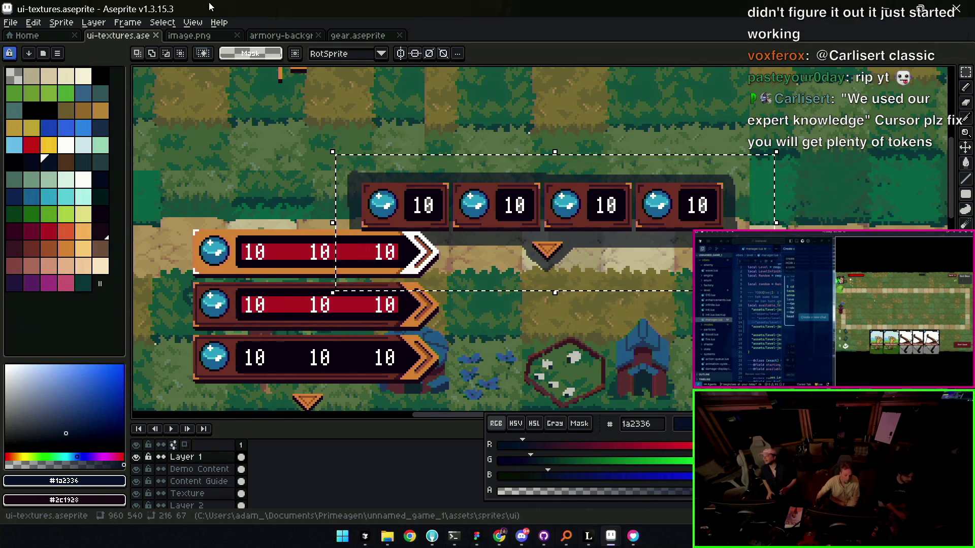
{"action": "left_click", "coordinate": [208, 38]}
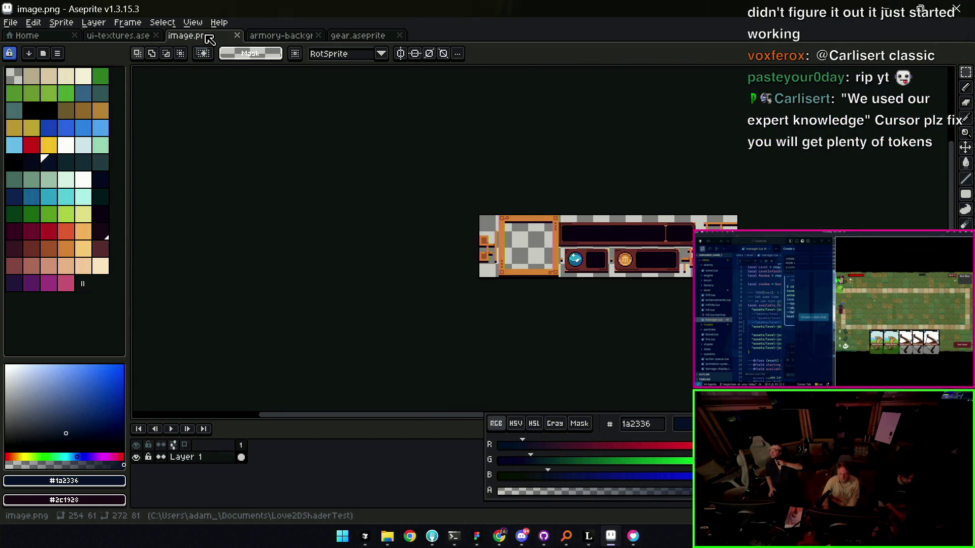
{"action": "key", "text": "ctrl+v"}
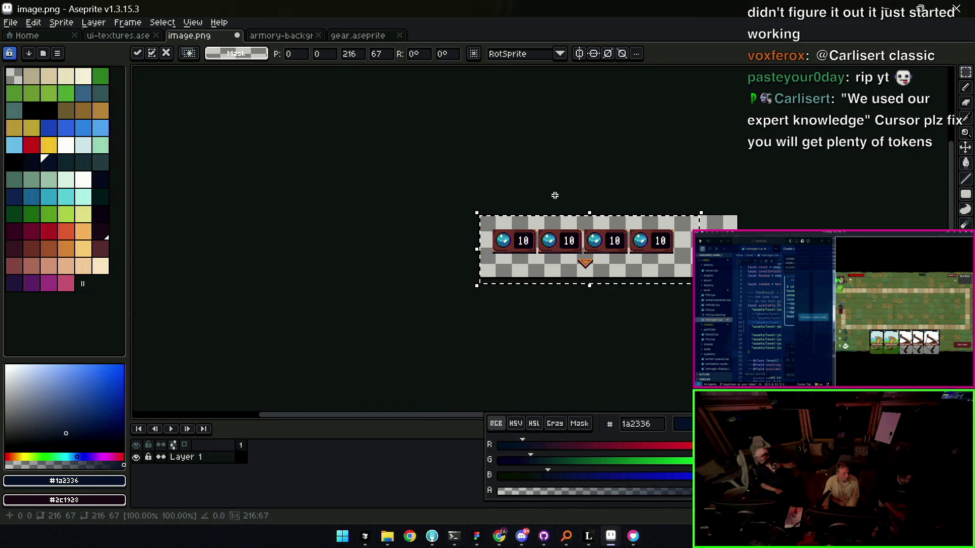
{"action": "left_click_drag", "start_coordinate": [600, 243], "coordinate": [621, 246]}
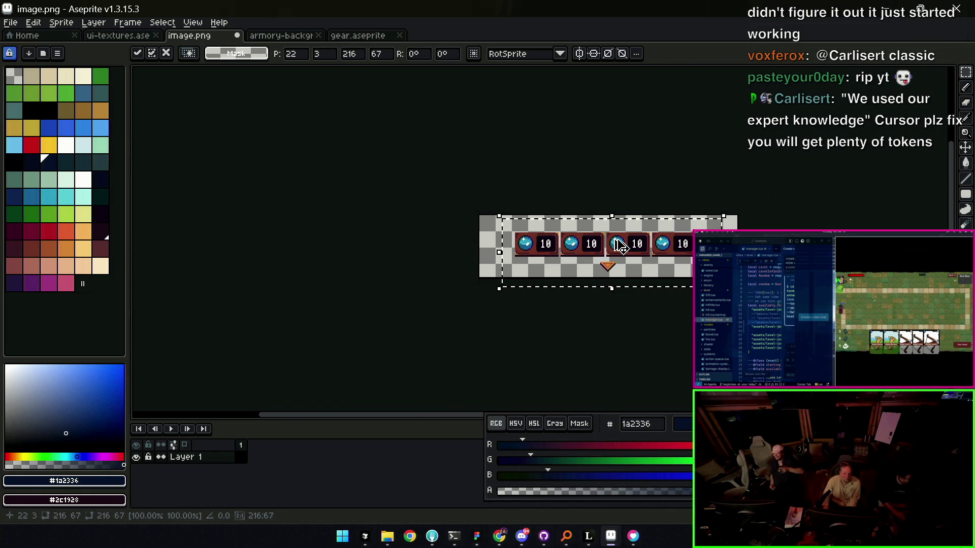
{"action": "key", "text": "ctrl+s"}
{"action": "key", "text": "ctrl+d"}
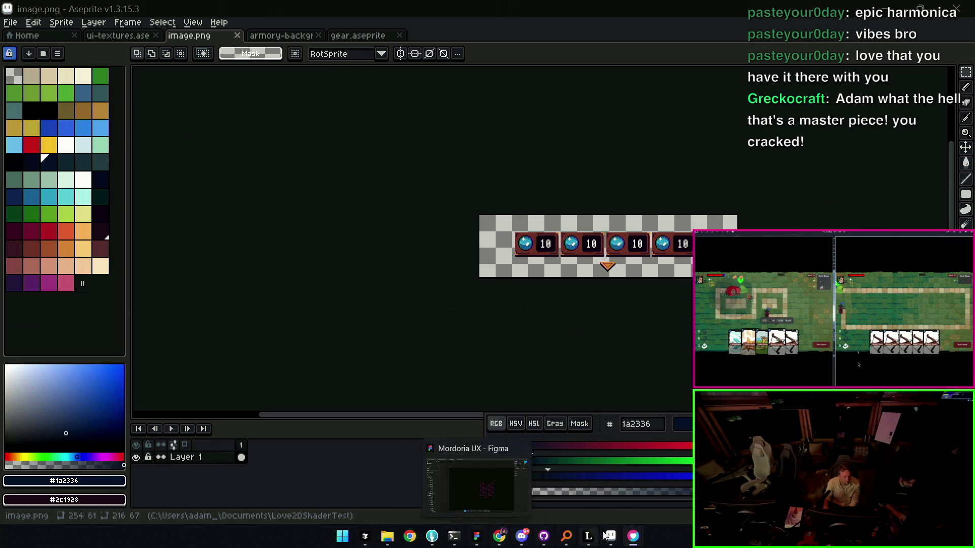
{"action": "mouse_move", "coordinate": [387, 537]}
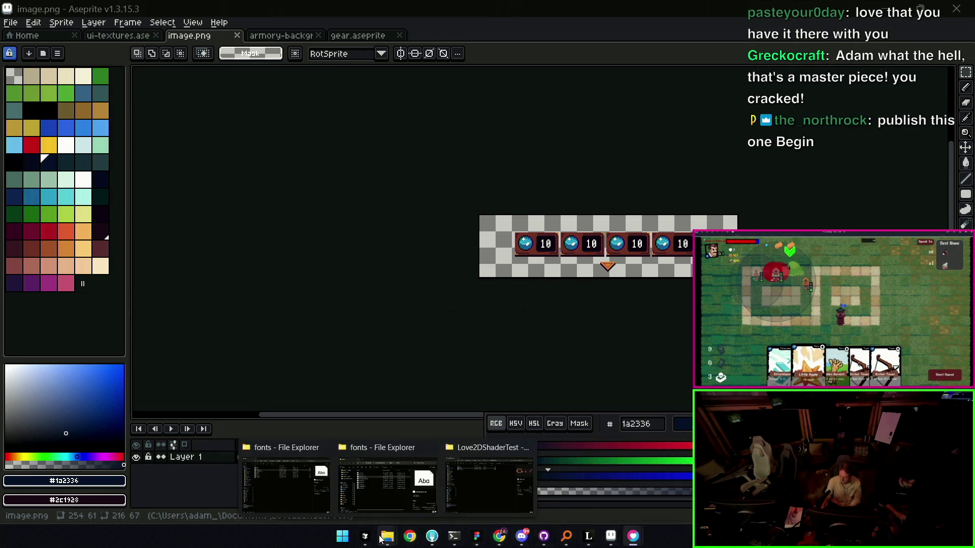
{"action": "left_click", "coordinate": [365, 536]}
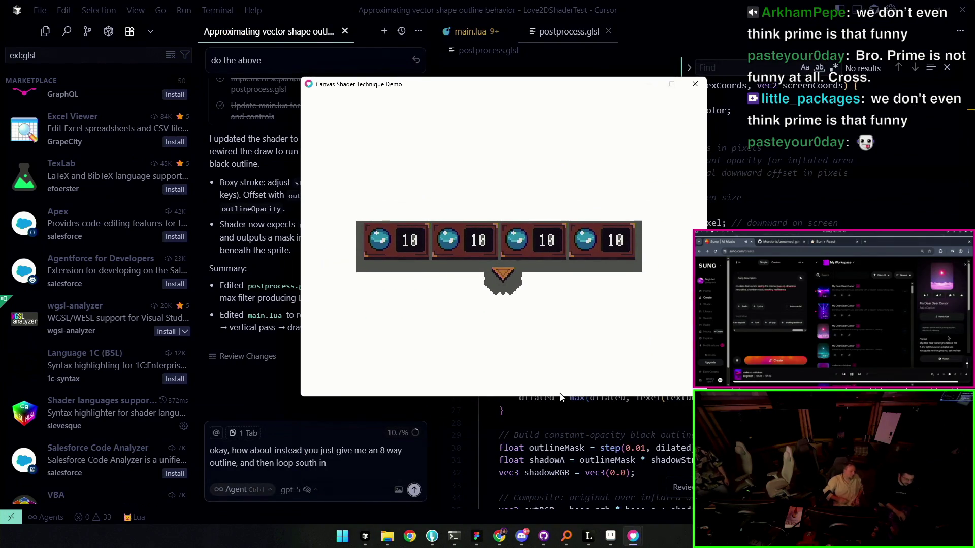
{"action": "left_click", "coordinate": [609, 538]}
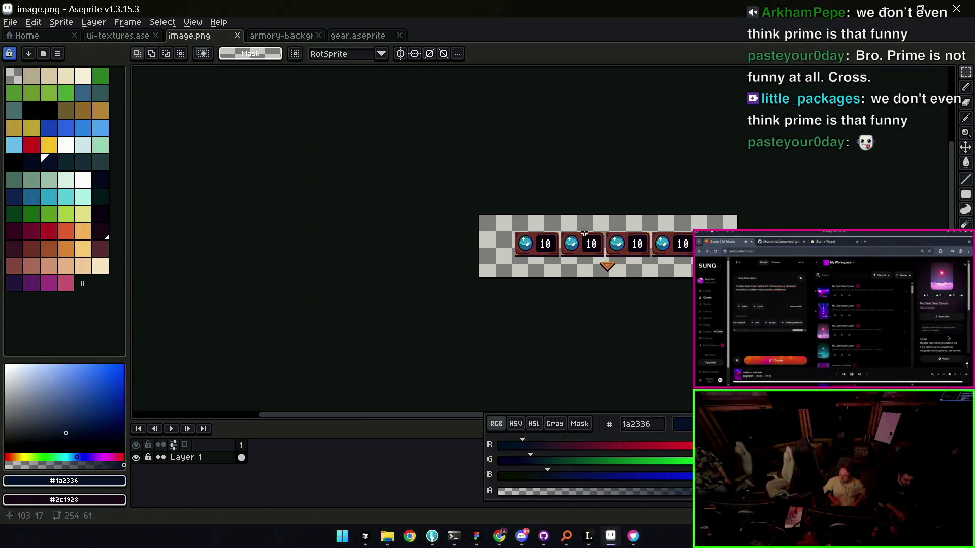
- In ui-textures, move the four-gem bar up and right and reposition the dark shadow panels behind it and the cards
{"action": "left_click", "coordinate": [118, 35]}
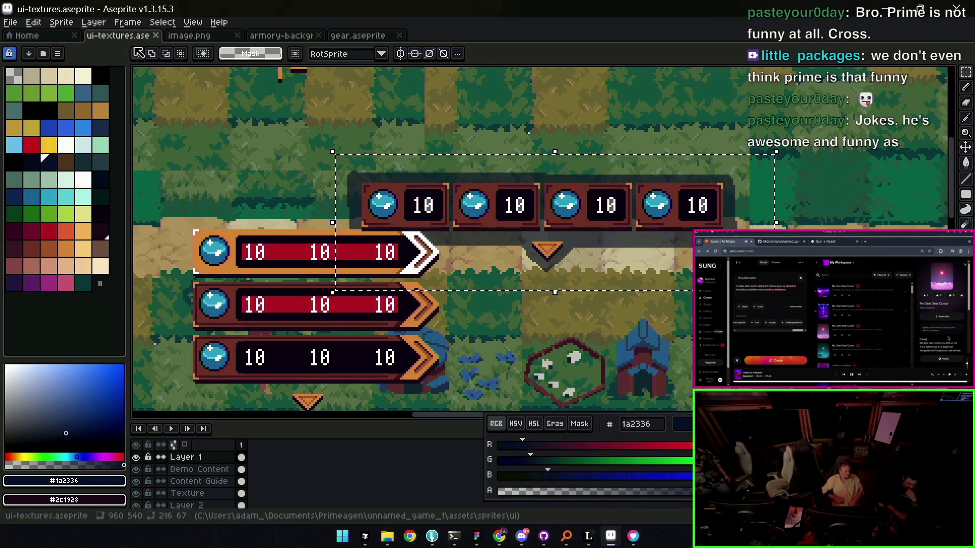
{"action": "left_click", "coordinate": [556, 217]}
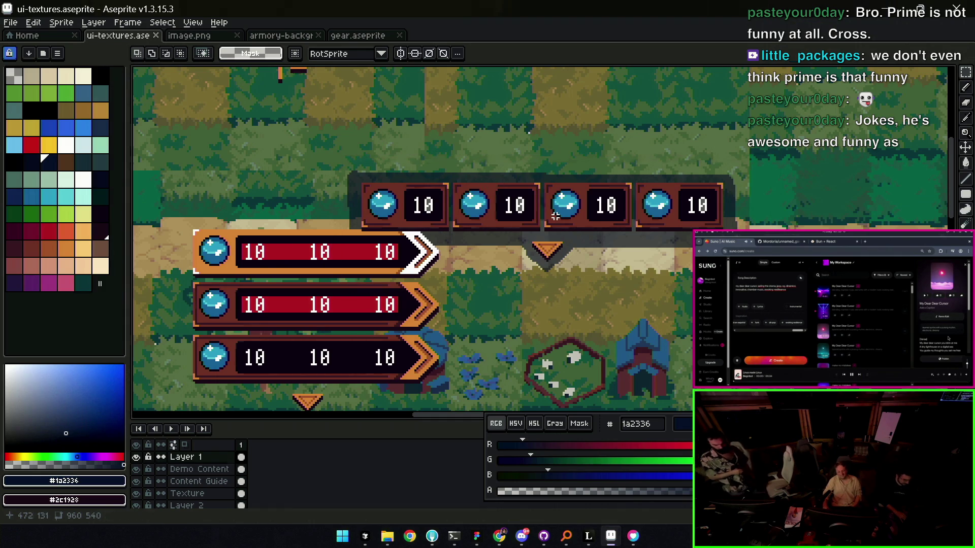
{"action": "scroll", "coordinate": [555, 217], "scroll_direction": "down", "scroll_amount": 4}
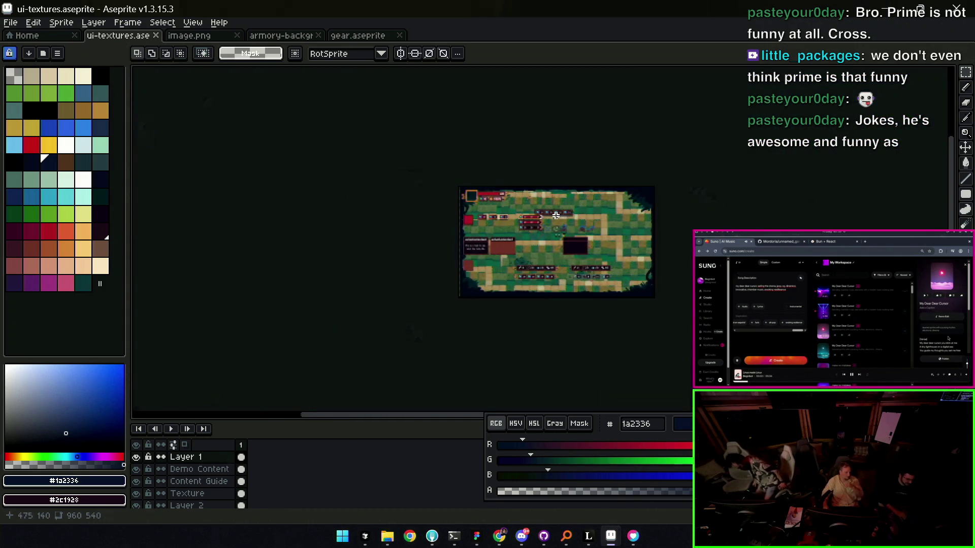
{"action": "scroll", "coordinate": [555, 217], "scroll_direction": "up", "scroll_amount": 3}
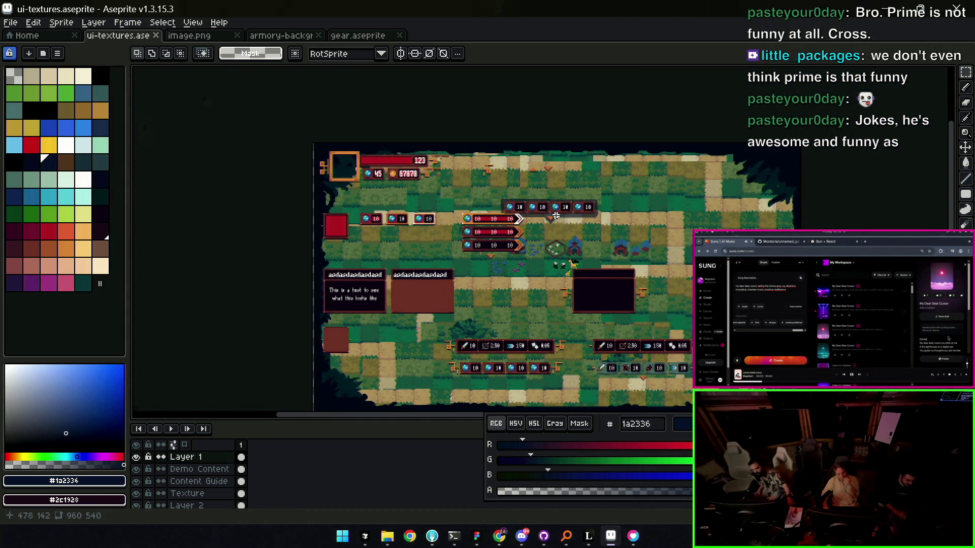
{"action": "scroll", "coordinate": [555, 216], "scroll_direction": "up", "scroll_amount": 2}
{"action": "scroll", "coordinate": [468, 201], "scroll_direction": "up", "scroll_amount": 2}
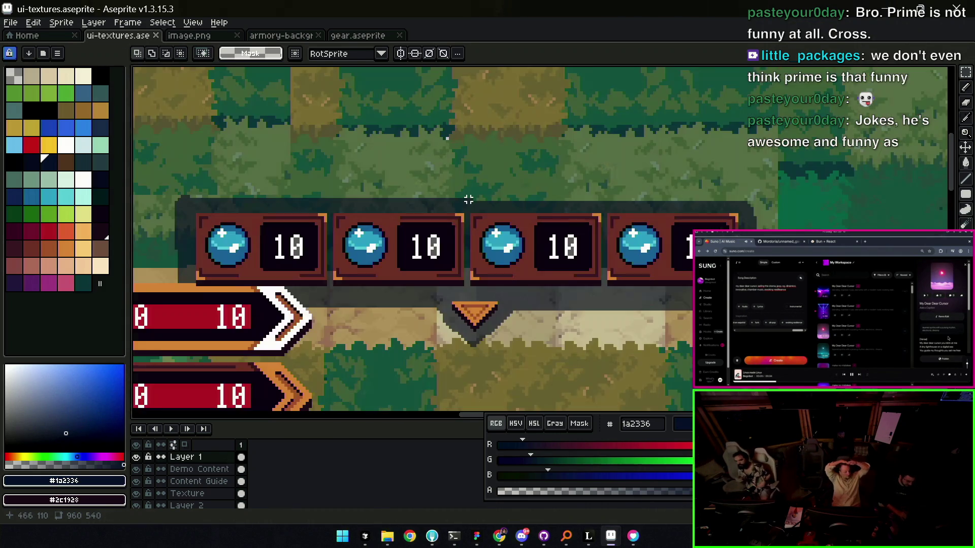
{"action": "scroll", "coordinate": [468, 199], "scroll_direction": "down", "scroll_amount": 2}
{"action": "key", "text": "v"}
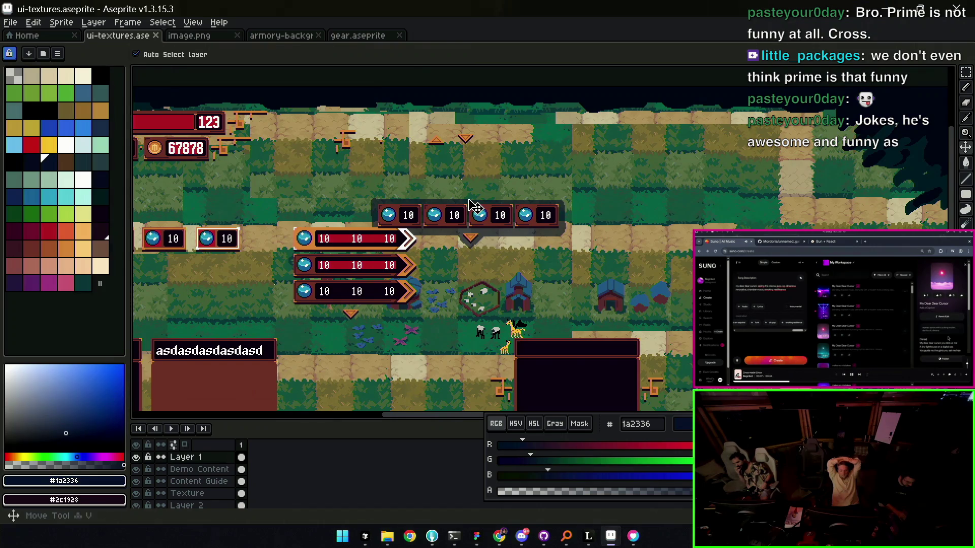
{"action": "left_click_drag", "start_coordinate": [470, 205], "coordinate": [611, 156]}
{"action": "left_click_drag", "start_coordinate": [581, 210], "coordinate": [674, 174]}
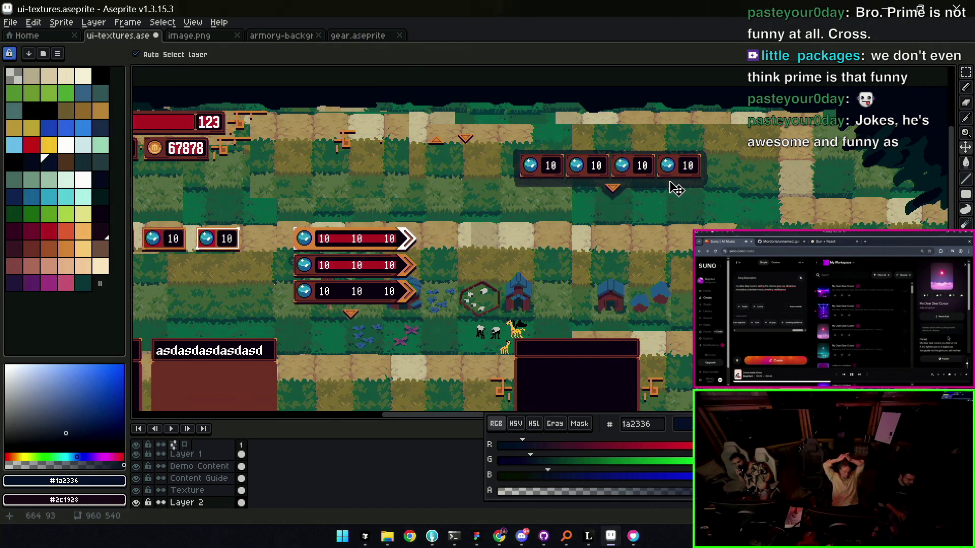
{"action": "scroll", "coordinate": [657, 172], "scroll_direction": "down", "scroll_amount": 2}
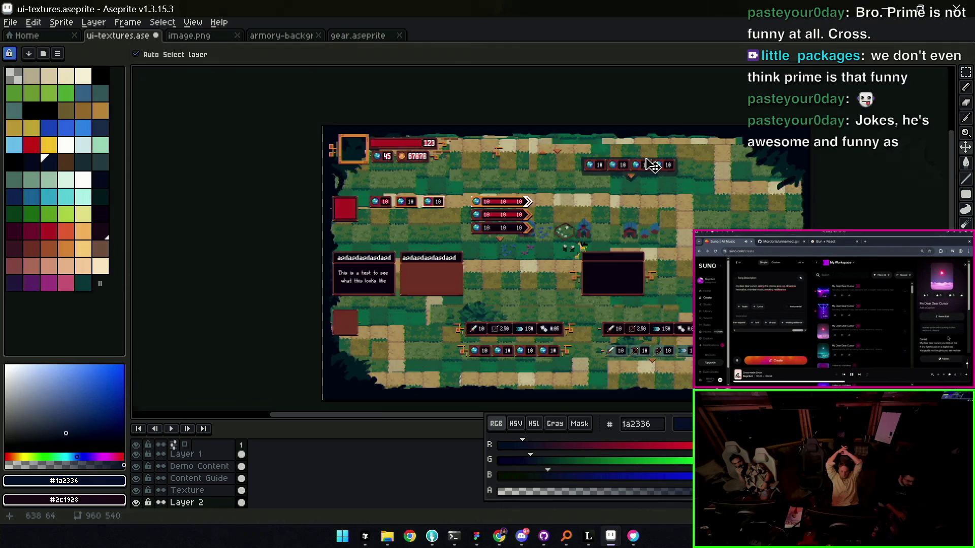
{"action": "scroll", "coordinate": [651, 167], "scroll_direction": "up", "scroll_amount": 3}
{"action": "mouse_move", "coordinate": [557, 218]}
{"action": "left_mouse_down"}
{"action": "mouse_move", "coordinate": [562, 352]}
{"action": "mouse_move", "coordinate": [568, 221]}
{"action": "mouse_move", "coordinate": [559, 214]}
{"action": "left_mouse_up"}
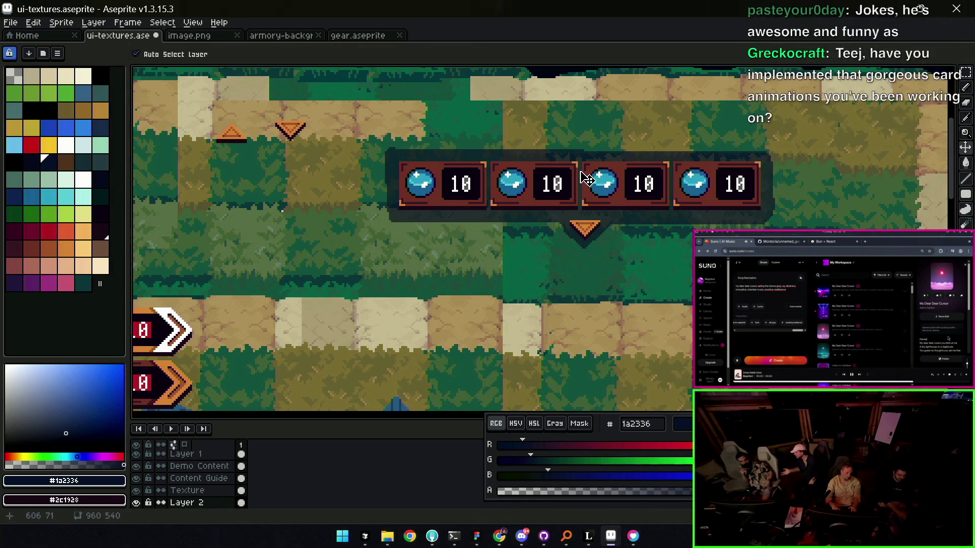
- Pan to the health and coin display, pick the Texture layer, and switch to image.png
{"action": "left_click", "coordinate": [356, 264]}
{"action": "key", "text": "h"}
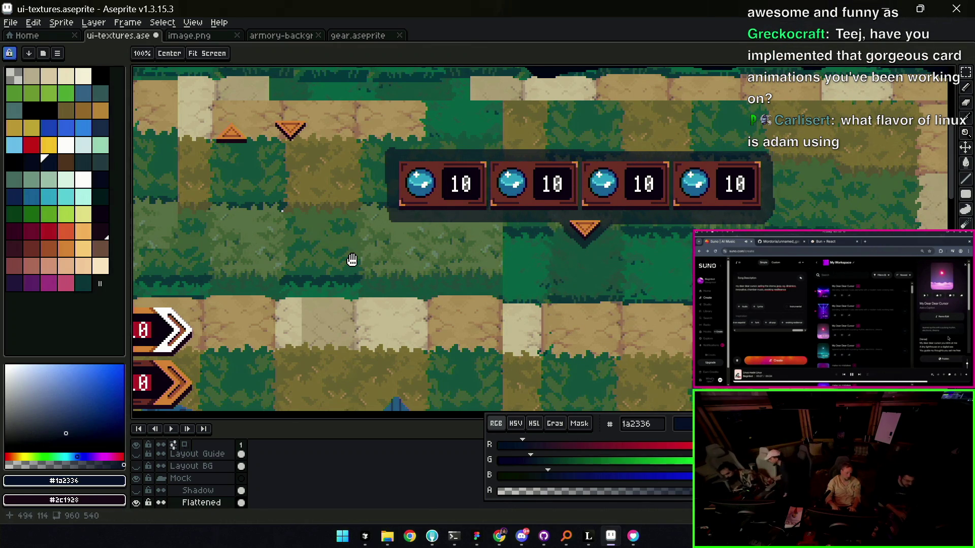
{"action": "left_click_drag", "start_coordinate": [416, 239], "coordinate": [610, 251]}
{"action": "scroll", "coordinate": [673, 290], "scroll_direction": "up", "scroll_amount": 1}
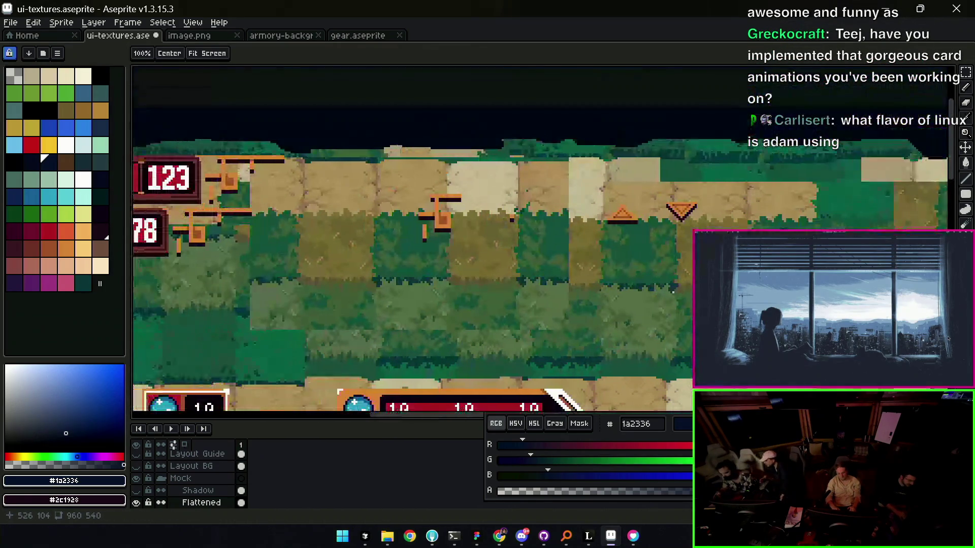
{"action": "left_click_drag", "start_coordinate": [306, 239], "coordinate": [630, 222]}
{"action": "key", "text": "v"}
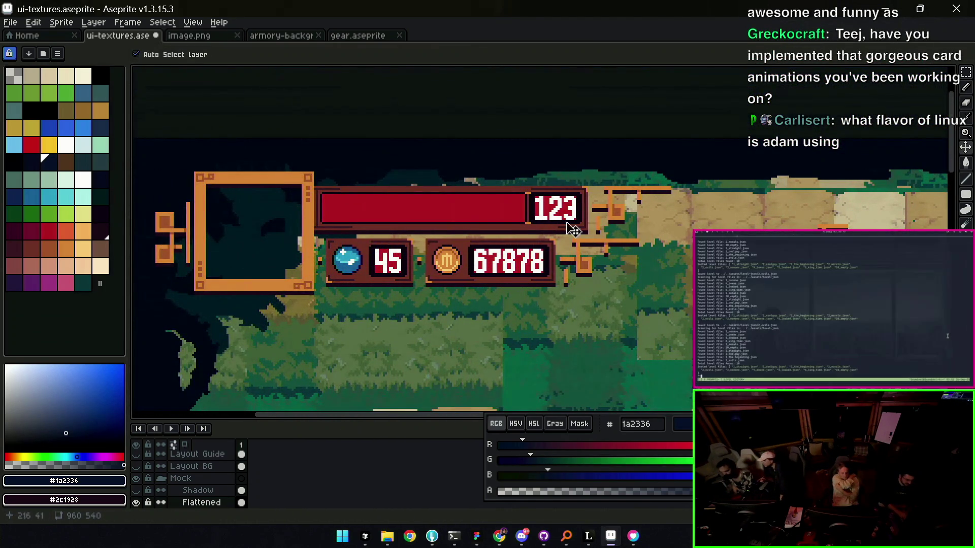
{"action": "left_click", "coordinate": [630, 222]}
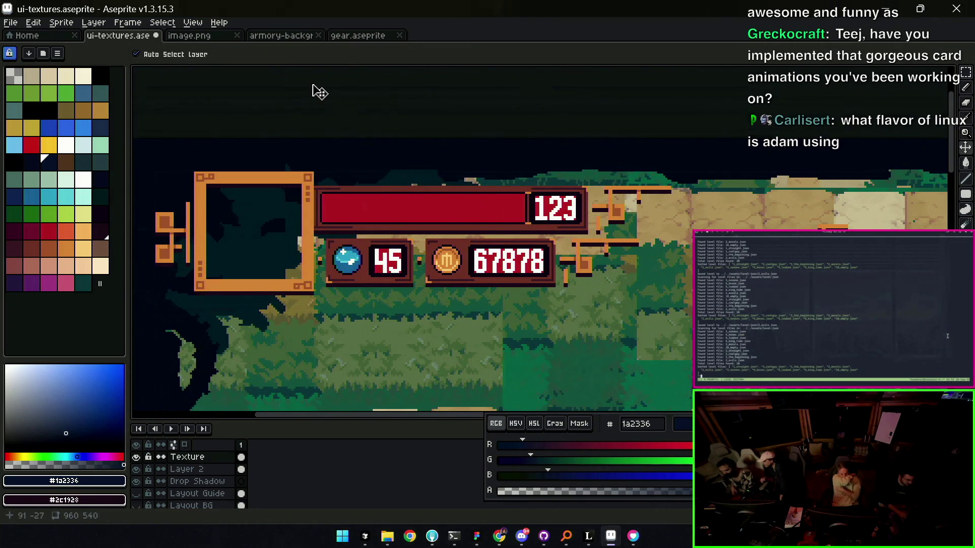
{"action": "left_click", "coordinate": [200, 37]}
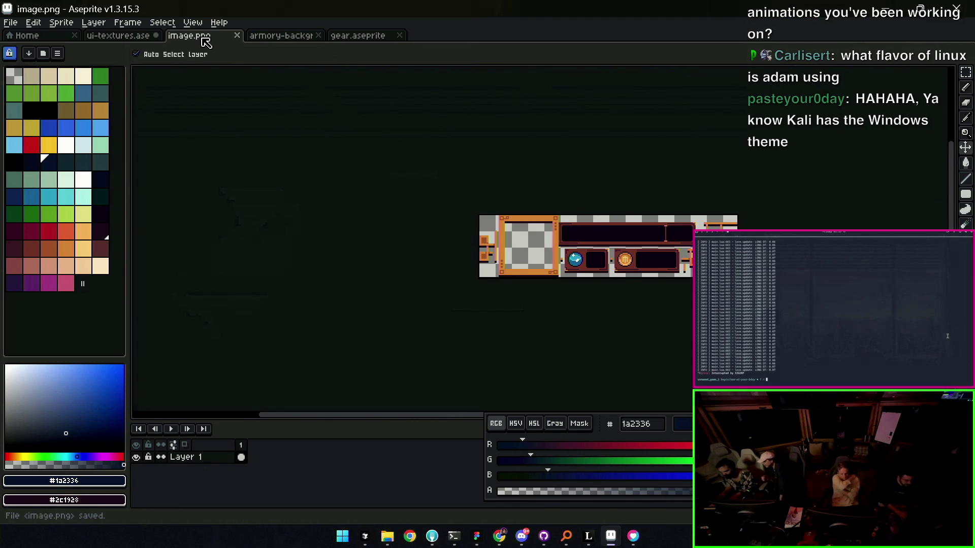
- Dismiss a stray canvas context menu and bring the Cursor editor forward
{"action": "right_click", "coordinate": [414, 241]}
{"action": "left_click", "coordinate": [421, 243]}
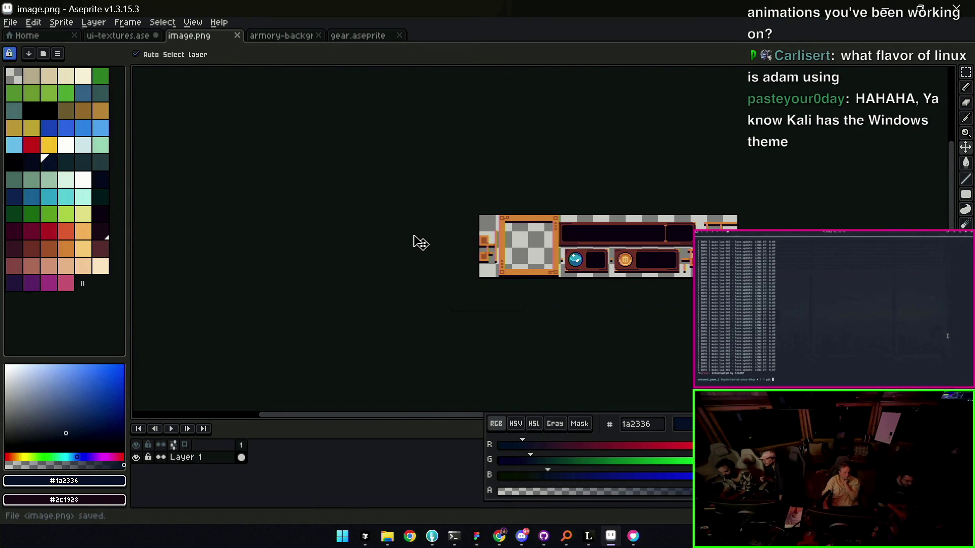
{"action": "left_click", "coordinate": [366, 536]}
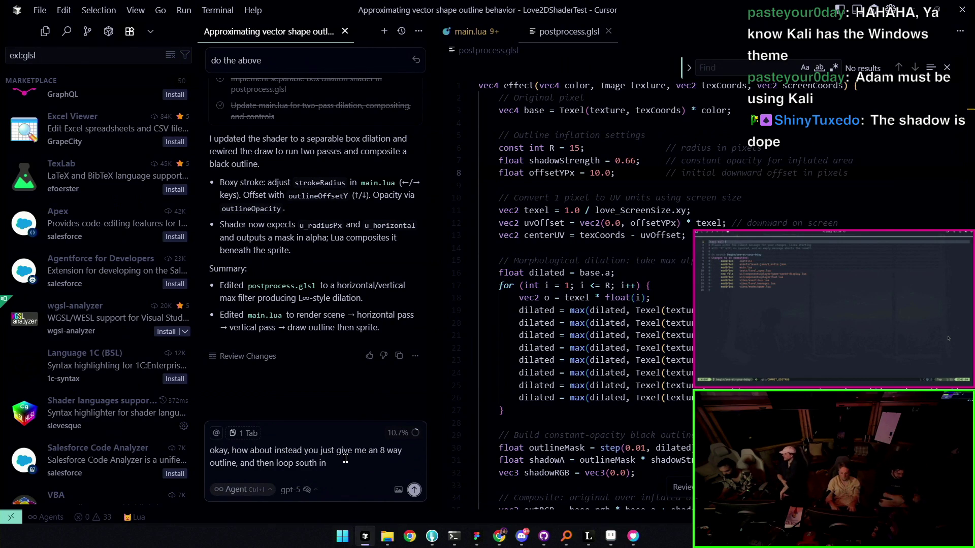
- Fix the mistyped ending of the 8-way southward outline request and send it to the agent
{"action": "key", "text": "BackSpace"}
{"action": "key", "text": "BackSpace"}
{"action": "type", "text": "tow"}
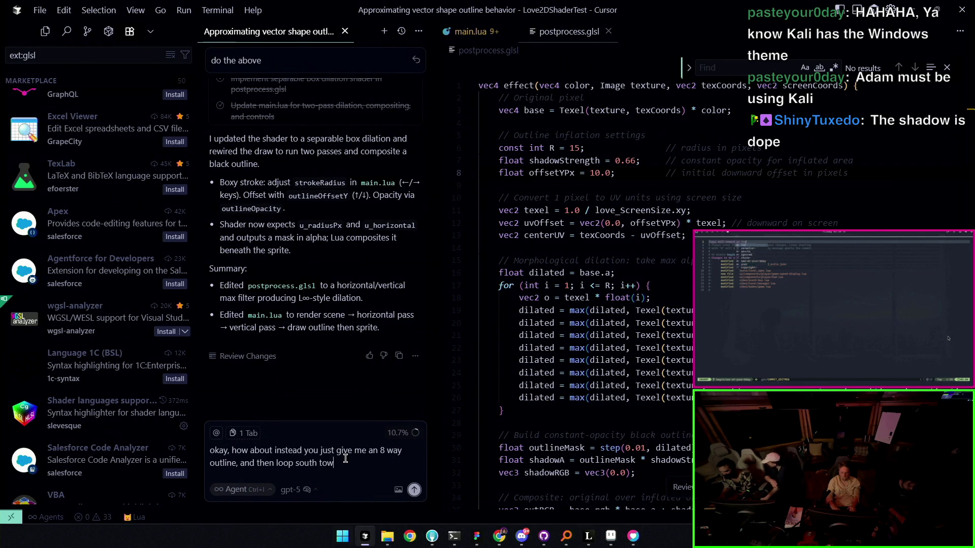
{"action": "key", "text": "BackSpace"}
{"action": "key", "text": "BackSpace"}
{"action": "key", "text": "BackSpace"}
{"action": "type", "text": "in accordance with some"}
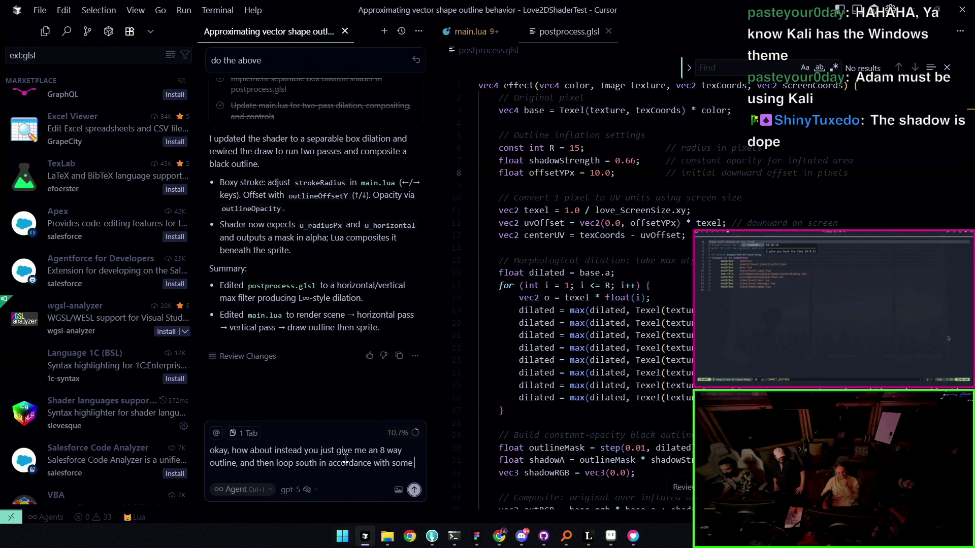
{"action": "type", "text": "yo"}
{"action": "type", "text": "et "}
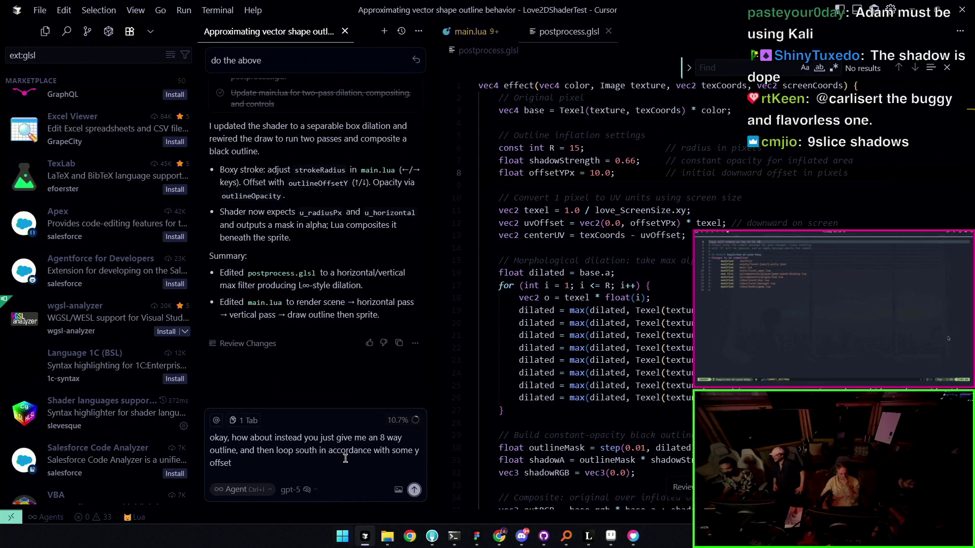
{"action": "type", "text": ", stamping along the way"}
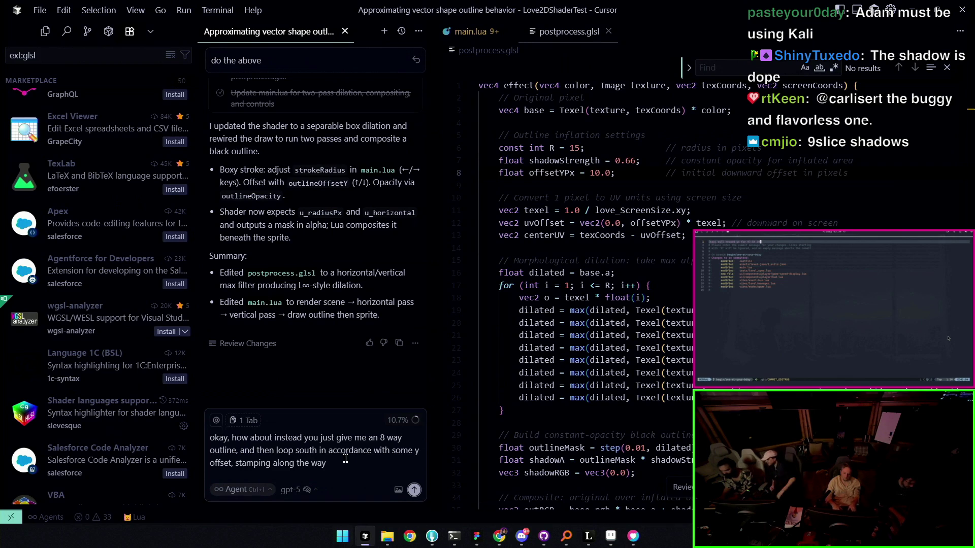
{"action": "type", "text": "."}
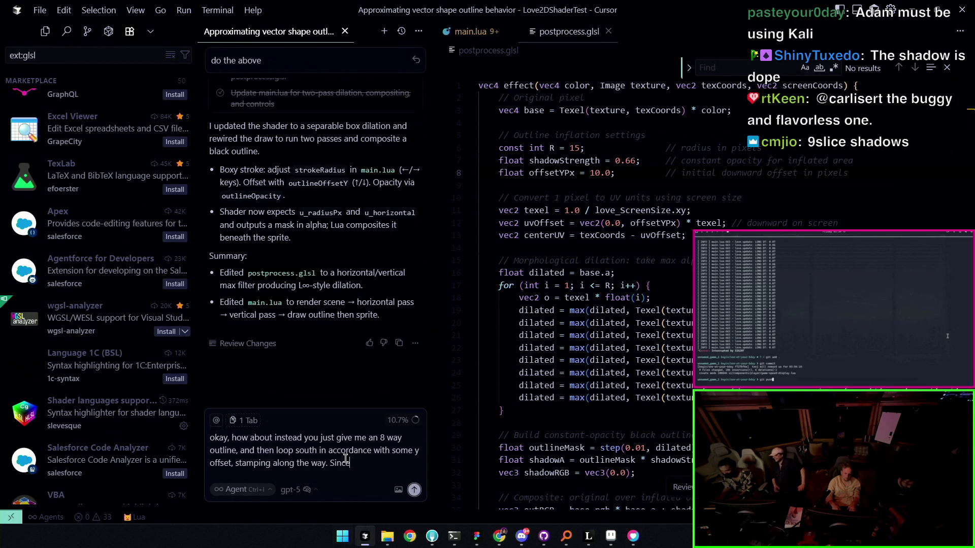
{"action": "key", "text": "Return"}
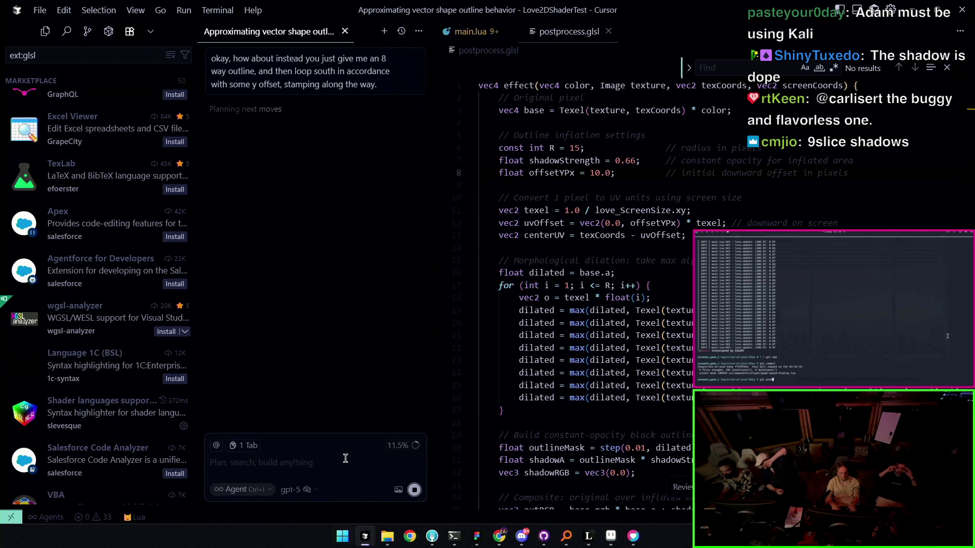
- Accept the agent's prompts, peek at the Canvas Shader demo window, and bring up the Mordoria UX Figma file
{"action": "key", "text": "Tab"}
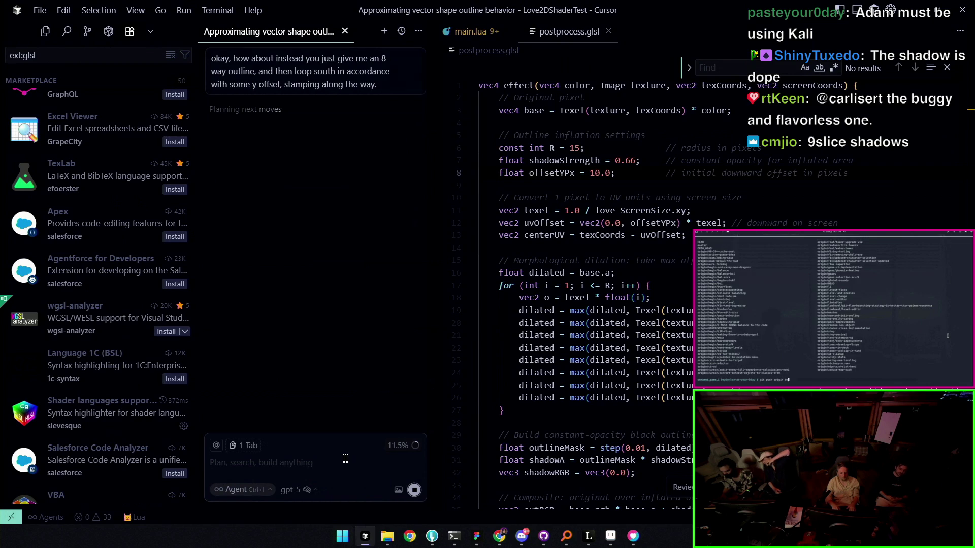
{"action": "type", "text": "g"}
{"action": "key", "text": "Tab"}
{"action": "type", "text": "in"}
{"action": "key", "text": "Tab"}
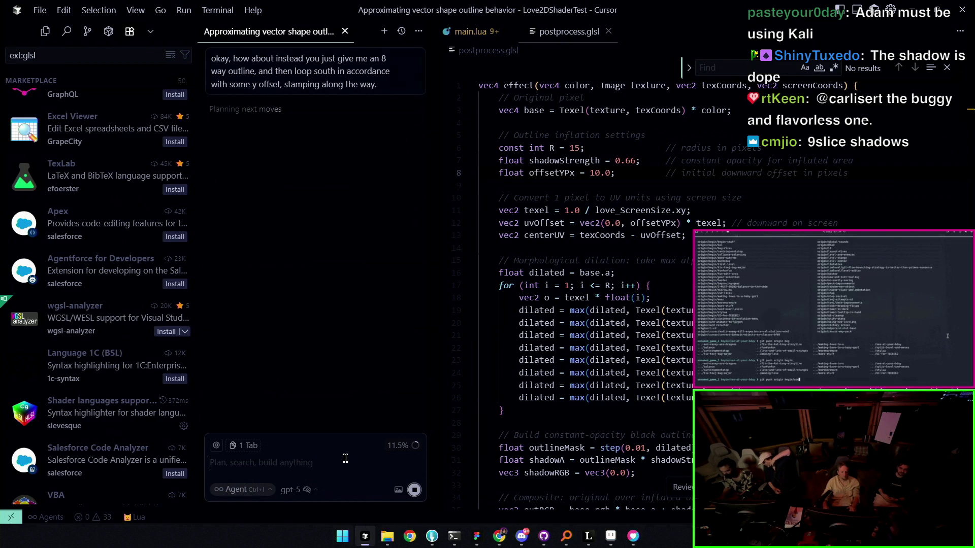
{"action": "key", "text": "Tab"}
{"action": "key", "text": "Return"}
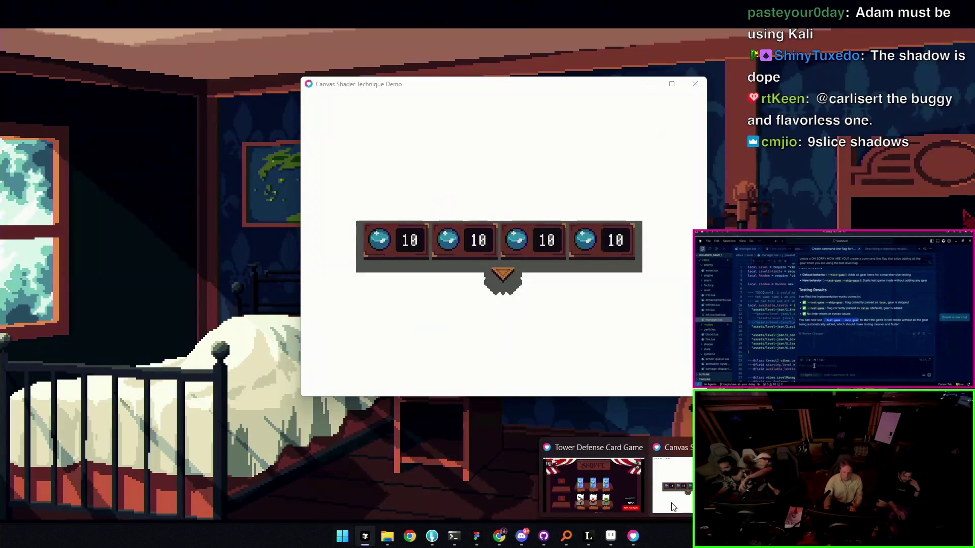
{"action": "left_click", "coordinate": [669, 476]}
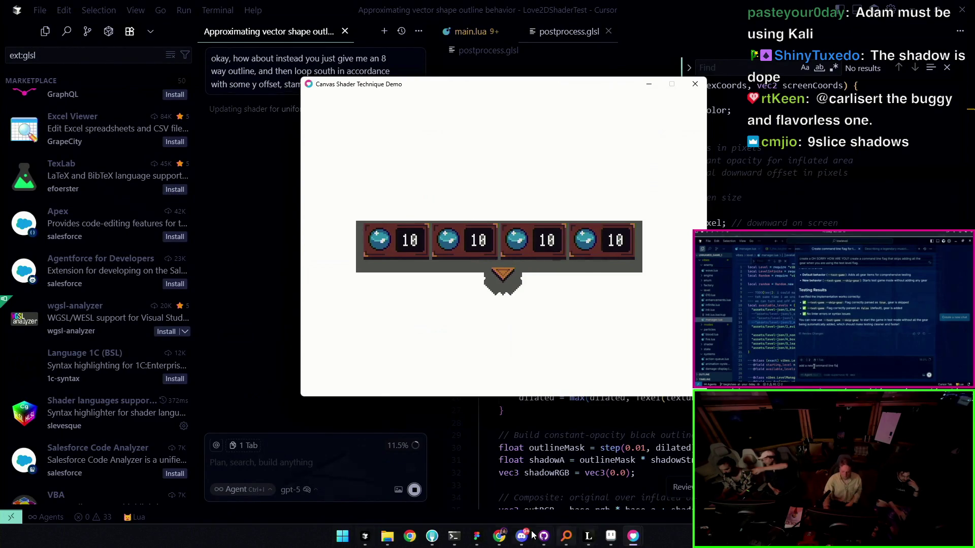
{"action": "left_click", "coordinate": [477, 537]}
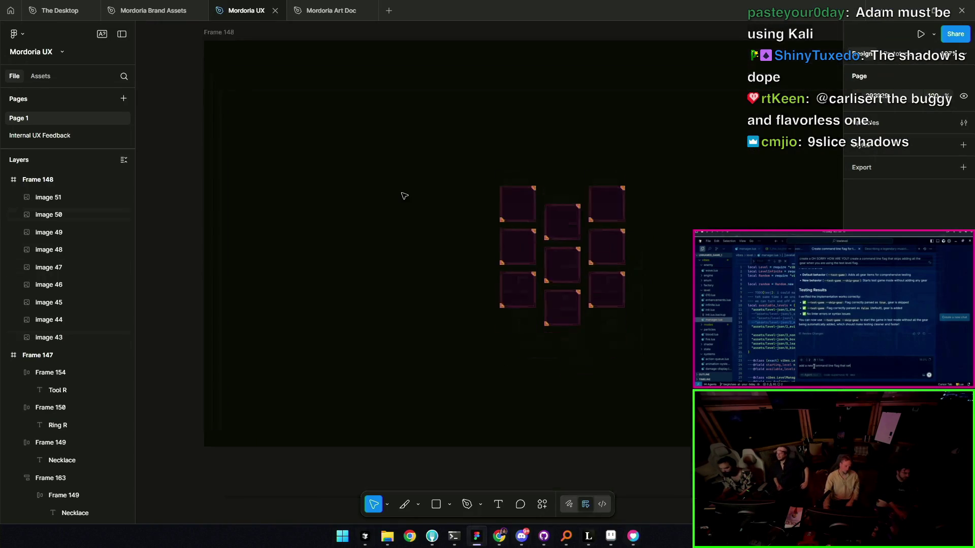
{"action": "scroll", "coordinate": [404, 196], "scroll_direction": "down", "scroll_amount": 3}
{"action": "scroll", "coordinate": [404, 196], "scroll_direction": "left", "scroll_amount": 5}
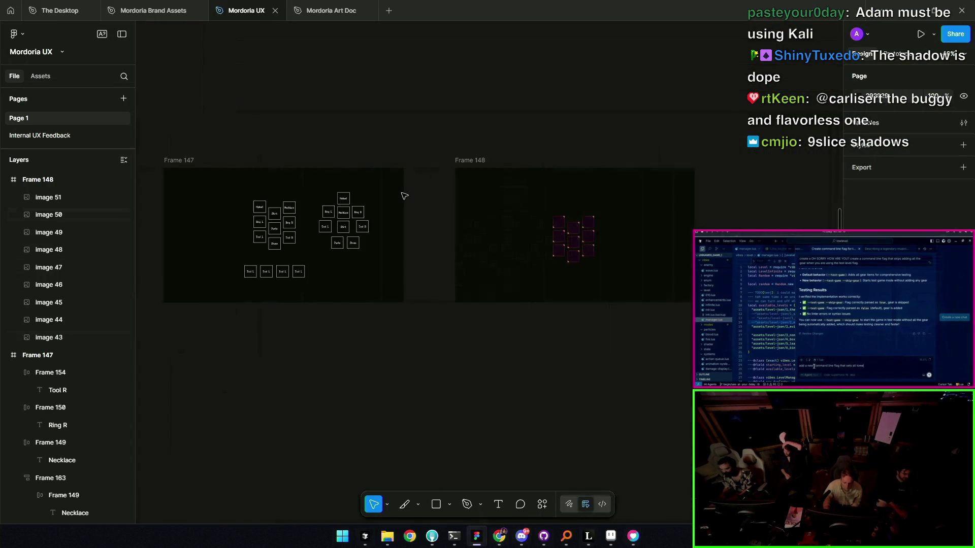
{"action": "scroll", "coordinate": [404, 195], "scroll_direction": "left", "scroll_amount": 5}
{"action": "scroll", "coordinate": [404, 196], "scroll_direction": "up", "scroll_amount": 1}
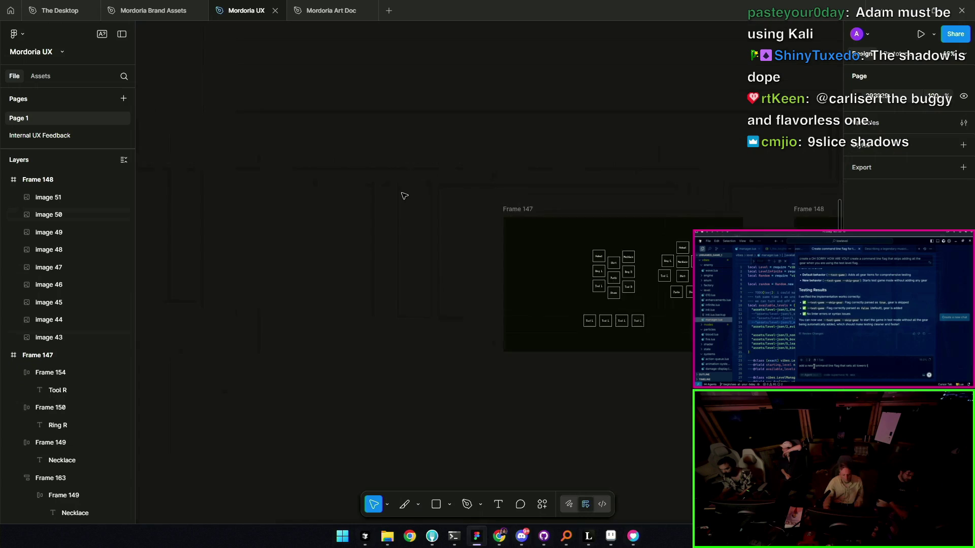
{"action": "scroll", "coordinate": [403, 196], "scroll_direction": "right", "scroll_amount": 5}
{"action": "scroll", "coordinate": [404, 196], "scroll_direction": "right", "scroll_amount": 1}
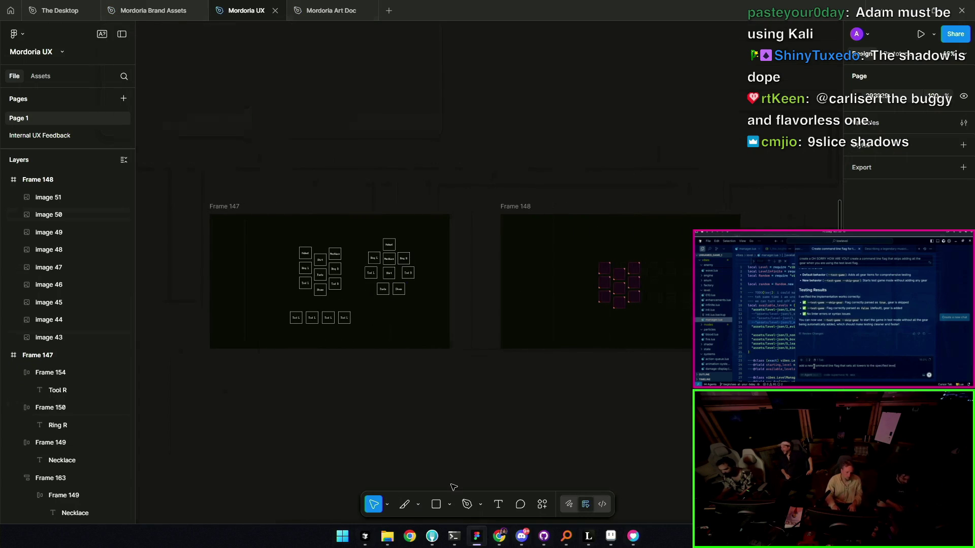
- Switch from Figma to the pixel-art painting canvas
{"action": "left_click", "coordinate": [589, 536]}
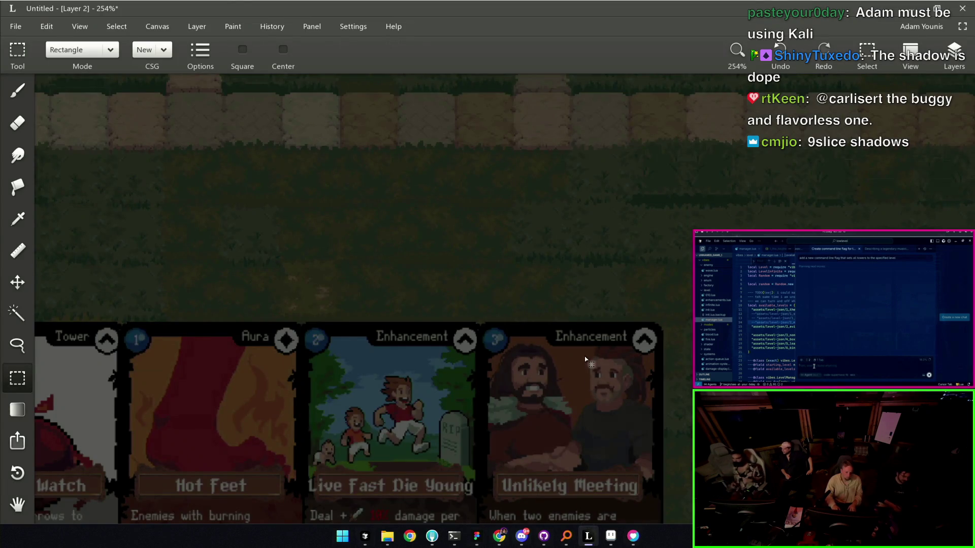
{"action": "scroll", "coordinate": [585, 360], "scroll_direction": "down", "scroll_amount": 5}
{"action": "scroll", "coordinate": [536, 139], "scroll_direction": "up", "scroll_amount": 3}
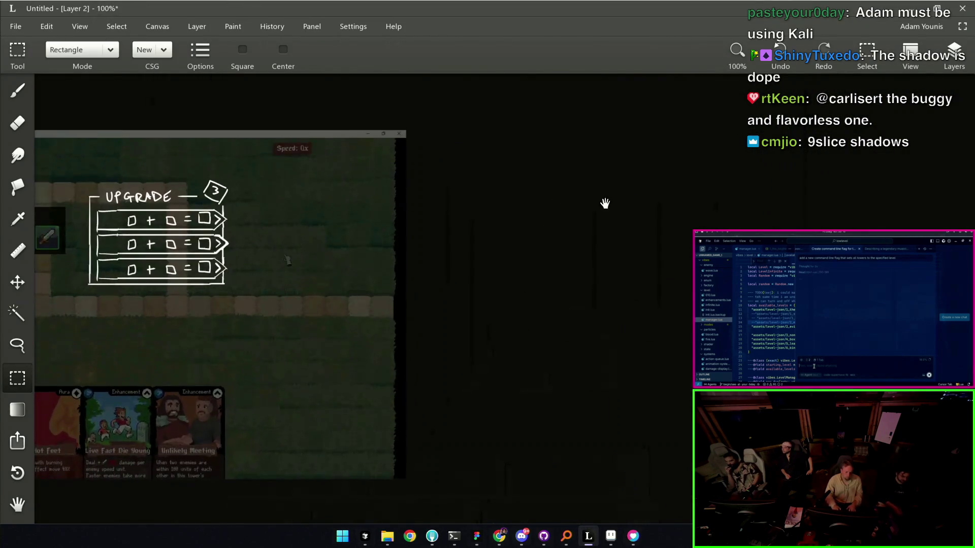
- Paint a white block on an empty area and erase its edges into a clean rectangular card
{"action": "left_click_drag", "start_coordinate": [605, 204], "coordinate": [457, 229]}
{"action": "key", "text": "b"}
{"action": "scroll", "coordinate": [435, 252], "scroll_direction": "up", "scroll_amount": 2}
{"action": "left_click_drag", "start_coordinate": [455, 187], "coordinate": [445, 305]}
{"action": "key", "text": "ctrl+z"}
{"action": "mouse_move", "coordinate": [438, 182]}
{"action": "left_mouse_down"}
{"action": "mouse_move", "coordinate": [434, 311]}
{"action": "mouse_move", "coordinate": [559, 177]}
{"action": "mouse_move", "coordinate": [598, 316]}
{"action": "mouse_move", "coordinate": [455, 226]}
{"action": "mouse_move", "coordinate": [450, 320]}
{"action": "mouse_move", "coordinate": [570, 325]}
{"action": "mouse_move", "coordinate": [577, 213]}
{"action": "mouse_move", "coordinate": [470, 212]}
{"action": "mouse_move", "coordinate": [546, 186]}
{"action": "mouse_move", "coordinate": [483, 312]}
{"action": "mouse_move", "coordinate": [555, 305]}
{"action": "mouse_move", "coordinate": [452, 303]}
{"action": "mouse_move", "coordinate": [474, 329]}
{"action": "mouse_move", "coordinate": [598, 333]}
{"action": "left_mouse_up"}
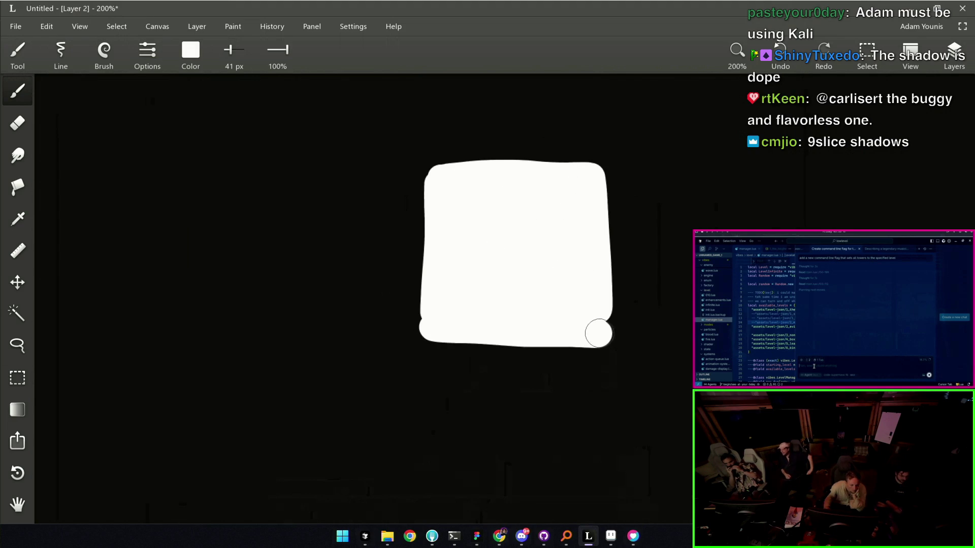
{"action": "key", "text": "e"}
{"action": "left_click_drag", "start_coordinate": [424, 191], "coordinate": [420, 344]}
{"action": "left_click_drag", "start_coordinate": [612, 196], "coordinate": [601, 376]}
{"action": "left_click_drag", "start_coordinate": [451, 337], "coordinate": [678, 344]}
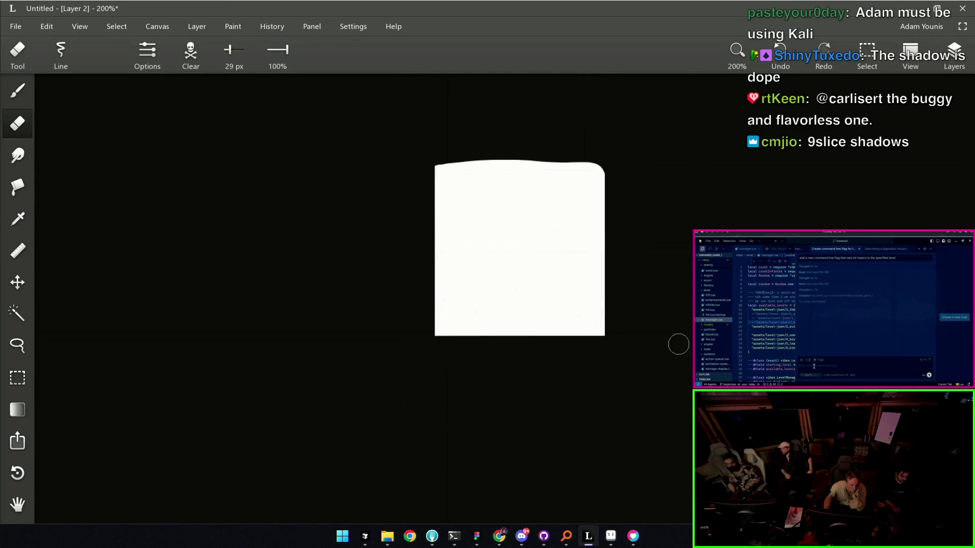
- Duplicate the white card to the left and darken the copy to solid black with the brightness adjustment
{"action": "key", "text": "s"}
{"action": "left_click_drag", "start_coordinate": [414, 353], "coordinate": [624, 162]}
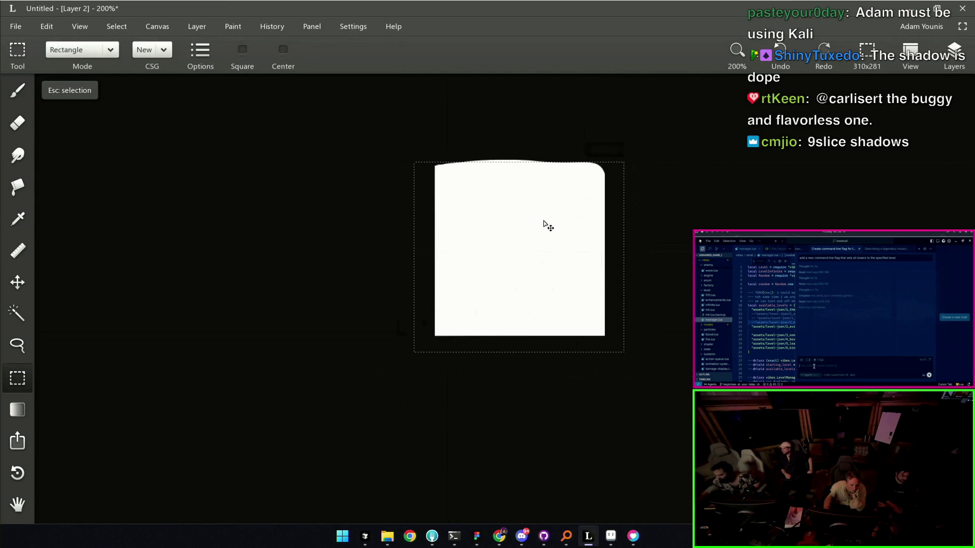
{"action": "left_click_drag", "start_coordinate": [548, 227], "coordinate": [322, 226]}
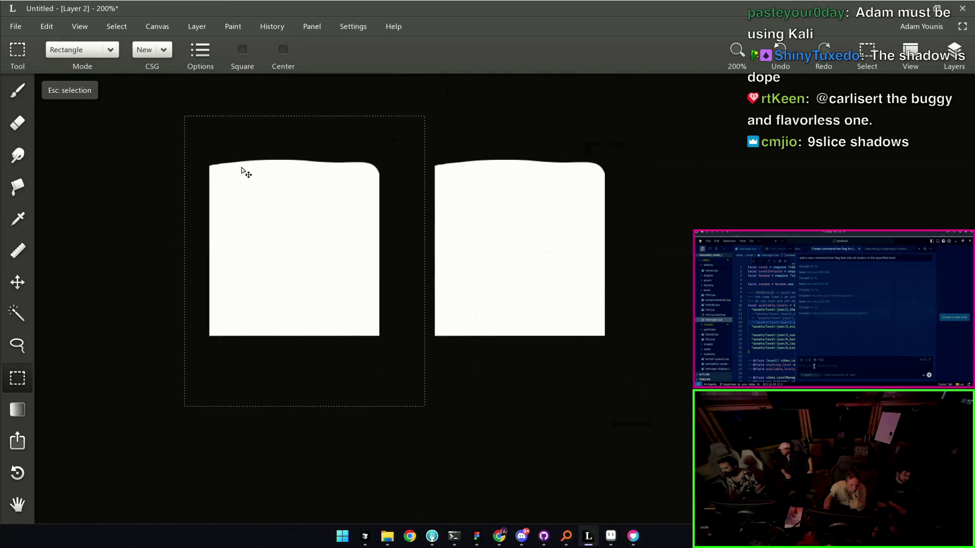
{"action": "left_click", "coordinate": [79, 30]}
{"action": "left_click", "coordinate": [145, 191]}
{"action": "left_click", "coordinate": [221, 169]}
{"action": "left_click_drag", "start_coordinate": [487, 250], "coordinate": [391, 234]}
{"action": "left_click", "coordinate": [458, 313]}
{"action": "mouse_move", "coordinate": [335, 266]}
{"action": "left_mouse_down"}
{"action": "mouse_move", "coordinate": [446, 290]}
{"action": "mouse_move", "coordinate": [297, 287]}
{"action": "left_mouse_up"}
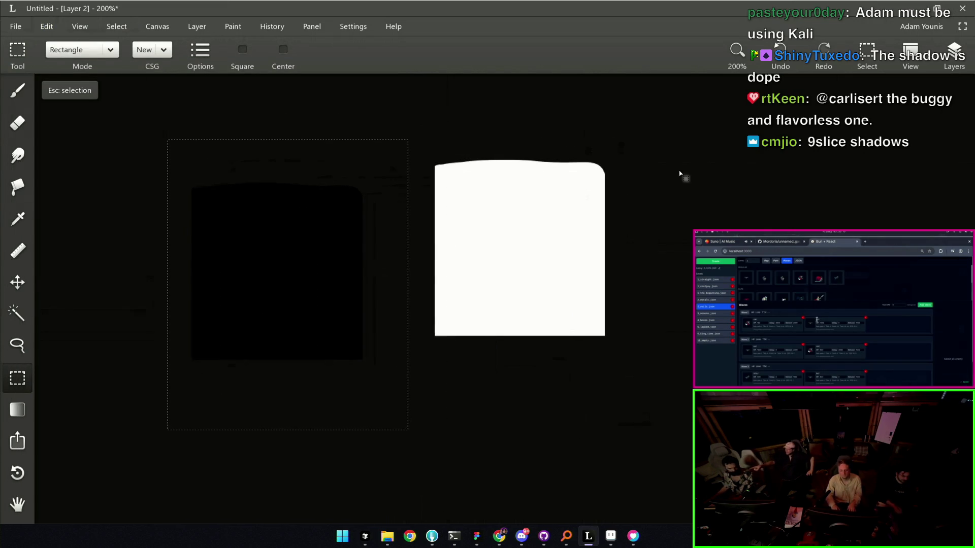
{"action": "key", "text": "Escape"}
- Put the black shape on its own layer beneath Layer 2 and slide it behind the white card as a shadow
{"action": "left_click", "coordinate": [954, 53]}
{"action": "key", "text": "ctrl+j"}
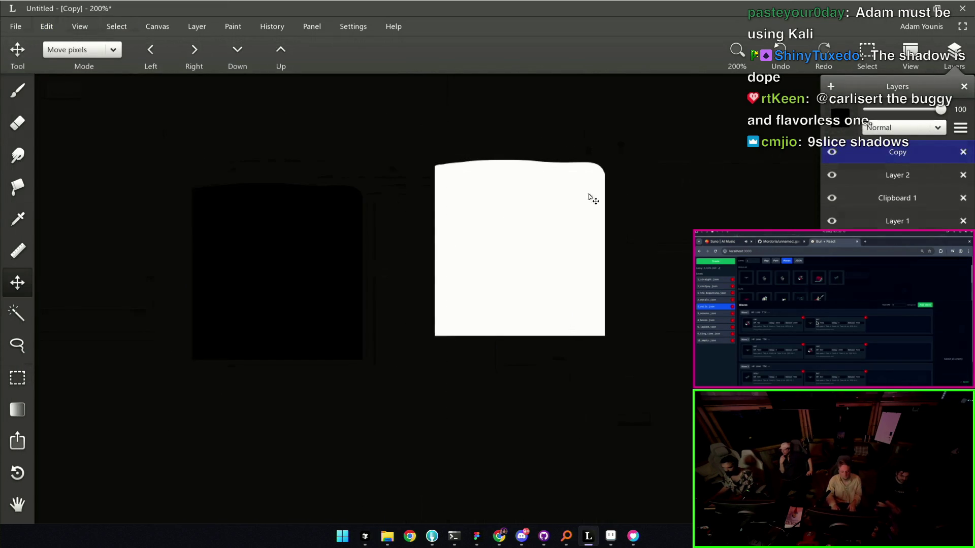
{"action": "left_click_drag", "start_coordinate": [866, 162], "coordinate": [866, 177]}
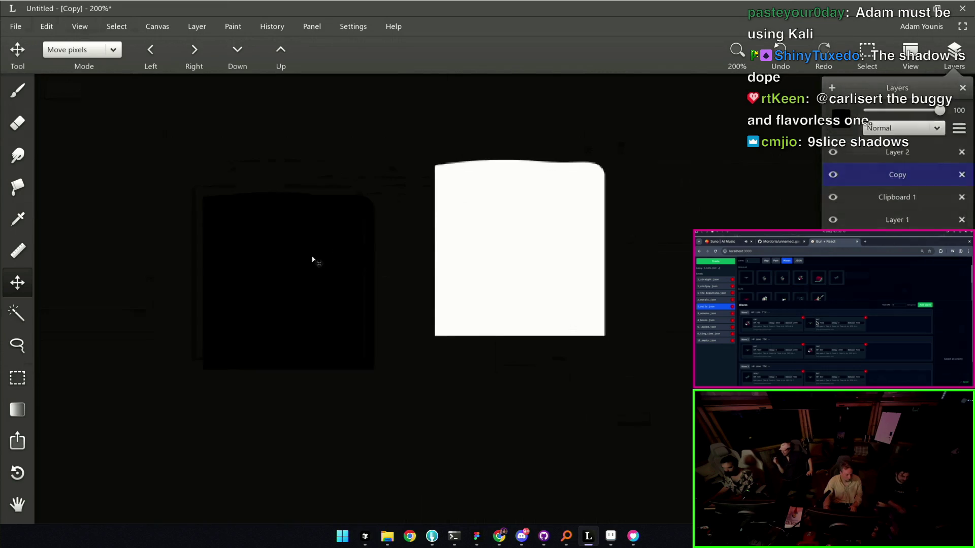
{"action": "left_click_drag", "start_coordinate": [315, 261], "coordinate": [528, 241]}
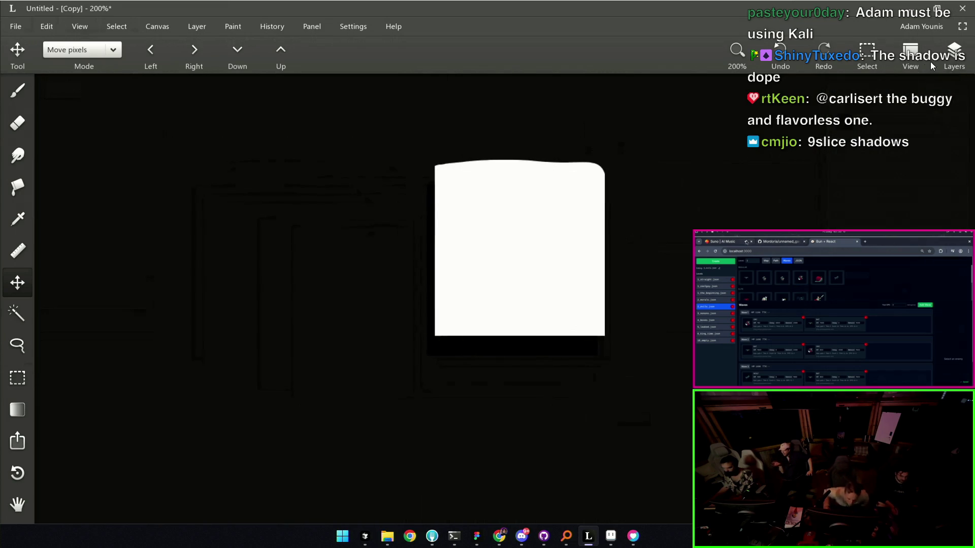
- Lighten the canvas background value to grey (about 31%)
{"action": "left_click", "coordinate": [911, 55]}
{"action": "left_click", "coordinate": [954, 54]}
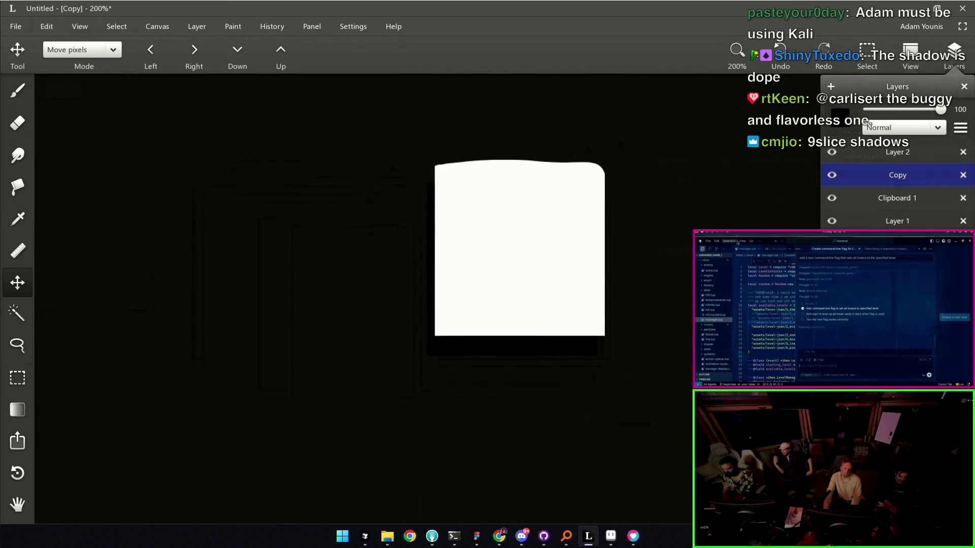
{"action": "left_click", "coordinate": [862, 243]}
{"action": "left_click_drag", "start_coordinate": [847, 192], "coordinate": [869, 203]}
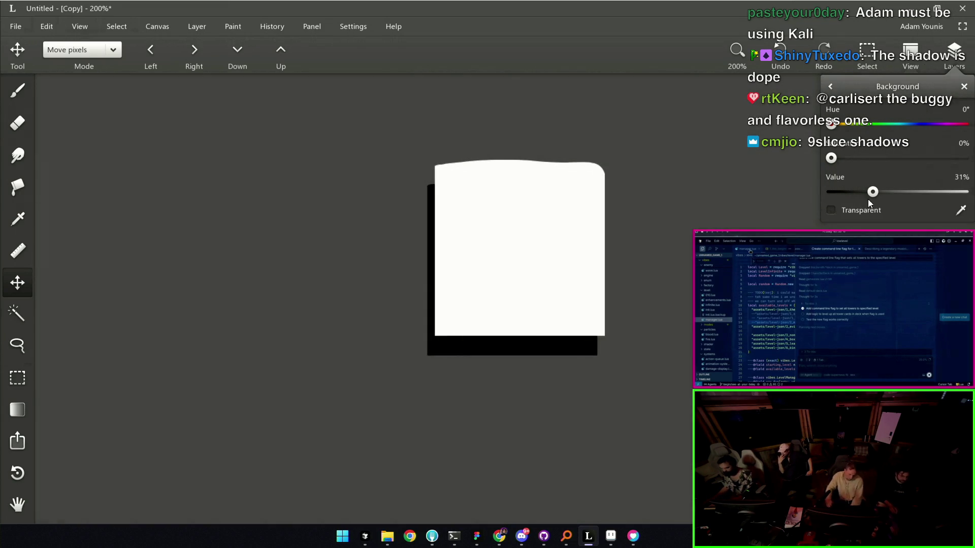
{"action": "left_click", "coordinate": [619, 34]}
- Nudge the black shadow until it sits directly beneath the white card's bottom edge
{"action": "left_click_drag", "start_coordinate": [538, 353], "coordinate": [546, 357]}
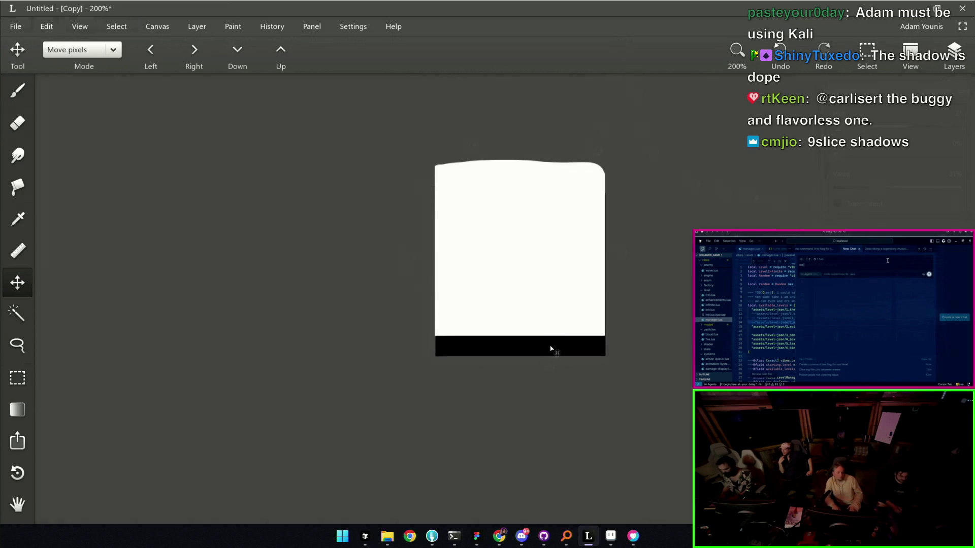
{"action": "left_click_drag", "start_coordinate": [538, 349], "coordinate": [555, 347]}
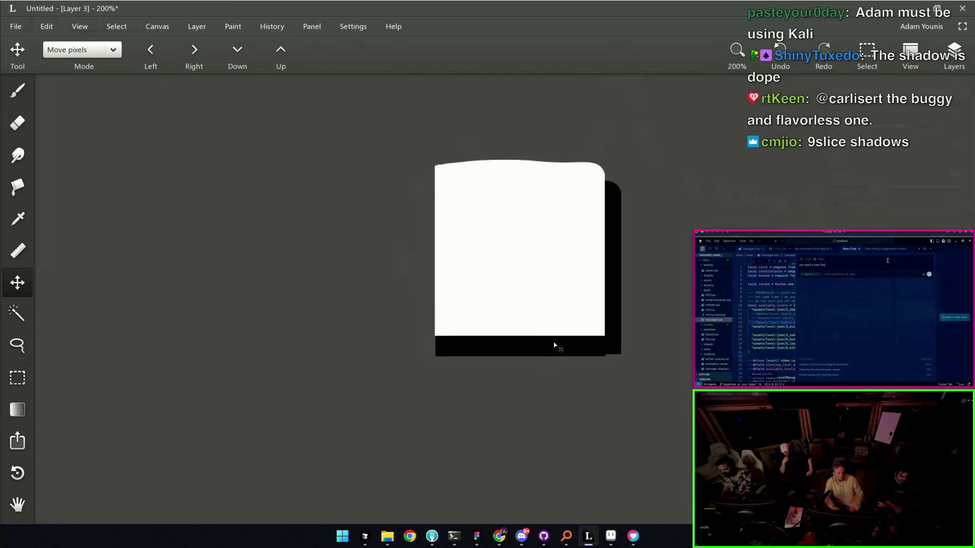
{"action": "key", "text": "ctrl+z"}
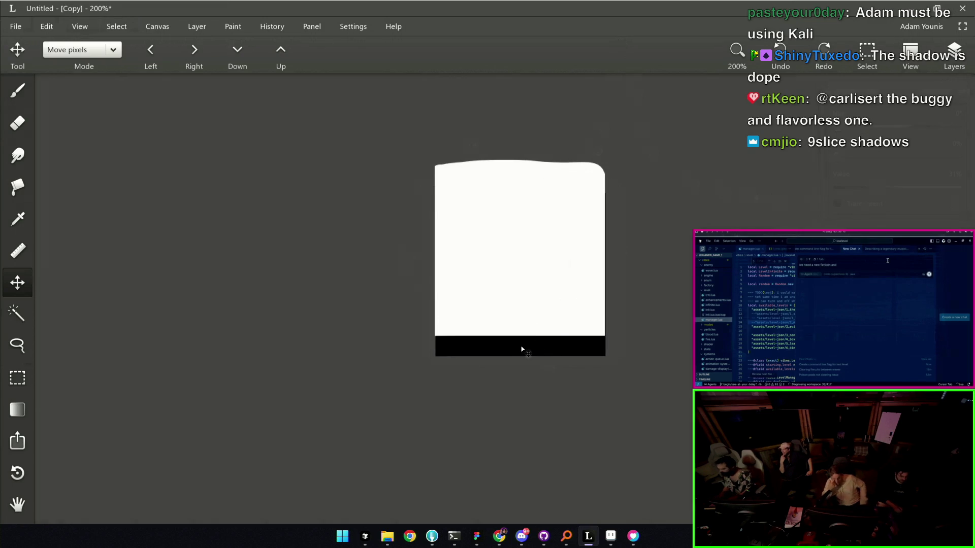
{"action": "mouse_move", "coordinate": [514, 349]}
{"action": "left_mouse_down"}
{"action": "mouse_move", "coordinate": [537, 348]}
{"action": "mouse_move", "coordinate": [485, 352]}
{"action": "mouse_move", "coordinate": [521, 294]}
{"action": "mouse_move", "coordinate": [539, 299]}
{"action": "left_mouse_up"}
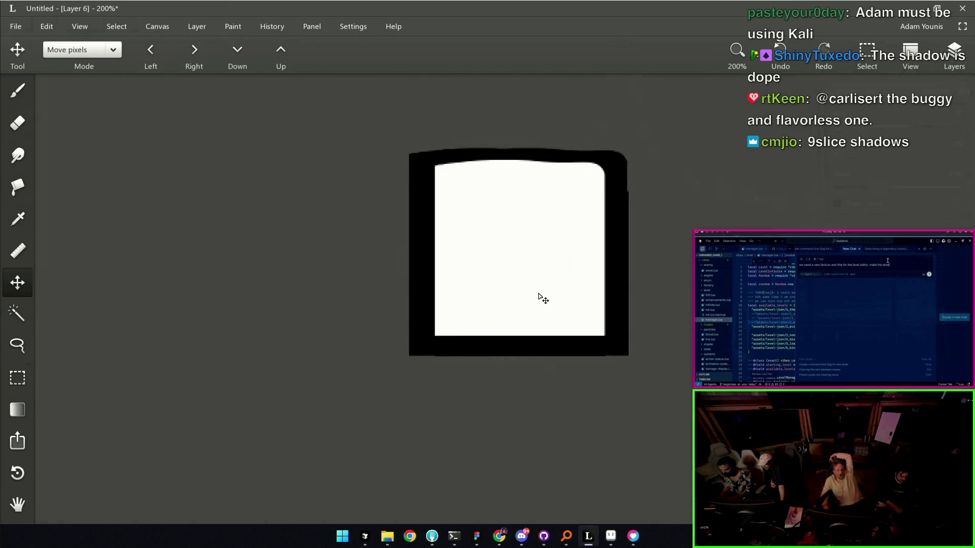
- Step the shadow edits back and forward in the layer list and settle on Layer 3
{"action": "left_click", "coordinate": [956, 59]}
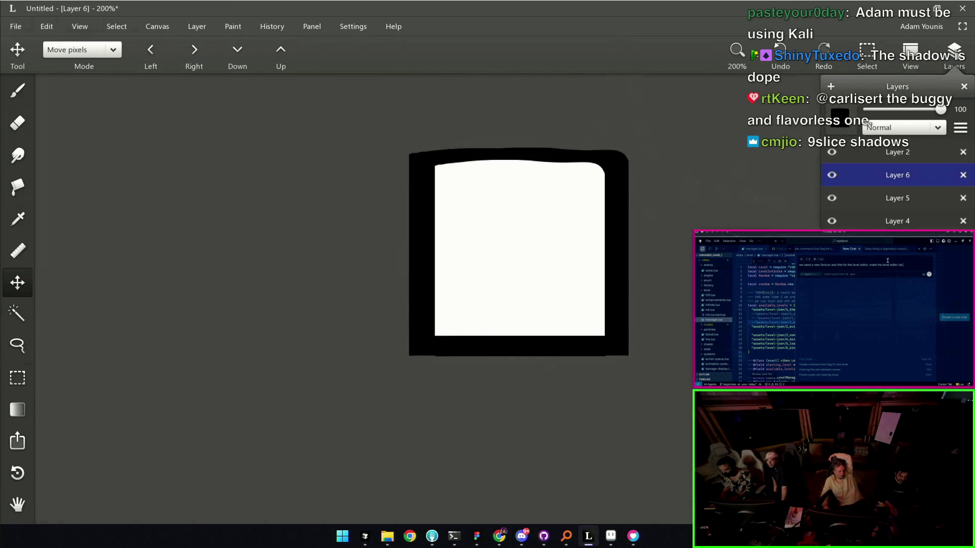
{"action": "key", "text": "ctrl+e"}
{"action": "key", "text": "ctrl+e"}
{"action": "key", "text": "ctrl+e"}
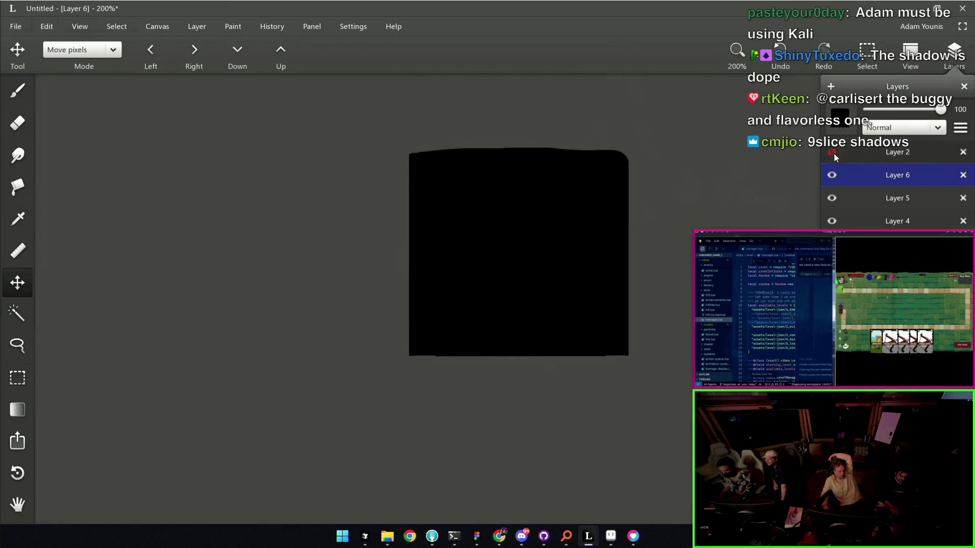
{"action": "key", "text": "ctrl+e"}
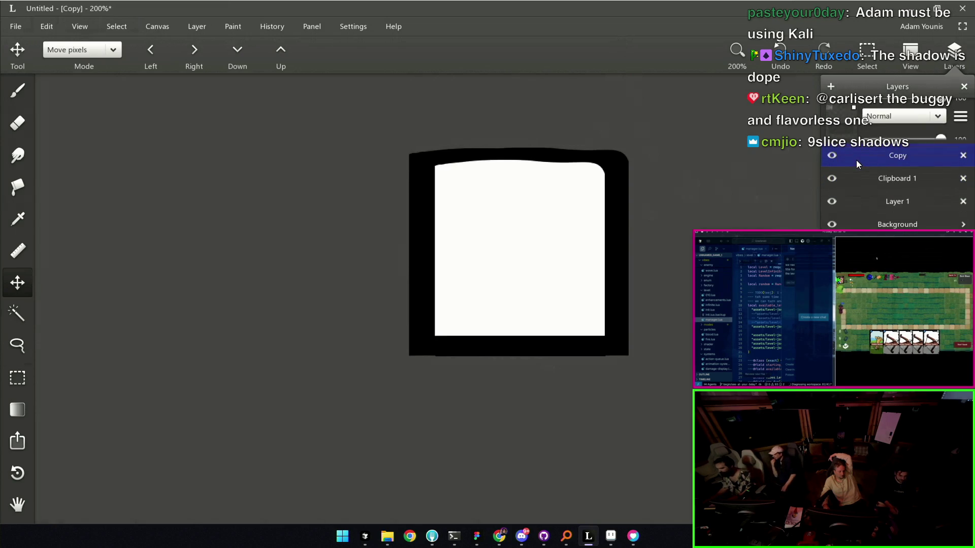
{"action": "key", "text": "ctrl+z"}
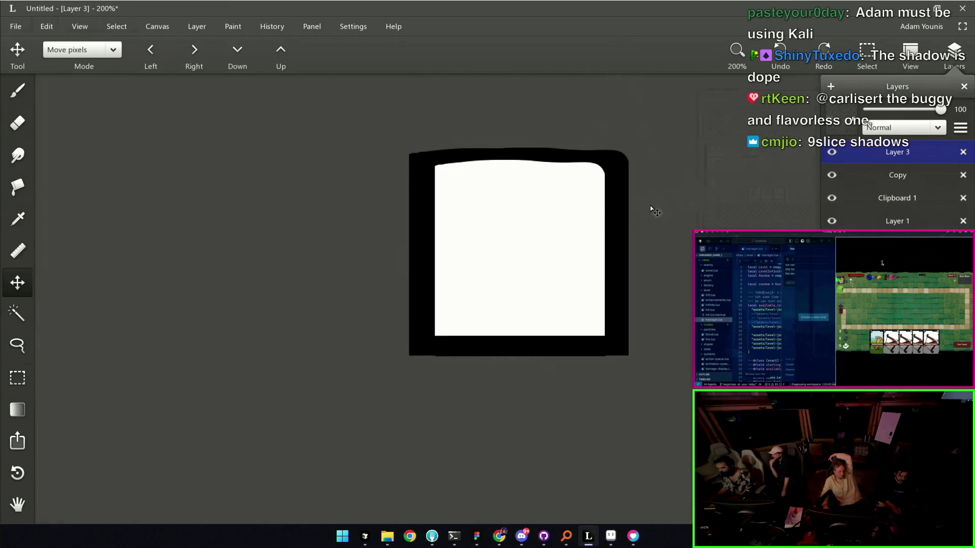
{"action": "left_click", "coordinate": [617, 210]}
{"action": "key", "text": "ctrl+z"}
{"action": "key", "text": "ctrl+z"}
{"action": "key", "text": "ctrl+z"}
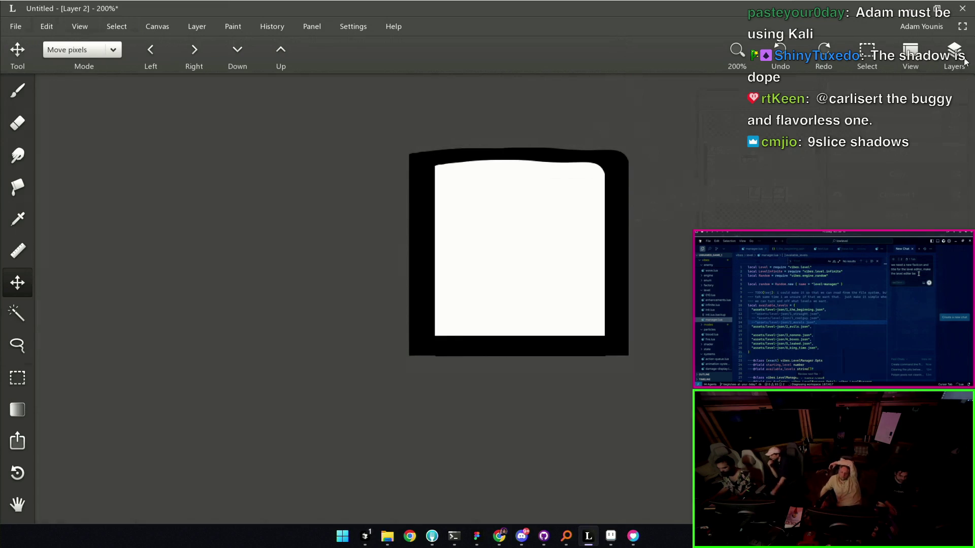
{"action": "left_click", "coordinate": [962, 60]}
{"action": "left_click", "coordinate": [885, 177]}
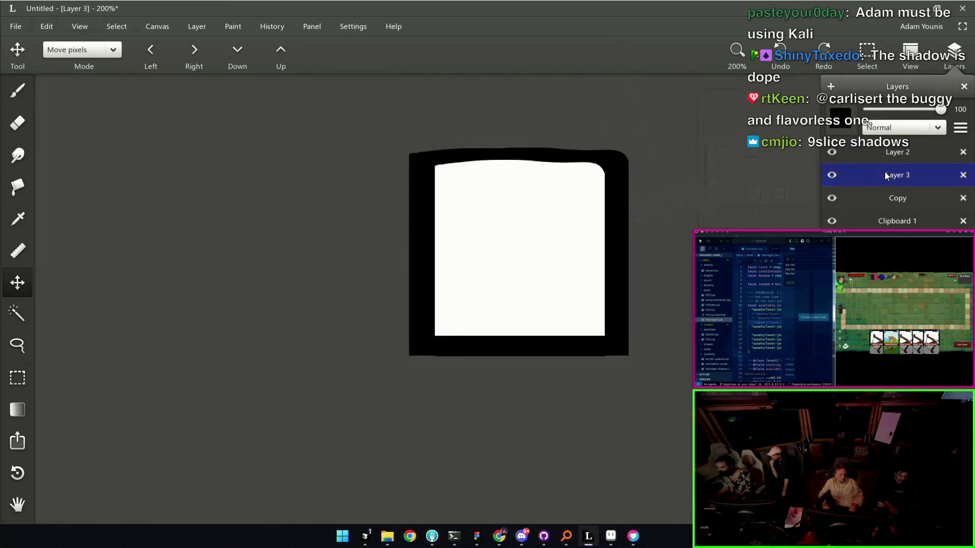
{"action": "left_click", "coordinate": [619, 216]}
- Stamp shadow copies below, right, left and along the bottom of the white panel
{"action": "key", "text": "ctrl+y"}
{"action": "key", "text": "ctrl+y"}
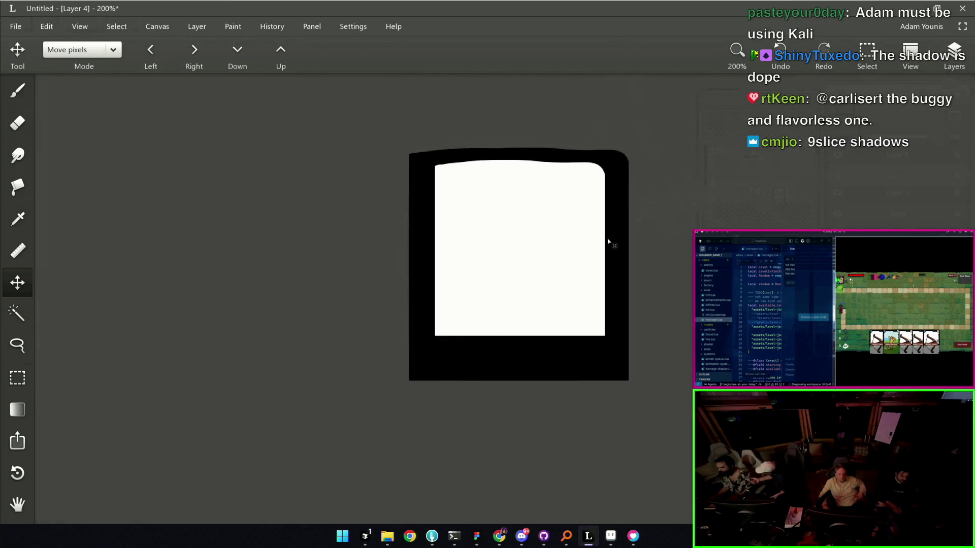
{"action": "key", "text": "ctrl+y"}
{"action": "key", "text": "ctrl+y"}
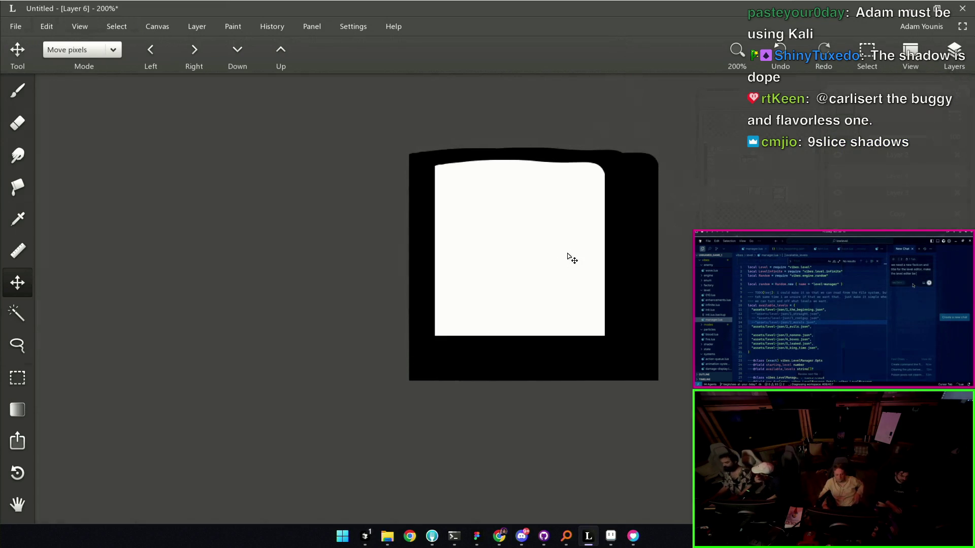
{"action": "key", "text": "ctrl+y"}
{"action": "key", "text": "ctrl+y"}
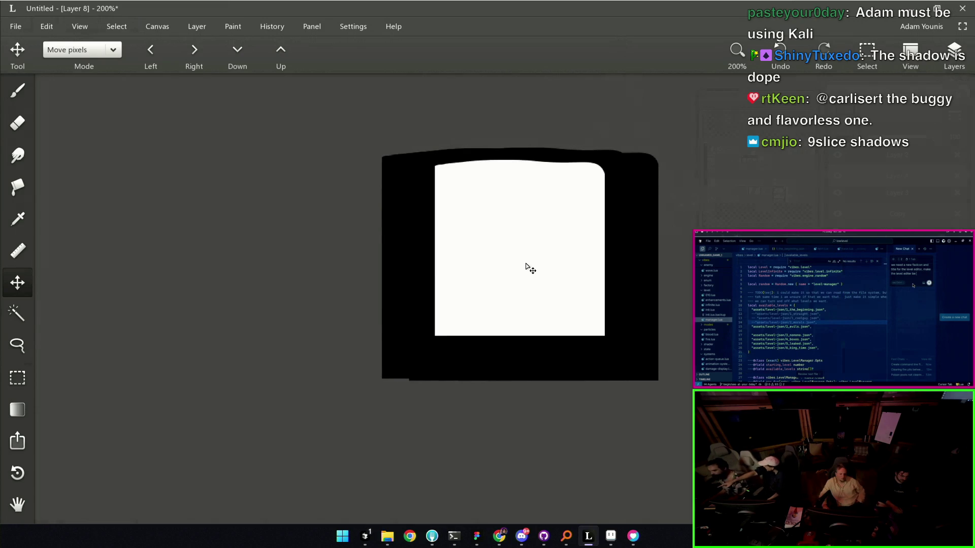
{"action": "key", "text": "ctrl+y"}
{"action": "key", "text": "ctrl+y"}
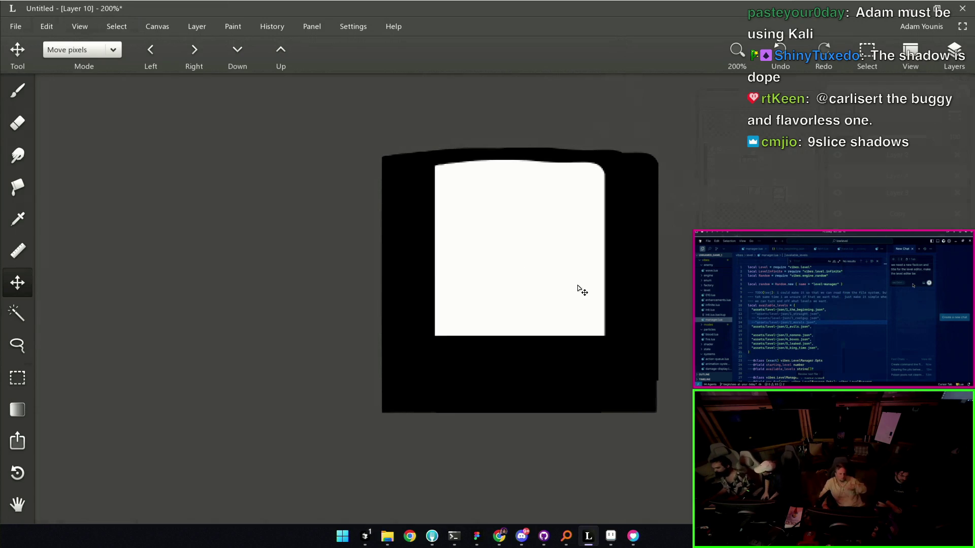
{"action": "scroll", "coordinate": [579, 293], "scroll_direction": "down", "scroll_amount": 1}
{"action": "scroll", "coordinate": [579, 300], "scroll_direction": "down", "scroll_amount": 5}
{"action": "scroll", "coordinate": [618, 160], "scroll_direction": "up", "scroll_amount": 3}
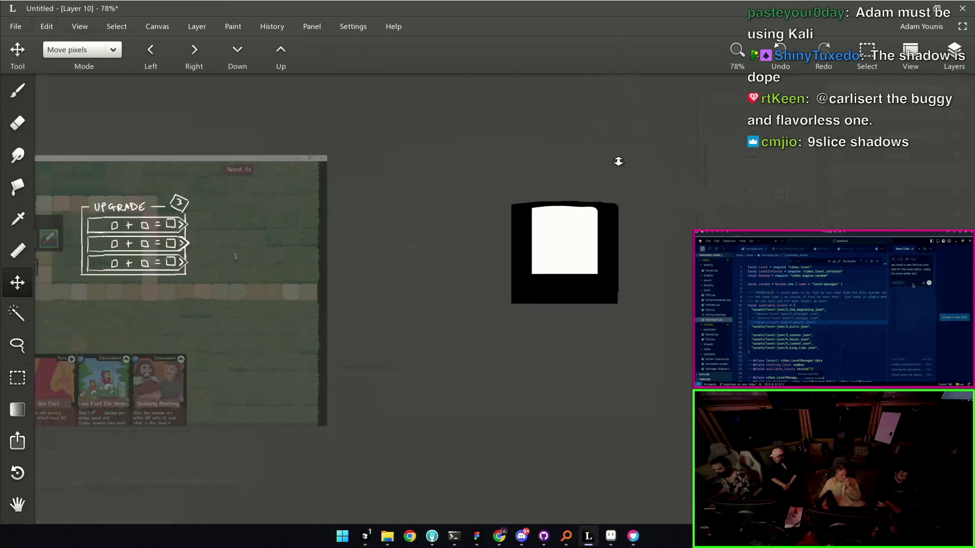
{"action": "scroll", "coordinate": [594, 126], "scroll_direction": "up", "scroll_amount": 3}
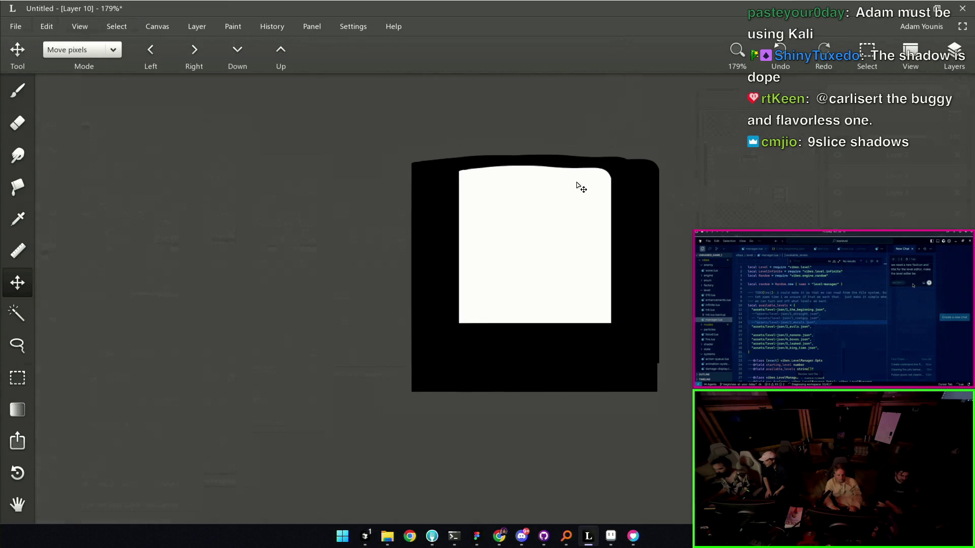
{"action": "scroll", "coordinate": [598, 215], "scroll_direction": "down", "scroll_amount": 3}
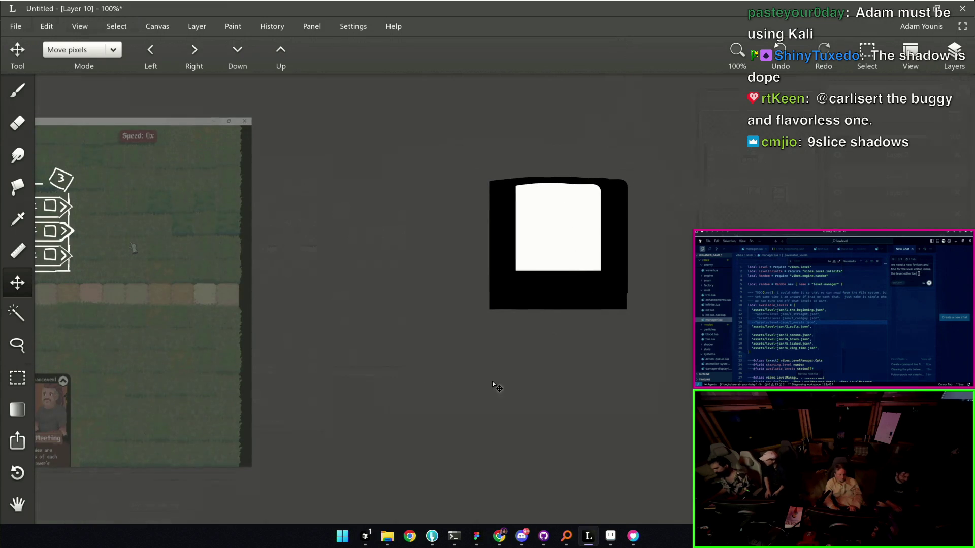
- Bring the code editor and then Aseprite forward, landing on the armory background sprite
{"action": "left_click", "coordinate": [367, 534]}
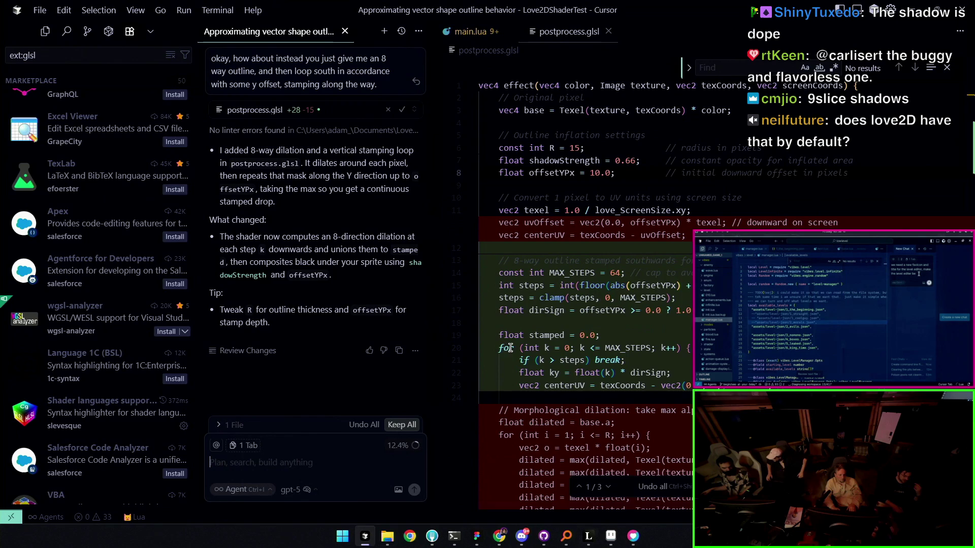
{"action": "left_click", "coordinate": [610, 535]}
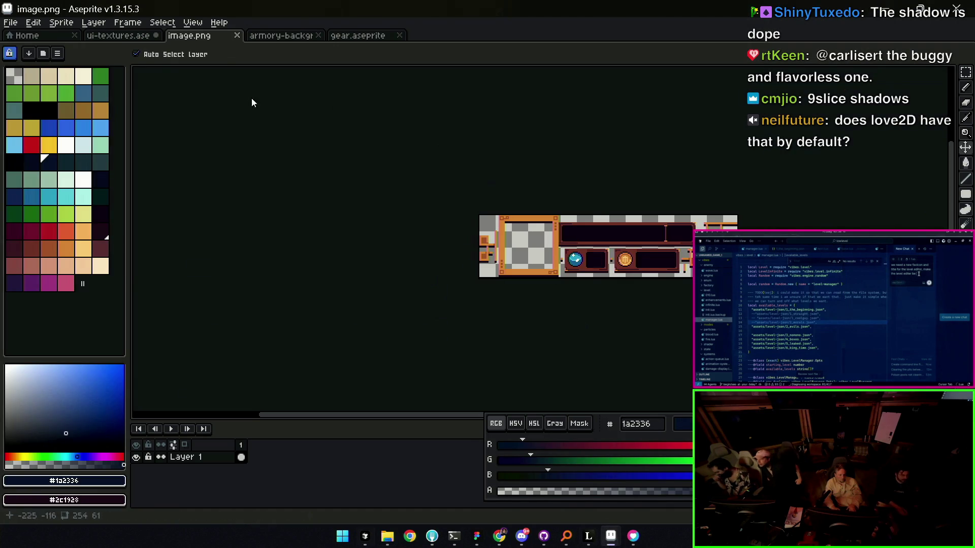
{"action": "left_click", "coordinate": [294, 35]}
- Create a new sprite with default settings and zoom into its blank canvas
{"action": "left_click", "coordinate": [191, 36]}
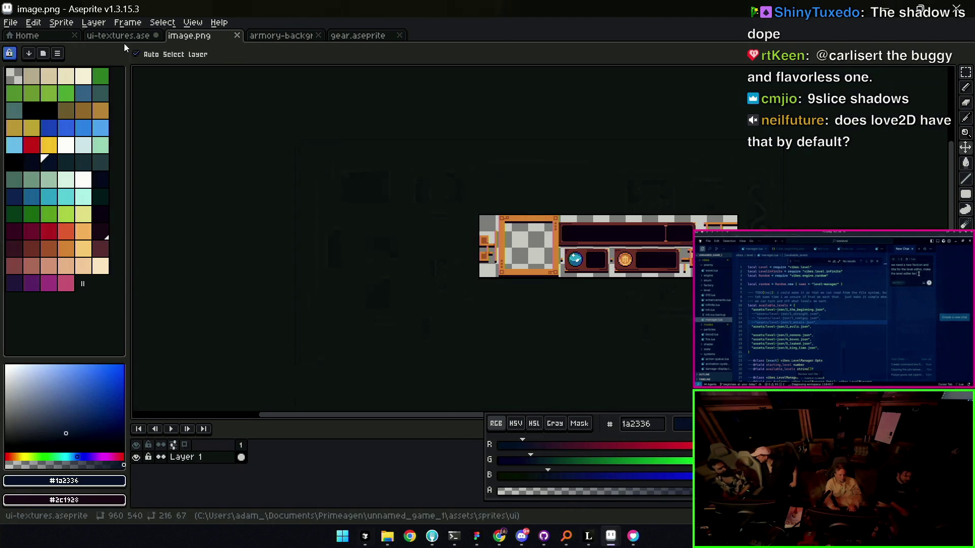
{"action": "left_click", "coordinate": [12, 23]}
{"action": "left_click", "coordinate": [44, 39]}
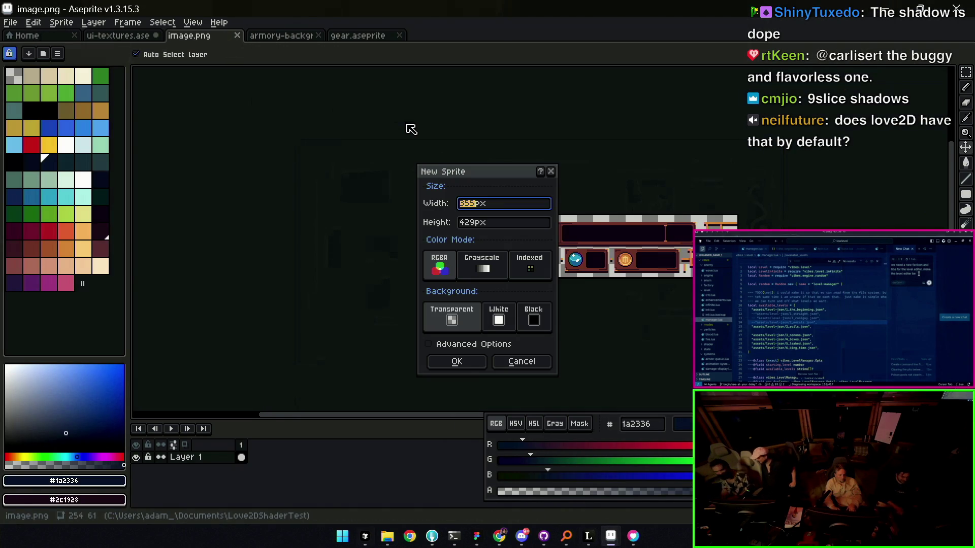
{"action": "key", "text": "Return"}
{"action": "key", "text": "z"}
{"action": "left_click", "coordinate": [544, 222]}
- Paint an orange dot with the pencil and apply a first Outline effect around it
{"action": "key", "text": "b"}
{"action": "key", "text": "plus"}
{"action": "key", "text": "plus"}
{"action": "key", "text": "plus"}
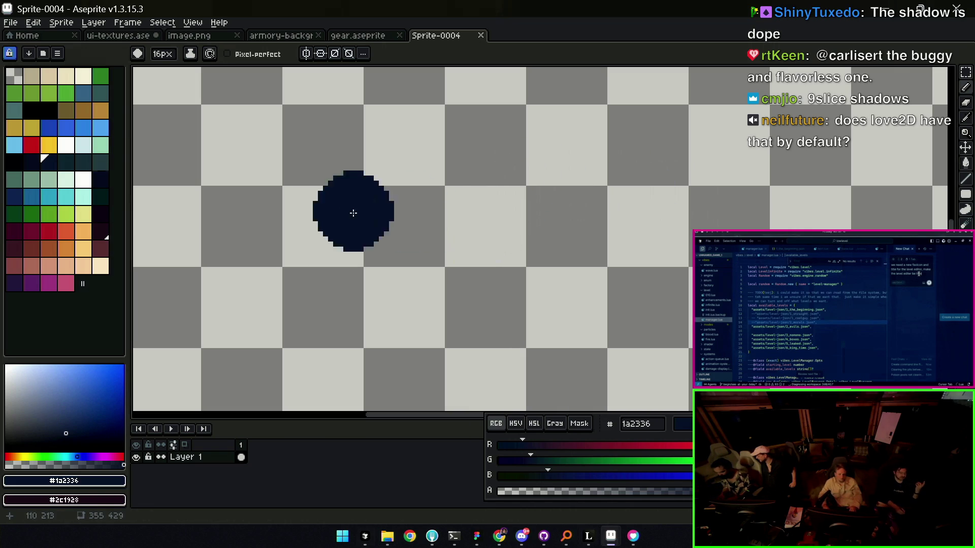
{"action": "left_click", "coordinate": [65, 230]}
{"action": "left_click_drag", "start_coordinate": [487, 225], "coordinate": [501, 209]}
{"action": "key", "text": "shift+o"}
{"action": "mouse_move", "coordinate": [625, 314]}
{"action": "left_mouse_down"}
{"action": "mouse_move", "coordinate": [42, 205]}
{"action": "mouse_move", "coordinate": [82, 180]}
{"action": "left_mouse_up"}
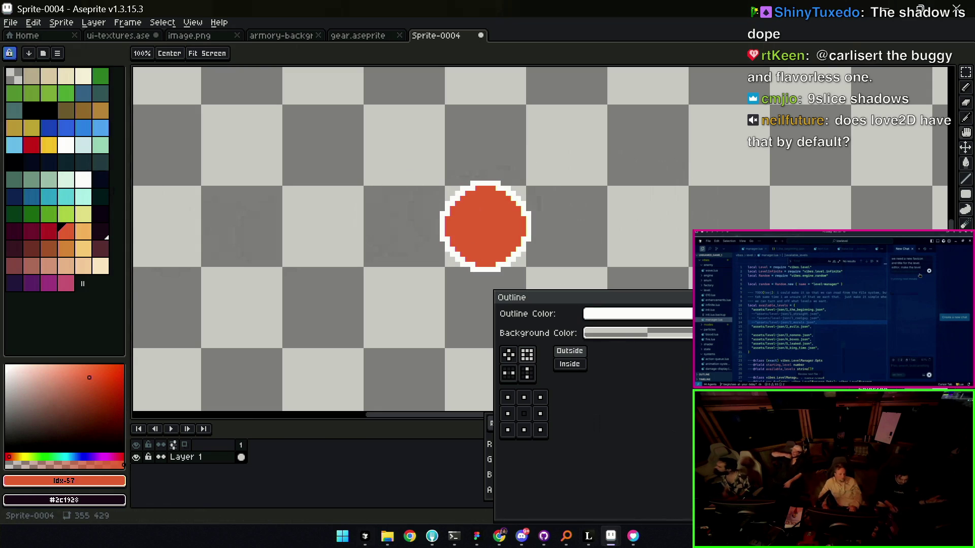
{"action": "key", "text": "Return"}
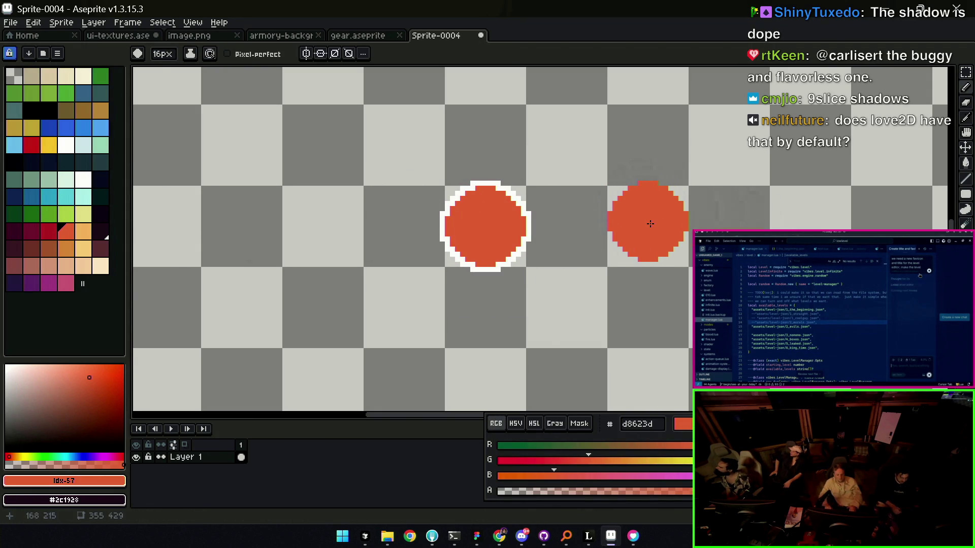
- Undo a stray straight line and re-run the Outline effect with white colour on the dot
{"action": "left_click", "coordinate": [650, 223], "text": "shift"}
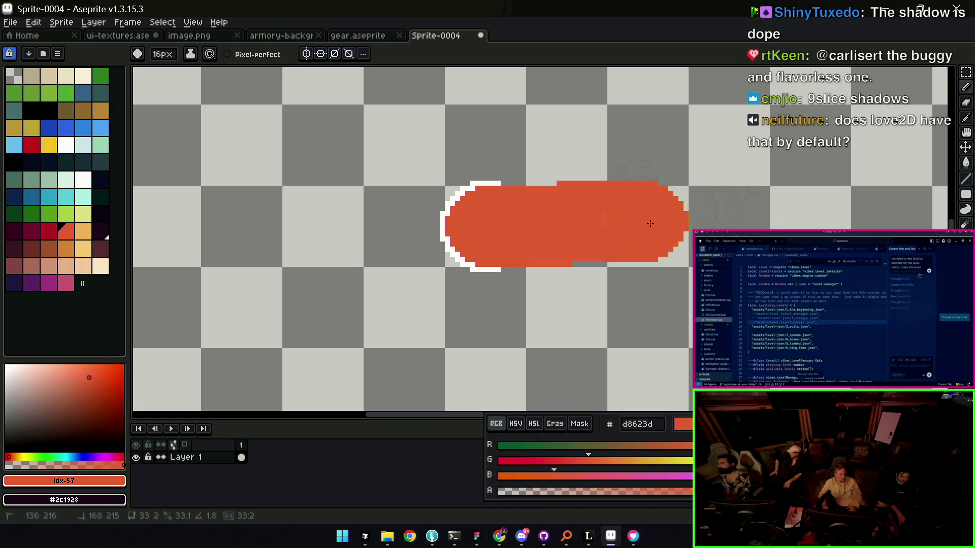
{"action": "key", "text": "ctrl+z"}
{"action": "key", "text": "shift+o"}
{"action": "left_click_drag", "start_coordinate": [640, 313], "coordinate": [536, 230]}
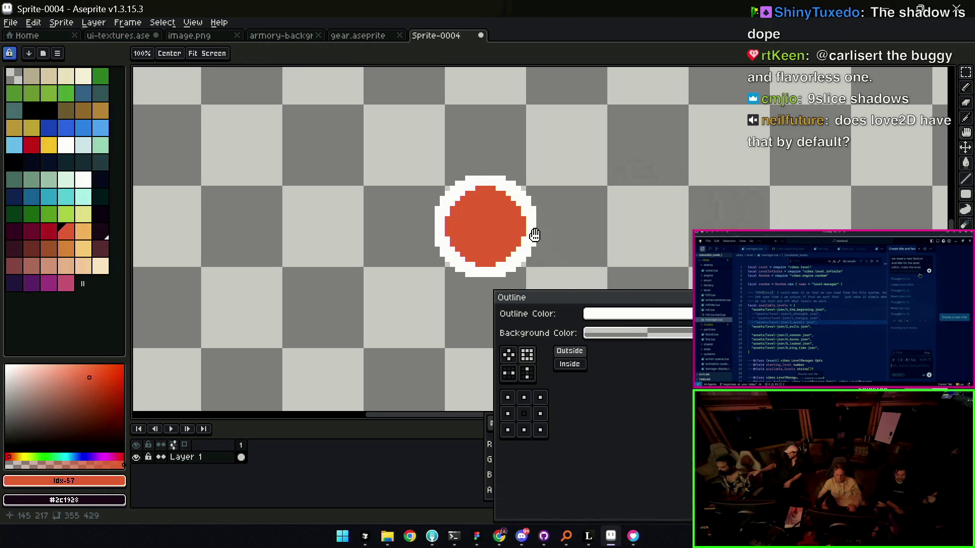
{"action": "key", "text": "Return"}
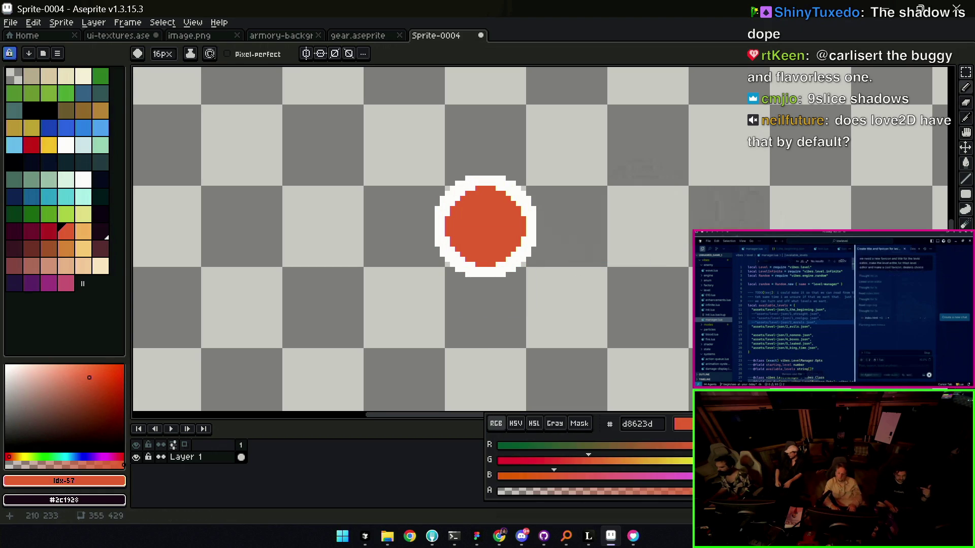
{"action": "scroll", "coordinate": [543, 242], "scroll_direction": "down", "scroll_amount": 3}
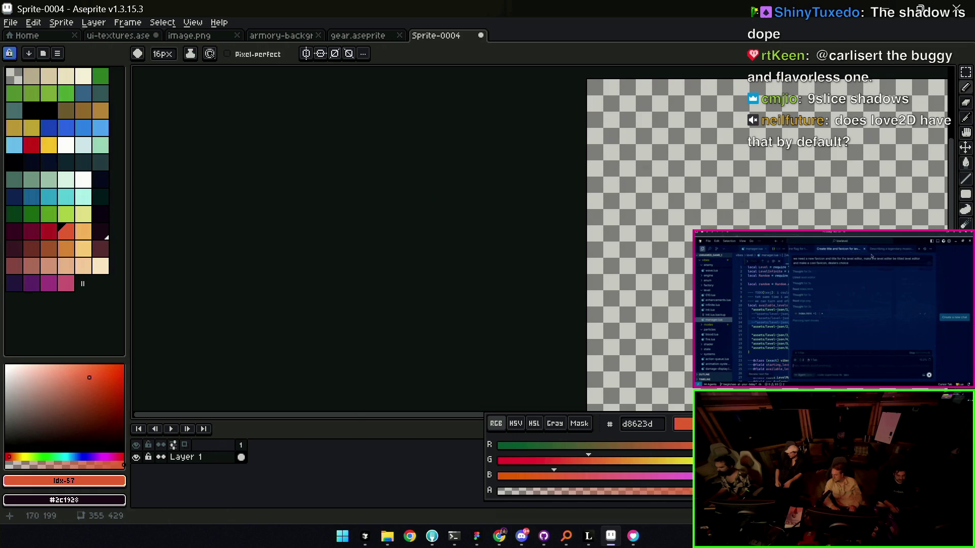
- Eyedrop the orange from the dot and draw a squiggle with a 3px pencil brush
{"action": "key", "text": "z"}
{"action": "scroll", "coordinate": [662, 268], "scroll_direction": "up", "scroll_amount": 3}
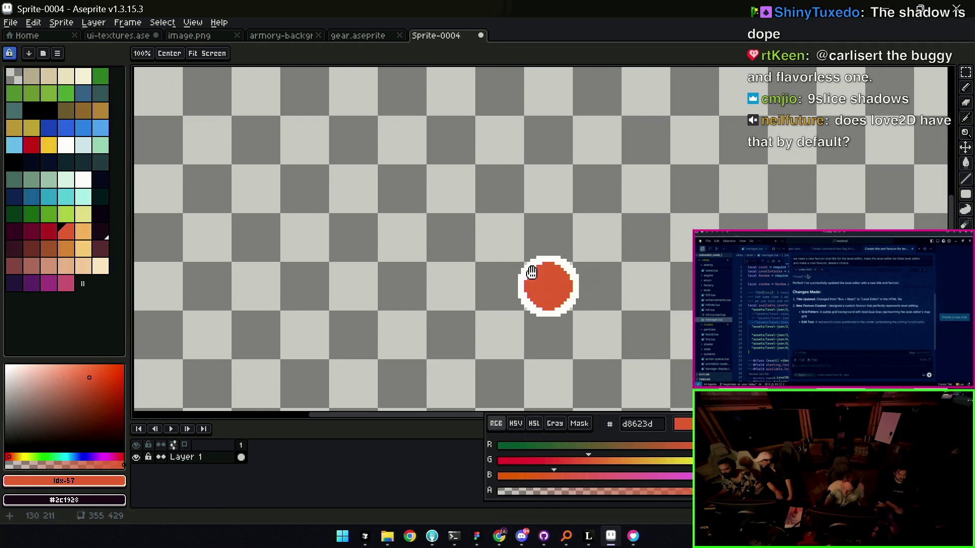
{"action": "key", "text": "i"}
{"action": "left_click", "coordinate": [545, 277]}
{"action": "key", "text": "b"}
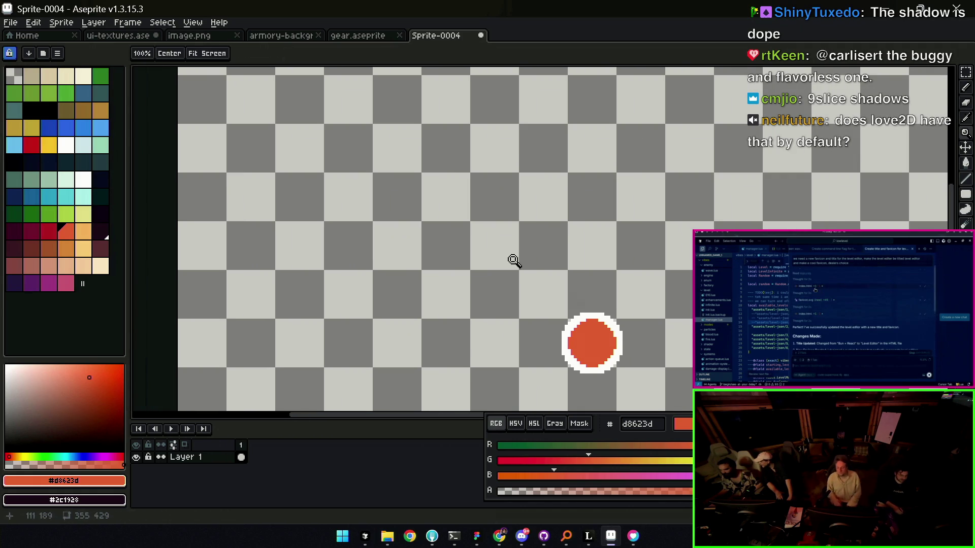
{"action": "key", "text": "minus"}
{"action": "key", "text": "minus"}
{"action": "key", "text": "minus"}
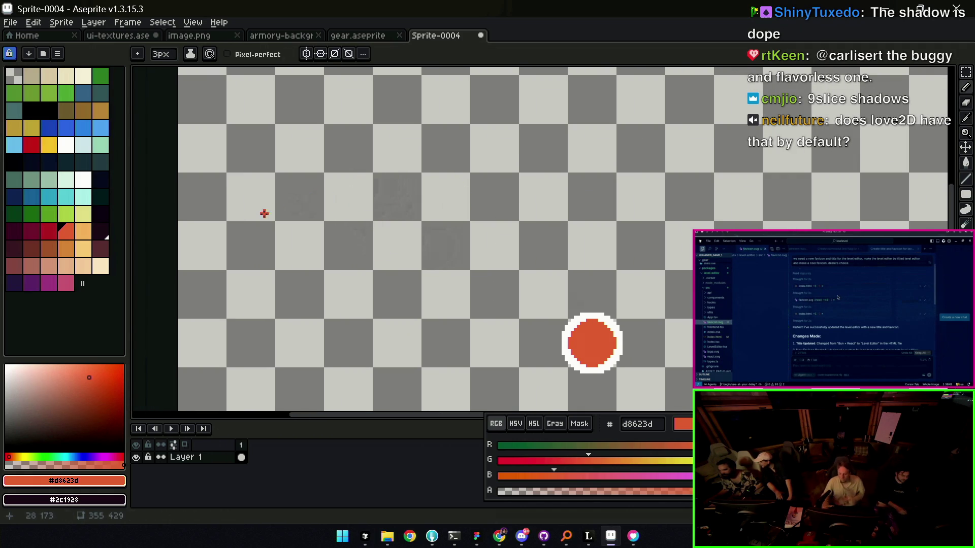
{"action": "left_click_drag", "start_coordinate": [507, 196], "coordinate": [508, 168]}
- Sample white from the dot's outline and apply a white Outline effect to the squiggle
{"action": "key", "text": "z"}
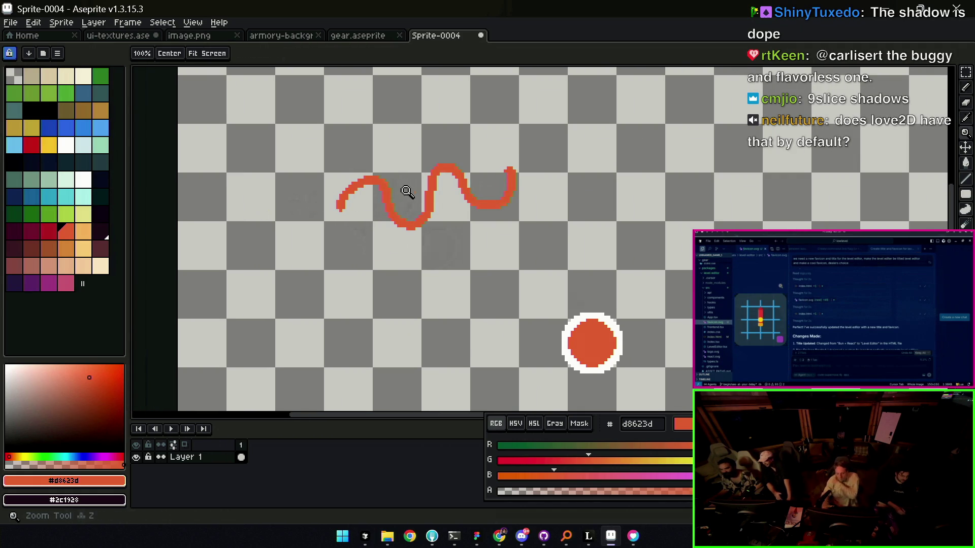
{"action": "left_click", "coordinate": [408, 193]}
{"action": "key", "text": "i"}
{"action": "left_click", "coordinate": [626, 349]}
{"action": "key", "text": "z"}
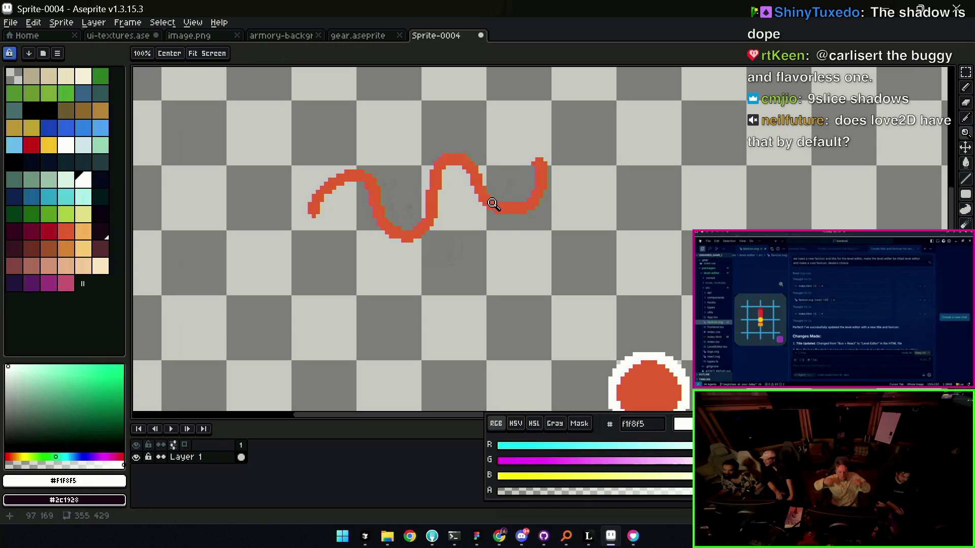
{"action": "key", "text": "shift+o"}
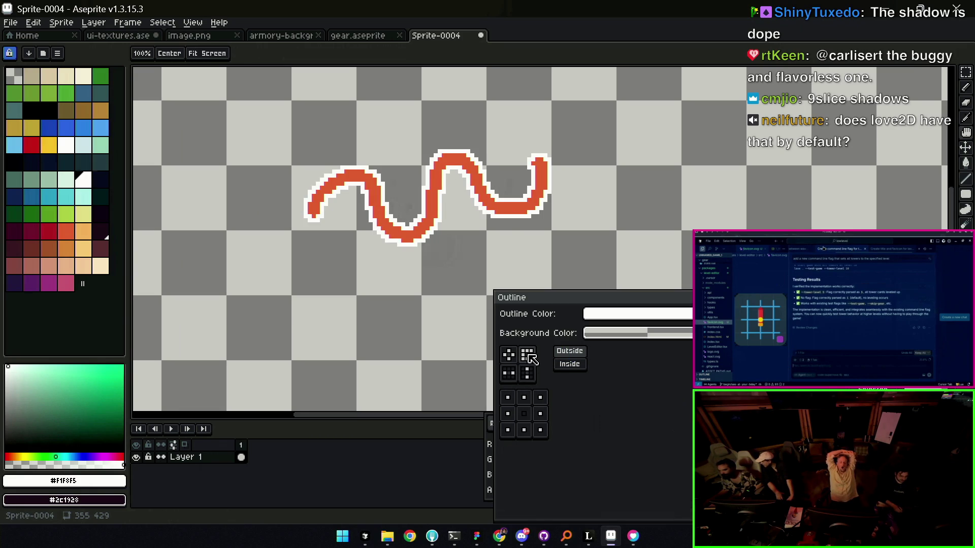
{"action": "left_click_drag", "start_coordinate": [517, 161], "coordinate": [596, 148]}
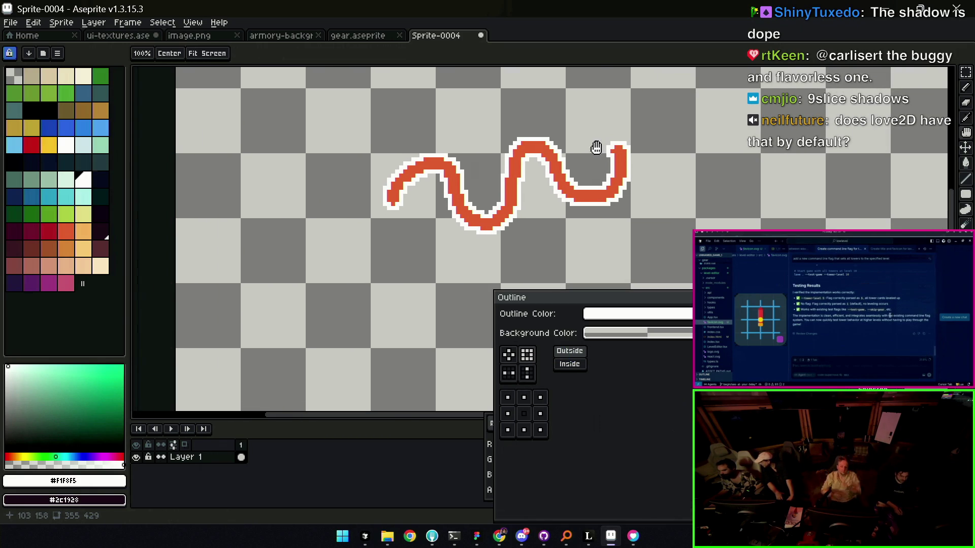
{"action": "key", "text": "Return"}
{"action": "scroll", "coordinate": [616, 152], "scroll_direction": "up", "scroll_amount": 5}
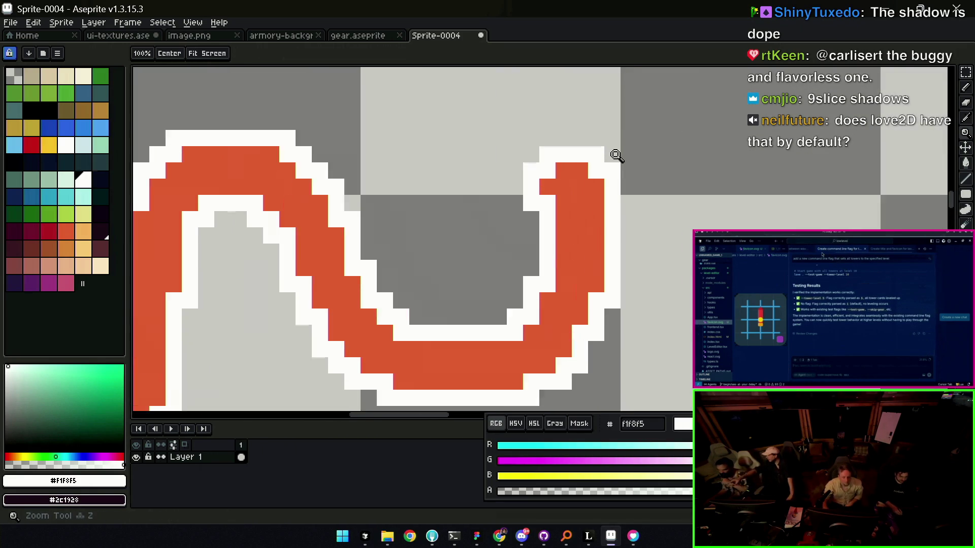
{"action": "scroll", "coordinate": [572, 170], "scroll_direction": "up", "scroll_amount": 1}
- Re-sample the colours and run the Outline effect three more times to thicken the white ring
{"action": "key", "text": "i"}
{"action": "left_click", "coordinate": [578, 173]}
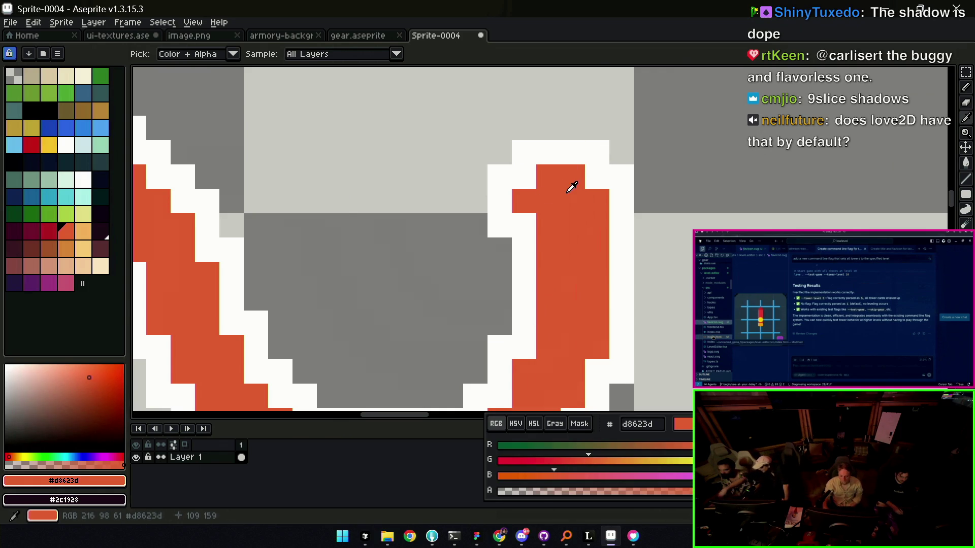
{"action": "key", "text": "z"}
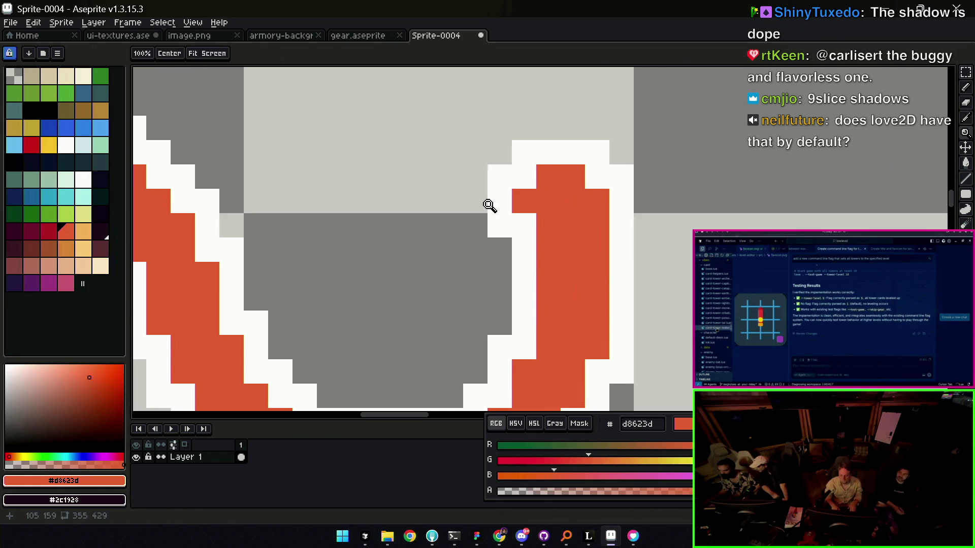
{"action": "left_click_drag", "start_coordinate": [519, 224], "coordinate": [466, 213]}
{"action": "scroll", "coordinate": [495, 190], "scroll_direction": "down", "scroll_amount": 5}
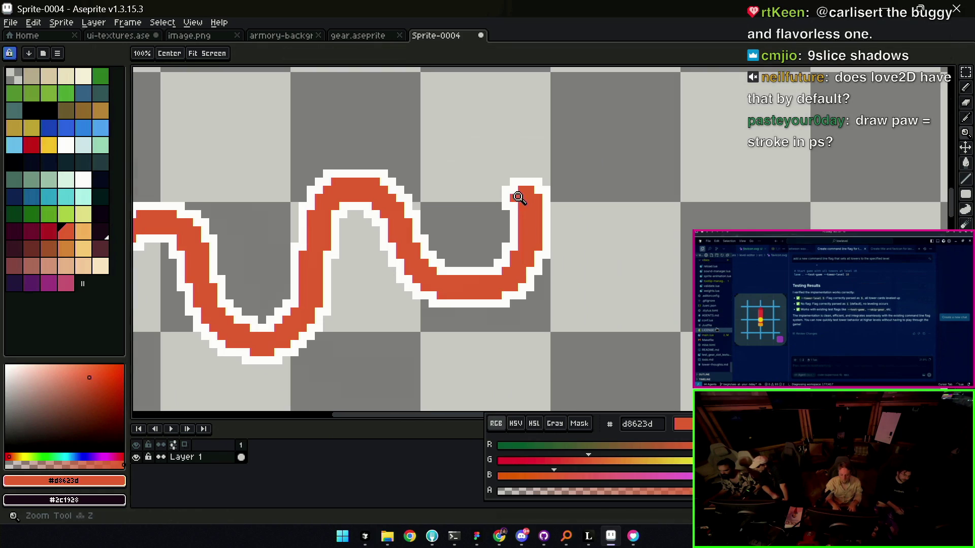
{"action": "scroll", "coordinate": [519, 196], "scroll_direction": "up", "scroll_amount": 1}
{"action": "scroll", "coordinate": [518, 206], "scroll_direction": "up", "scroll_amount": 2}
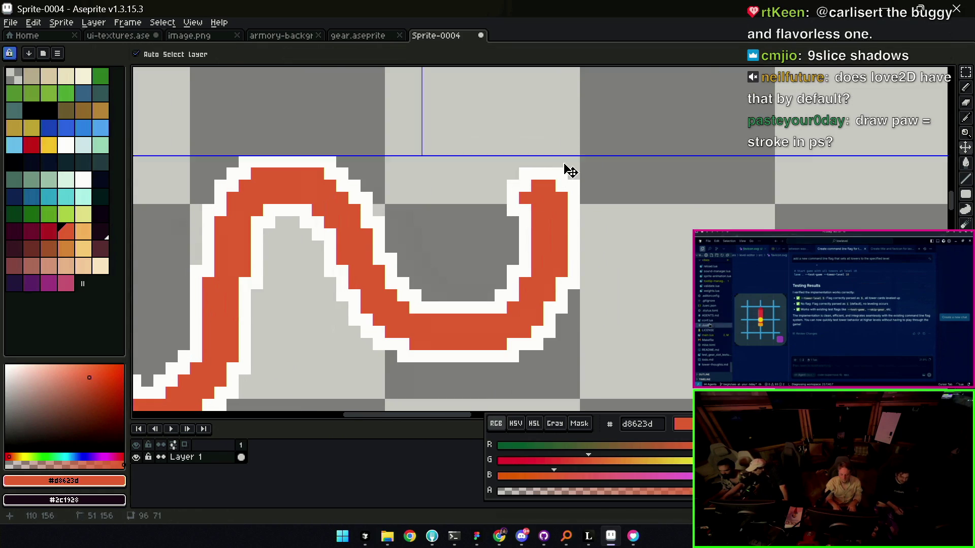
{"action": "key", "text": "i"}
{"action": "left_click", "coordinate": [562, 172]}
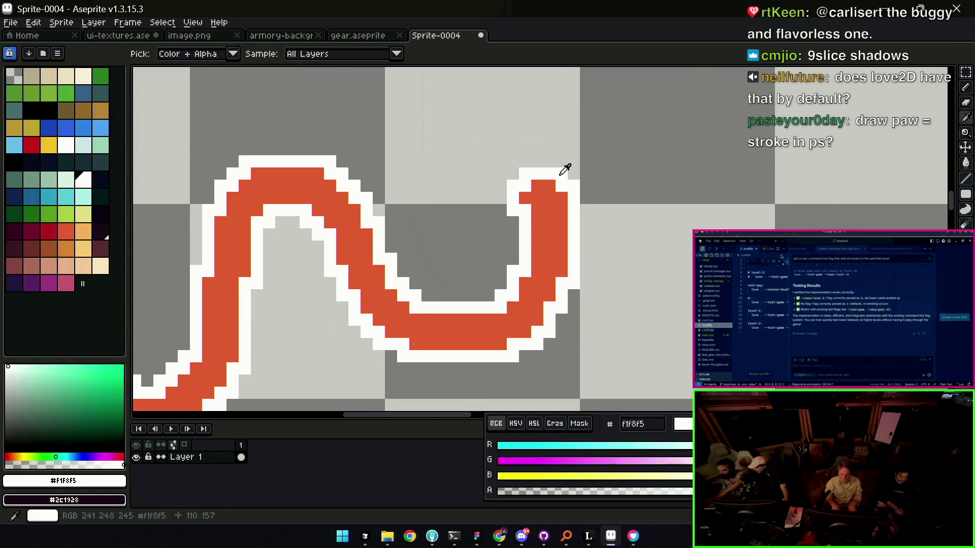
{"action": "key", "text": "z"}
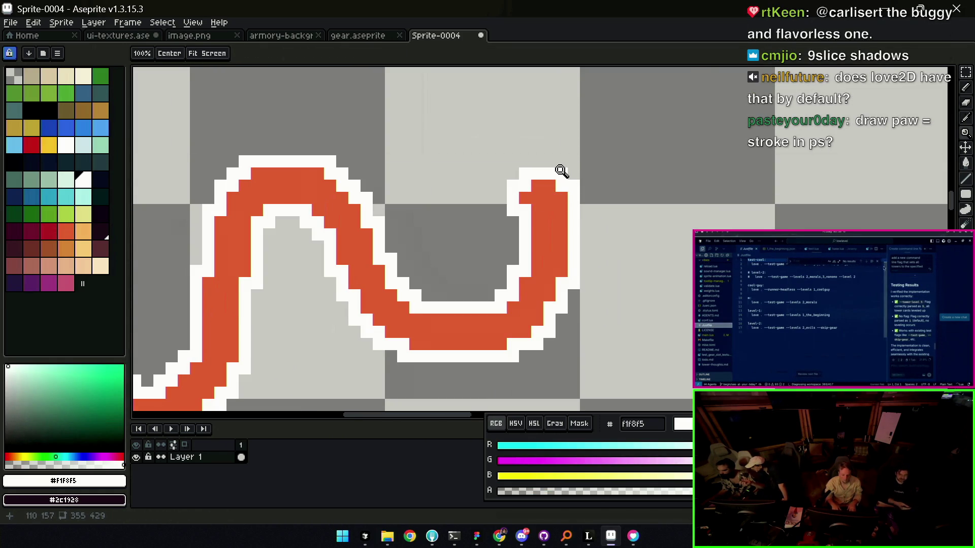
{"action": "key", "text": "shift+o"}
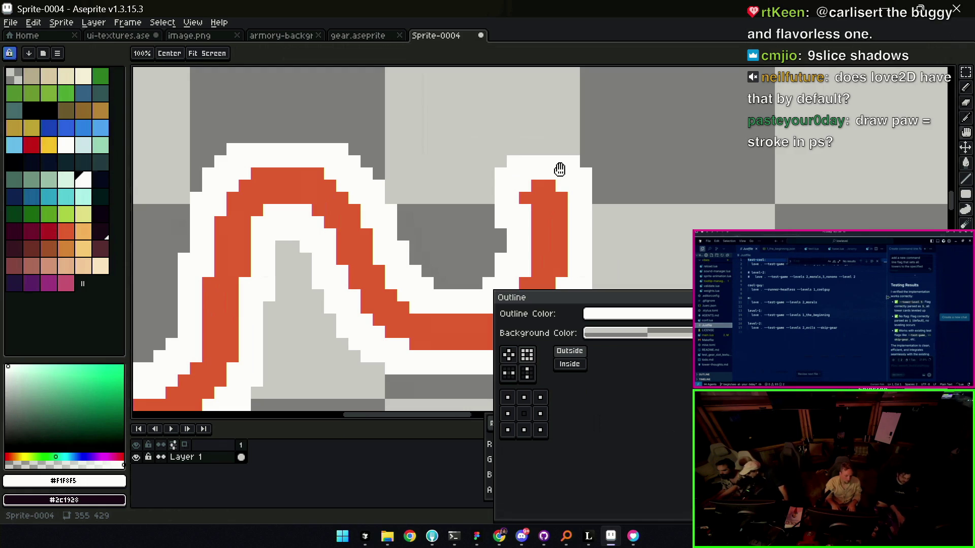
{"action": "key", "text": "Return"}
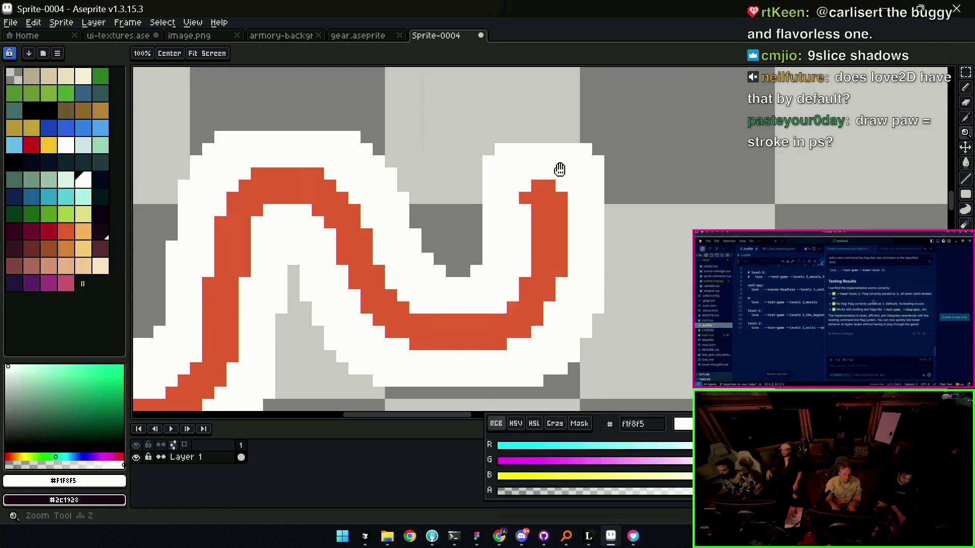
{"action": "key", "text": "shift+o"}
{"action": "key", "text": "Return"}
{"action": "key", "text": "shift+o"}
{"action": "key", "text": "Return"}
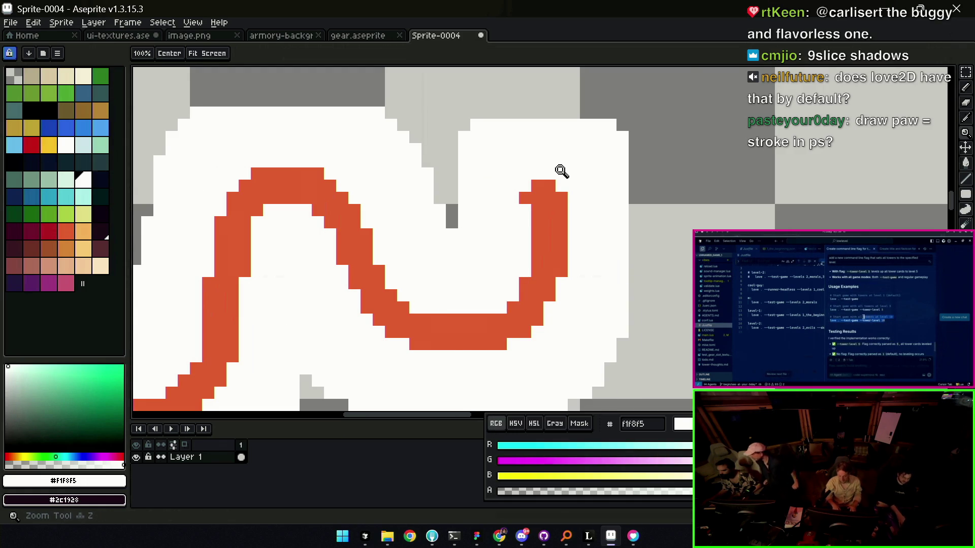
{"action": "scroll", "coordinate": [561, 171], "scroll_direction": "down", "scroll_amount": 1}
{"action": "scroll", "coordinate": [533, 214], "scroll_direction": "down", "scroll_amount": 2}
{"action": "scroll", "coordinate": [539, 244], "scroll_direction": "down", "scroll_amount": 1}
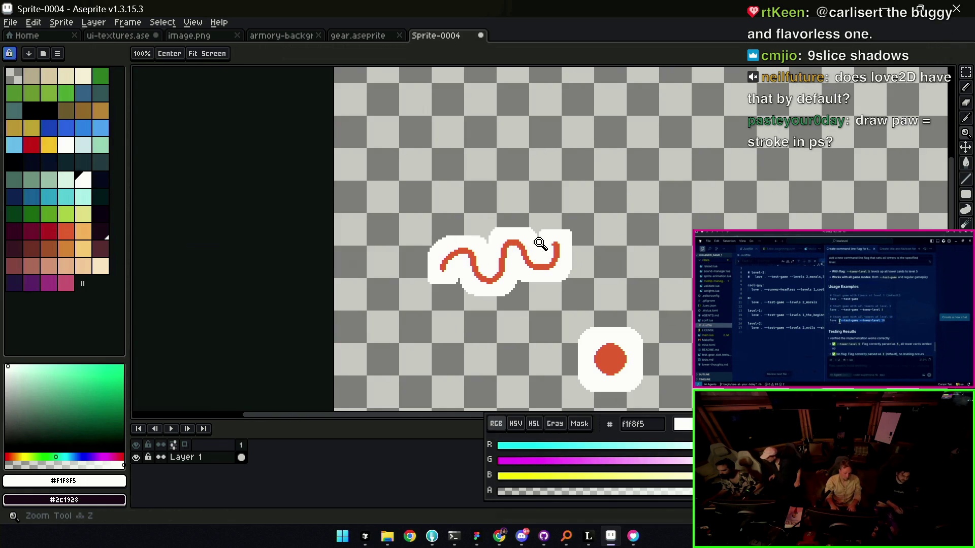
{"action": "scroll", "coordinate": [521, 261], "scroll_direction": "up", "scroll_amount": 1}
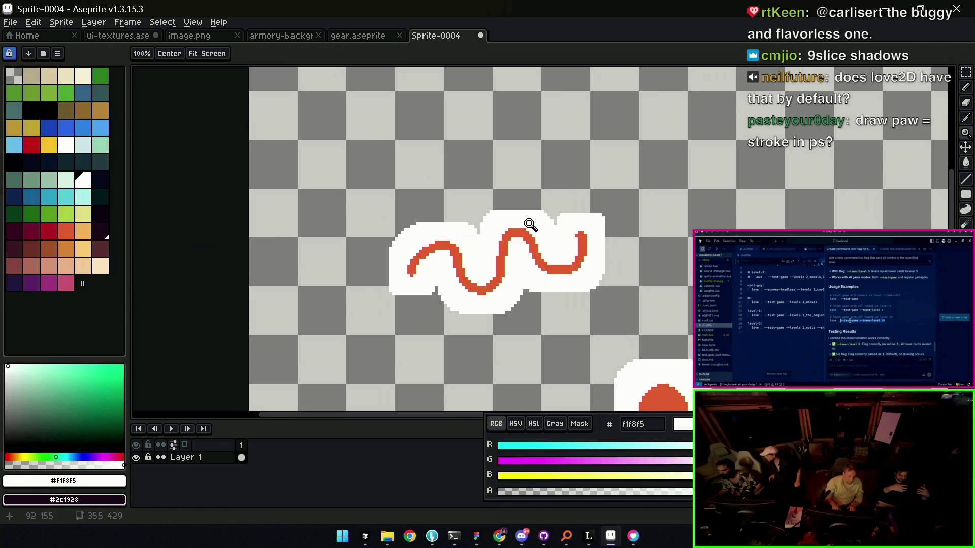
{"action": "scroll", "coordinate": [529, 190], "scroll_direction": "down", "scroll_amount": 1}
{"action": "scroll", "coordinate": [564, 192], "scroll_direction": "down", "scroll_amount": 1}
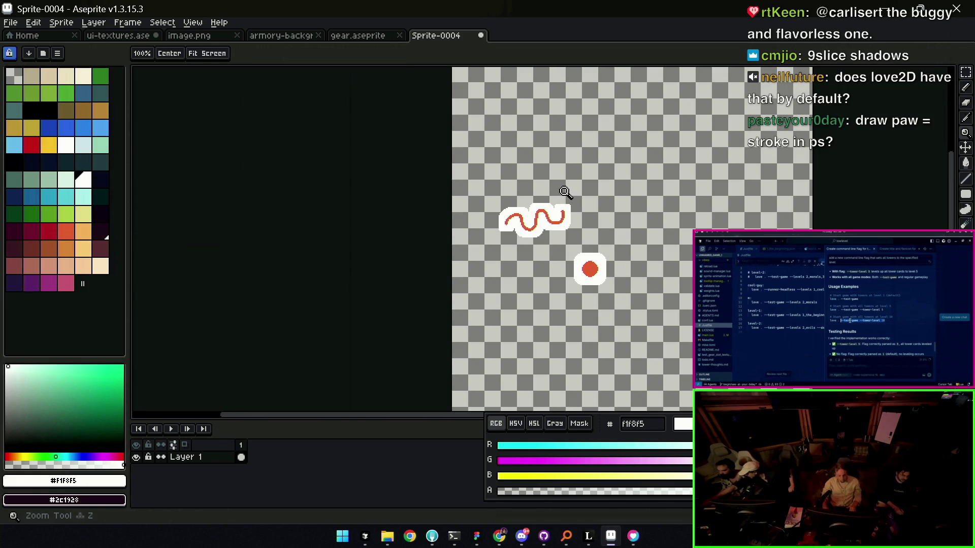
{"action": "scroll", "coordinate": [531, 217], "scroll_direction": "up", "scroll_amount": 4}
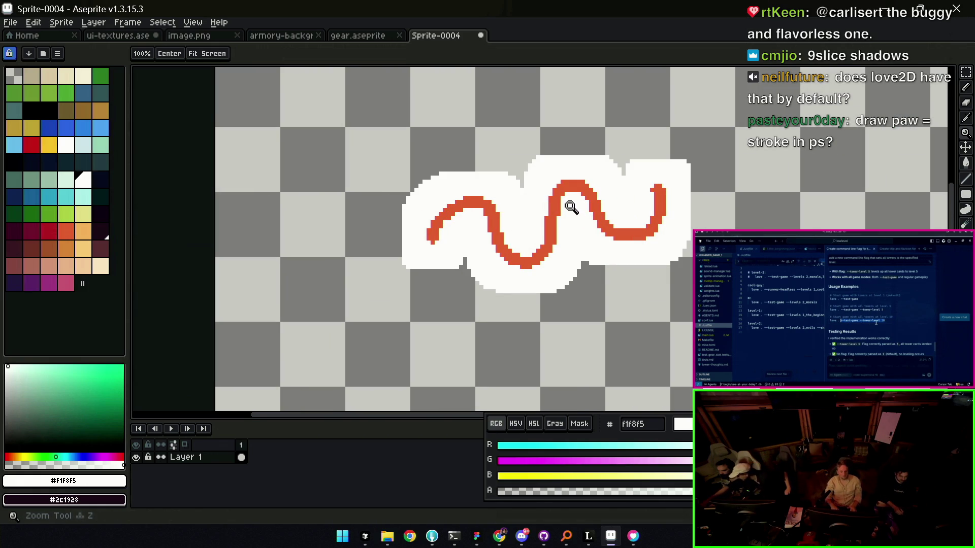
- Magic-wand select the white outline area around the squiggle
{"action": "key", "text": "w"}
{"action": "left_click", "coordinate": [576, 233]}
- Cut the white outline off the squiggle and paste it onto a new layer beneath the stroke
{"action": "key", "text": "ctrl+i"}
{"action": "key", "text": "Delete"}
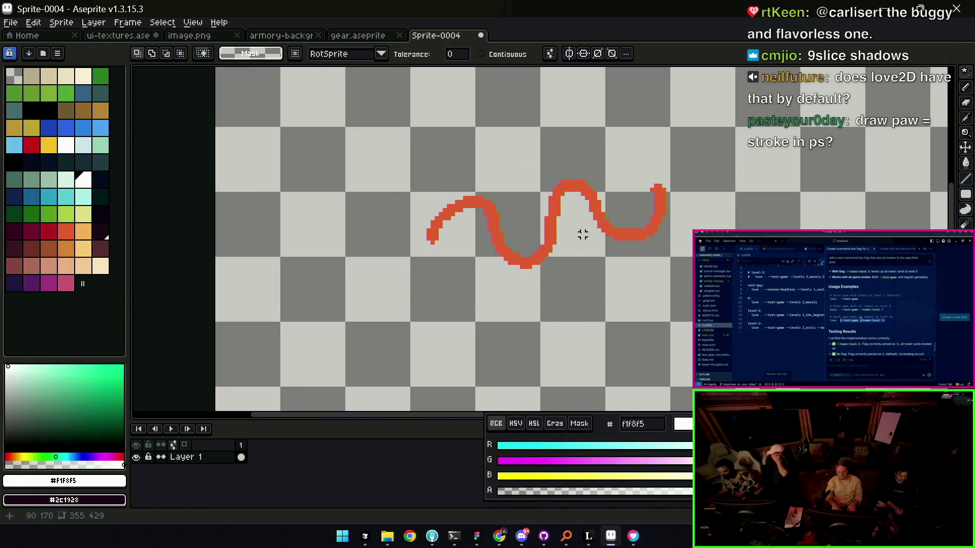
{"action": "key", "text": "shift+n"}
{"action": "key", "text": "ctrl+v"}
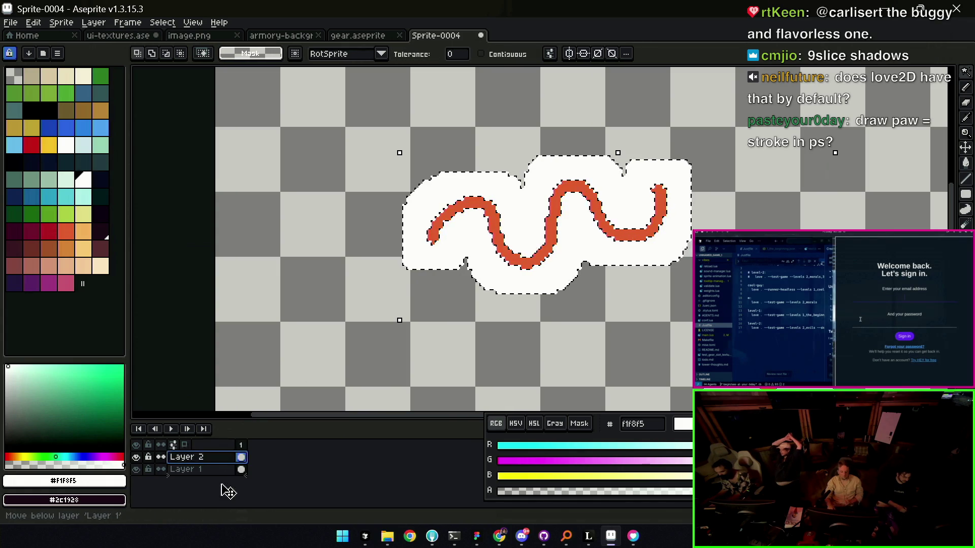
{"action": "left_click_drag", "start_coordinate": [232, 460], "coordinate": [225, 490]}
{"action": "key", "text": "ctrl+d"}
- Shift the outline layer down as a drop shadow, then undo back to the bare orange stroke
{"action": "key", "text": "v"}
{"action": "left_click_drag", "start_coordinate": [565, 255], "coordinate": [566, 271]}
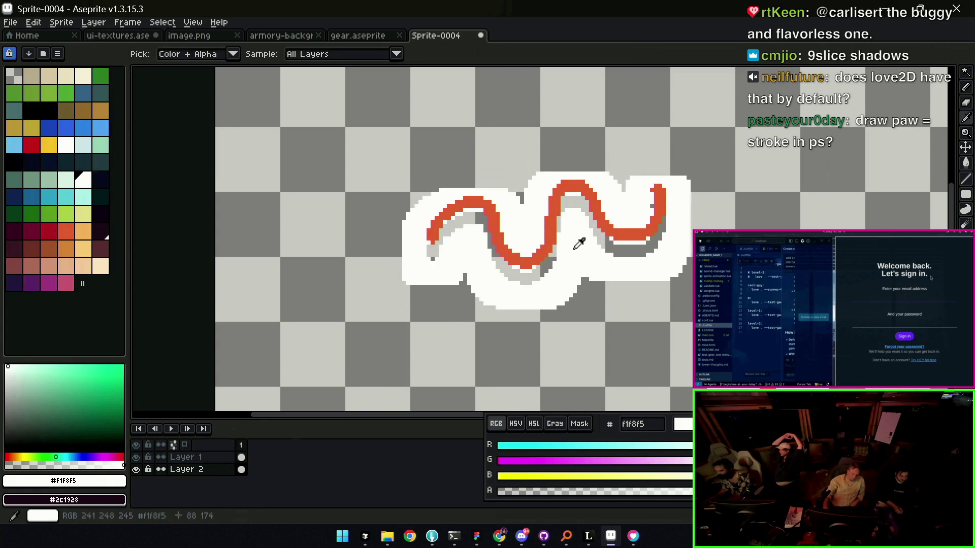
{"action": "key", "text": "g"}
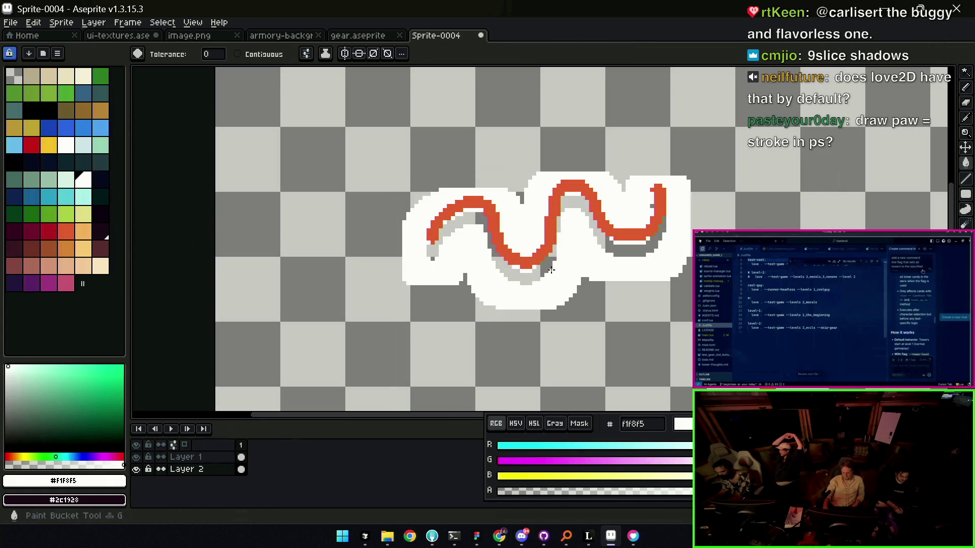
{"action": "key", "text": "z"}
{"action": "scroll", "coordinate": [559, 265], "scroll_direction": "down", "scroll_amount": 1}
{"action": "scroll", "coordinate": [582, 248], "scroll_direction": "down", "scroll_amount": 1}
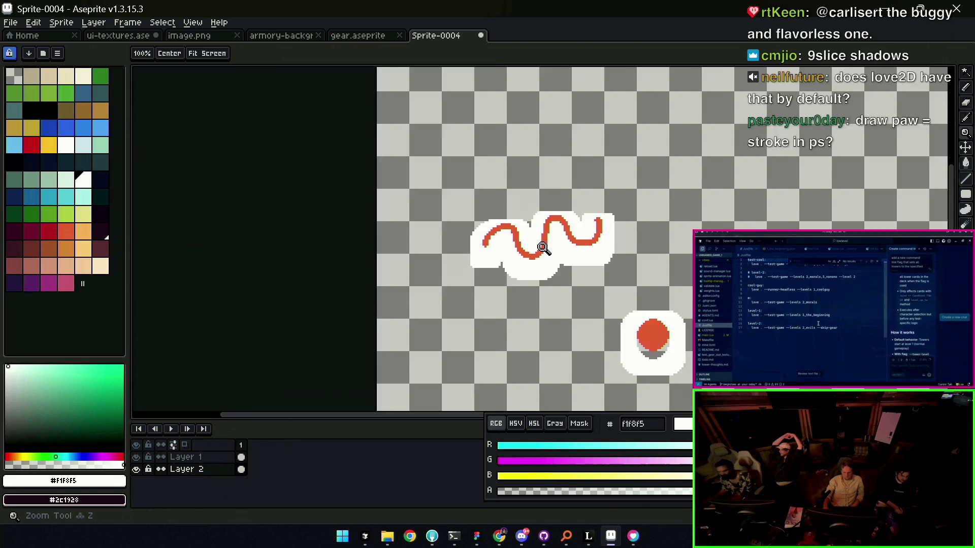
{"action": "scroll", "coordinate": [595, 299], "scroll_direction": "down", "scroll_amount": 1}
{"action": "scroll", "coordinate": [595, 299], "scroll_direction": "up", "scroll_amount": 1}
{"action": "scroll", "coordinate": [584, 225], "scroll_direction": "up", "scroll_amount": 1}
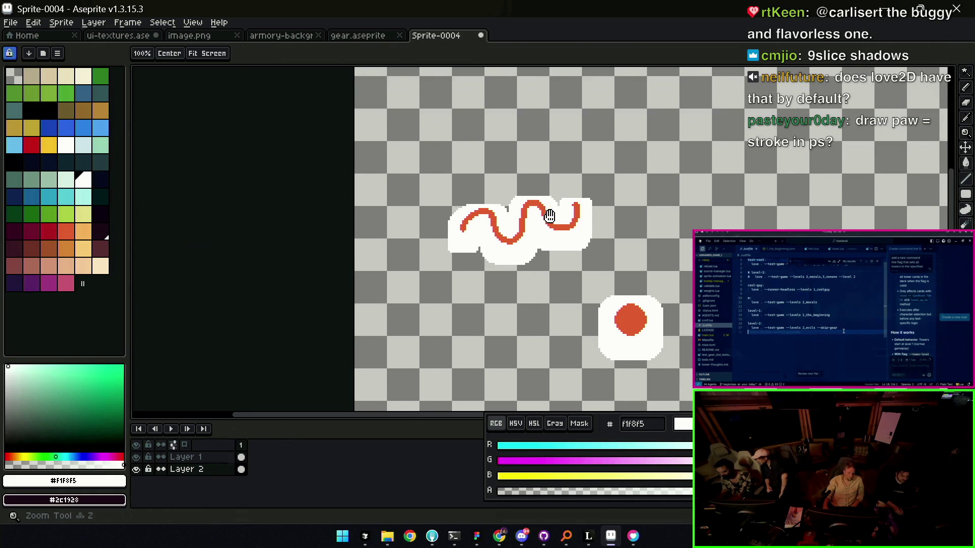
{"action": "scroll", "coordinate": [539, 203], "scroll_direction": "up", "scroll_amount": 1}
{"action": "key", "text": "v"}
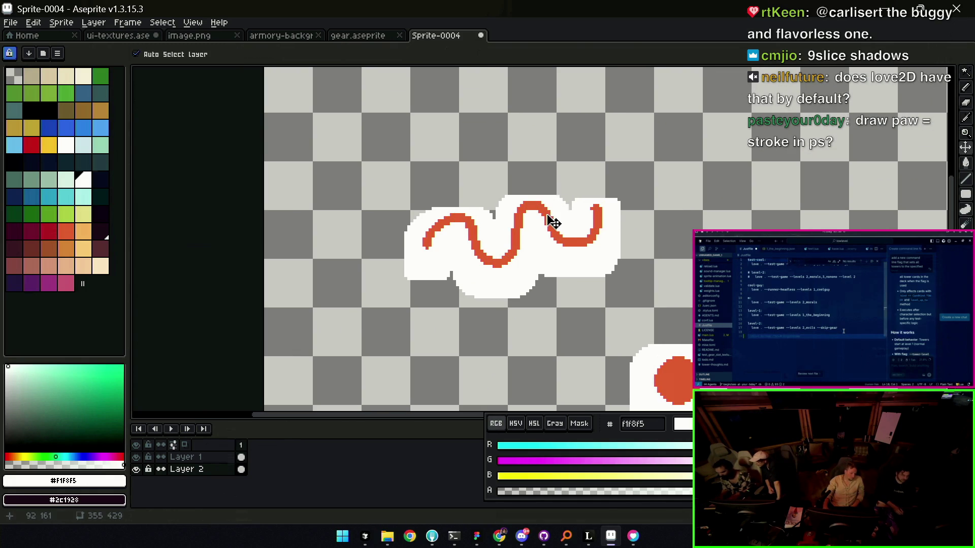
{"action": "left_click", "coordinate": [560, 225], "text": "alt"}
{"action": "key", "text": "ctrl+z"}
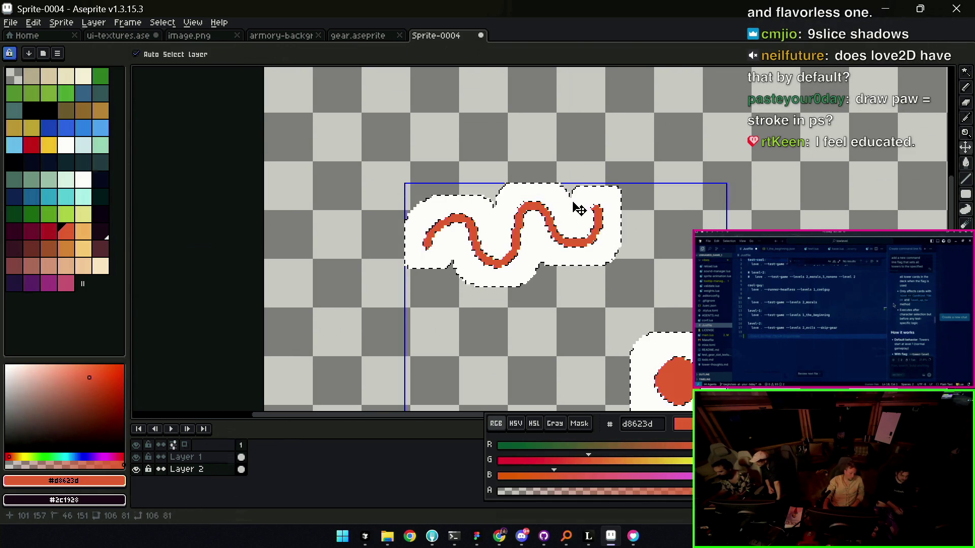
{"action": "key", "text": "ctrl+z"}
{"action": "key", "text": "ctrl+z"}
{"action": "scroll", "coordinate": [545, 213], "scroll_direction": "up", "scroll_amount": 1}
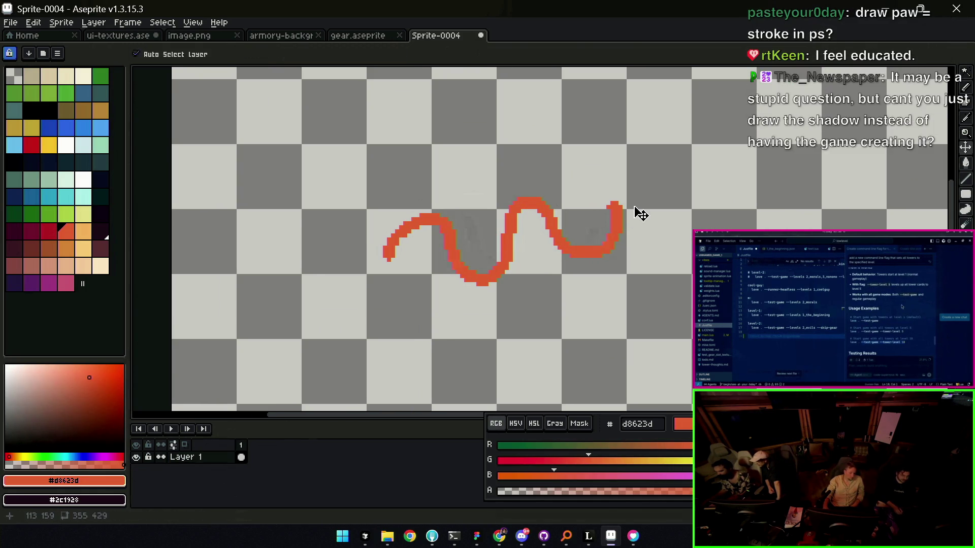
{"action": "scroll", "coordinate": [629, 204], "scroll_direction": "up", "scroll_amount": 1}
- Lasso the red stroke and copy it to a new layer filled white with a 1px brush
{"action": "left_click", "coordinate": [83, 178]}
{"action": "key", "text": "b"}
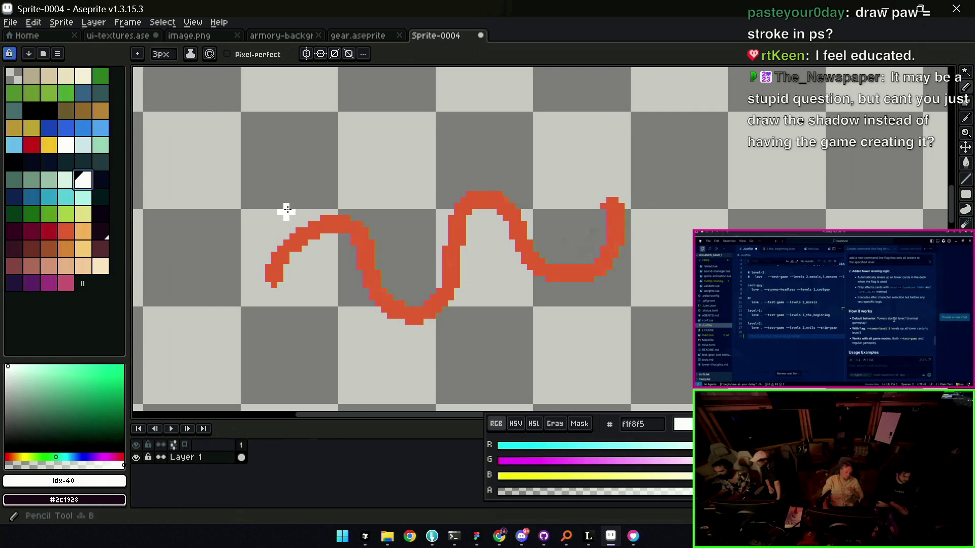
{"action": "key", "text": "minus"}
{"action": "key", "text": "minus"}
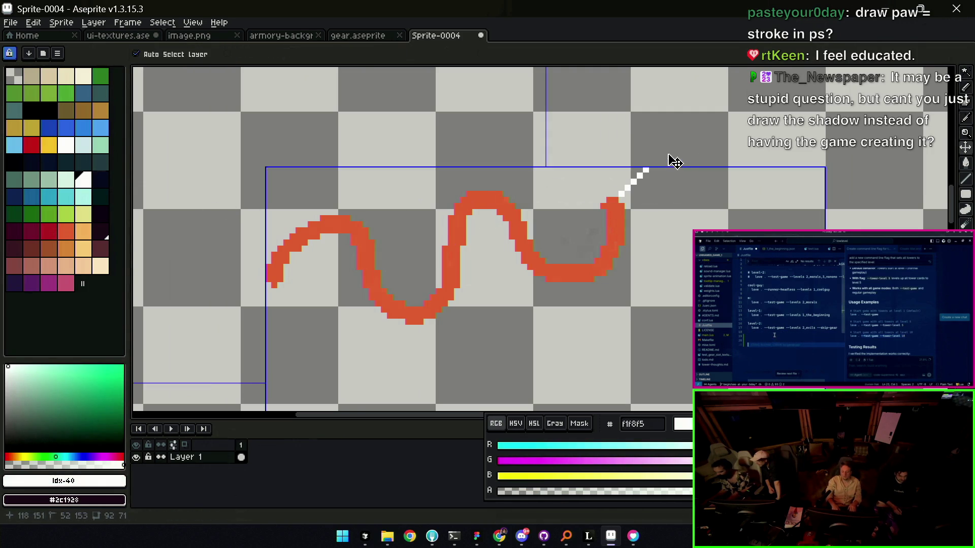
{"action": "key", "text": "q"}
{"action": "mouse_move", "coordinate": [557, 146]}
{"action": "left_mouse_down"}
{"action": "mouse_move", "coordinate": [383, 127]}
{"action": "mouse_move", "coordinate": [690, 205]}
{"action": "left_mouse_up"}
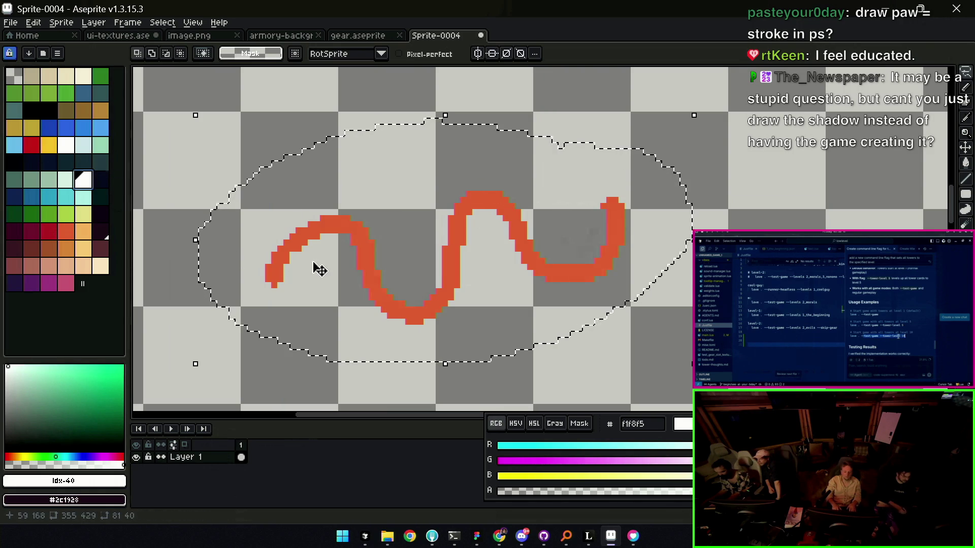
{"action": "key", "text": "shift+n"}
{"action": "key", "text": "v"}
{"action": "key", "text": "ctrl+d"}
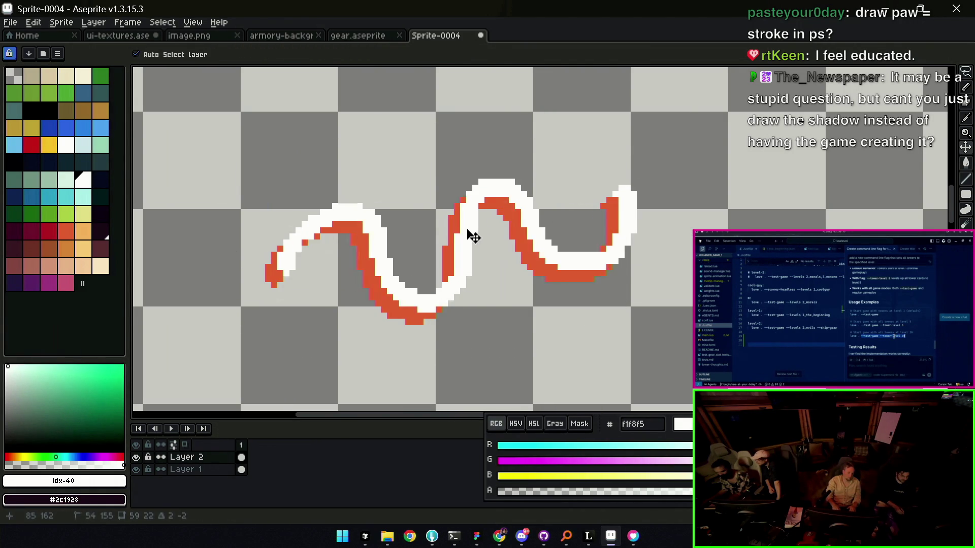
- Offset the white copy and reorder it below the red stroke layer
{"action": "left_click_drag", "start_coordinate": [463, 244], "coordinate": [478, 227]}
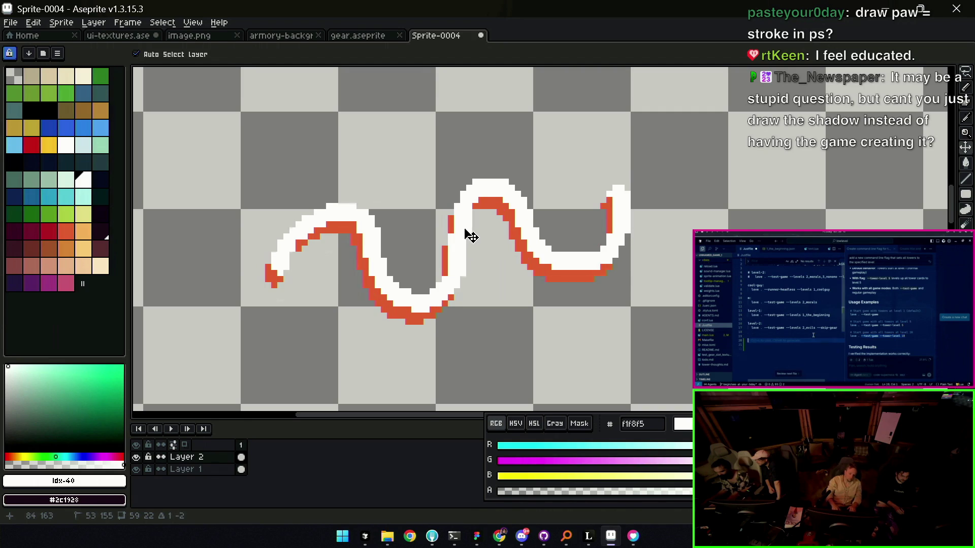
{"action": "key", "text": "ctrl+z"}
{"action": "key", "text": "ctrl+z"}
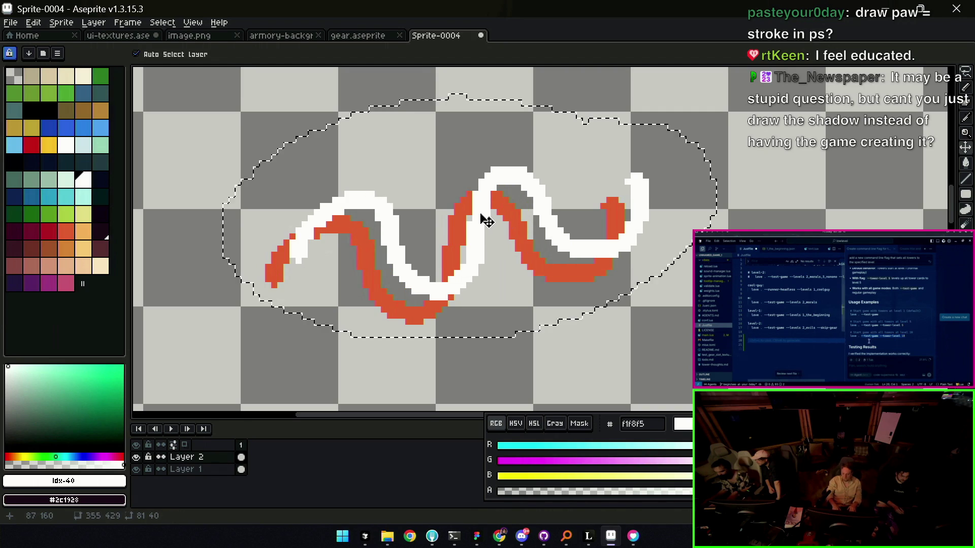
{"action": "left_click_drag", "start_coordinate": [494, 217], "coordinate": [481, 226]}
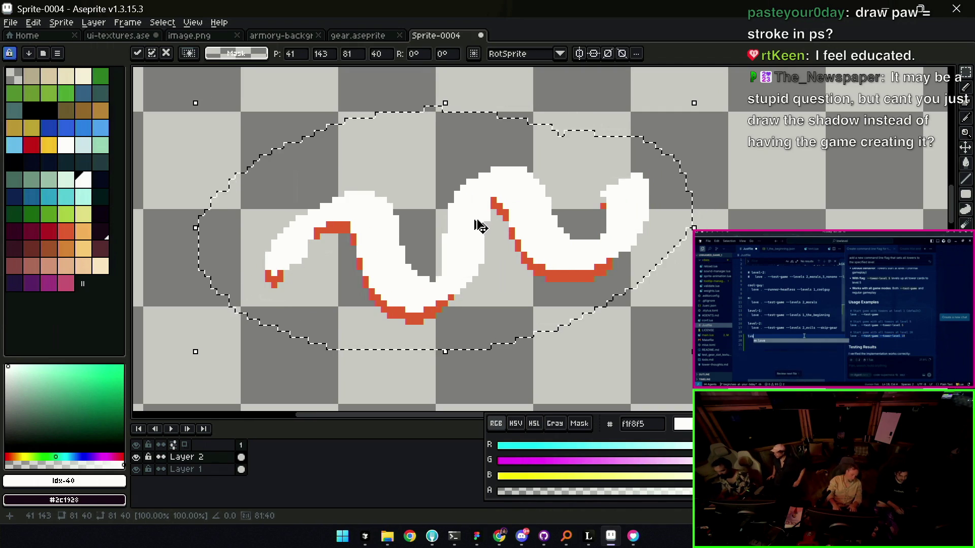
{"action": "key", "text": "ctrl+d"}
{"action": "left_click_drag", "start_coordinate": [203, 458], "coordinate": [210, 488]}
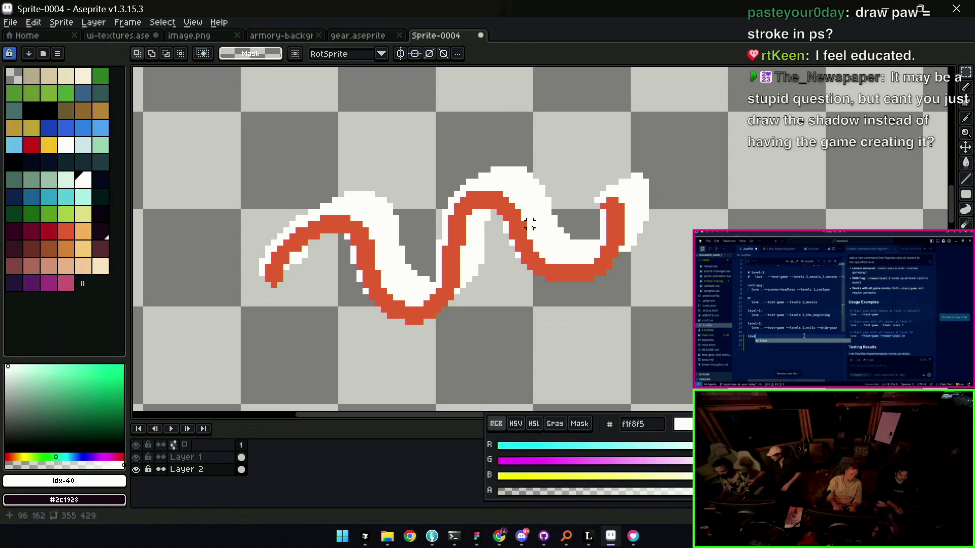
- Re-lasso the white copy and shift it down-left then right-down into a shadow position
{"action": "key", "text": "q"}
{"action": "left_click_drag", "start_coordinate": [435, 167], "coordinate": [548, 149]}
{"action": "mouse_move", "coordinate": [651, 137]}
{"action": "left_mouse_down"}
{"action": "mouse_move", "coordinate": [542, 253]}
{"action": "mouse_move", "coordinate": [648, 137]}
{"action": "left_mouse_up"}
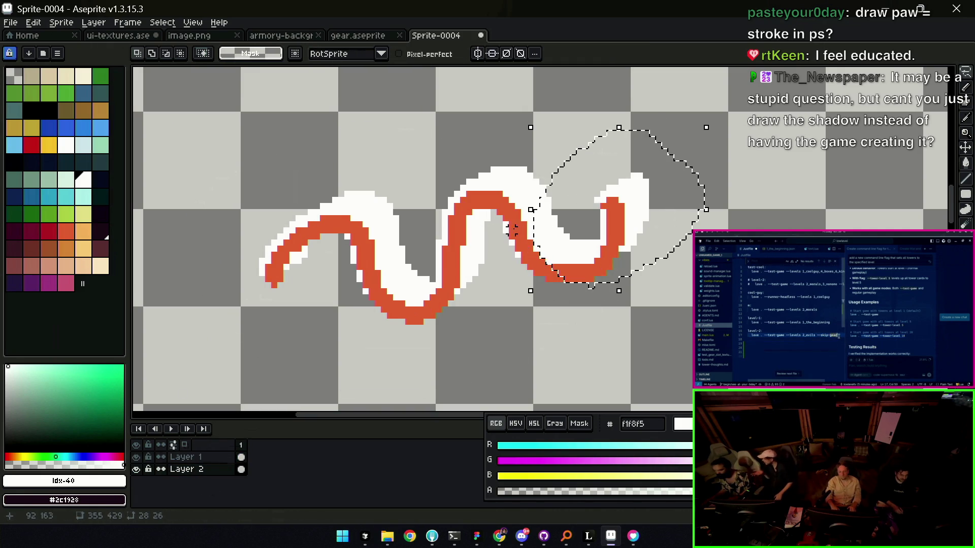
{"action": "mouse_move", "coordinate": [354, 114]}
{"action": "left_mouse_down"}
{"action": "mouse_move", "coordinate": [671, 147]}
{"action": "mouse_move", "coordinate": [358, 114]}
{"action": "left_mouse_up"}
{"action": "left_click_drag", "start_coordinate": [528, 226], "coordinate": [495, 257]}
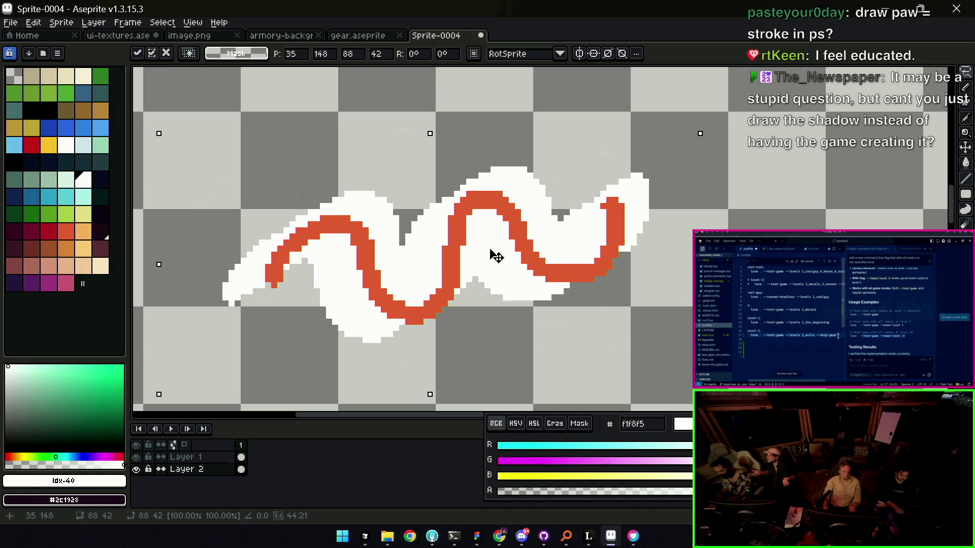
{"action": "left_click", "coordinate": [346, 168]}
{"action": "mouse_move", "coordinate": [326, 146]}
{"action": "left_mouse_down"}
{"action": "mouse_move", "coordinate": [446, 163]}
{"action": "mouse_move", "coordinate": [515, 262]}
{"action": "mouse_move", "coordinate": [529, 255]}
{"action": "mouse_move", "coordinate": [463, 213]}
{"action": "left_mouse_up"}
{"action": "key", "text": "Return"}
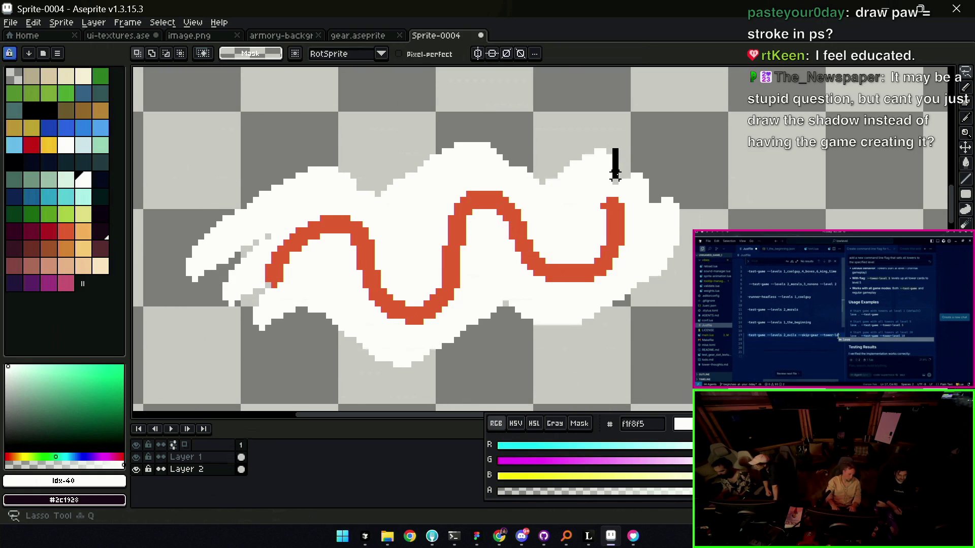
{"action": "scroll", "coordinate": [675, 185], "scroll_direction": "down", "scroll_amount": 5}
- Undo the shadow edits, deselect, and switch to the ui-textures sprite
{"action": "key", "text": "z"}
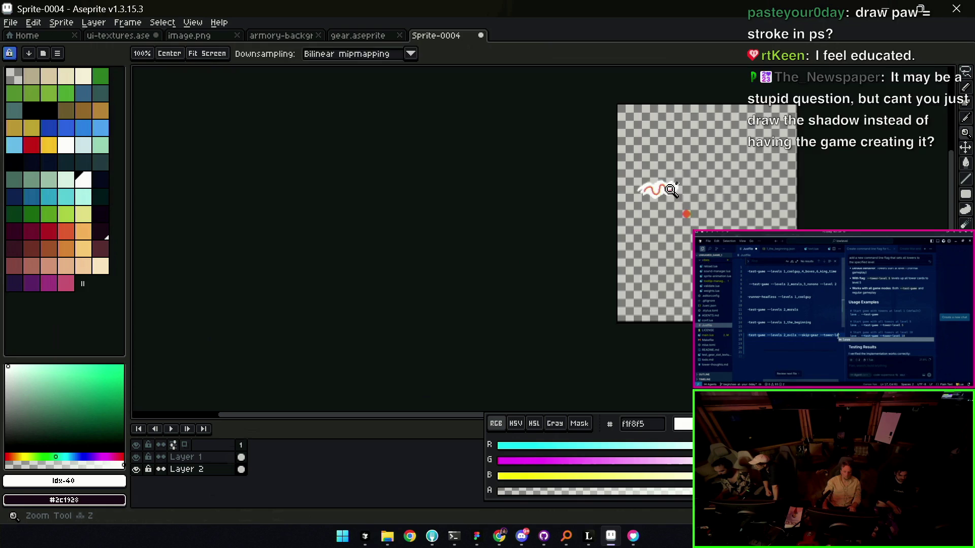
{"action": "scroll", "coordinate": [681, 163], "scroll_direction": "up", "scroll_amount": 3}
{"action": "scroll", "coordinate": [651, 197], "scroll_direction": "up", "scroll_amount": 1}
{"action": "key", "text": "ctrl+shift+d"}
{"action": "key", "text": "ctrl+z"}
{"action": "key", "text": "ctrl+z"}
{"action": "key", "text": "ctrl+z"}
{"action": "key", "text": "ctrl+z"}
{"action": "key", "text": "ctrl+z"}
{"action": "key", "text": "ctrl+z"}
{"action": "left_click_drag", "start_coordinate": [618, 186], "coordinate": [591, 206]}
{"action": "key", "text": "ctrl+d"}
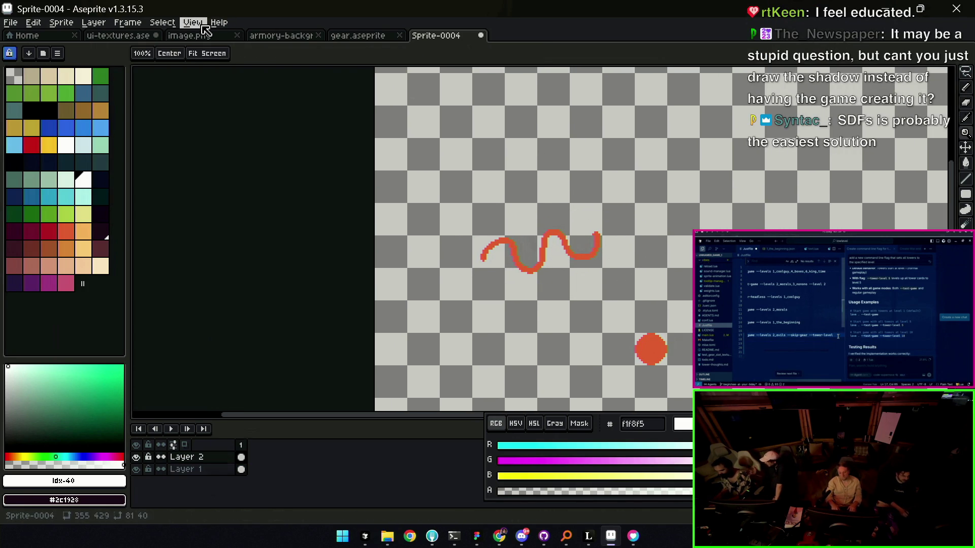
{"action": "left_click", "coordinate": [118, 35]}
{"action": "left_click_drag", "start_coordinate": [392, 232], "coordinate": [447, 236]}
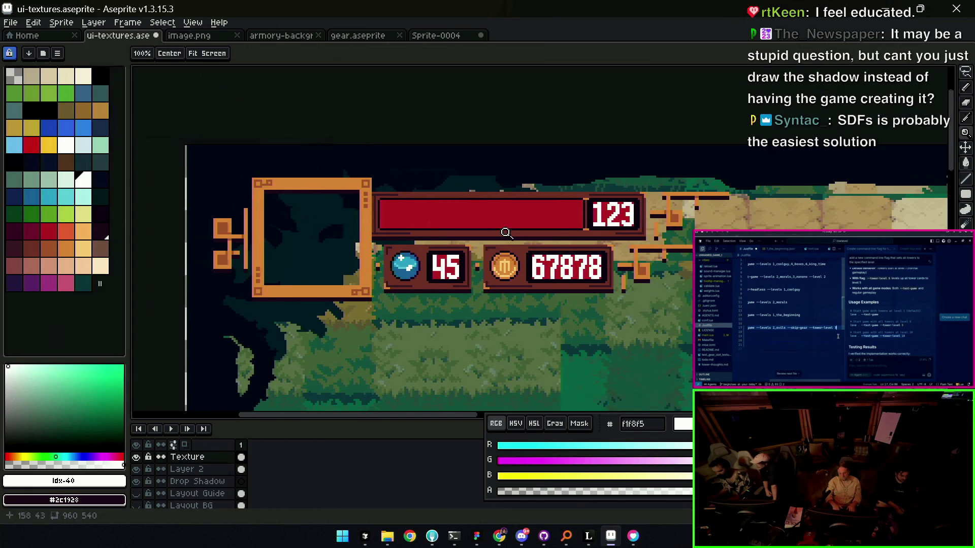
- Try Move, Lasso, Pencil and Magic Wand on ui-textures, selecting the orange frame region by colour
{"action": "key", "text": "v"}
{"action": "left_click_drag", "start_coordinate": [368, 229], "coordinate": [398, 237]}
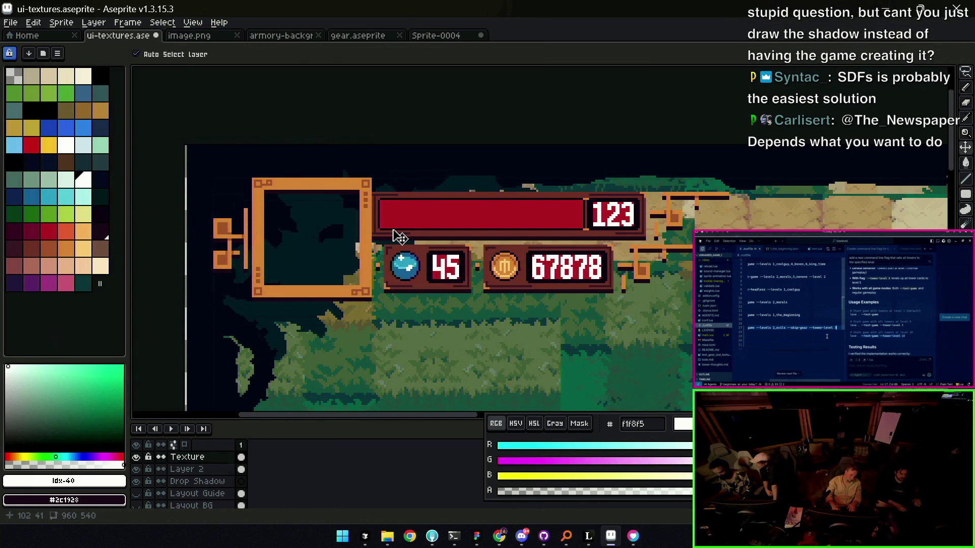
{"action": "key", "text": "q"}
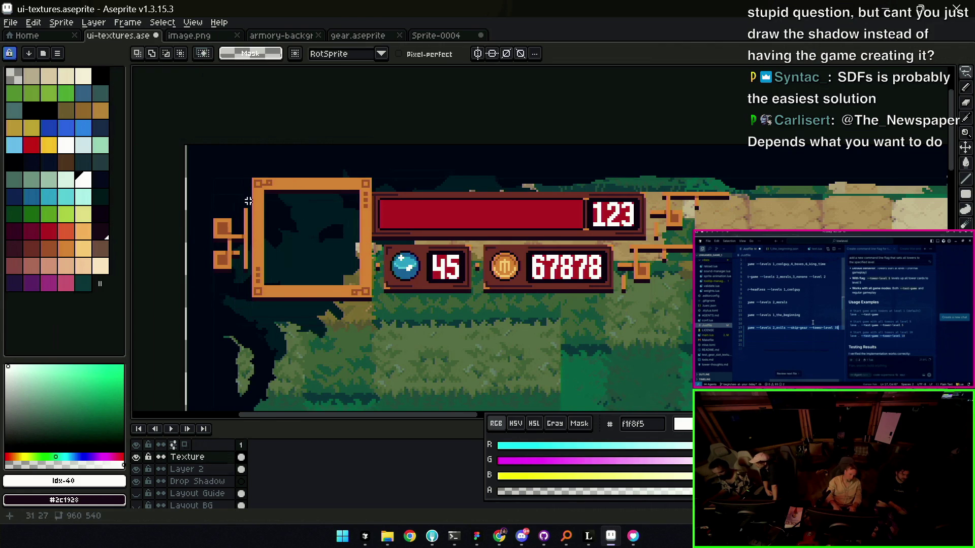
{"action": "key", "text": "z"}
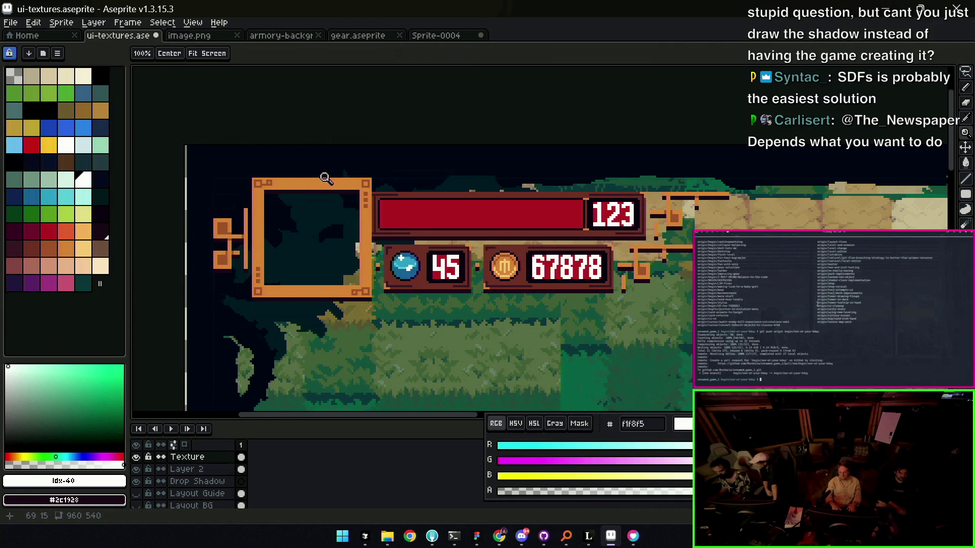
{"action": "key", "text": "q"}
{"action": "left_click_drag", "start_coordinate": [191, 152], "coordinate": [690, 168]}
{"action": "key", "text": "ctrl+d"}
{"action": "key", "text": "b"}
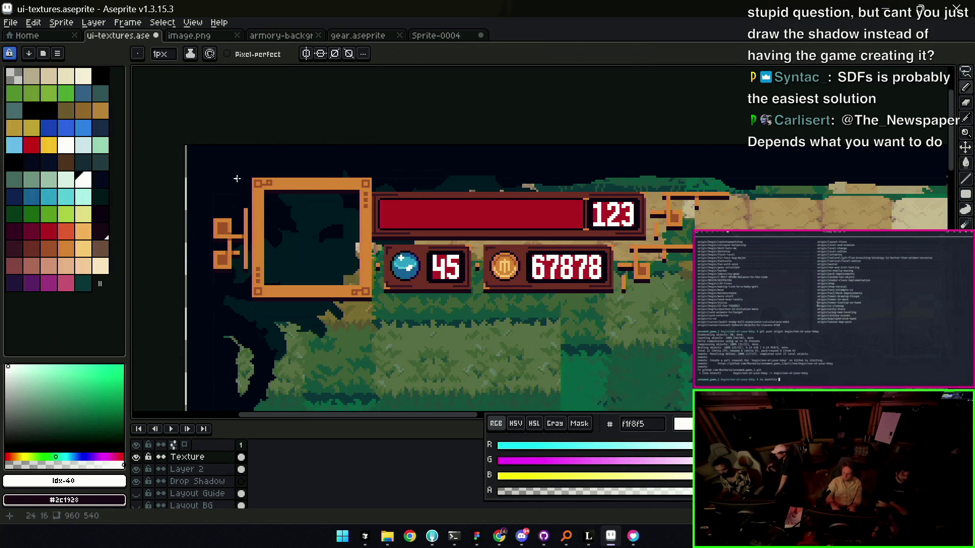
{"action": "key", "text": "w"}
{"action": "left_click", "coordinate": [261, 187]}
{"action": "scroll", "coordinate": [263, 185], "scroll_direction": "down", "scroll_amount": 3}
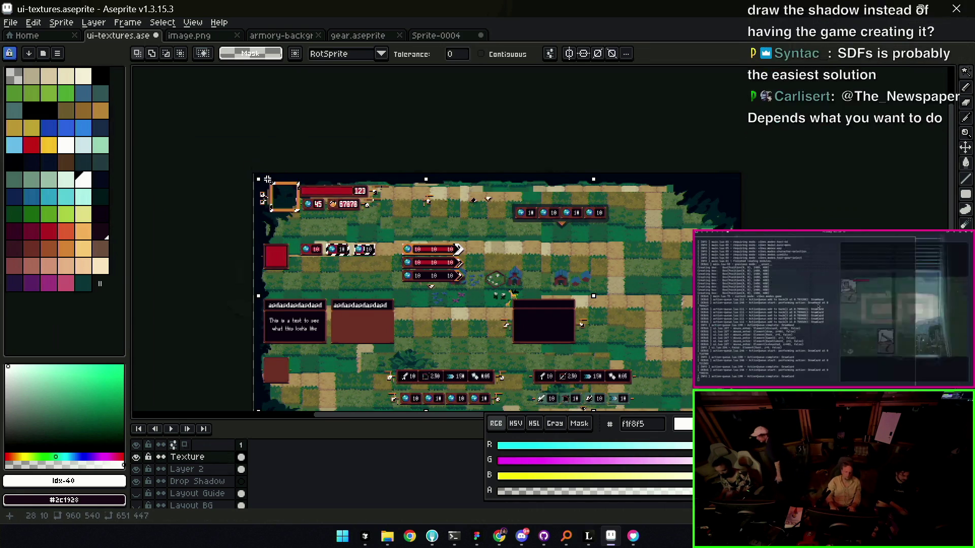
- Click through the Sprite-0004, gear and armory tabs to land on image.png
{"action": "left_click", "coordinate": [435, 35]}
{"action": "left_click", "coordinate": [372, 35]}
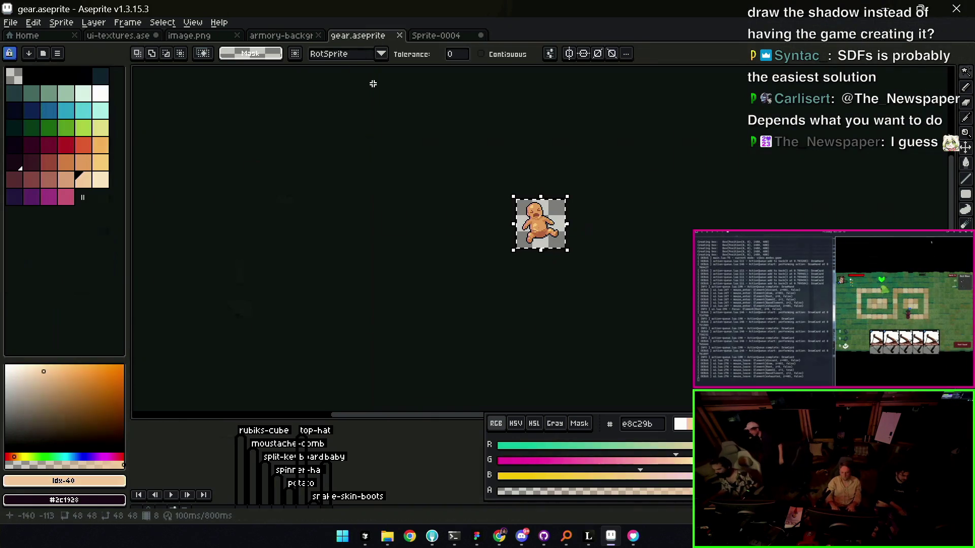
{"action": "left_click", "coordinate": [281, 36]}
{"action": "left_click", "coordinate": [189, 35]}
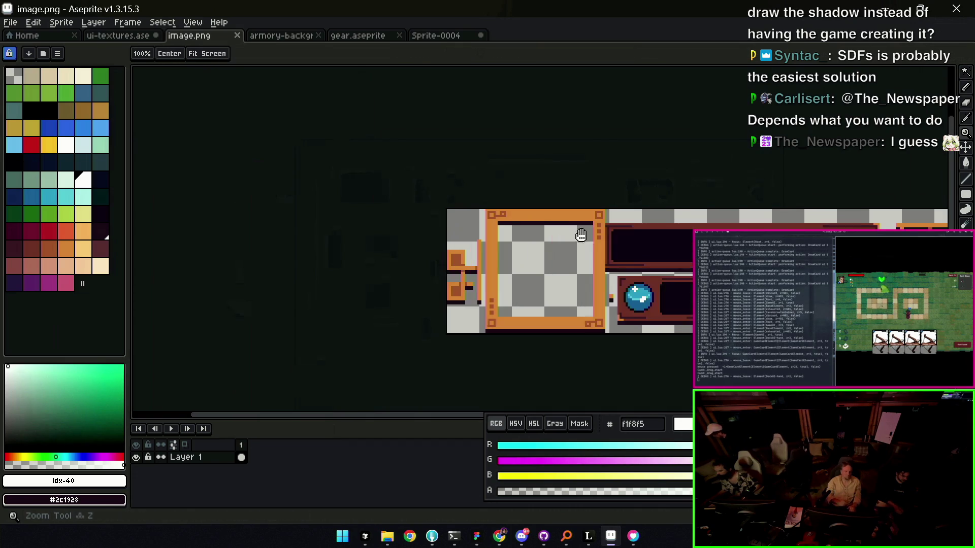
- Zoom on the frame's left corner, eyedrop #2c1928 and pencil dark pixels at two frame corners
{"action": "left_click_drag", "start_coordinate": [581, 235], "coordinate": [409, 197]}
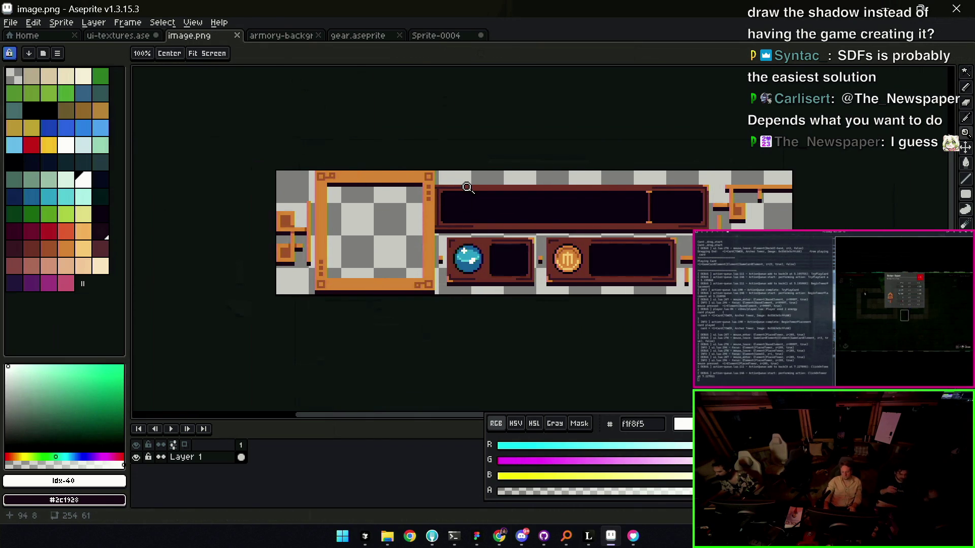
{"action": "left_click", "coordinate": [296, 199]}
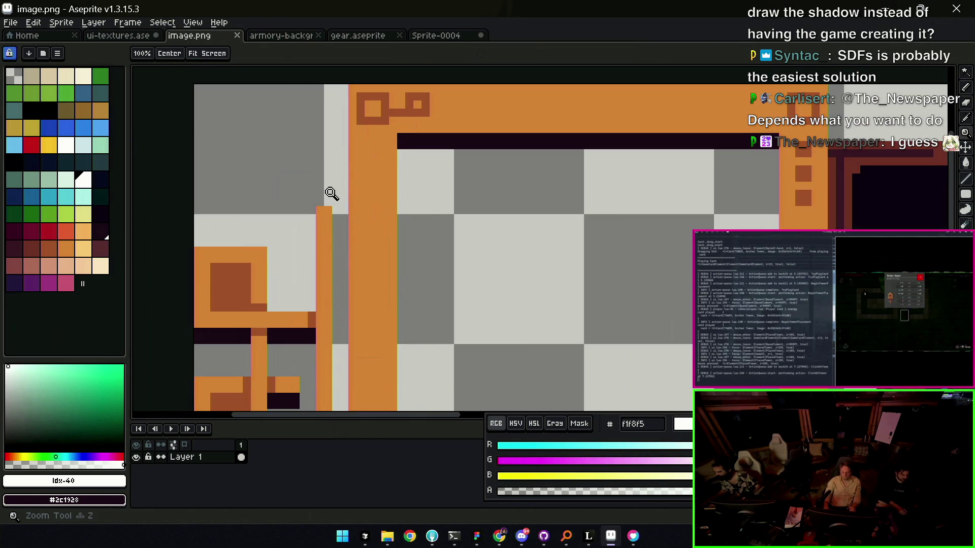
{"action": "key", "text": "i"}
{"action": "left_click", "coordinate": [420, 138]}
{"action": "key", "text": "b"}
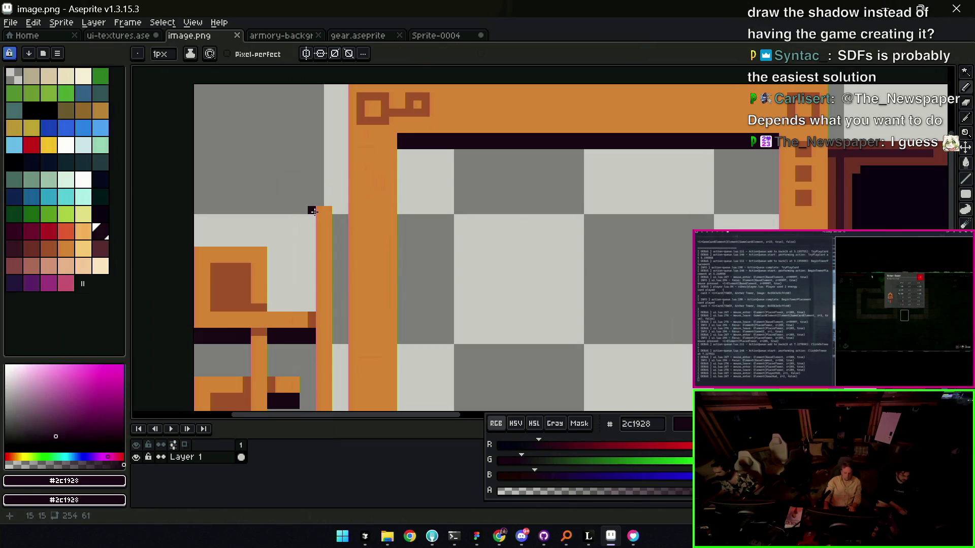
{"action": "left_click", "coordinate": [262, 250]}
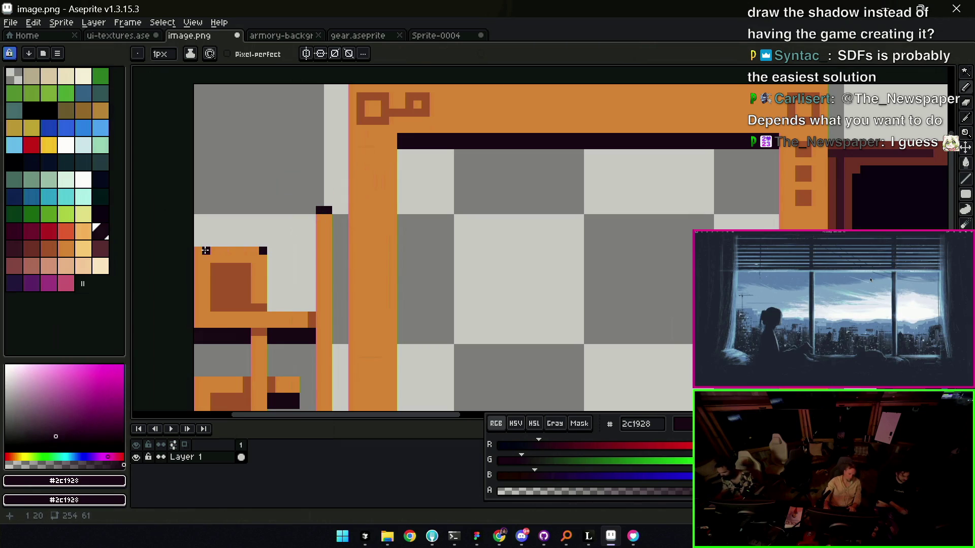
{"action": "left_click", "coordinate": [318, 315]}
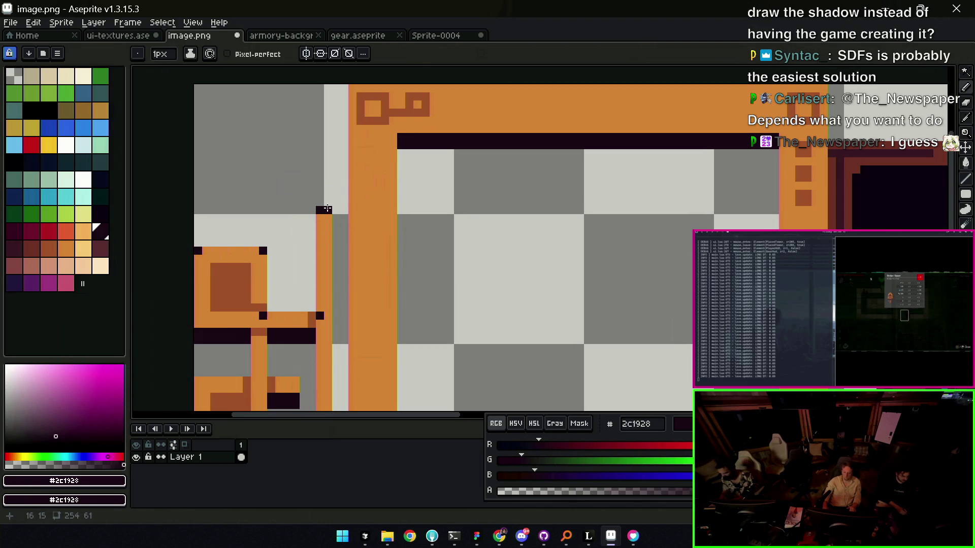
- Zoom out to the whole UI frame image and switch to the Cursor code editor
{"action": "key", "text": "v"}
{"action": "key", "text": "z"}
{"action": "scroll", "coordinate": [320, 209], "scroll_direction": "down", "scroll_amount": 1}
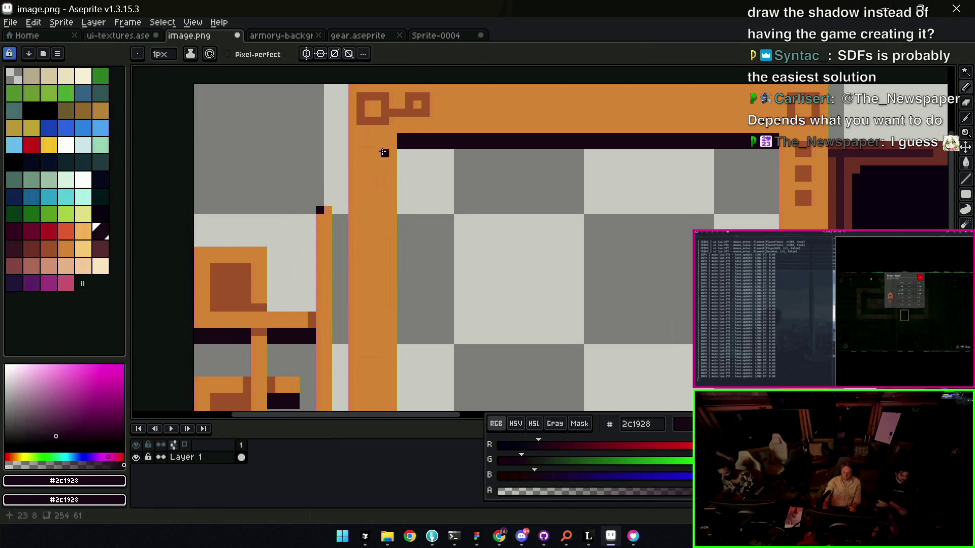
{"action": "scroll", "coordinate": [404, 183], "scroll_direction": "down", "scroll_amount": 1}
{"action": "scroll", "coordinate": [338, 148], "scroll_direction": "down", "scroll_amount": 2}
{"action": "left_click_drag", "start_coordinate": [468, 185], "coordinate": [441, 196]}
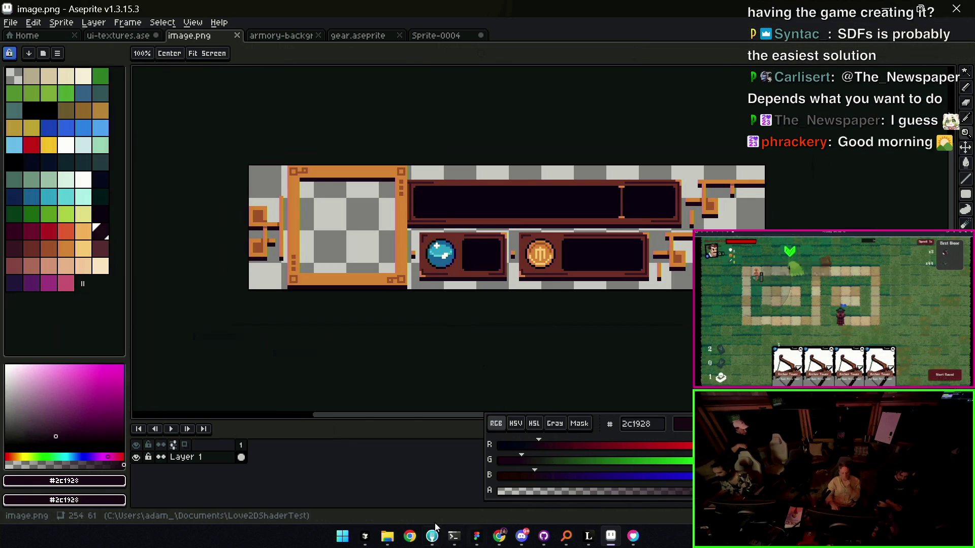
{"action": "left_click", "coordinate": [365, 536]}
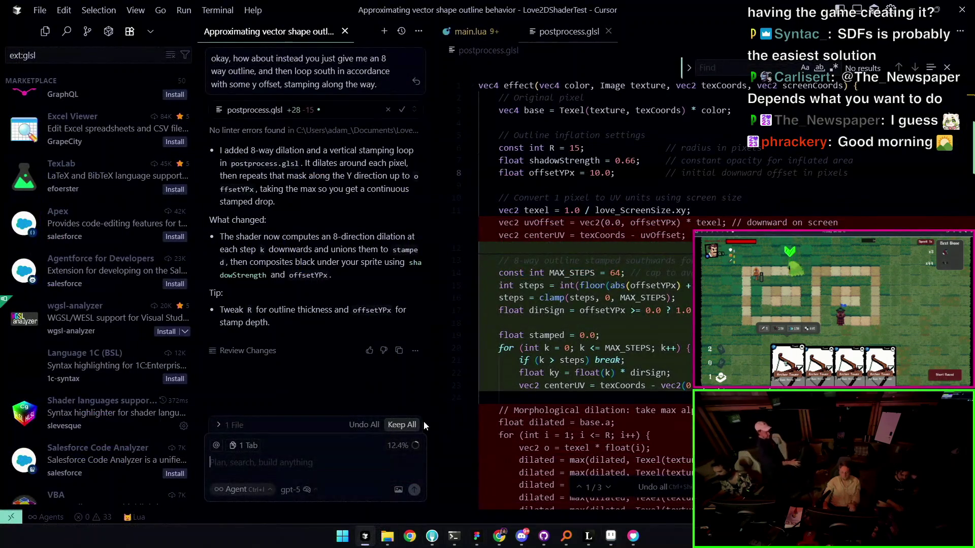
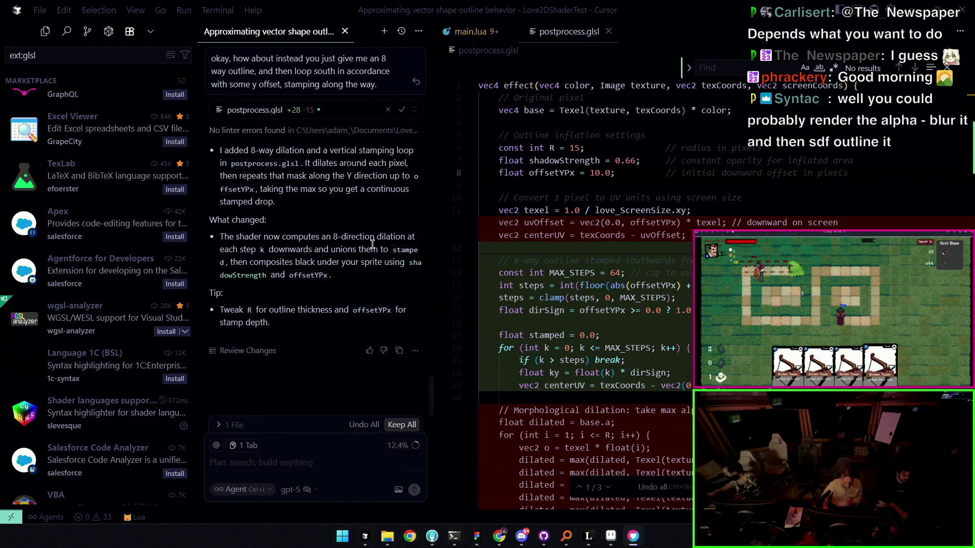
{"action": "scroll", "coordinate": [578, 305], "scroll_direction": "down", "scroll_amount": 3}
{"action": "scroll", "coordinate": [579, 305], "scroll_direction": "down", "scroll_amount": 4}
{"action": "scroll", "coordinate": [579, 305], "scroll_direction": "down", "scroll_amount": 3}
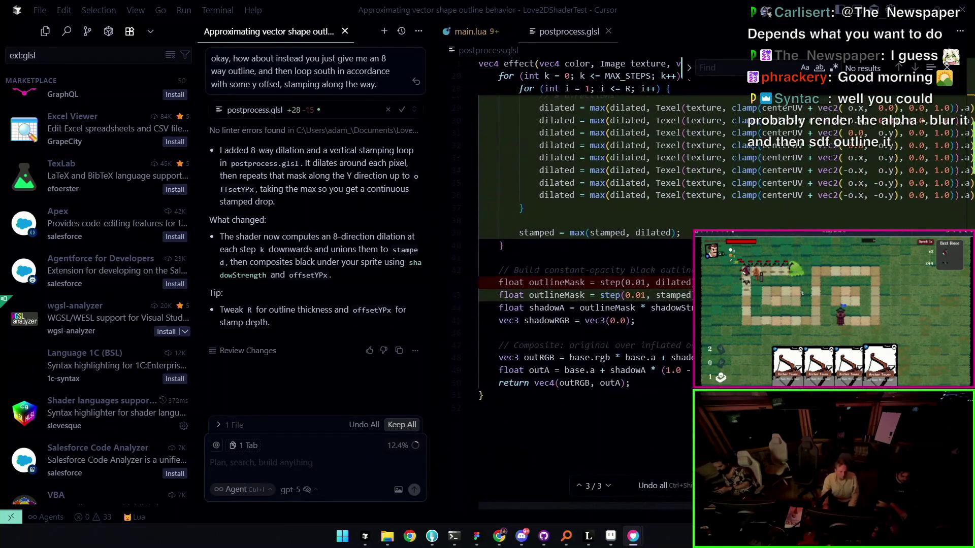
{"action": "scroll", "coordinate": [579, 305], "scroll_direction": "up", "scroll_amount": 1}
{"action": "scroll", "coordinate": [578, 305], "scroll_direction": "up", "scroll_amount": 3}
{"action": "scroll", "coordinate": [580, 305], "scroll_direction": "up", "scroll_amount": 3}
{"action": "scroll", "coordinate": [579, 305], "scroll_direction": "up", "scroll_amount": 2}
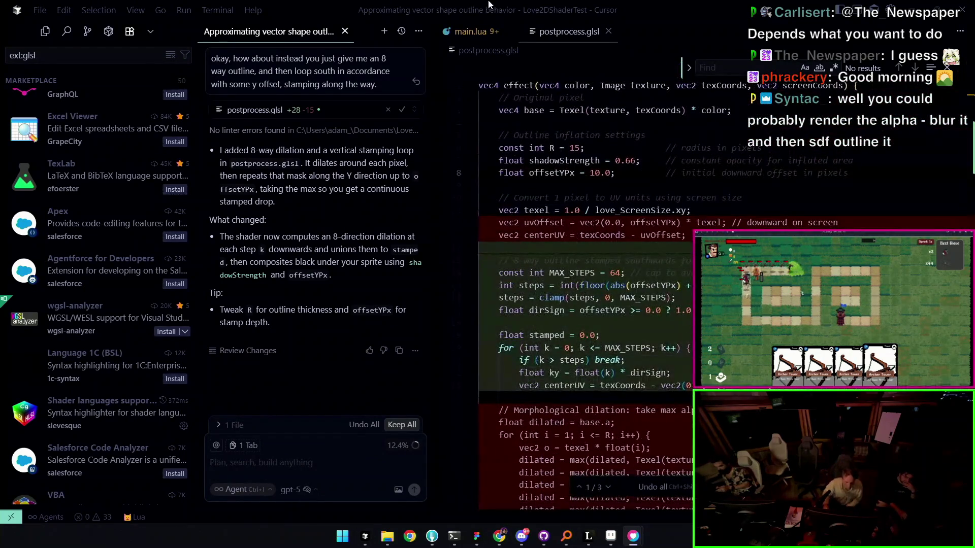
- Remove the 8-way stamping block from postprocess.glsl and discard the agent's pending changes
{"action": "left_click", "coordinate": [476, 31]}
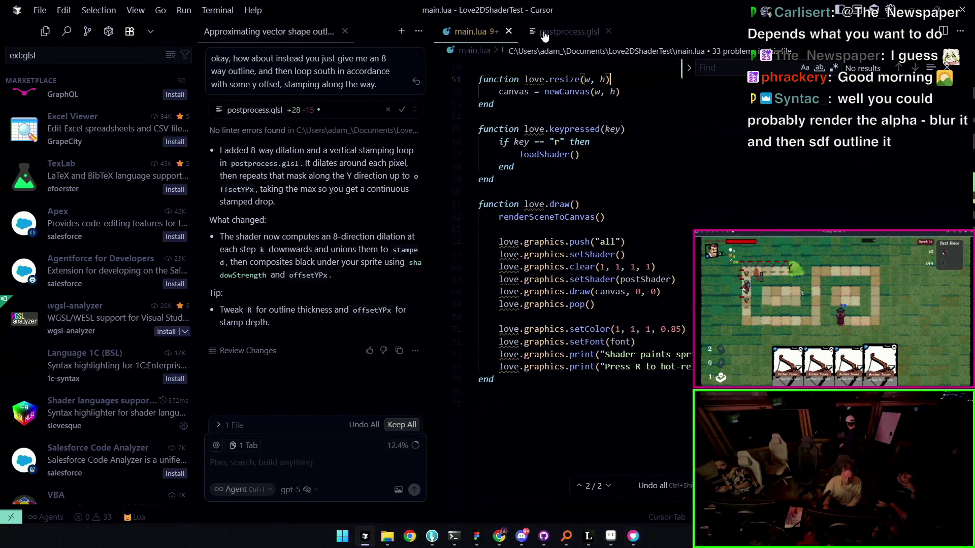
{"action": "key", "text": "ctrl+Tab"}
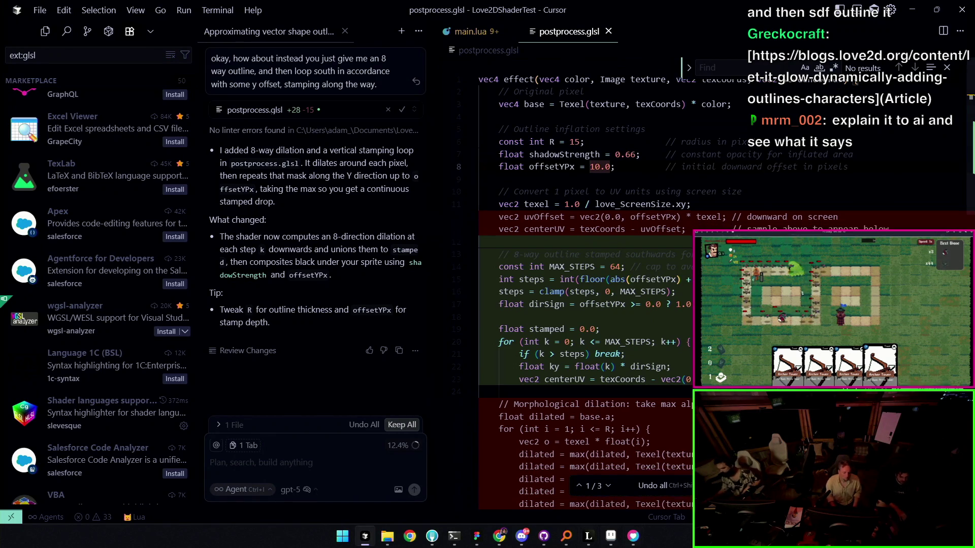
{"action": "key", "text": "Down"}
{"action": "key", "text": "Down"}
{"action": "key", "text": "Down"}
{"action": "scroll", "coordinate": [579, 305], "scroll_direction": "down", "scroll_amount": 1}
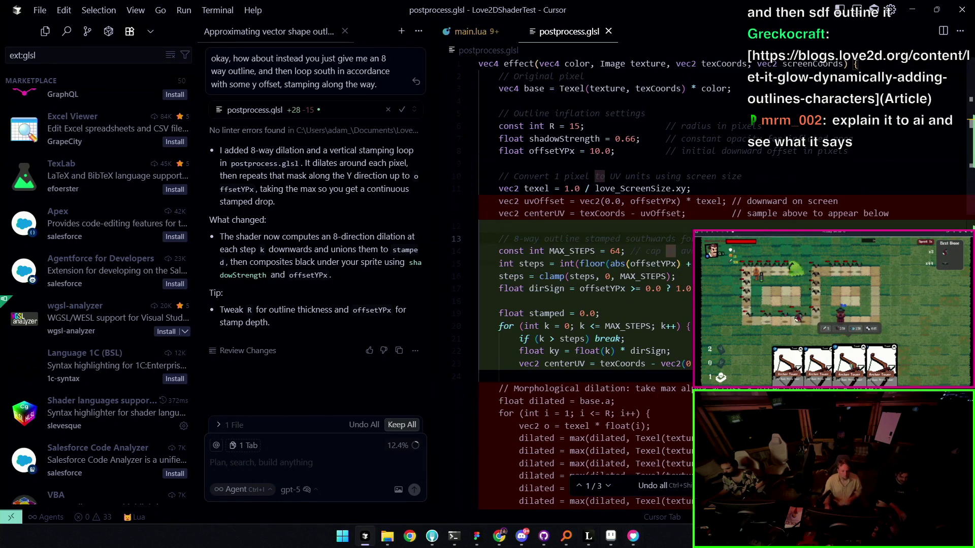
{"action": "key", "text": "ctrl+n"}
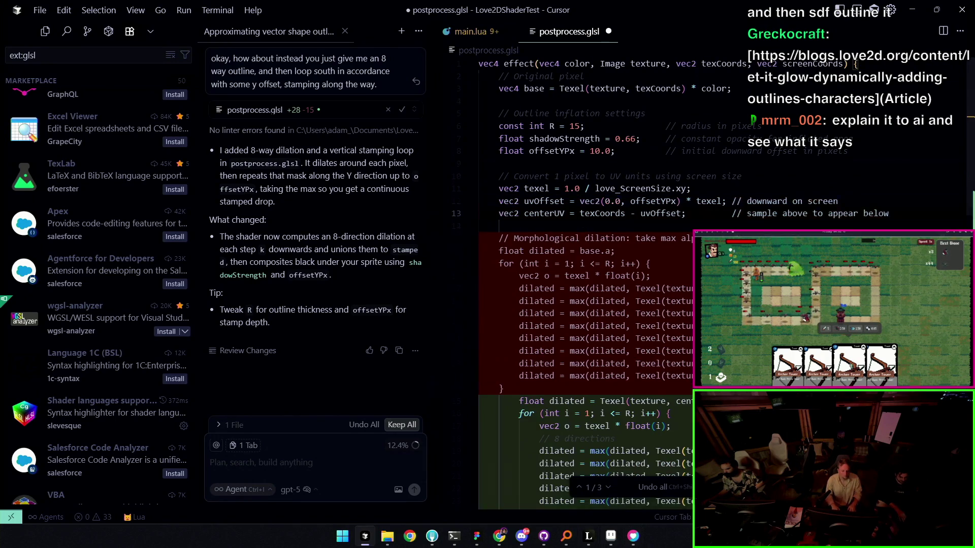
{"action": "scroll", "coordinate": [578, 305], "scroll_direction": "down", "scroll_amount": 5}
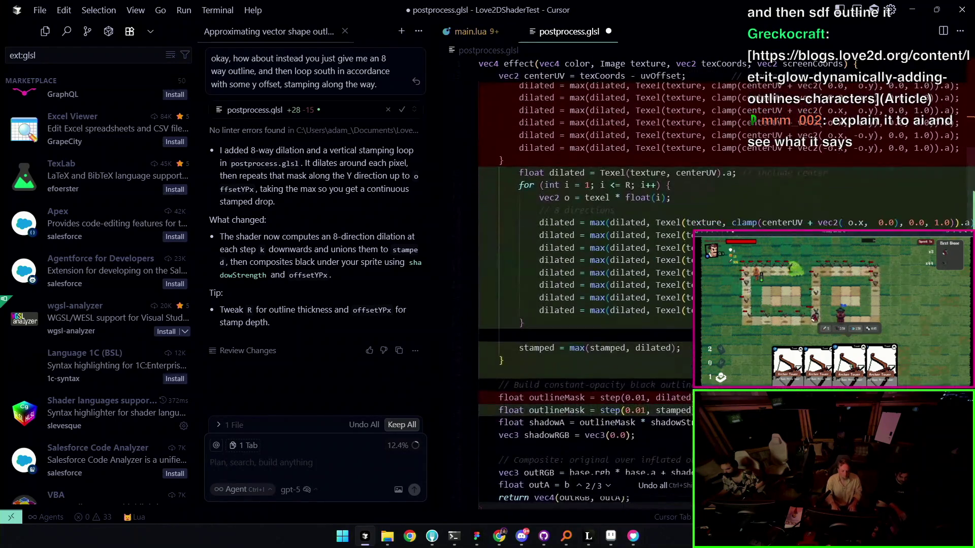
{"action": "left_click", "coordinate": [656, 487]}
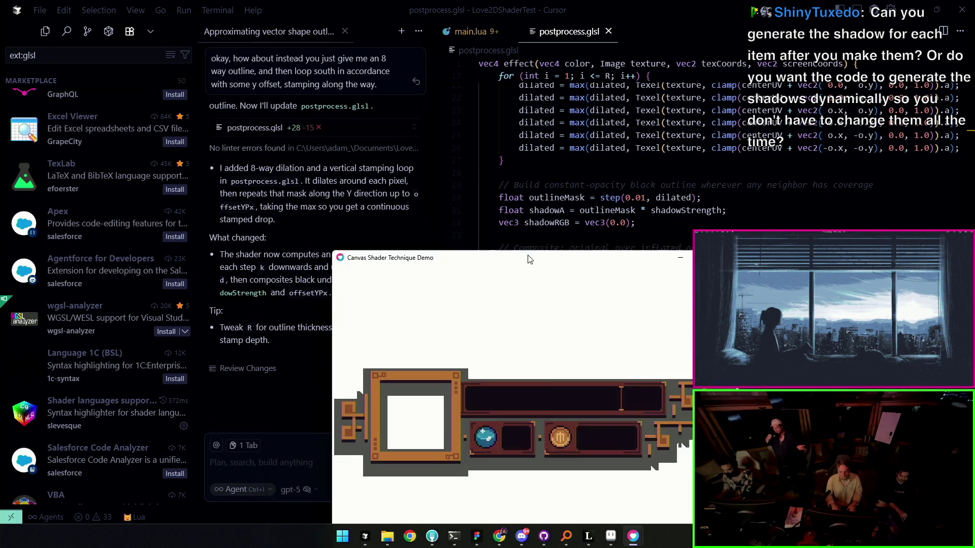
- View the demo's outlined pixel-art panel, then switch to the Mordoria UX Figma file
{"action": "left_click_drag", "start_coordinate": [510, 253], "coordinate": [509, 94]}
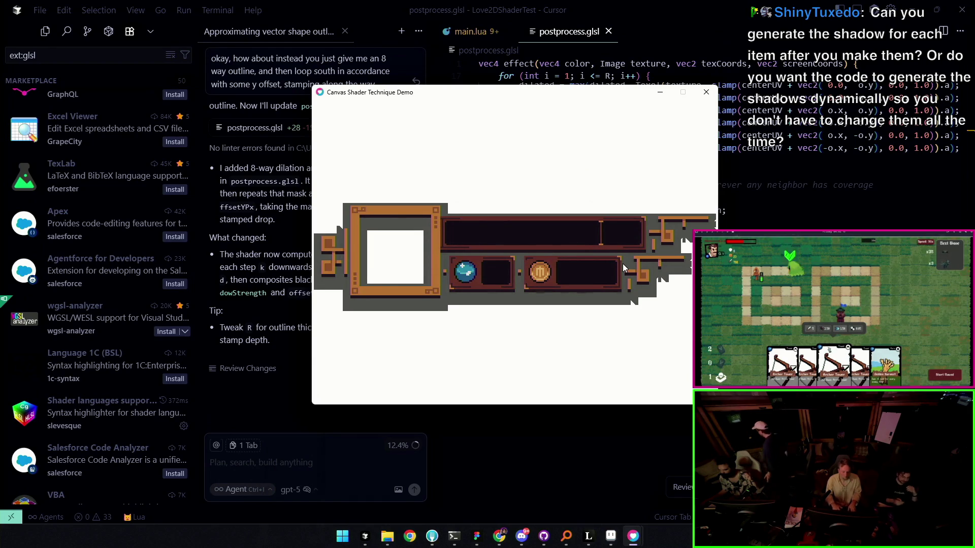
{"action": "left_click", "coordinate": [476, 536]}
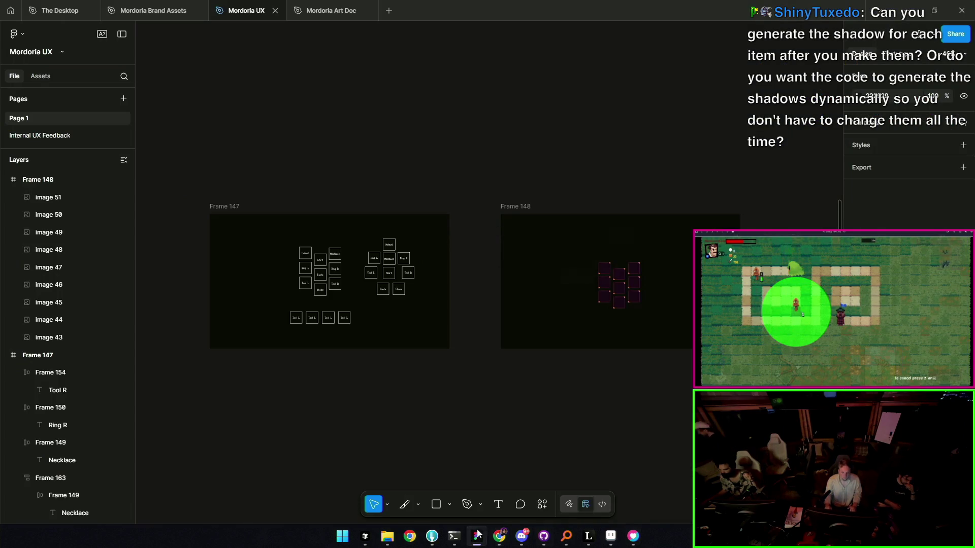
{"action": "scroll", "coordinate": [457, 236], "scroll_direction": "up", "scroll_amount": 5}
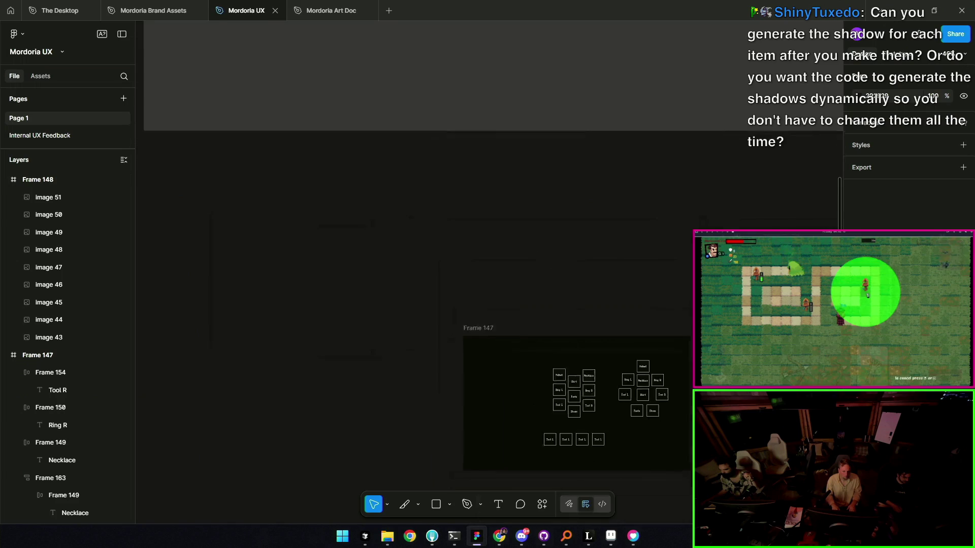
{"action": "scroll", "coordinate": [557, 246], "scroll_direction": "up", "scroll_amount": 2}
{"action": "scroll", "coordinate": [556, 245], "scroll_direction": "left", "scroll_amount": 3}
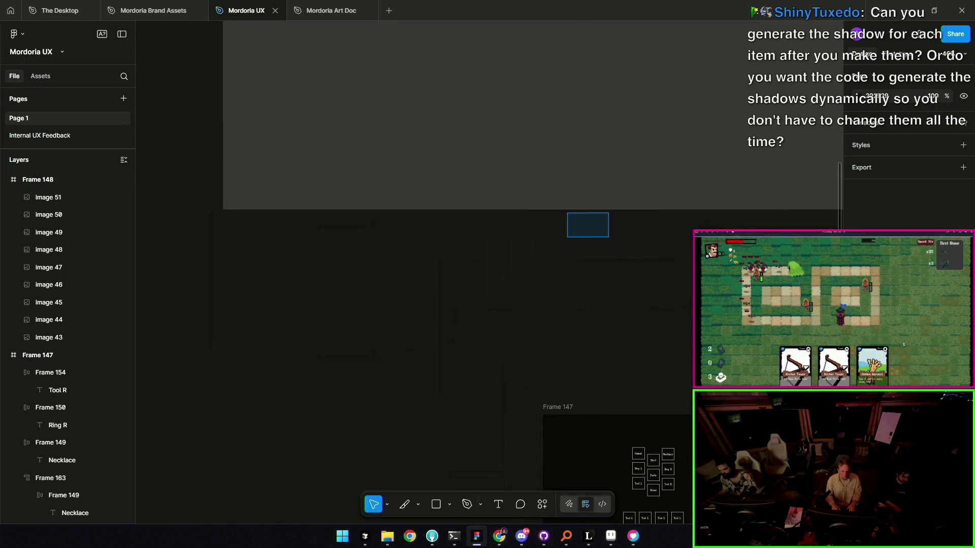
{"action": "scroll", "coordinate": [588, 224], "scroll_direction": "up", "scroll_amount": 2}
{"action": "scroll", "coordinate": [572, 233], "scroll_direction": "left", "scroll_amount": 3}
- Fit all frames, check the arrow-shaped Union with its black offset shadow, then switch to Aseprite
{"action": "key", "text": "shift+1"}
{"action": "scroll", "coordinate": [556, 170], "scroll_direction": "up", "scroll_amount": 5}
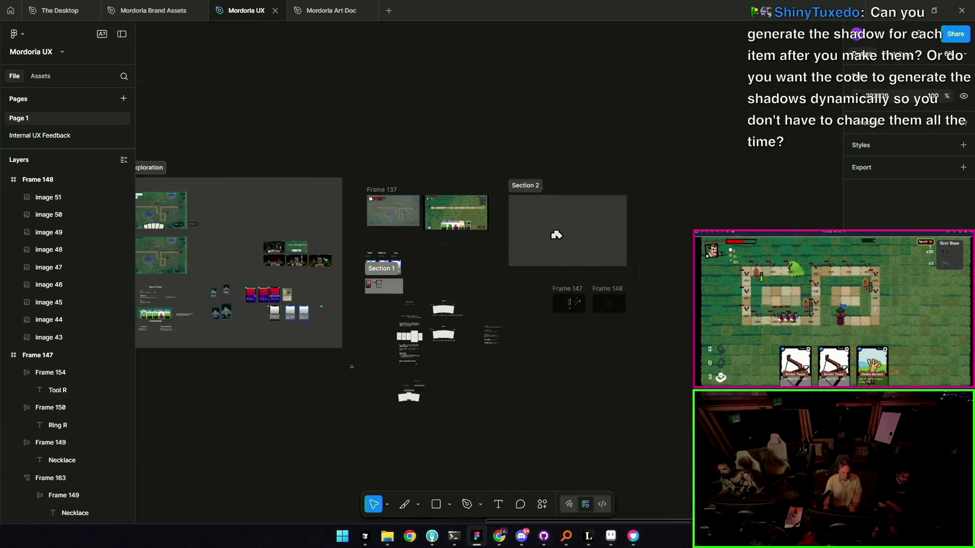
{"action": "scroll", "coordinate": [483, 268], "scroll_direction": "up", "scroll_amount": 10}
{"action": "left_click", "coordinate": [499, 263]}
{"action": "scroll", "coordinate": [495, 255], "scroll_direction": "left", "scroll_amount": 1}
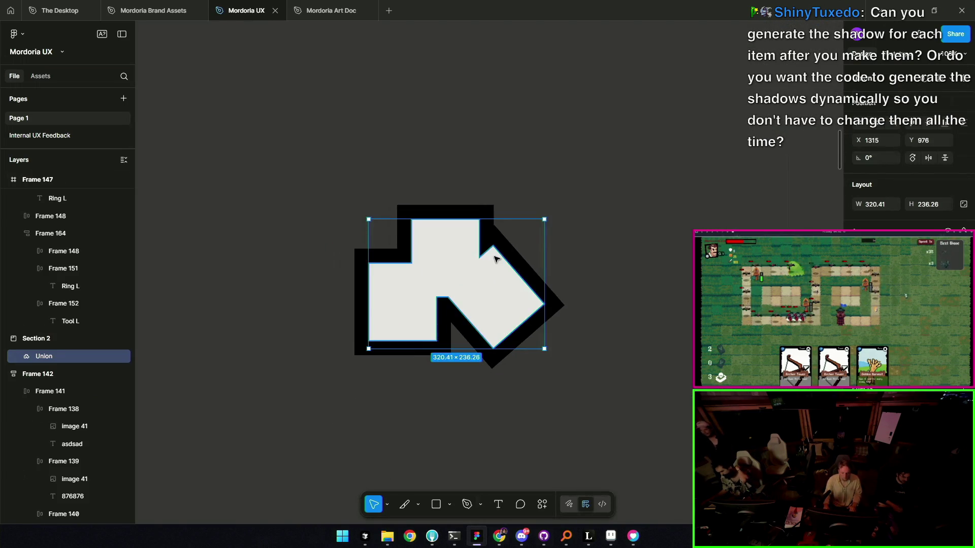
{"action": "scroll", "coordinate": [492, 229], "scroll_direction": "down", "scroll_amount": 2}
{"action": "scroll", "coordinate": [488, 236], "scroll_direction": "down", "scroll_amount": 2}
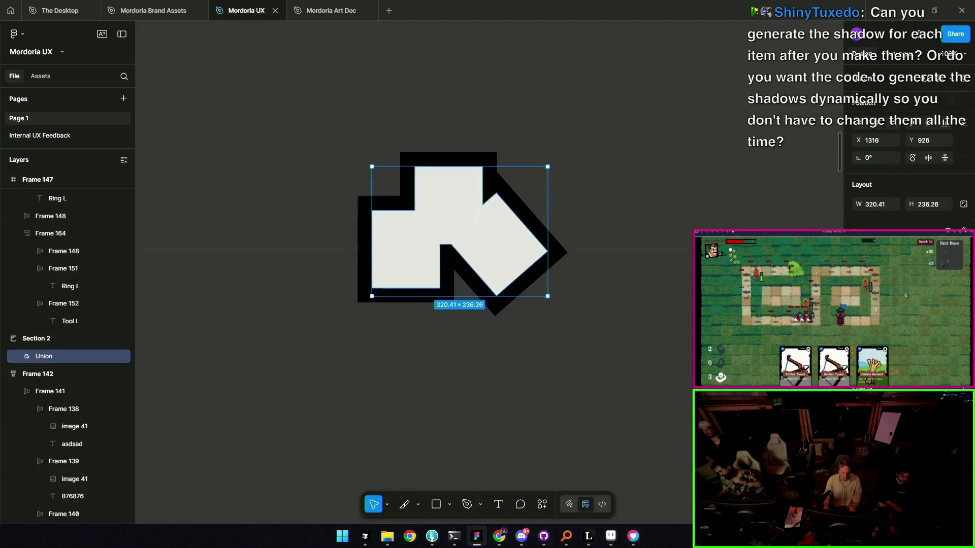
{"action": "scroll", "coordinate": [511, 252], "scroll_direction": "left", "scroll_amount": 1}
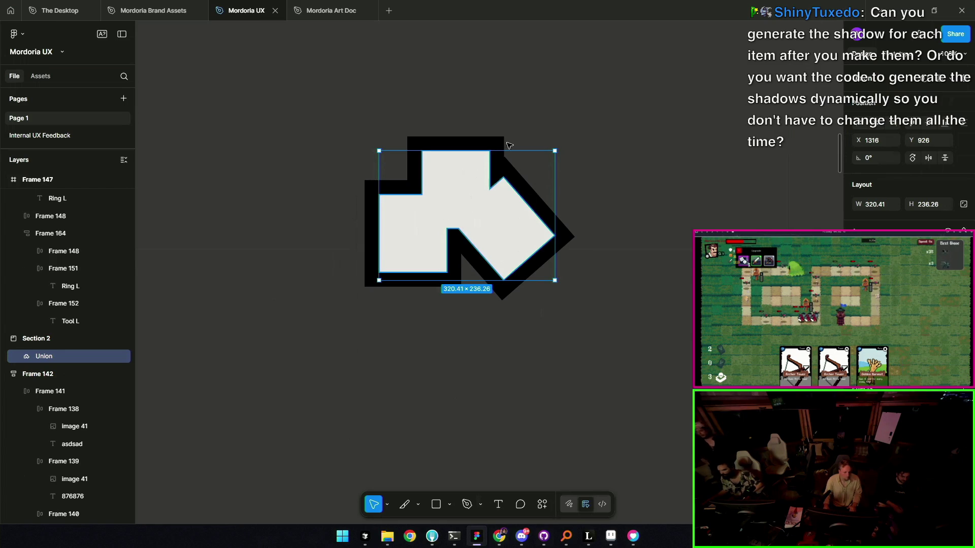
{"action": "scroll", "coordinate": [505, 210], "scroll_direction": "down", "scroll_amount": 5}
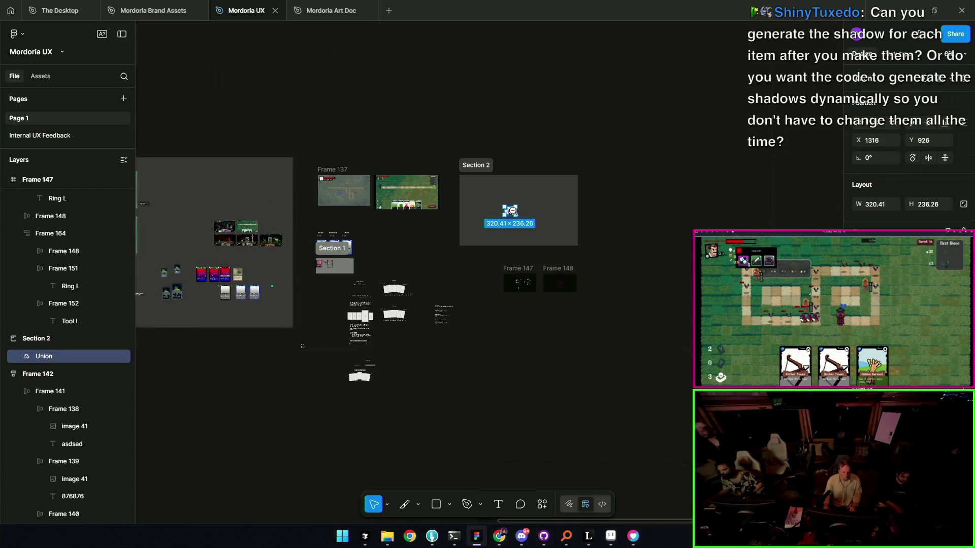
{"action": "scroll", "coordinate": [511, 217], "scroll_direction": "up", "scroll_amount": 5}
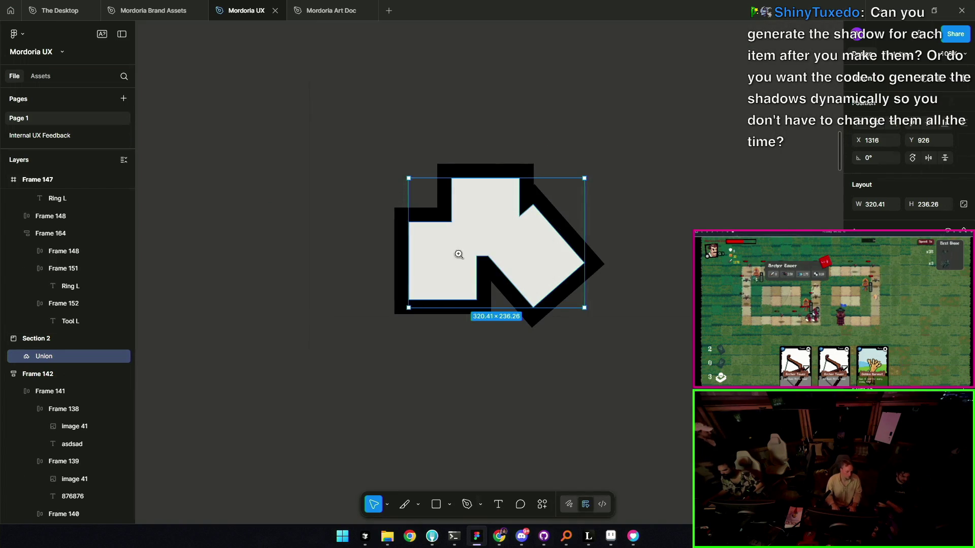
{"action": "scroll", "coordinate": [536, 217], "scroll_direction": "down", "scroll_amount": 5}
{"action": "scroll", "coordinate": [542, 236], "scroll_direction": "down", "scroll_amount": 2}
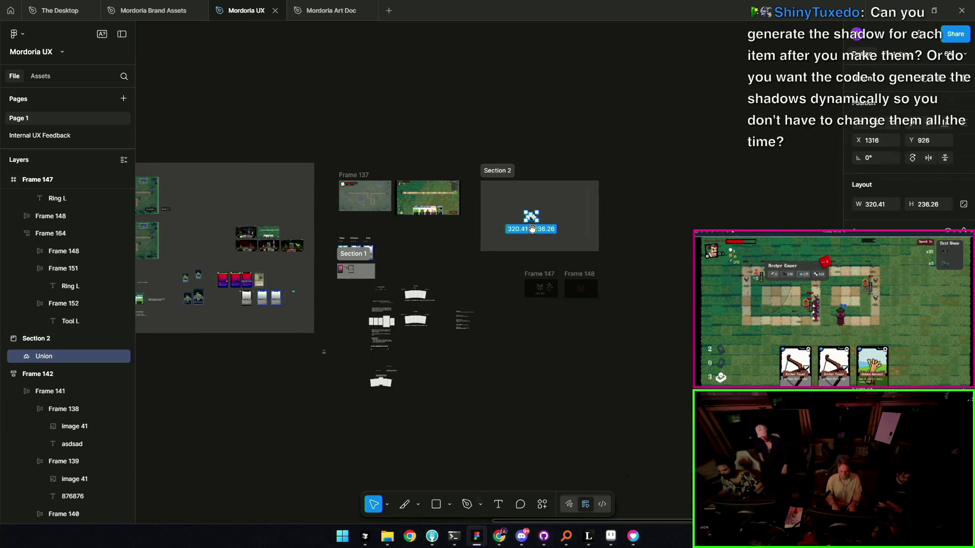
{"action": "scroll", "coordinate": [545, 257], "scroll_direction": "up", "scroll_amount": 1}
{"action": "scroll", "coordinate": [546, 256], "scroll_direction": "up", "scroll_amount": 2}
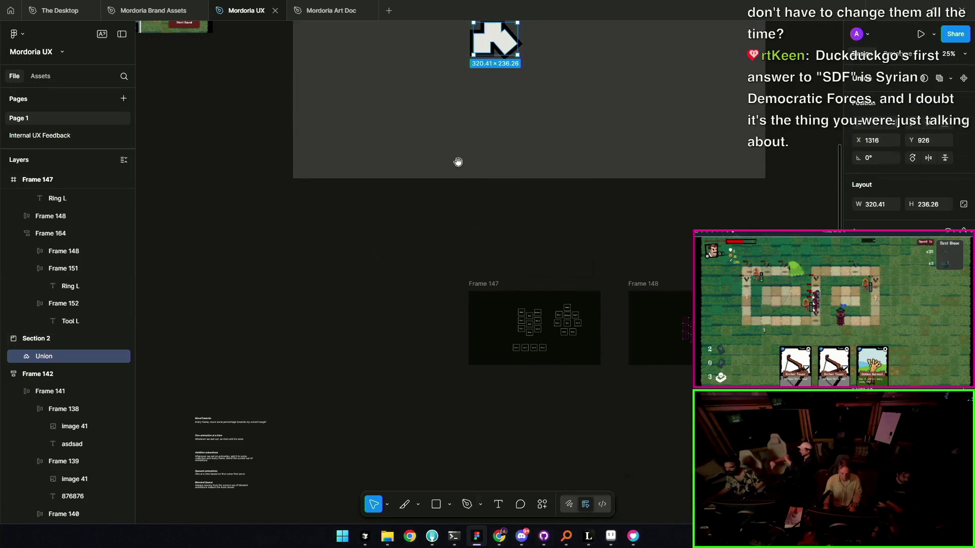
{"action": "scroll", "coordinate": [457, 217], "scroll_direction": "up", "scroll_amount": 5}
{"action": "scroll", "coordinate": [457, 218], "scroll_direction": "left", "scroll_amount": 3}
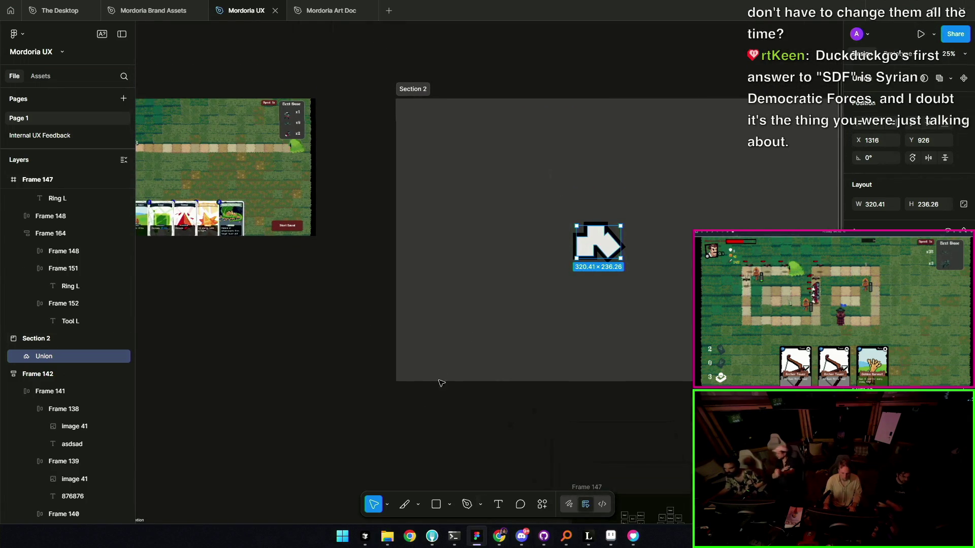
{"action": "scroll", "coordinate": [572, 241], "scroll_direction": "right", "scroll_amount": 2}
{"action": "left_click", "coordinate": [508, 221]}
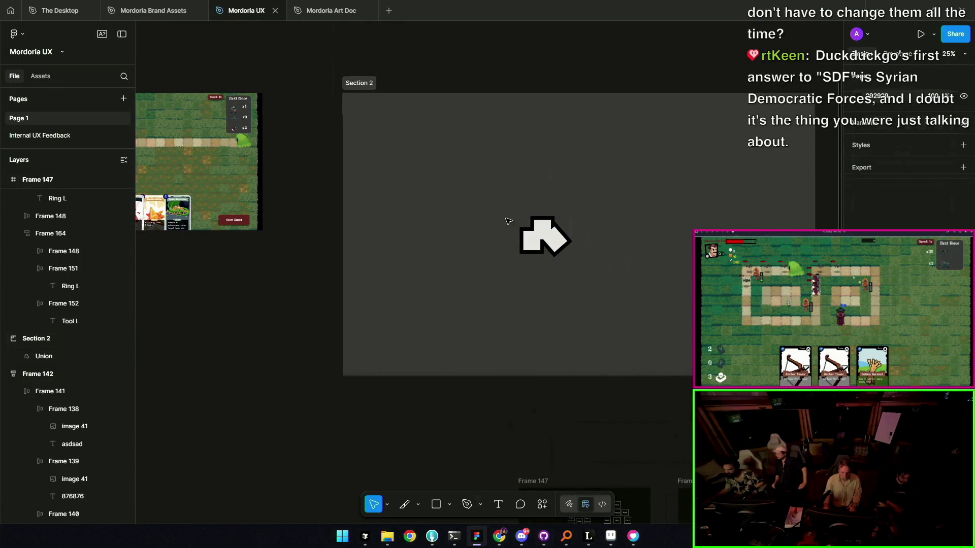
{"action": "mouse_move", "coordinate": [498, 536]}
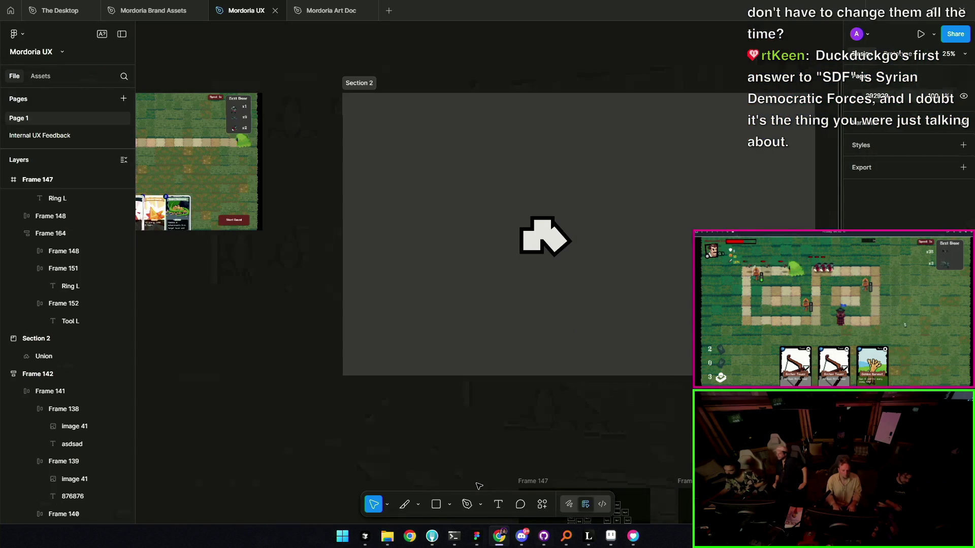
{"action": "left_click", "coordinate": [611, 536]}
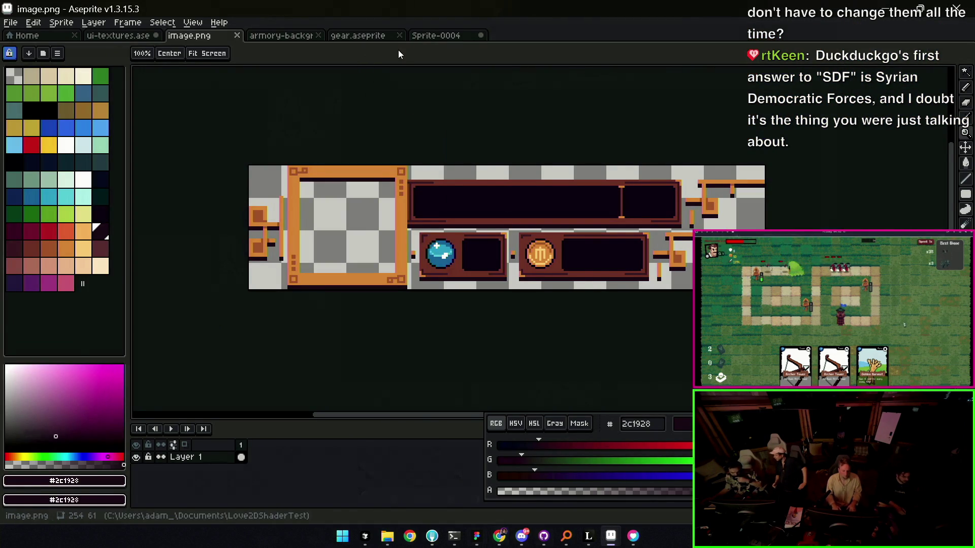
- Browse the open sprites and settle on ui-textures with the 10-count panels in view
{"action": "left_click", "coordinate": [385, 39]}
{"action": "left_click", "coordinate": [429, 39]}
{"action": "left_click", "coordinate": [301, 36]}
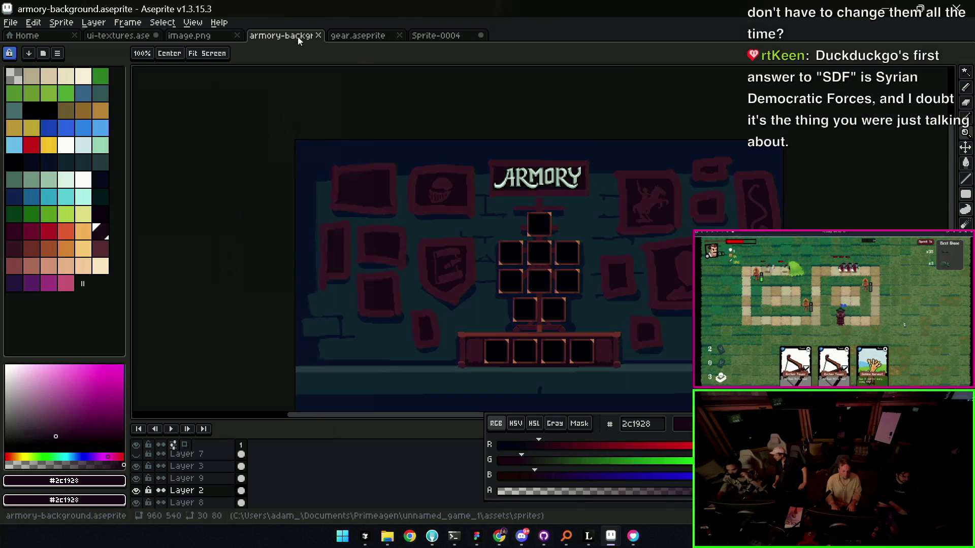
{"action": "left_click", "coordinate": [187, 36]}
{"action": "left_click", "coordinate": [118, 36]}
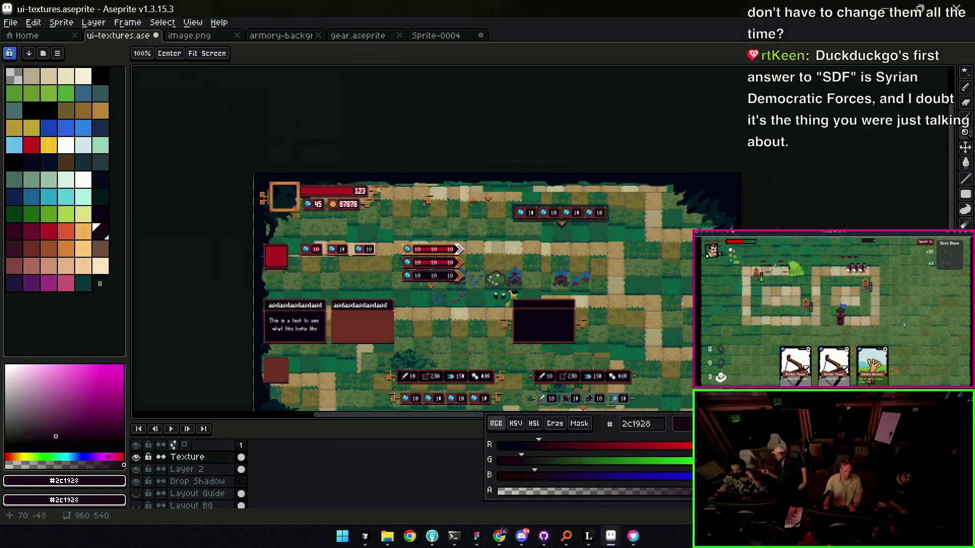
{"action": "scroll", "coordinate": [565, 206], "scroll_direction": "up", "scroll_amount": 3}
{"action": "left_click_drag", "start_coordinate": [593, 188], "coordinate": [506, 206]}
- On the shadow layer, erase the panels' shadow along its left end, right edge and top strip
{"action": "key", "text": "alt+Down"}
{"action": "key", "text": "e"}
{"action": "left_click_drag", "start_coordinate": [359, 131], "coordinate": [362, 209]}
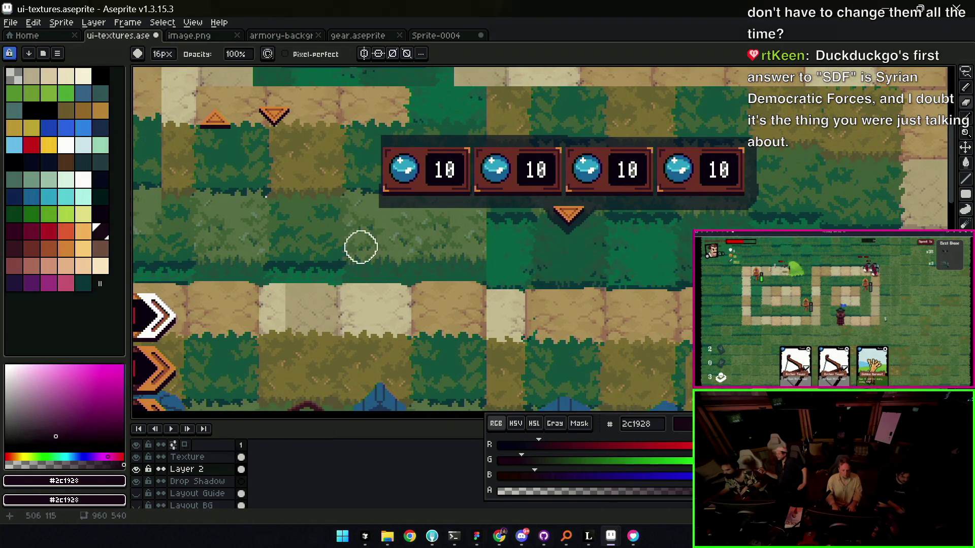
{"action": "left_click_drag", "start_coordinate": [763, 150], "coordinate": [757, 138]}
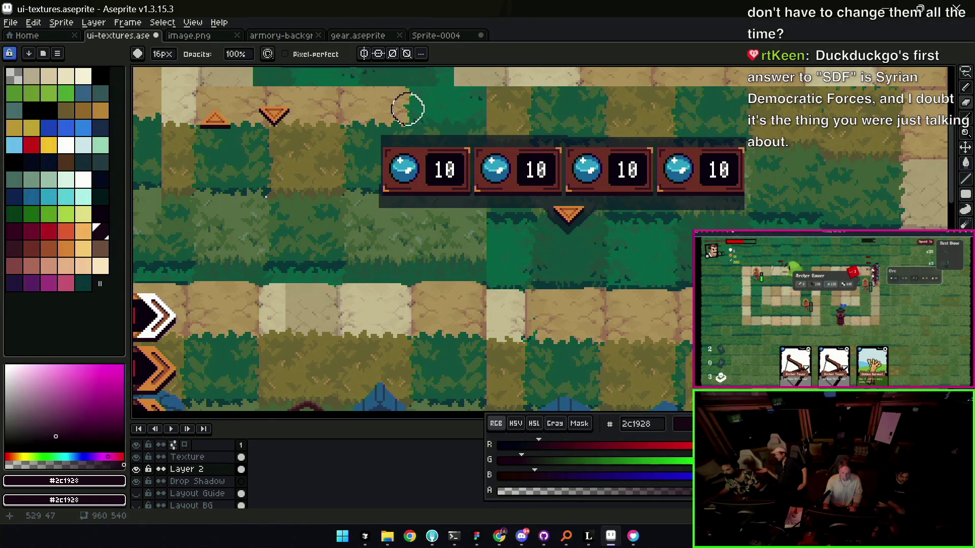
{"action": "left_click_drag", "start_coordinate": [381, 127], "coordinate": [751, 122]}
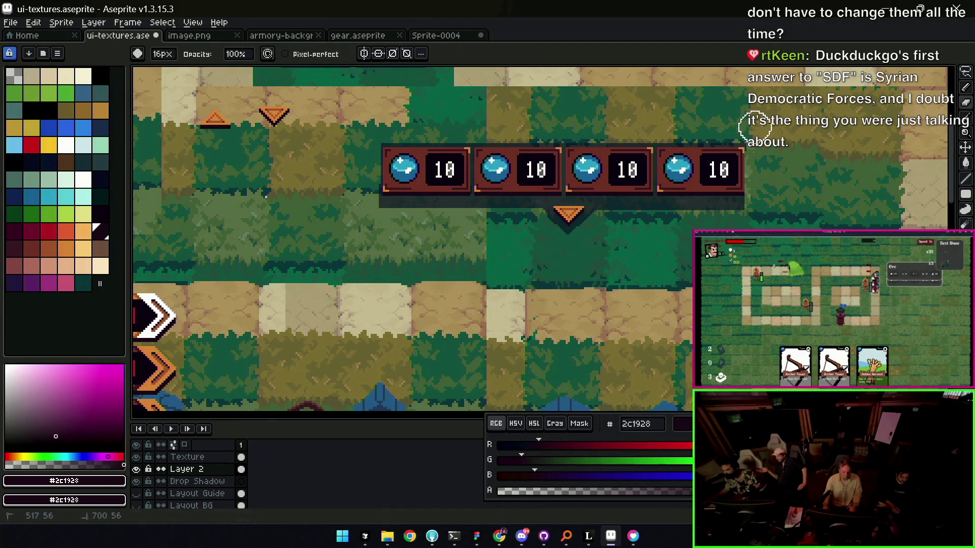
- Look over the orb panels up close along the sheet, then bring Cursor back to the front
{"action": "key", "text": "z"}
{"action": "scroll", "coordinate": [444, 221], "scroll_direction": "down", "scroll_amount": 2}
{"action": "scroll", "coordinate": [548, 176], "scroll_direction": "down", "scroll_amount": 2}
{"action": "scroll", "coordinate": [565, 175], "scroll_direction": "up", "scroll_amount": 2}
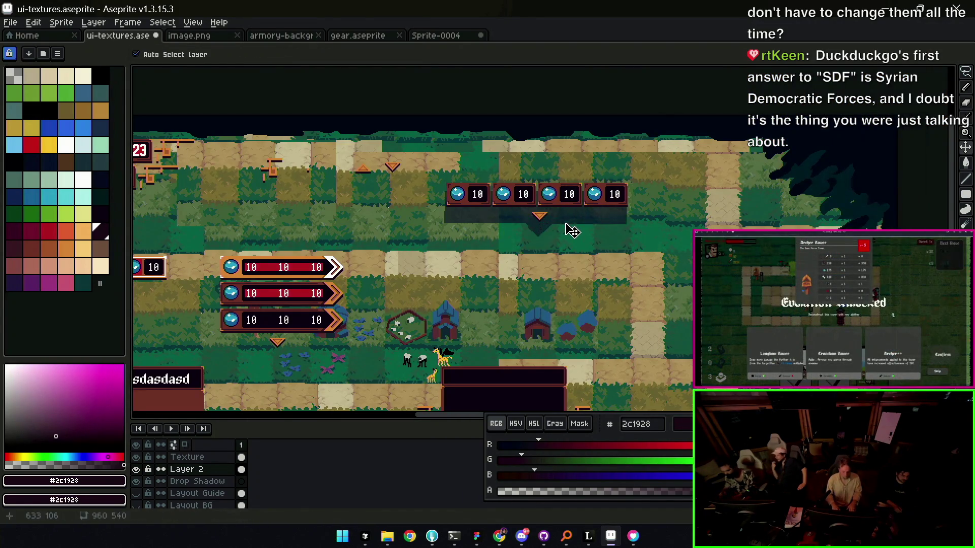
{"action": "scroll", "coordinate": [583, 191], "scroll_direction": "up", "scroll_amount": 1}
{"action": "scroll", "coordinate": [430, 232], "scroll_direction": "up", "scroll_amount": 1}
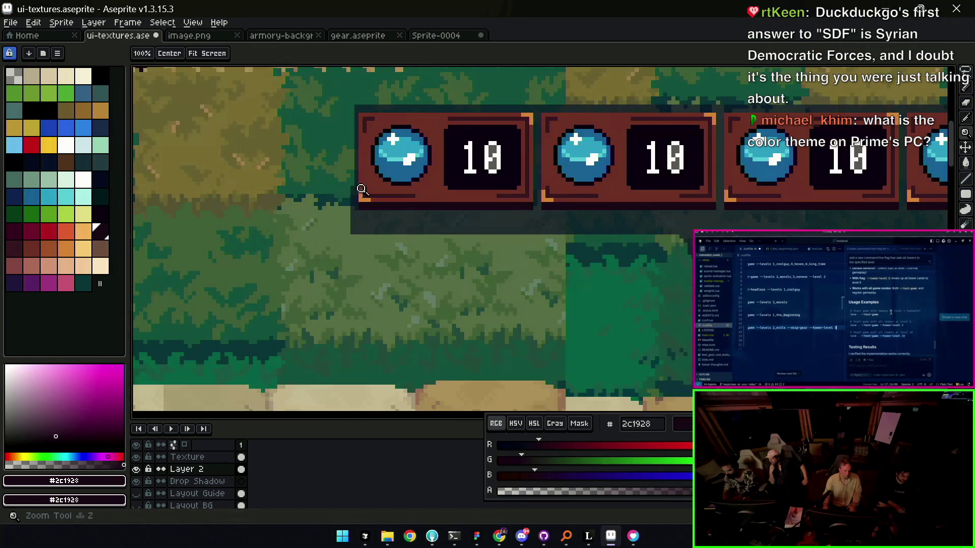
{"action": "key", "text": "e"}
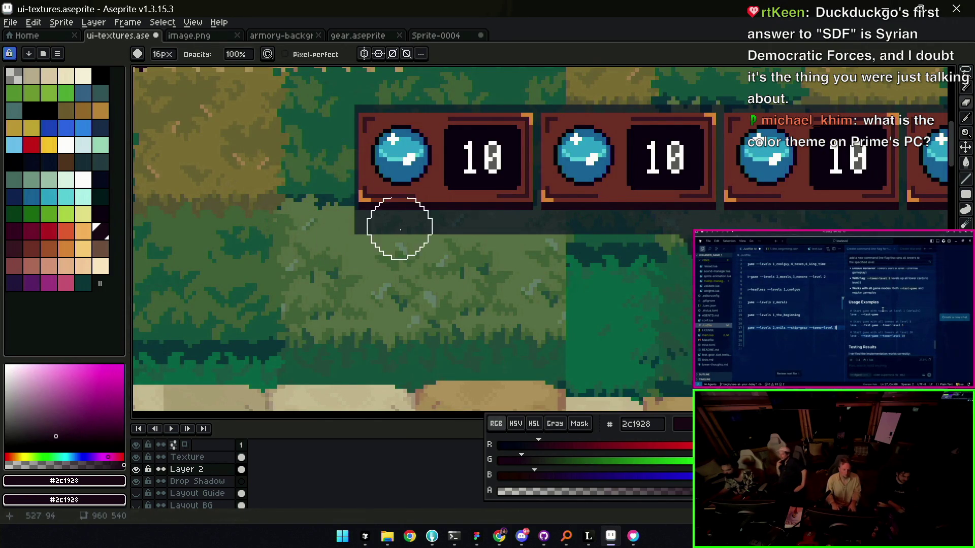
{"action": "left_click_drag", "start_coordinate": [399, 223], "coordinate": [320, 306]}
{"action": "left_click_drag", "start_coordinate": [541, 140], "coordinate": [326, 124]}
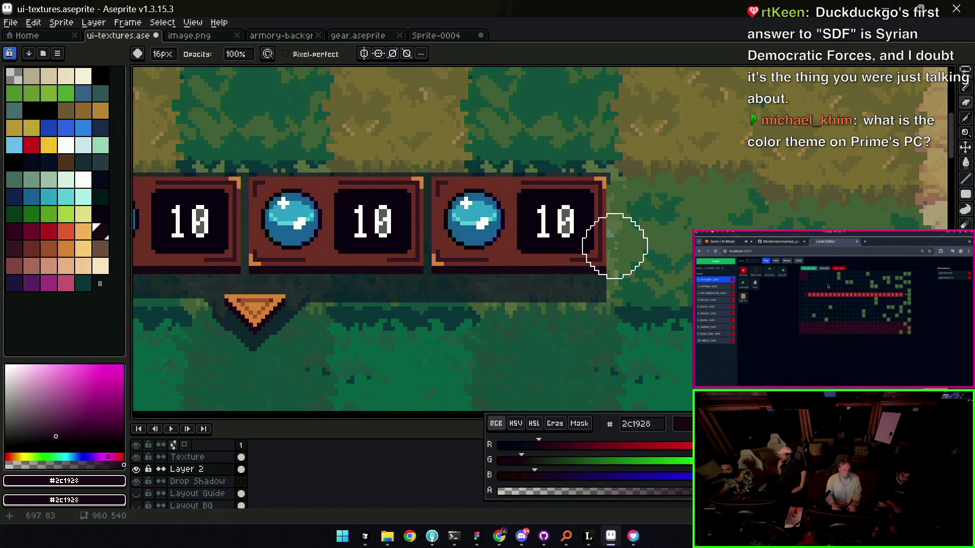
{"action": "key", "text": "alt"}
{"action": "scroll", "coordinate": [584, 270], "scroll_direction": "down", "scroll_amount": 2}
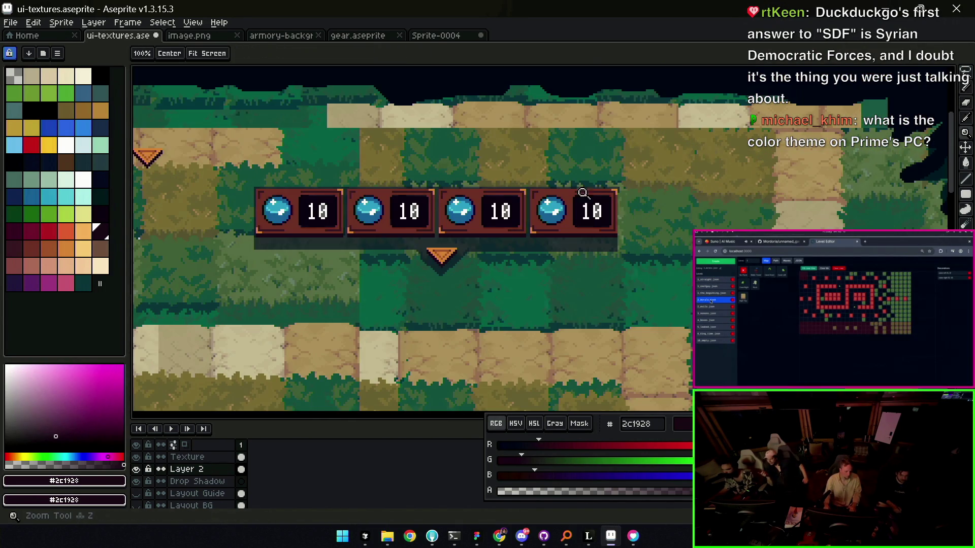
{"action": "scroll", "coordinate": [592, 172], "scroll_direction": "down", "scroll_amount": 2}
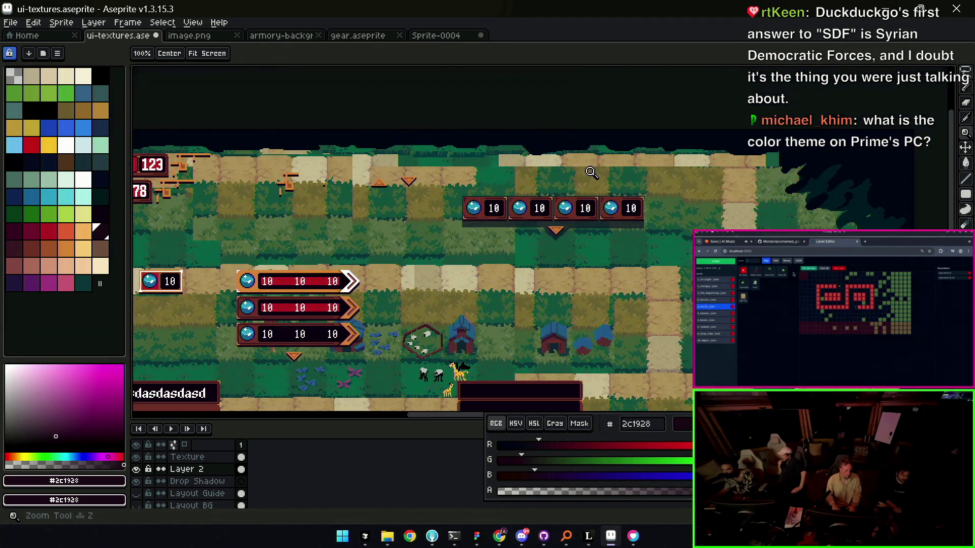
{"action": "scroll", "coordinate": [587, 187], "scroll_direction": "down", "scroll_amount": 2}
{"action": "scroll", "coordinate": [587, 187], "scroll_direction": "up", "scroll_amount": 2}
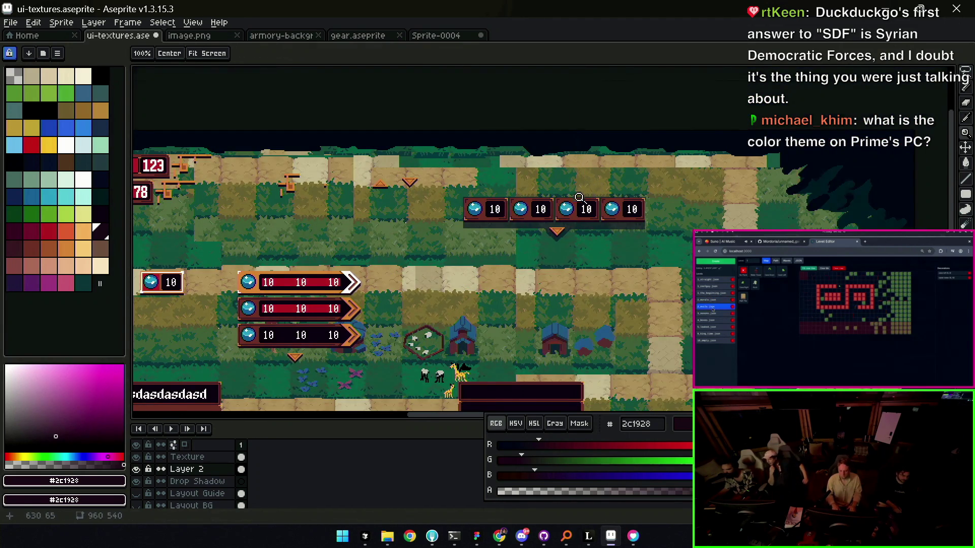
{"action": "left_click_drag", "start_coordinate": [571, 206], "coordinate": [595, 163]}
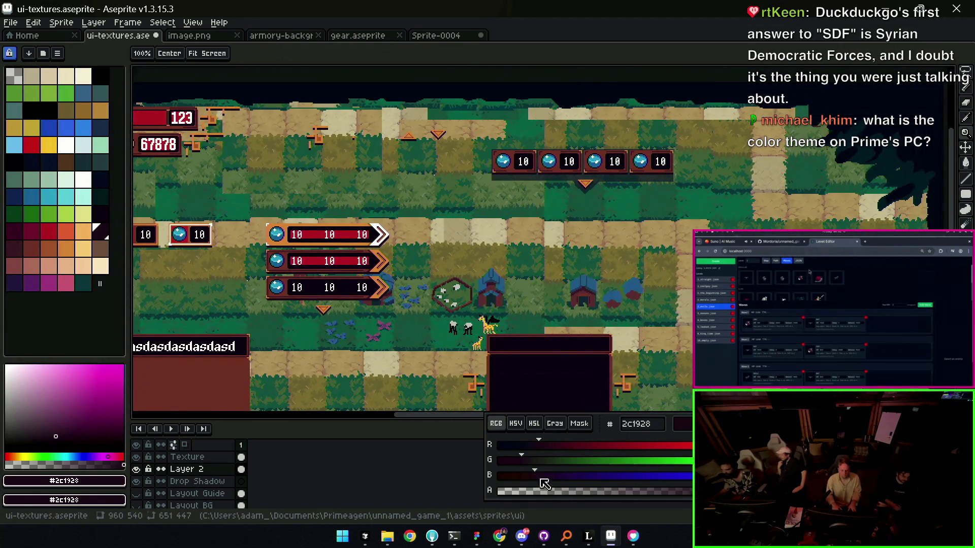
{"action": "left_click", "coordinate": [366, 536]}
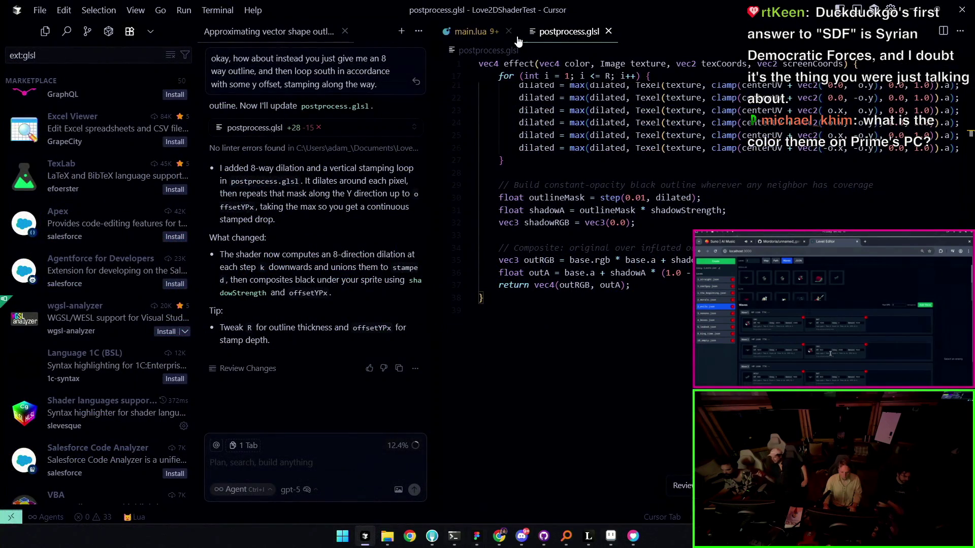
- Focus the shader's dilation code and hide the Extensions sidebar with Ctrl+B
{"action": "left_click", "coordinate": [553, 150]}
{"action": "scroll", "coordinate": [547, 169], "scroll_direction": "up", "scroll_amount": 2}
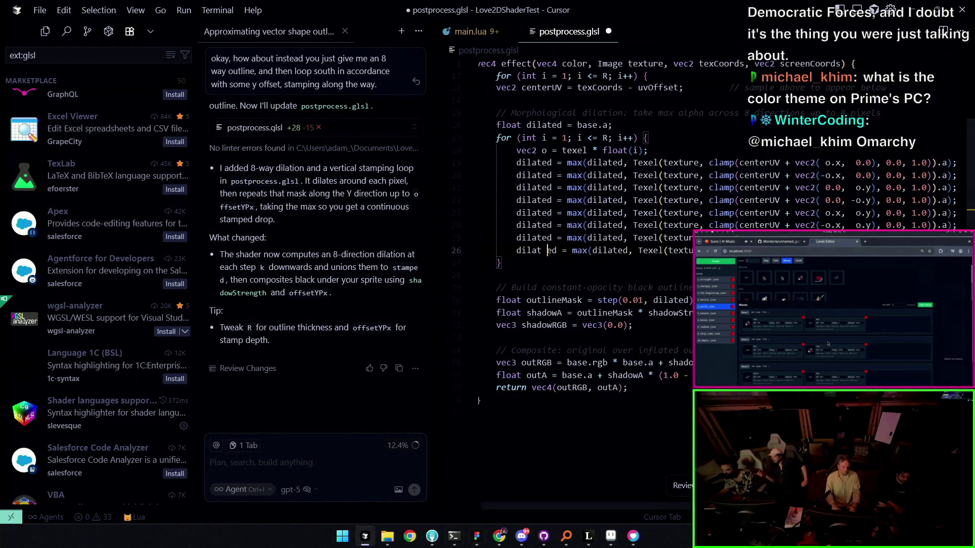
{"action": "scroll", "coordinate": [533, 173], "scroll_direction": "up", "scroll_amount": 3}
{"action": "scroll", "coordinate": [522, 179], "scroll_direction": "up", "scroll_amount": 1}
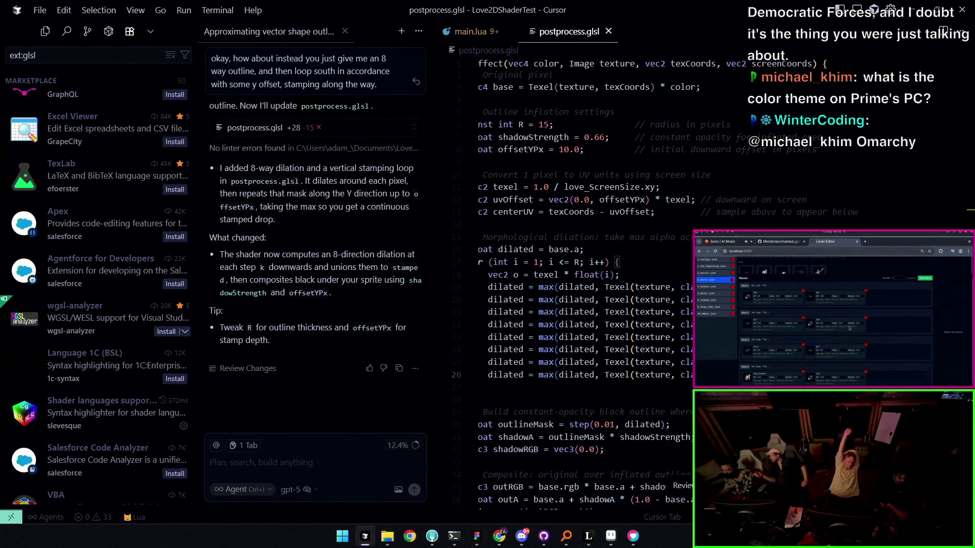
{"action": "key", "text": "ctrl+b"}
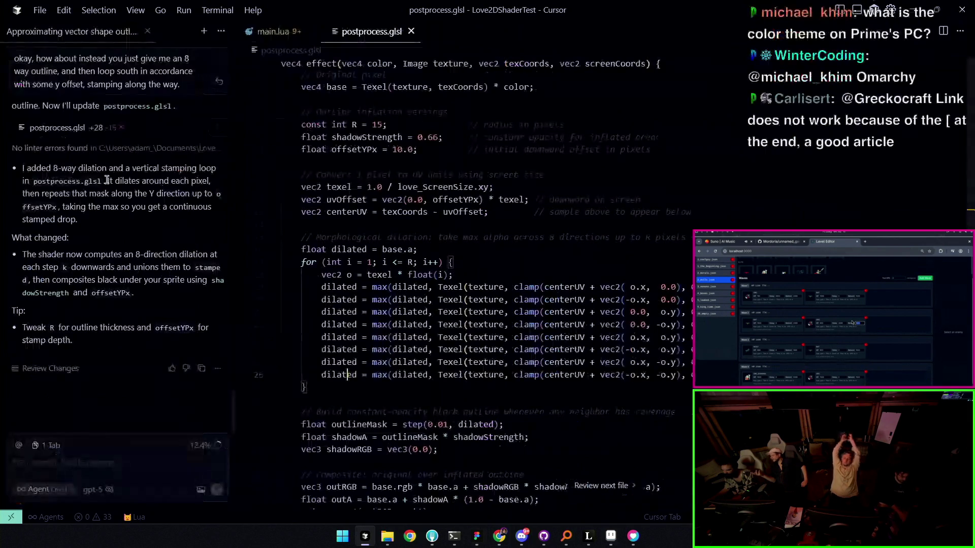
{"action": "scroll", "coordinate": [378, 177], "scroll_direction": "down", "scroll_amount": 1}
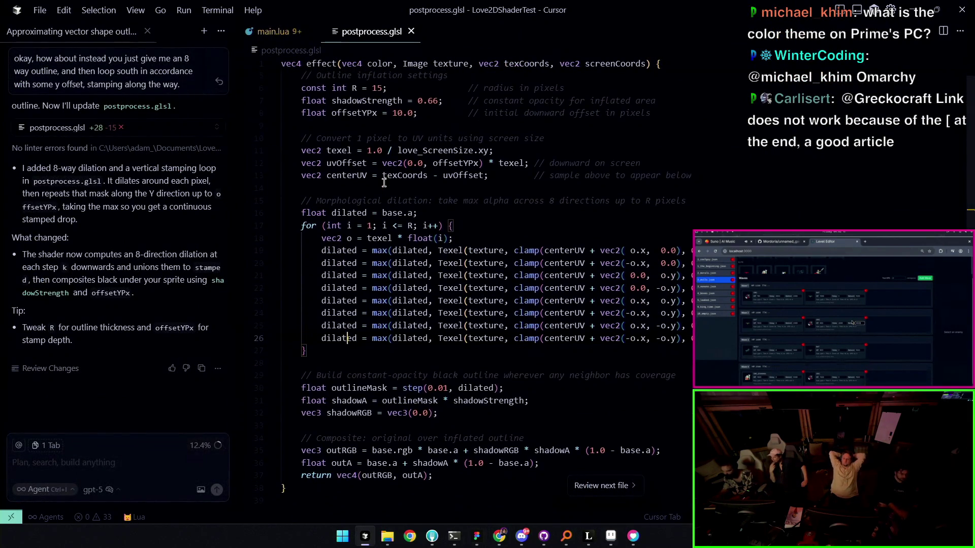
{"action": "scroll", "coordinate": [382, 181], "scroll_direction": "up", "scroll_amount": 1}
{"action": "scroll", "coordinate": [384, 183], "scroll_direction": "down", "scroll_amount": 1}
{"action": "scroll", "coordinate": [407, 177], "scroll_direction": "up", "scroll_amount": 1}
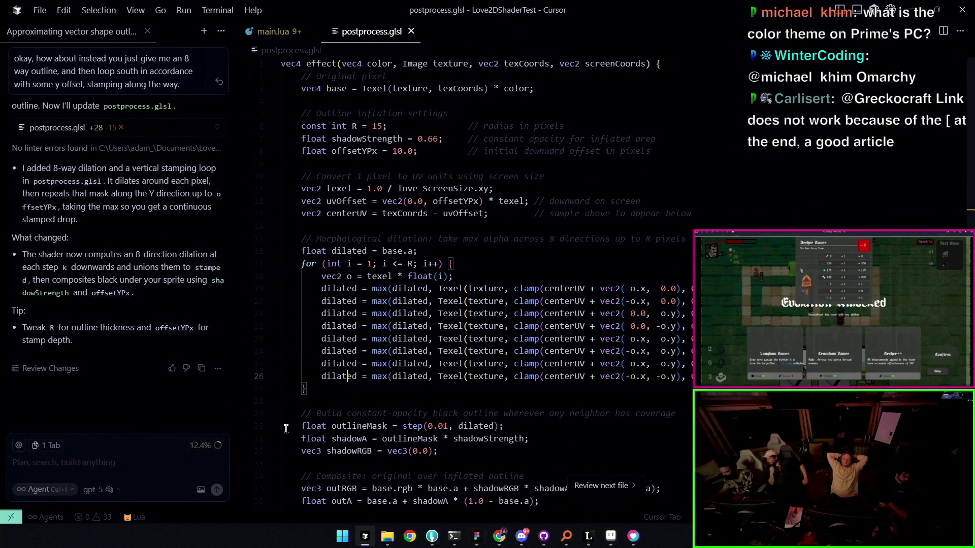
- Start a new agent chat, clear the drafted prompt, and return to the radius setting on line 6
{"action": "left_click", "coordinate": [134, 480]}
{"action": "type", "text": "let's rep"}
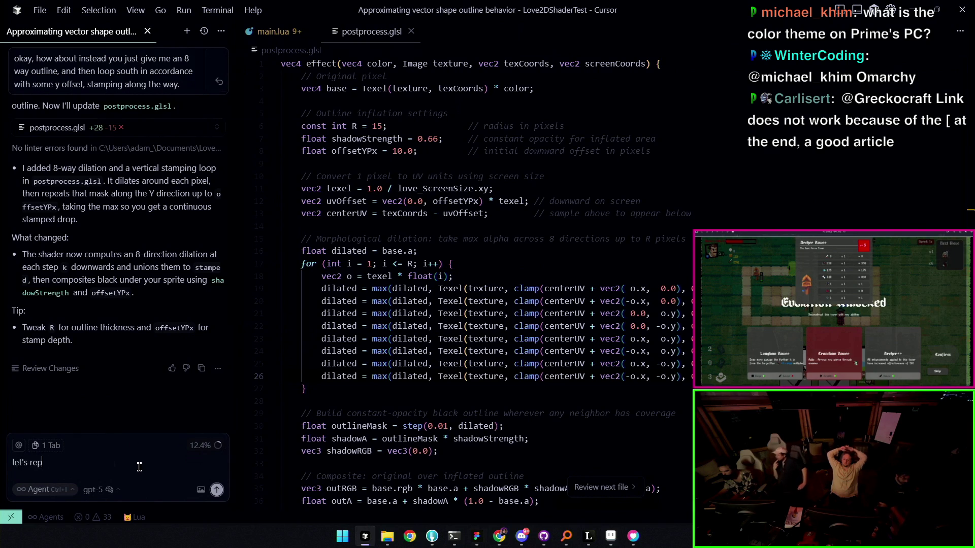
{"action": "type", "text": "lace this with a sing"}
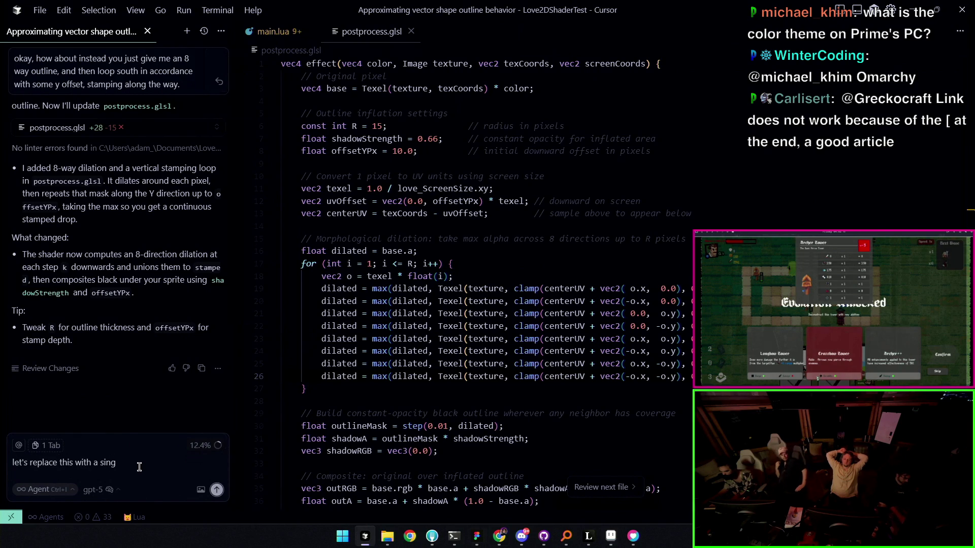
{"action": "type", "text": "le outline"}
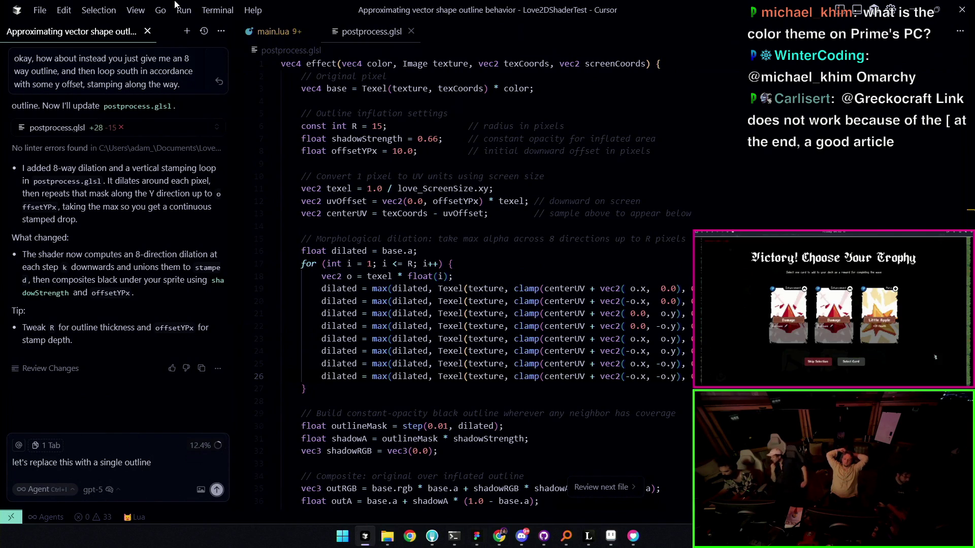
{"action": "left_click", "coordinate": [191, 31]}
{"action": "type", "text": "c"}
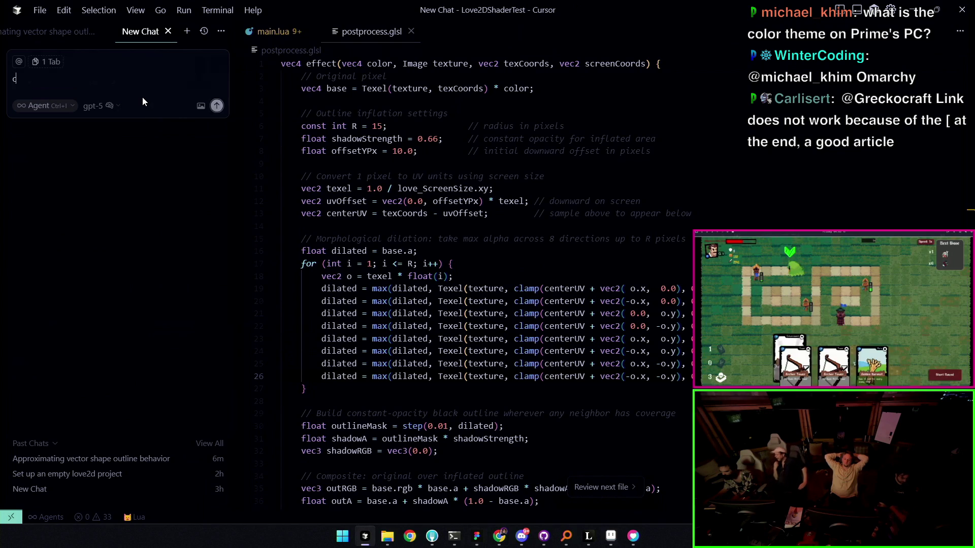
{"action": "type", "text": "an you replace ths"}
{"action": "key", "text": "BackSpace"}
{"action": "key", "text": "BackSpace"}
{"action": "type", "text": "e"}
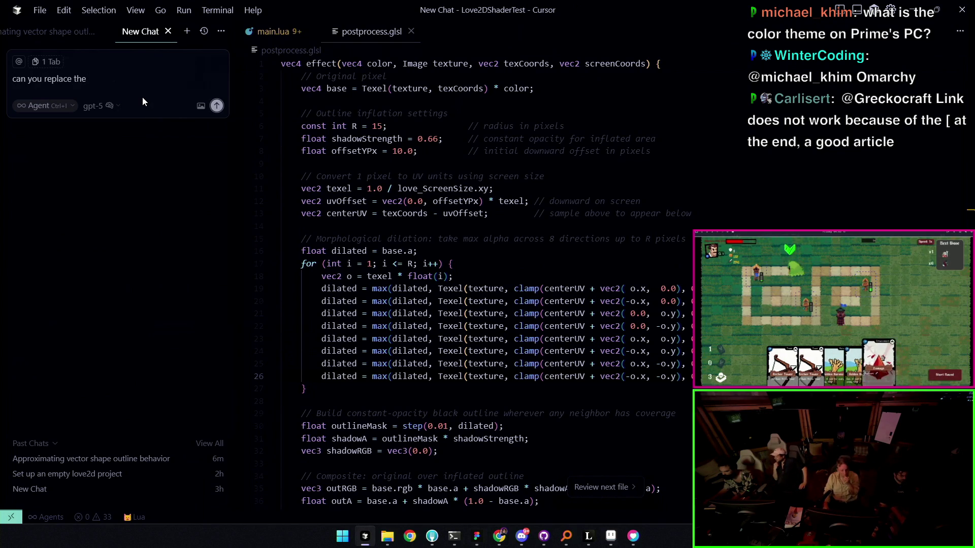
{"action": "type", "text": " shader "}
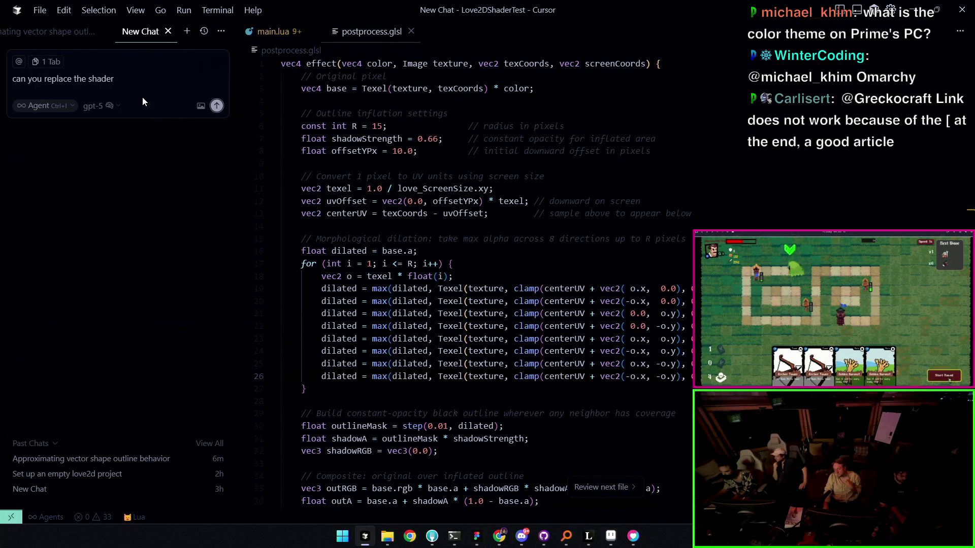
{"action": "type", "text": "mple"}
{"action": "key", "text": "ctrl+a"}
{"action": "key", "text": "BackSpace"}
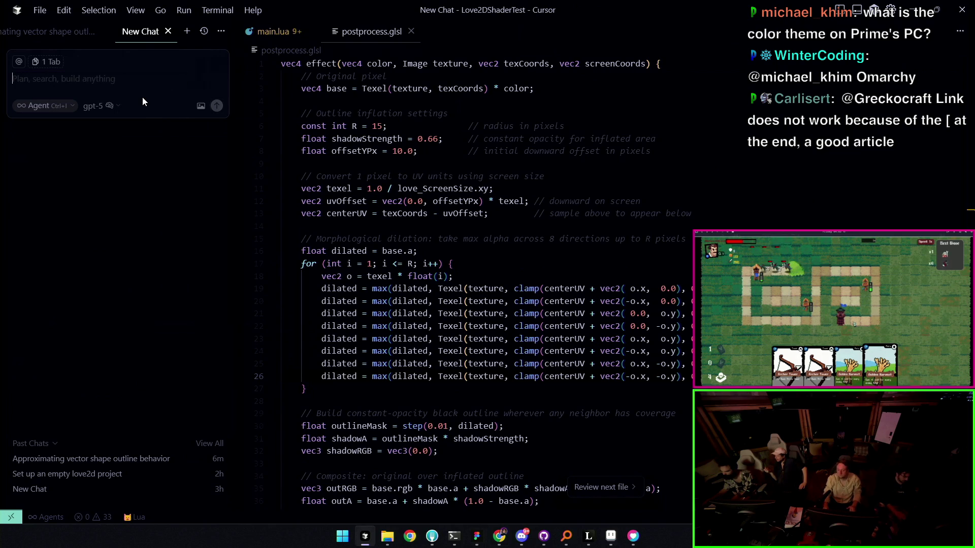
{"action": "left_click", "coordinate": [378, 125]}
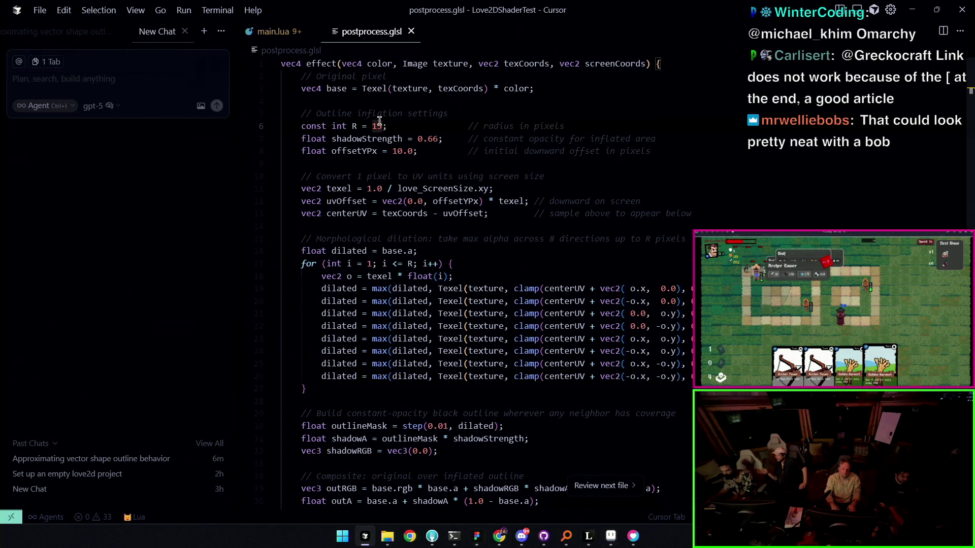
- Set outline radius R to 1 and offsetYPx to 0.0, then save the shader
{"action": "key", "text": "BackSpace"}
{"action": "type", "text": "0"}
{"action": "key", "text": "BackSpace"}
{"action": "left_click", "coordinate": [430, 139]}
{"action": "key", "text": "Down"}
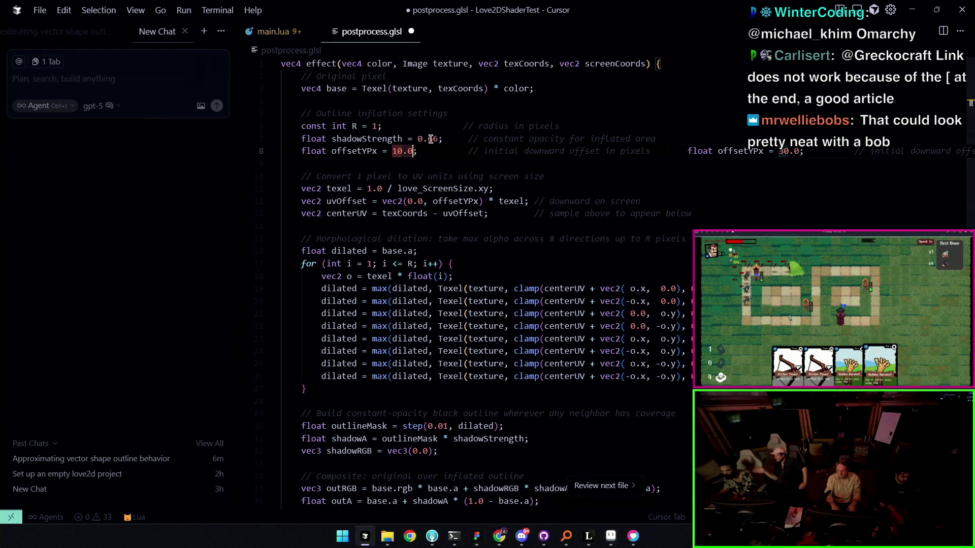
{"action": "key", "text": "Delete"}
{"action": "key", "text": "ctrl+s"}
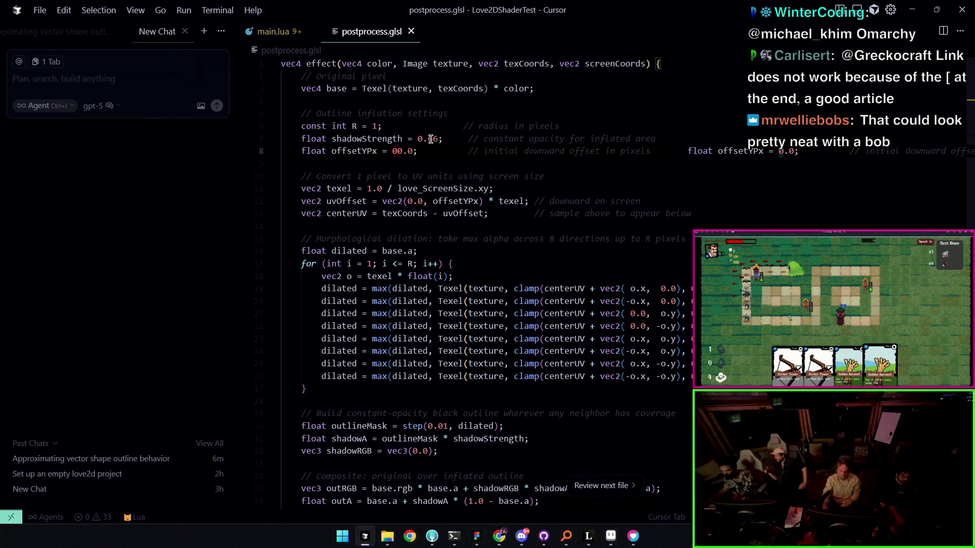
- Test-run the demo, then change the outline radius R to 2 and save
{"action": "left_click", "coordinate": [452, 541]}
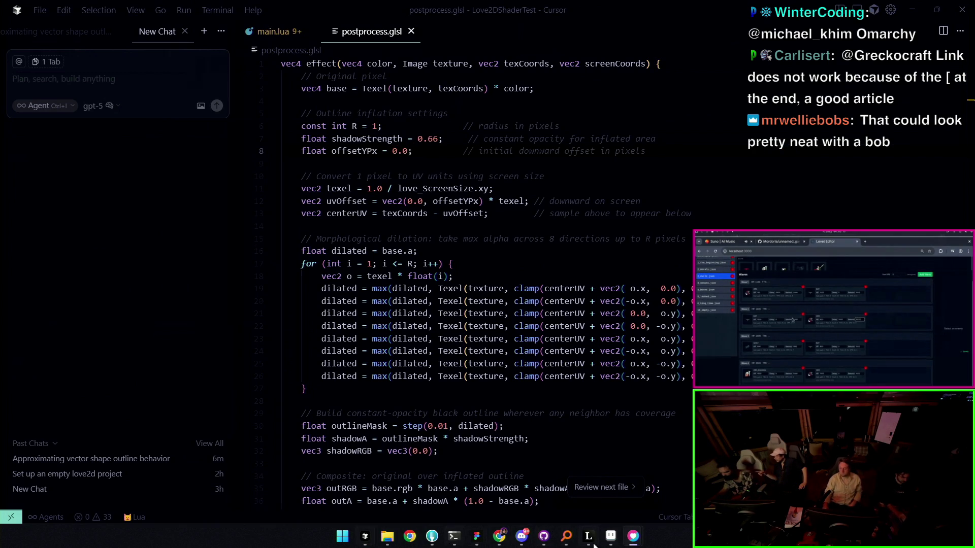
{"action": "left_click_drag", "start_coordinate": [490, 267], "coordinate": [460, 126]}
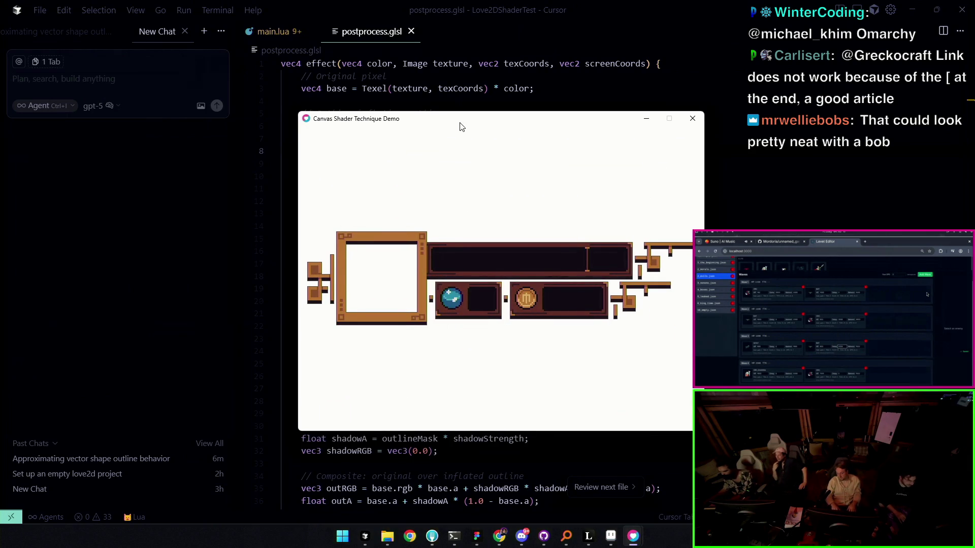
{"action": "key", "text": "Escape"}
{"action": "left_click", "coordinate": [377, 127]}
{"action": "key", "text": "BackSpace"}
{"action": "type", "text": "3"}
{"action": "key", "text": "BackSpace"}
{"action": "type", "text": "2"}
{"action": "key", "text": "ctrl+s"}
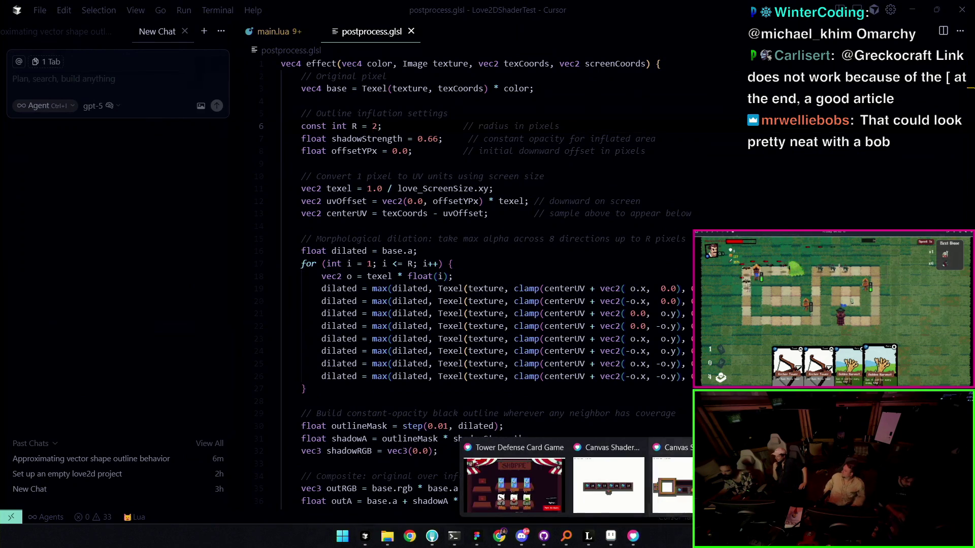
- Check the demo window, then set the shader's outline radius R to 4
{"action": "mouse_move", "coordinate": [588, 536]}
{"action": "left_click", "coordinate": [602, 481]}
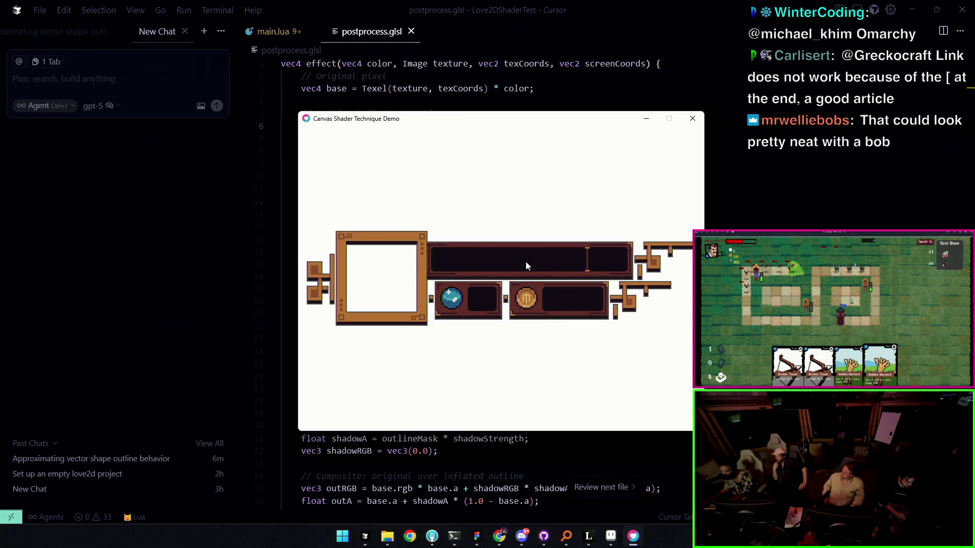
{"action": "mouse_move", "coordinate": [575, 124]}
{"action": "left_mouse_down"}
{"action": "mouse_move", "coordinate": [577, 250]}
{"action": "mouse_move", "coordinate": [581, 222]}
{"action": "left_mouse_up"}
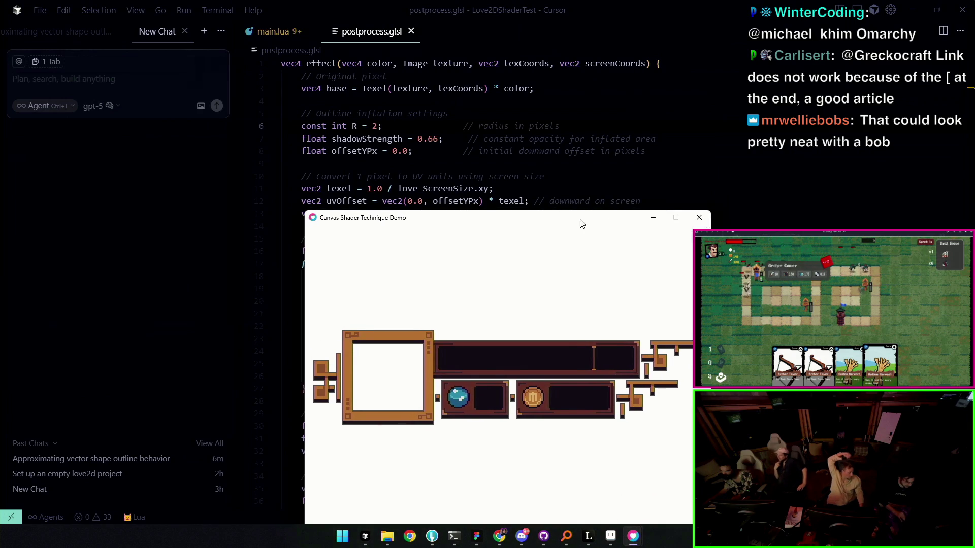
{"action": "left_click", "coordinate": [378, 127]}
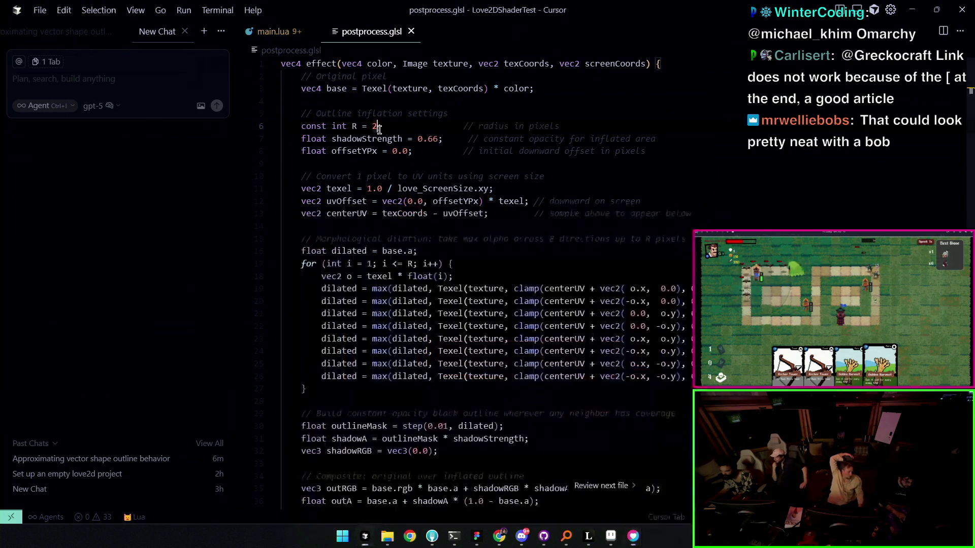
{"action": "key", "text": "BackSpace"}
{"action": "type", "text": "4"}
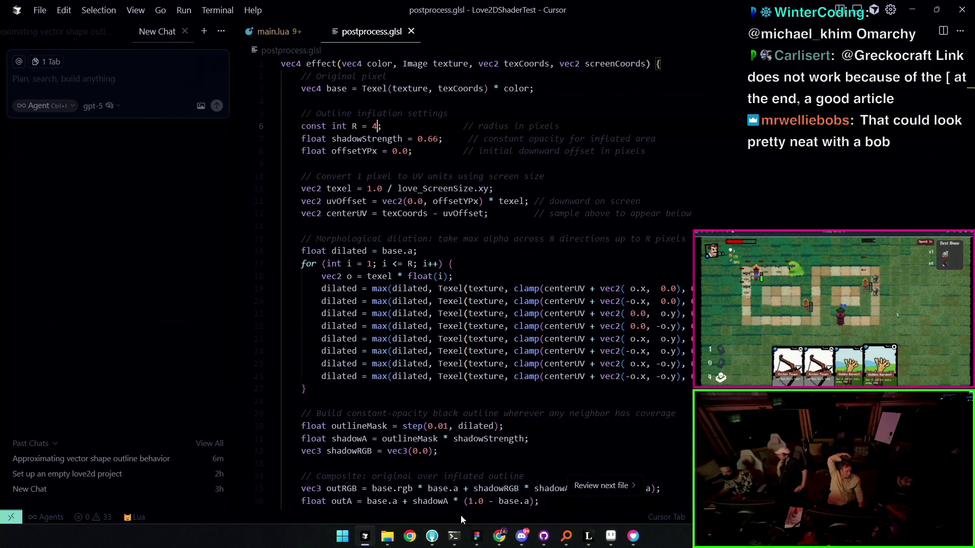
- Close the old demo window, bring the relaunched one forward, then switch to Aseprite
{"action": "left_click", "coordinate": [637, 535]}
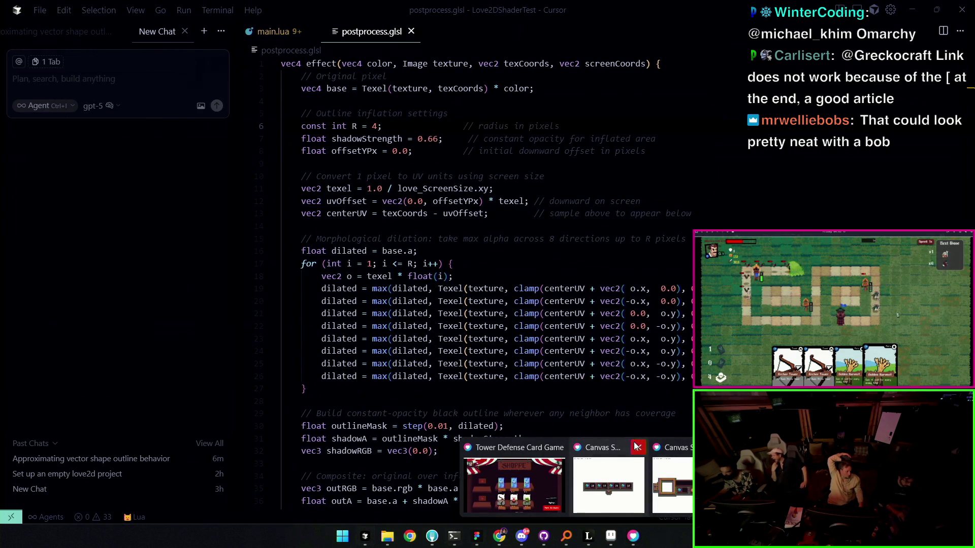
{"action": "left_click", "coordinate": [638, 447]}
{"action": "left_click", "coordinate": [683, 476]}
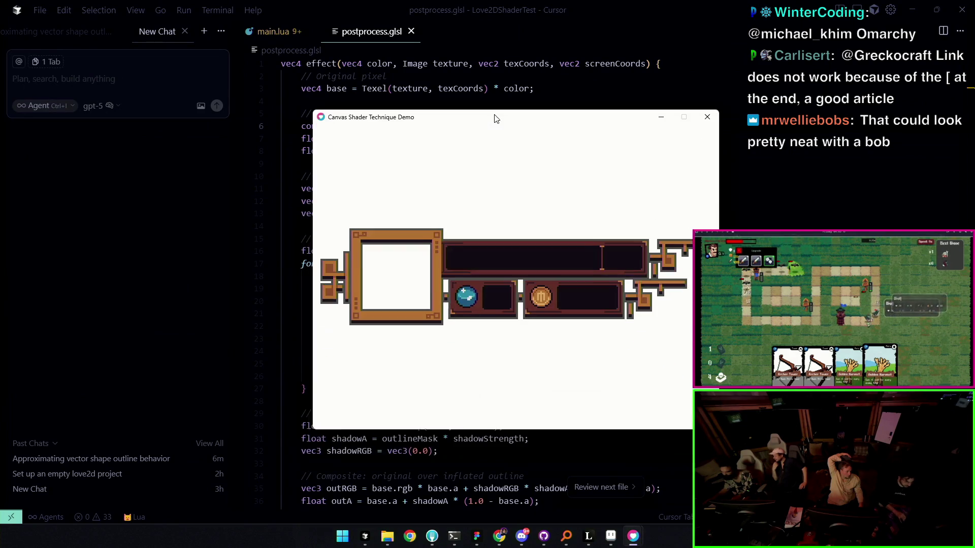
{"action": "left_click_drag", "start_coordinate": [487, 219], "coordinate": [495, 108]}
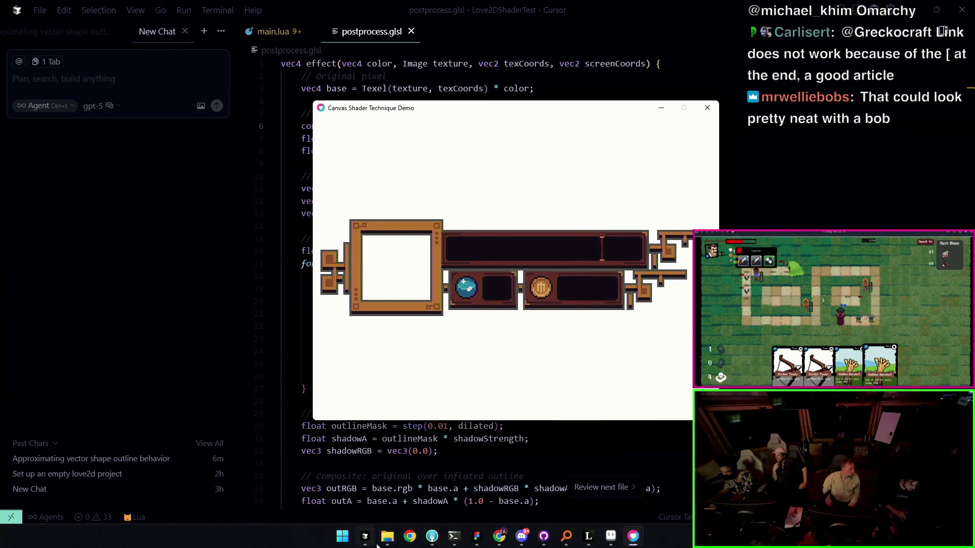
{"action": "left_click", "coordinate": [611, 537]}
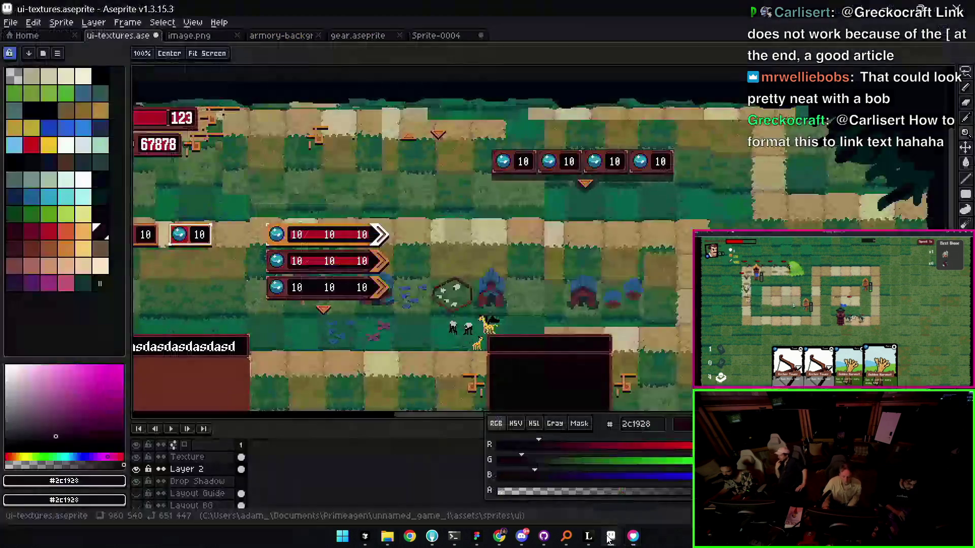
- Browse the open sprite tabs and return to the ui-textures sprite
{"action": "left_click", "coordinate": [440, 36]}
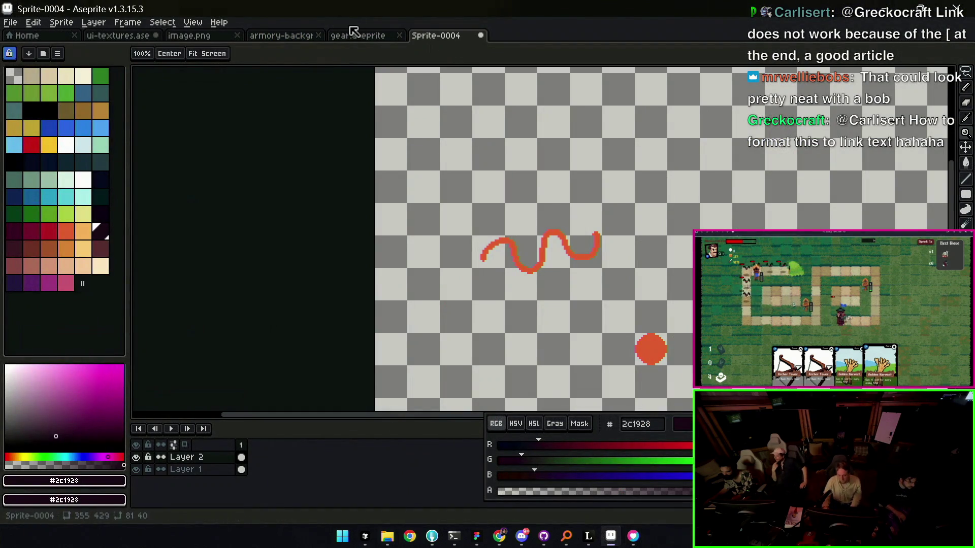
{"action": "left_click", "coordinate": [281, 36]}
{"action": "left_click", "coordinate": [214, 40]}
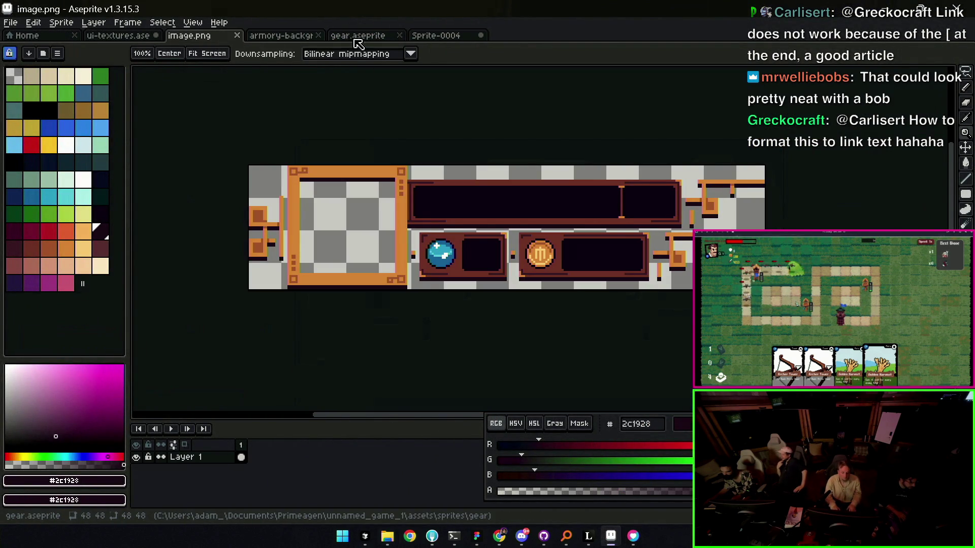
{"action": "left_click", "coordinate": [355, 37]}
{"action": "left_click", "coordinate": [120, 36]}
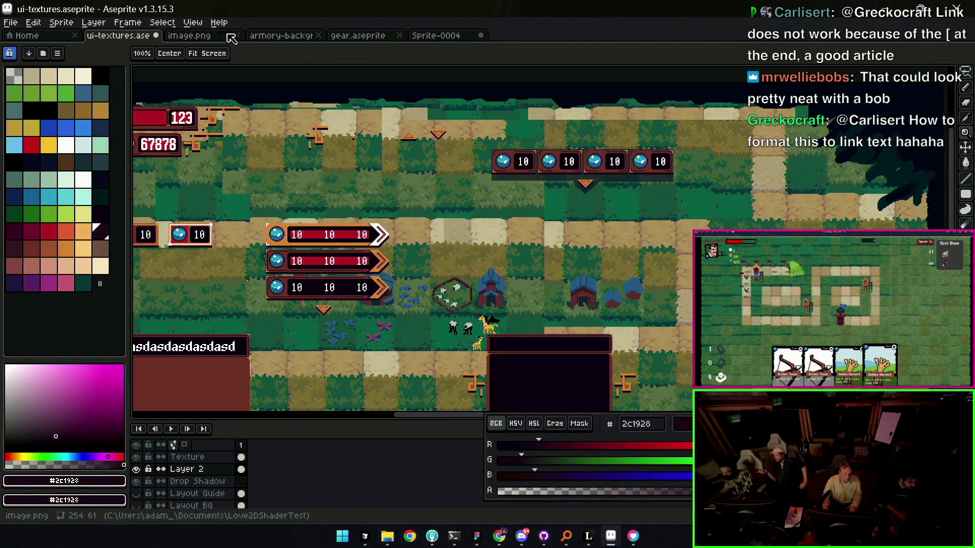
{"action": "left_click", "coordinate": [192, 37]}
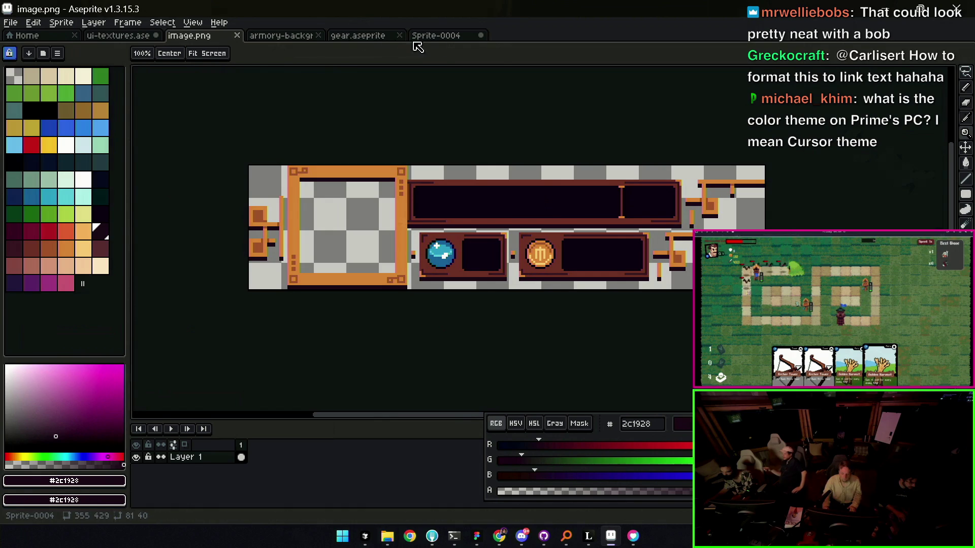
{"action": "left_click", "coordinate": [280, 37]}
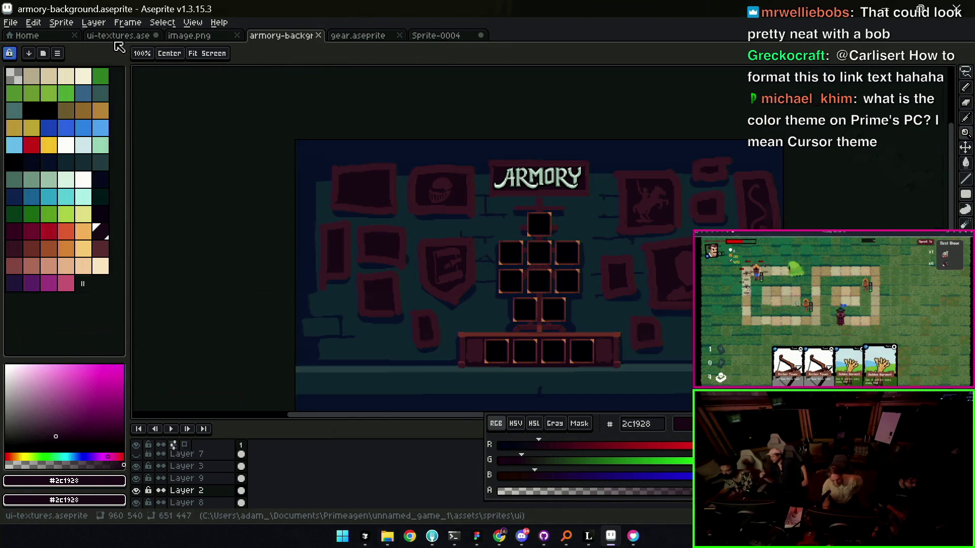
{"action": "left_click", "coordinate": [118, 36]}
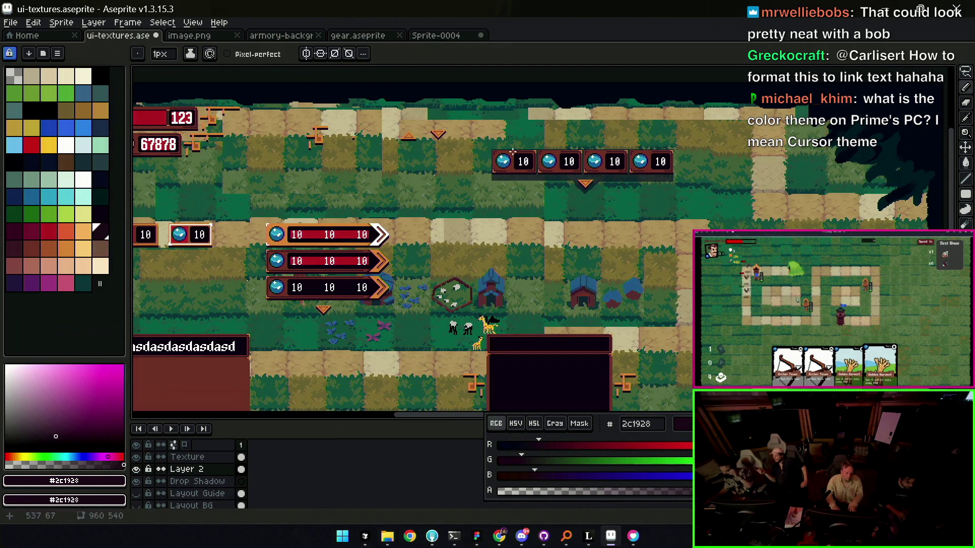
- Select the orb and 10 panel row, paste it into image.png replacing the old art, and save
{"action": "key", "text": "v"}
{"action": "left_click", "coordinate": [523, 163], "text": "ctrl"}
{"action": "key", "text": "m"}
{"action": "left_click_drag", "start_coordinate": [480, 196], "coordinate": [696, 124]}
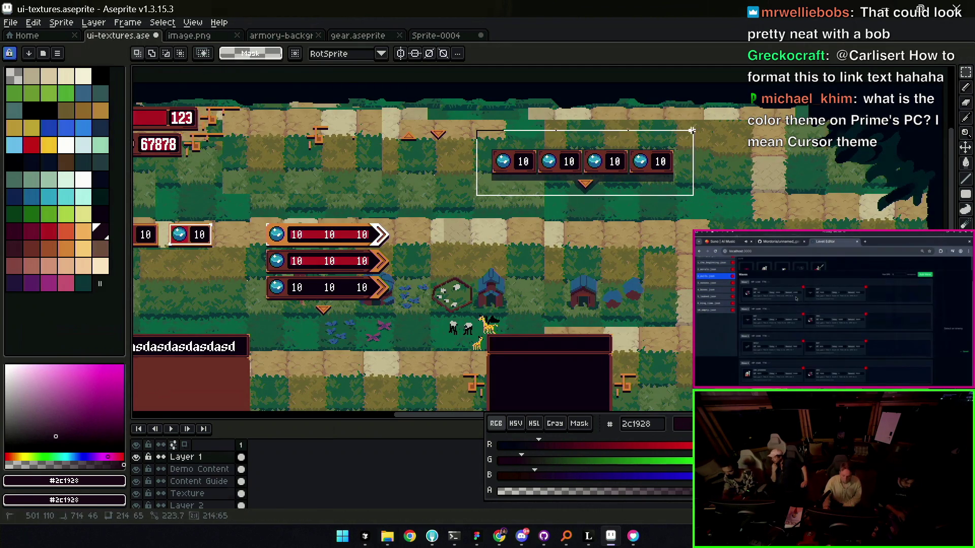
{"action": "left_click", "coordinate": [430, 36]}
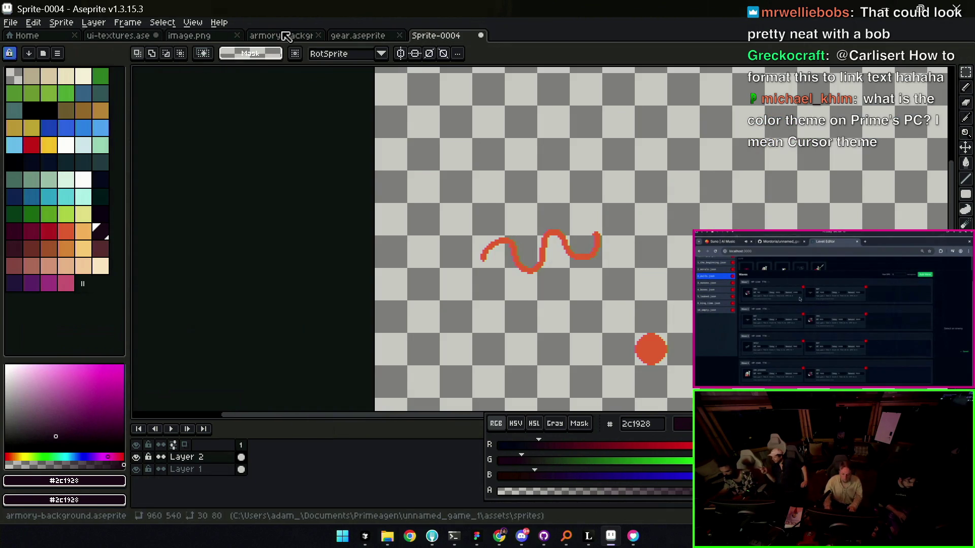
{"action": "left_click", "coordinate": [213, 37]}
{"action": "key", "text": "Delete"}
{"action": "key", "text": "ctrl+v"}
{"action": "key", "text": "ctrl+s"}
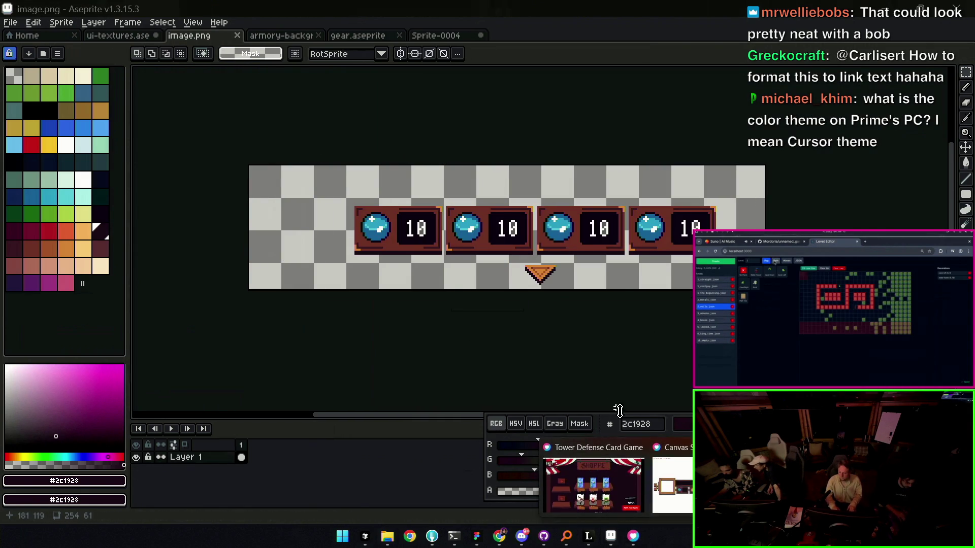
- Relaunch the demo showing the outlined orb panel row, close the older window, return to Cursor
{"action": "mouse_move", "coordinate": [410, 536]}
{"action": "left_click", "coordinate": [633, 535]}
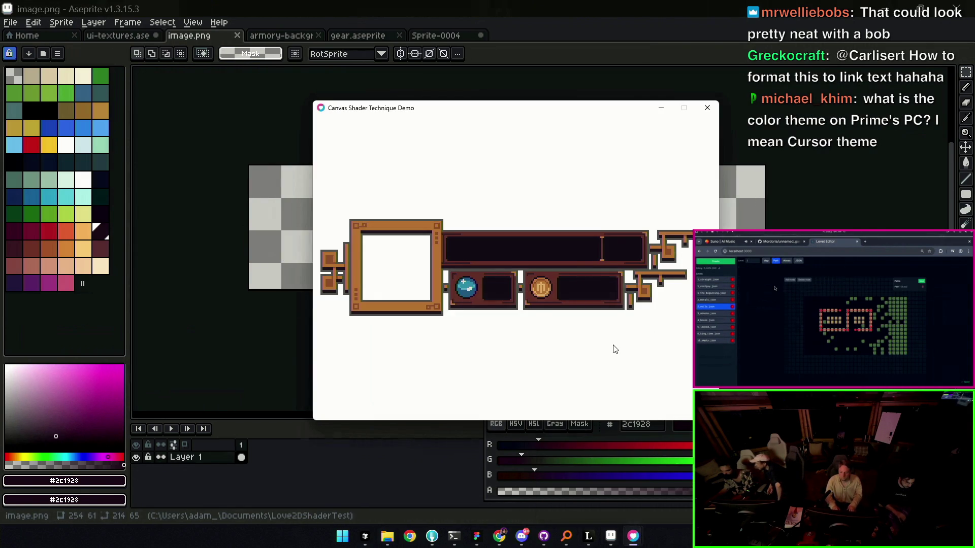
{"action": "left_click", "coordinate": [456, 536]}
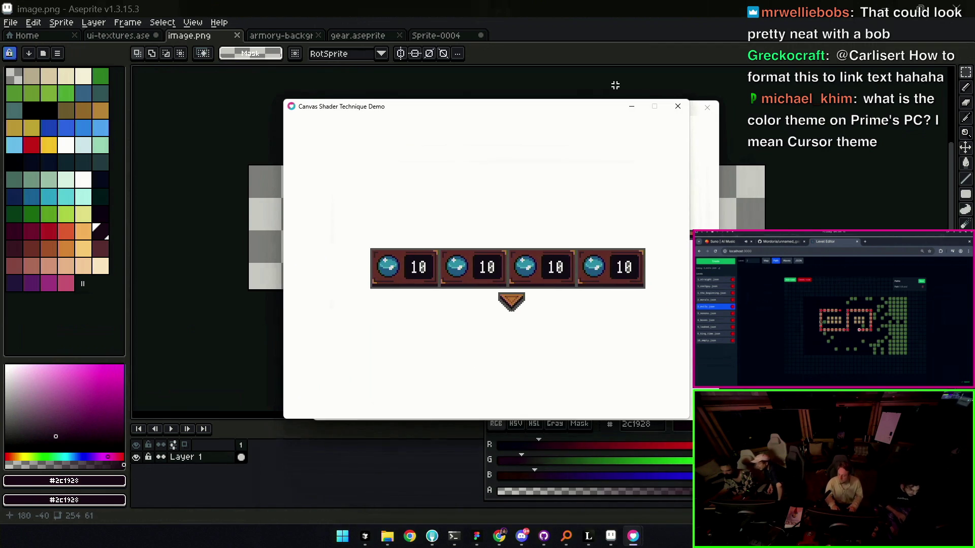
{"action": "left_click", "coordinate": [708, 107]}
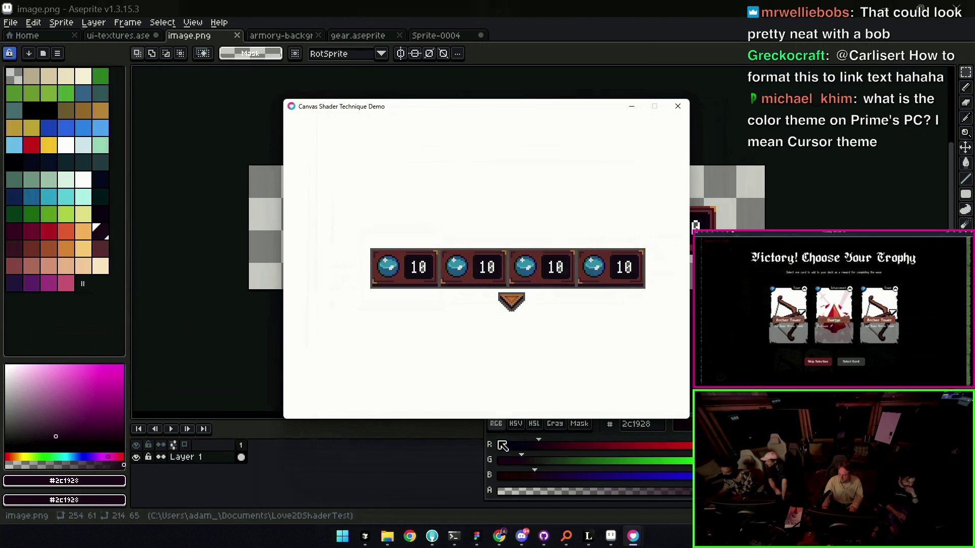
{"action": "mouse_move", "coordinate": [365, 537]}
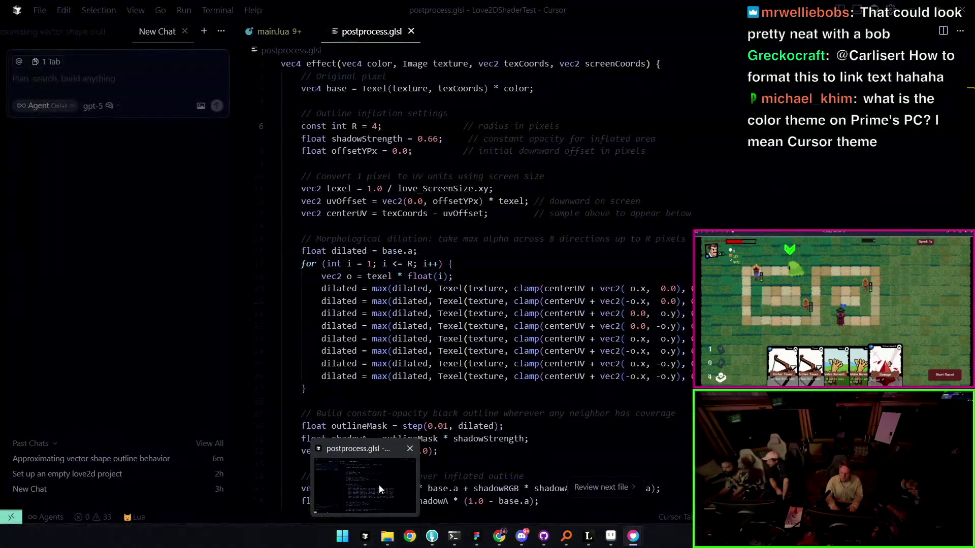
{"action": "left_click", "coordinate": [379, 485]}
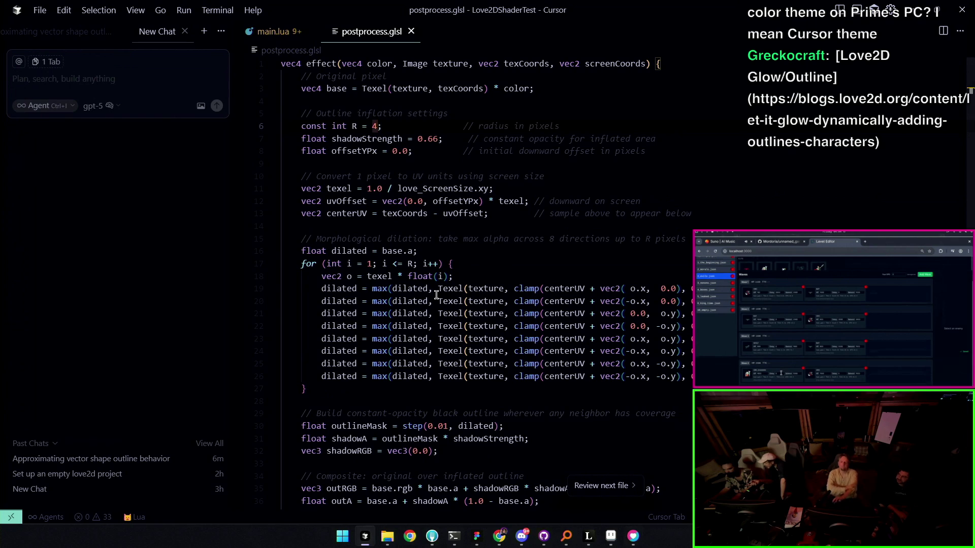
{"action": "scroll", "coordinate": [448, 310], "scroll_direction": "down", "scroll_amount": 1}
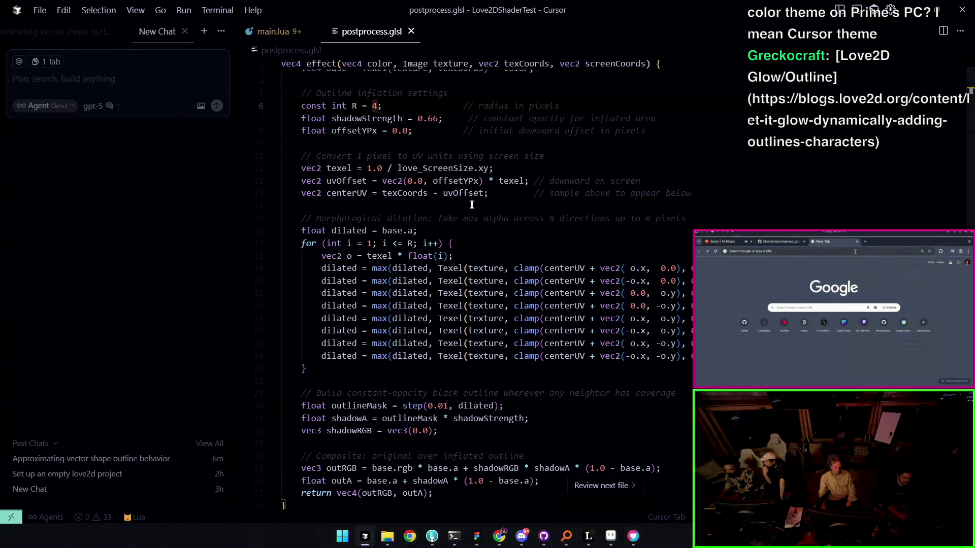
{"action": "scroll", "coordinate": [472, 203], "scroll_direction": "up", "scroll_amount": 1}
{"action": "scroll", "coordinate": [473, 203], "scroll_direction": "up", "scroll_amount": 1}
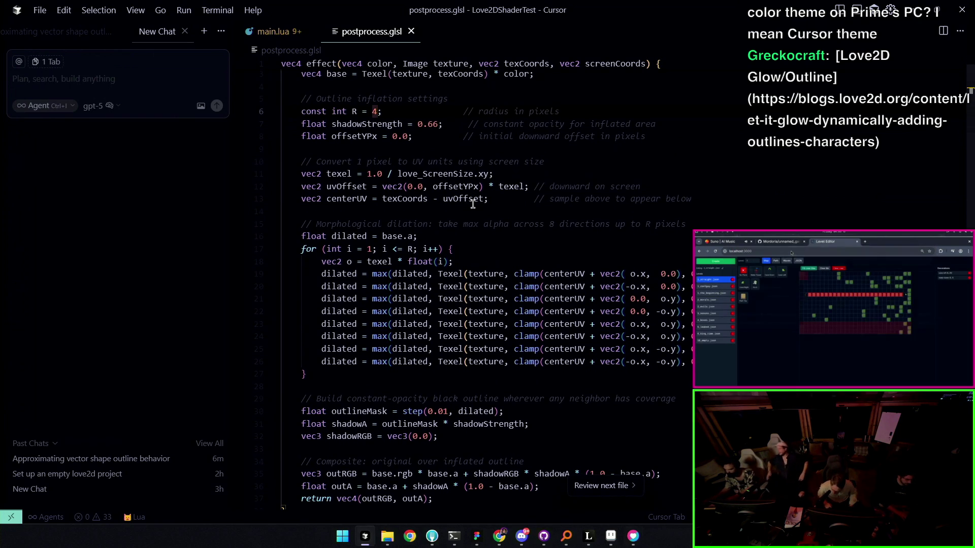
- Set the outline radius R on line 6 to 6 and relaunch the Love2D demo
{"action": "left_click", "coordinate": [437, 143]}
{"action": "left_click", "coordinate": [375, 112]}
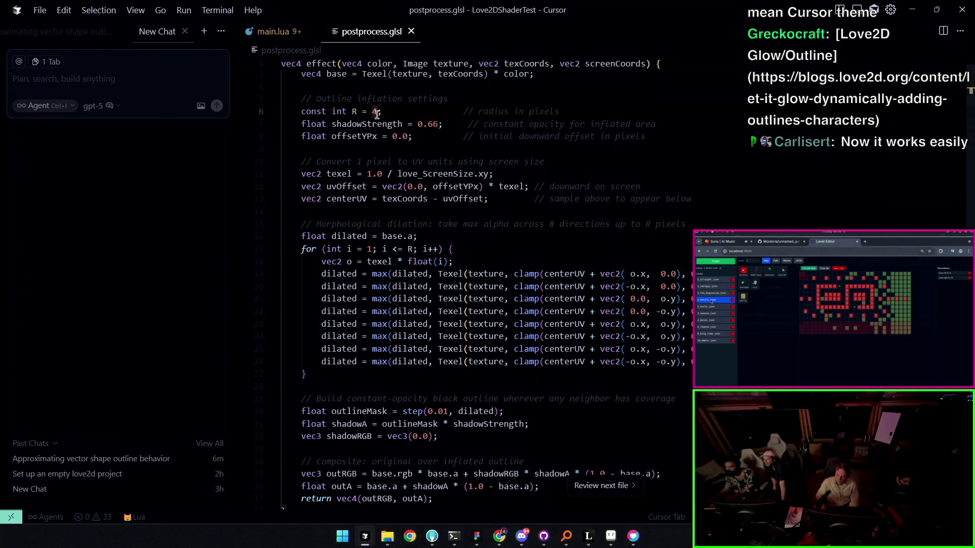
{"action": "key", "text": "ctrl+z"}
{"action": "key", "text": "alt+l"}
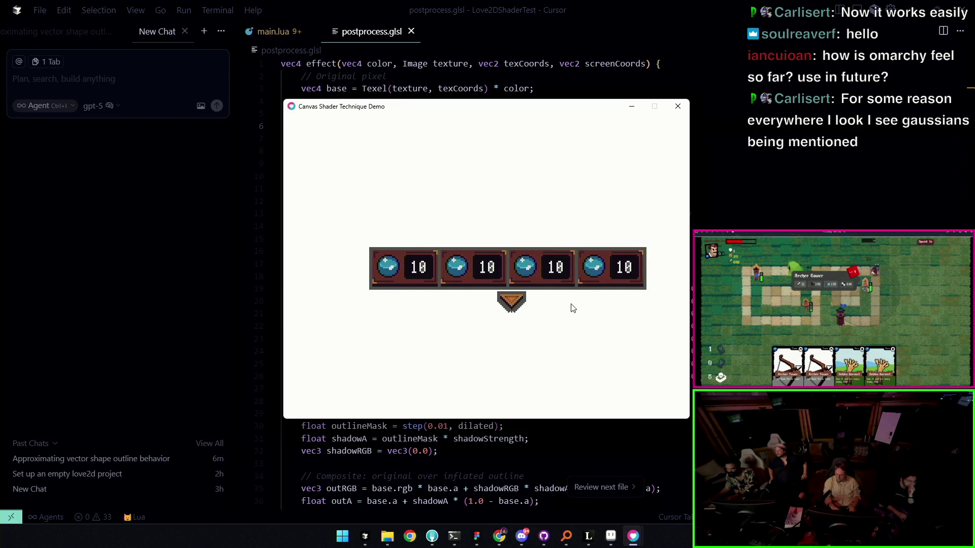
- Close the demo, start drafting 'can we update the morphological' and reach the chat mode list
{"action": "key", "text": "Escape"}
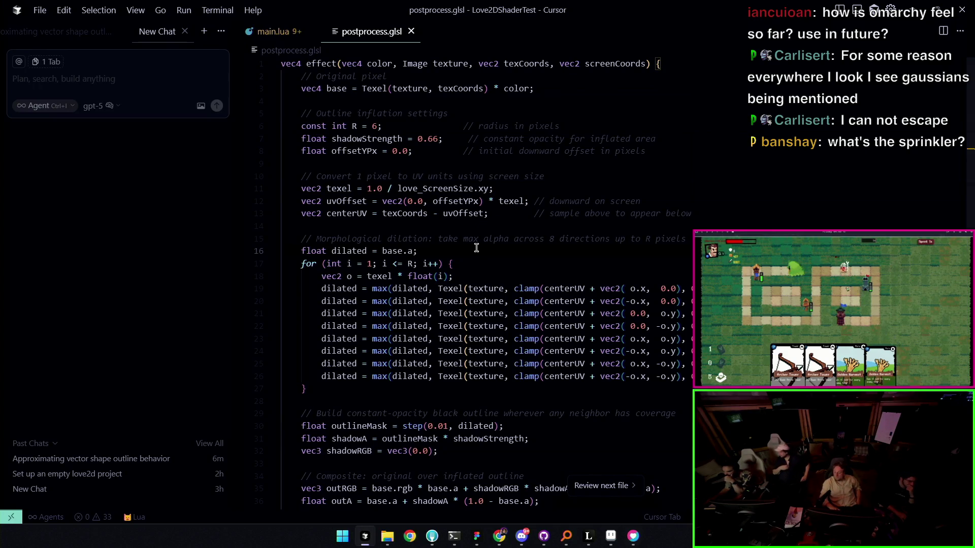
{"action": "left_click", "coordinate": [126, 69]}
{"action": "type", "text": "can we update the morphological"}
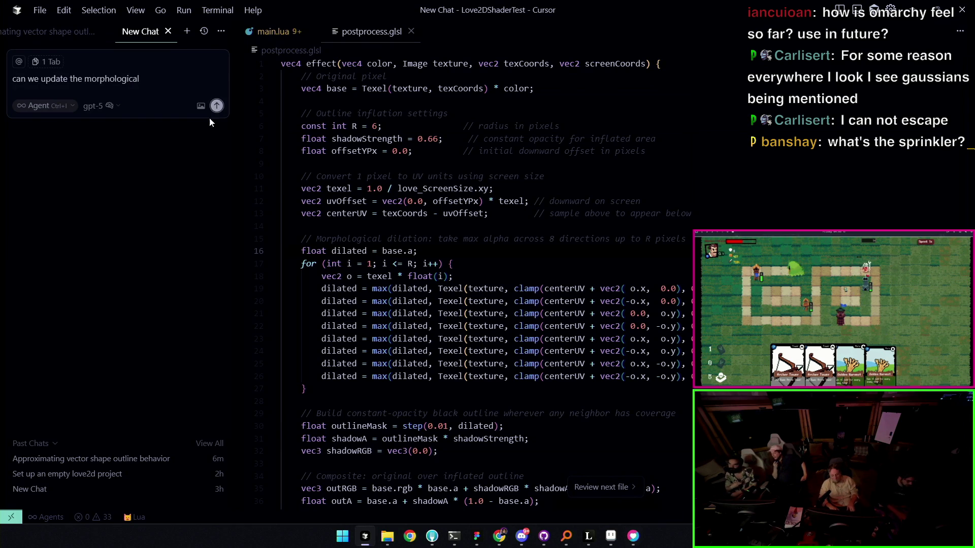
{"action": "left_click", "coordinate": [502, 533]}
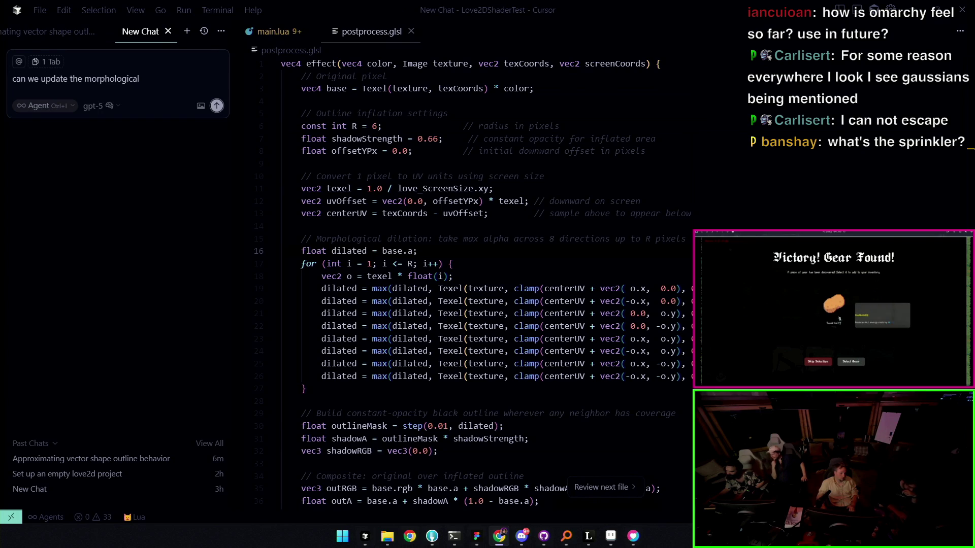
{"action": "left_click", "coordinate": [851, 361]}
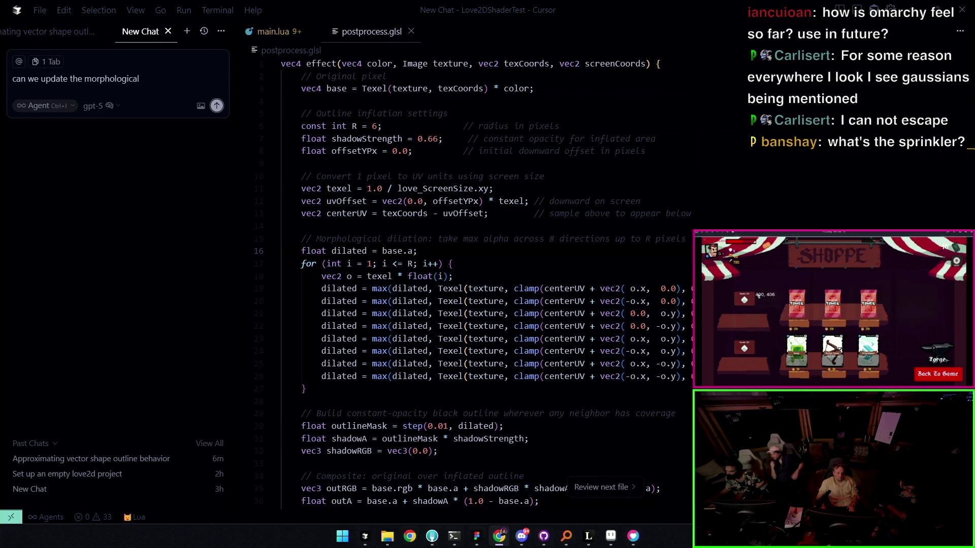
{"action": "left_click", "coordinate": [955, 261]}
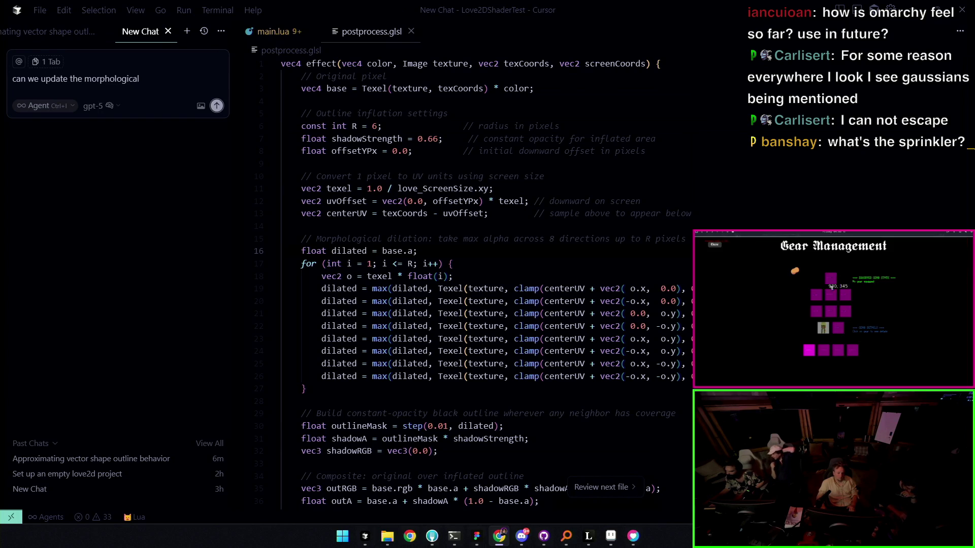
{"action": "left_click_drag", "start_coordinate": [795, 278], "coordinate": [845, 311]}
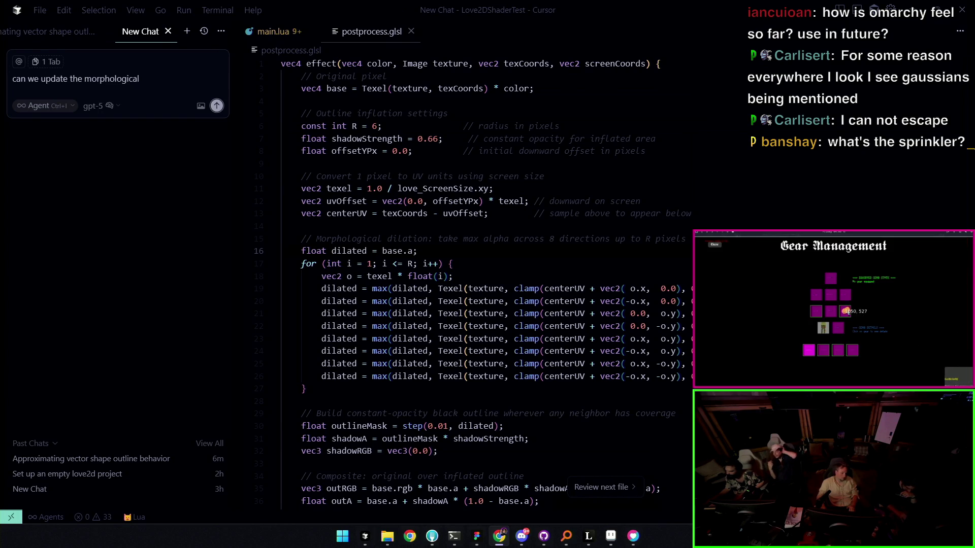
{"action": "left_click", "coordinate": [716, 247]}
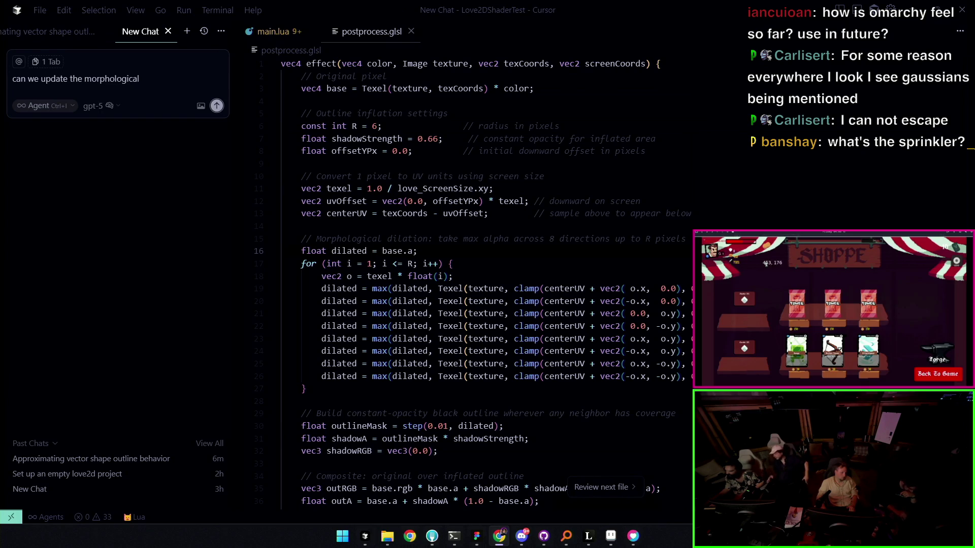
{"action": "left_click", "coordinate": [938, 373]}
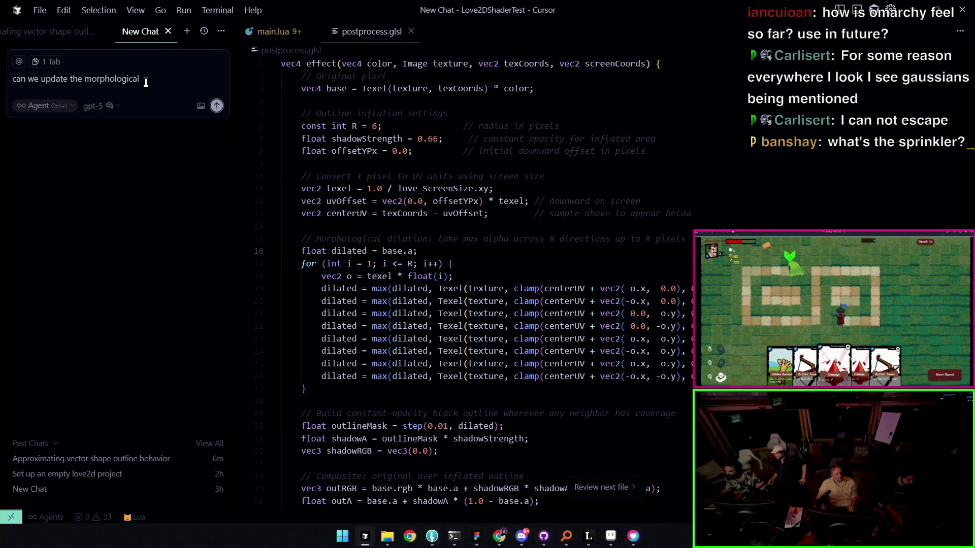
{"action": "left_click", "coordinate": [38, 105]}
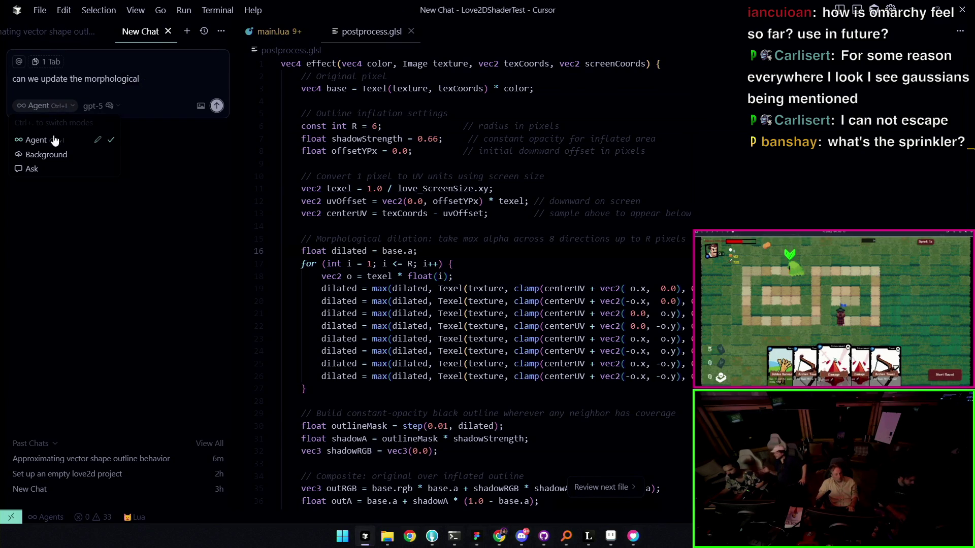
- Switch to Ask mode, redraft the question as 'is there any way to make the shader', then move to the paint program
{"action": "left_click", "coordinate": [52, 168]}
{"action": "key", "text": "ctrl+a"}
{"action": "type", "text": "IS THERE ANY"}
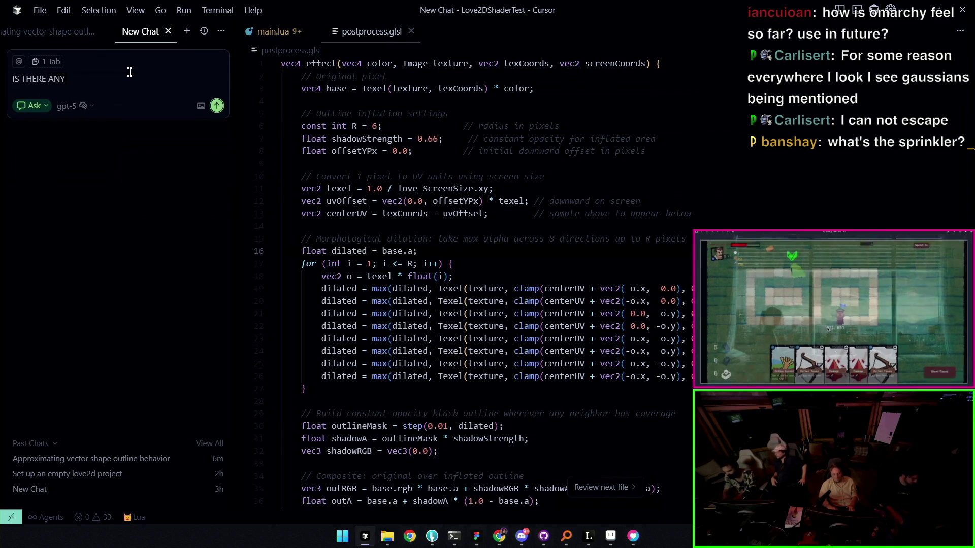
{"action": "key", "text": "ctrl+a"}
{"action": "type", "text": "is th"}
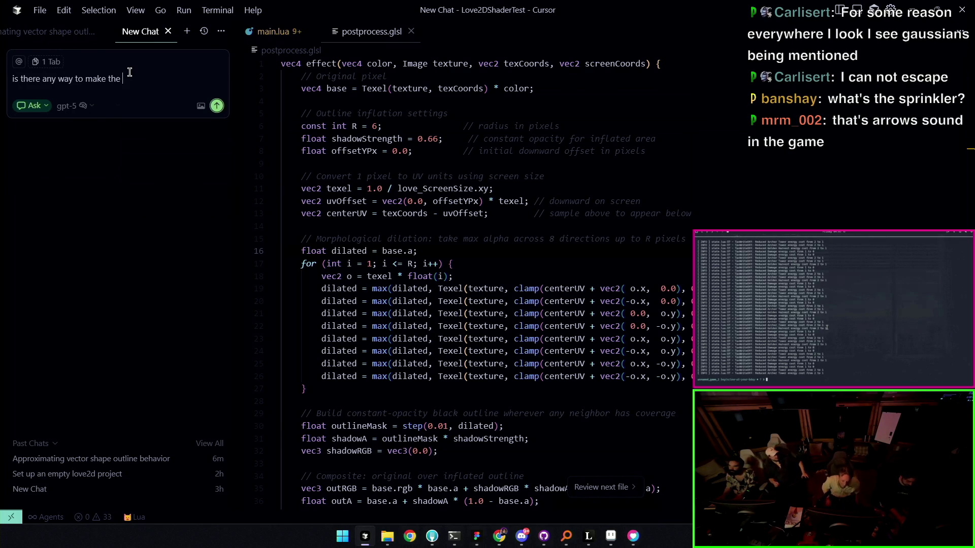
{"action": "type", "text": "shader"}
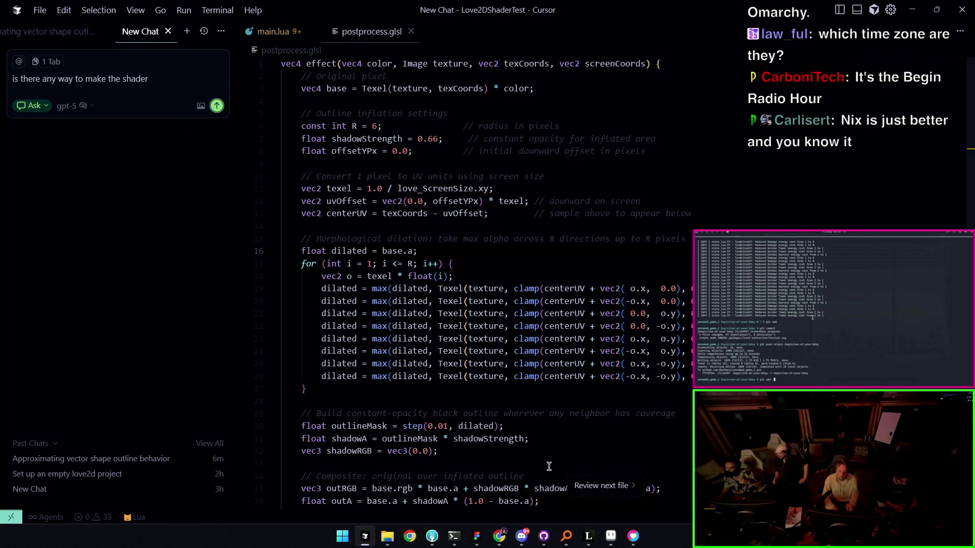
{"action": "key", "text": "alt+Tab"}
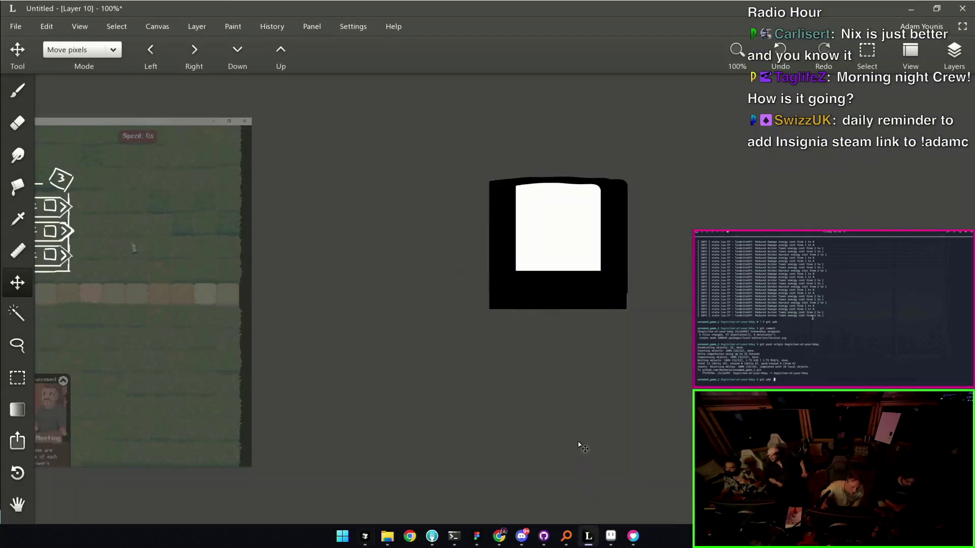
{"action": "scroll", "coordinate": [587, 282], "scroll_direction": "up", "scroll_amount": 1}
{"action": "scroll", "coordinate": [466, 282], "scroll_direction": "up", "scroll_amount": 2}
{"action": "scroll", "coordinate": [511, 231], "scroll_direction": "up", "scroll_amount": 2}
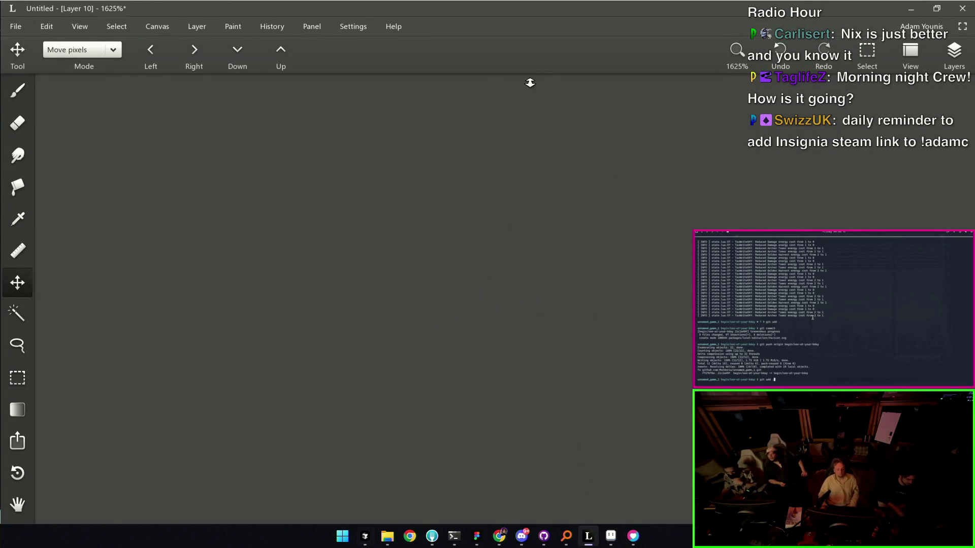
- Shrink the Resprite brush to 1 px, then switch over to Aseprite
{"action": "key", "text": "b"}
{"action": "key", "text": "bracketleft"}
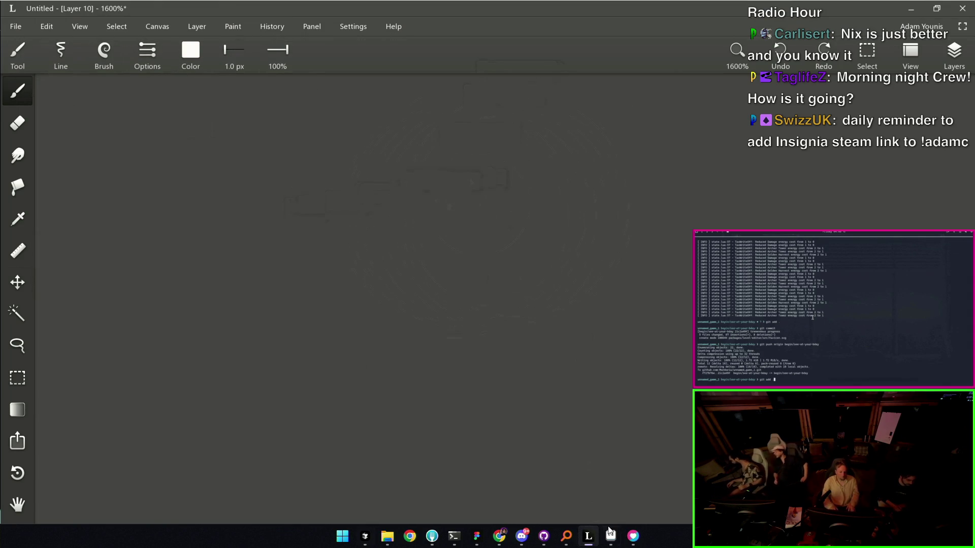
{"action": "left_click", "coordinate": [609, 535]}
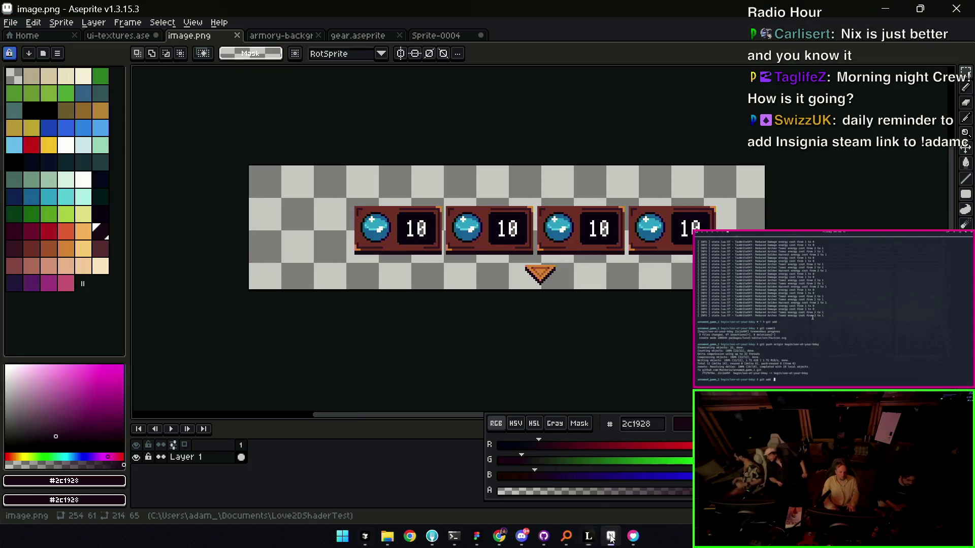
- Create a new blank sprite and place a single dark pixel at its centre
{"action": "left_click", "coordinate": [11, 22]}
{"action": "left_click", "coordinate": [31, 37]}
{"action": "key", "text": "Return"}
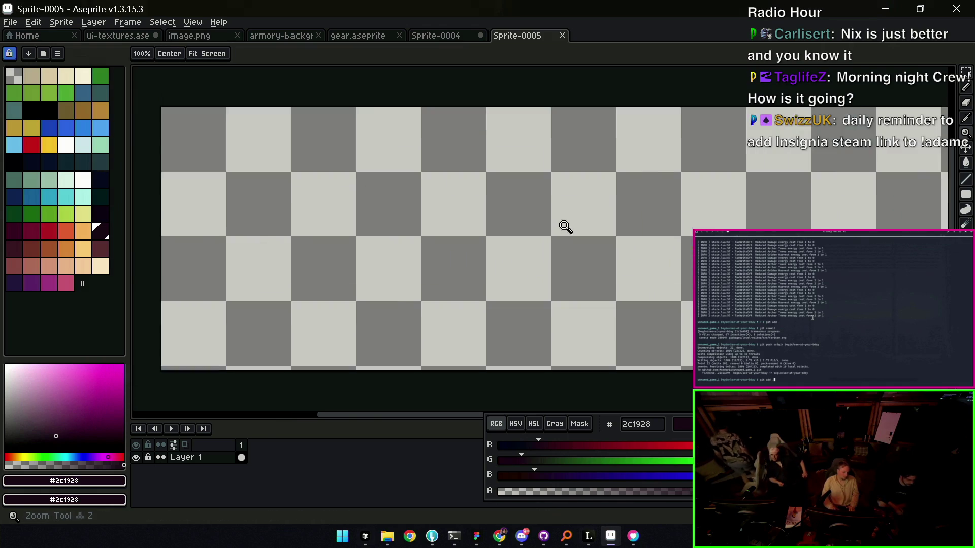
{"action": "scroll", "coordinate": [565, 224], "scroll_direction": "up", "scroll_amount": 2}
{"action": "scroll", "coordinate": [490, 225], "scroll_direction": "up", "scroll_amount": 1}
{"action": "key", "text": "b"}
{"action": "left_click", "coordinate": [463, 228]}
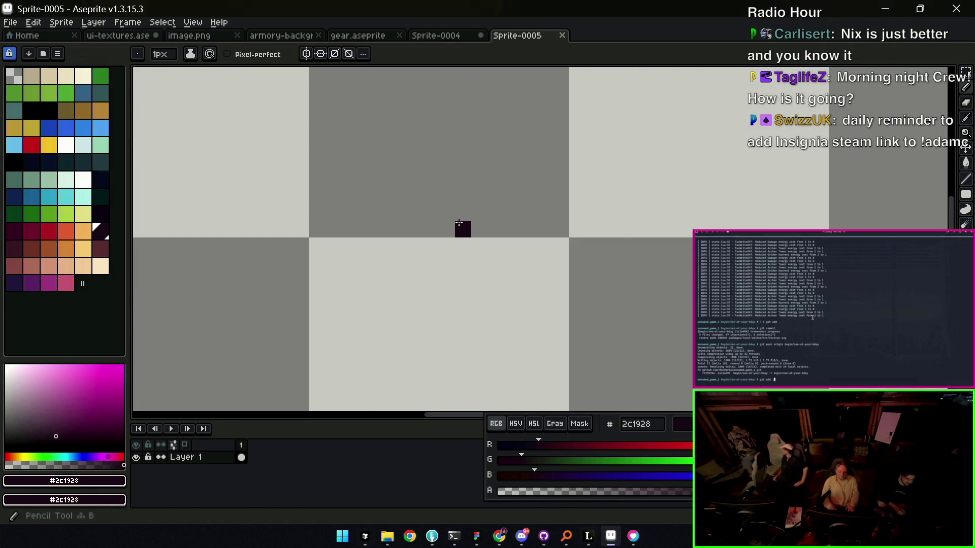
{"action": "left_click", "coordinate": [413, 196]}
{"action": "key", "text": "ctrl+z"}
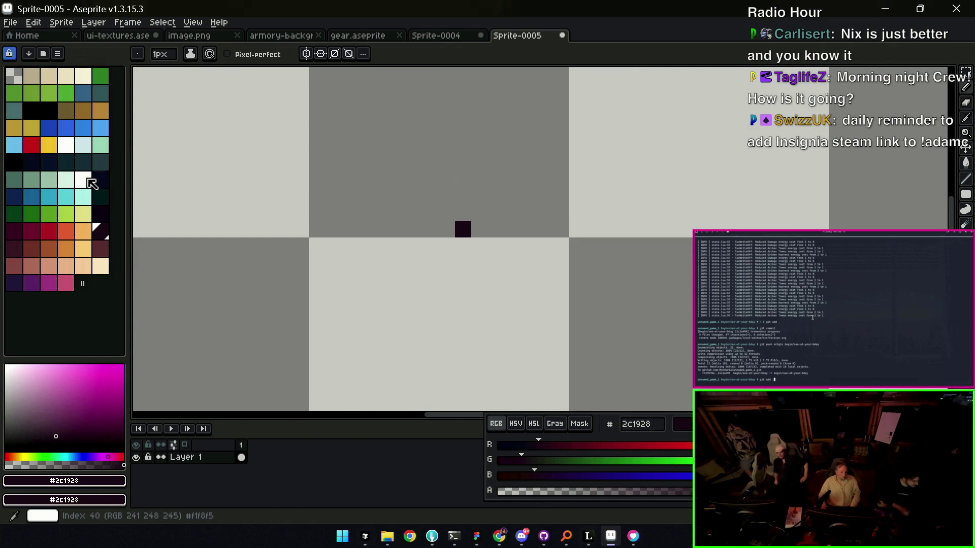
- Surround the dark pixel with a white ring and extend a second white ring around it
{"action": "left_click", "coordinate": [462, 213]}
{"action": "left_click", "coordinate": [479, 229]}
{"action": "left_click", "coordinate": [480, 246]}
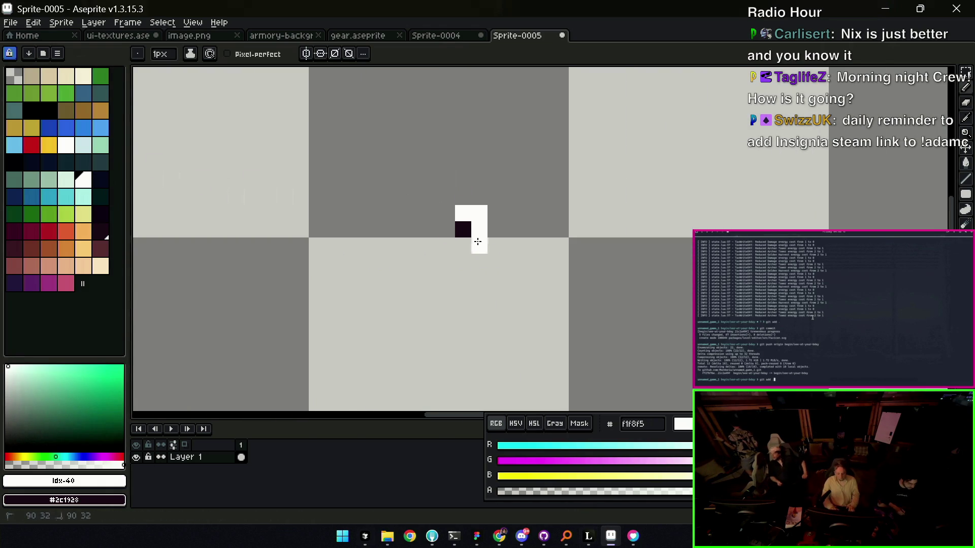
{"action": "left_click", "coordinate": [447, 247]}
{"action": "left_click", "coordinate": [447, 230]}
{"action": "left_click", "coordinate": [445, 214]}
{"action": "left_click", "coordinate": [462, 200]}
{"action": "mouse_move", "coordinate": [466, 199]}
{"action": "left_mouse_down"}
{"action": "mouse_move", "coordinate": [488, 196]}
{"action": "mouse_move", "coordinate": [493, 262]}
{"action": "mouse_move", "coordinate": [432, 252]}
{"action": "mouse_move", "coordinate": [429, 217]}
{"action": "mouse_move", "coordinate": [441, 200]}
{"action": "left_mouse_up"}
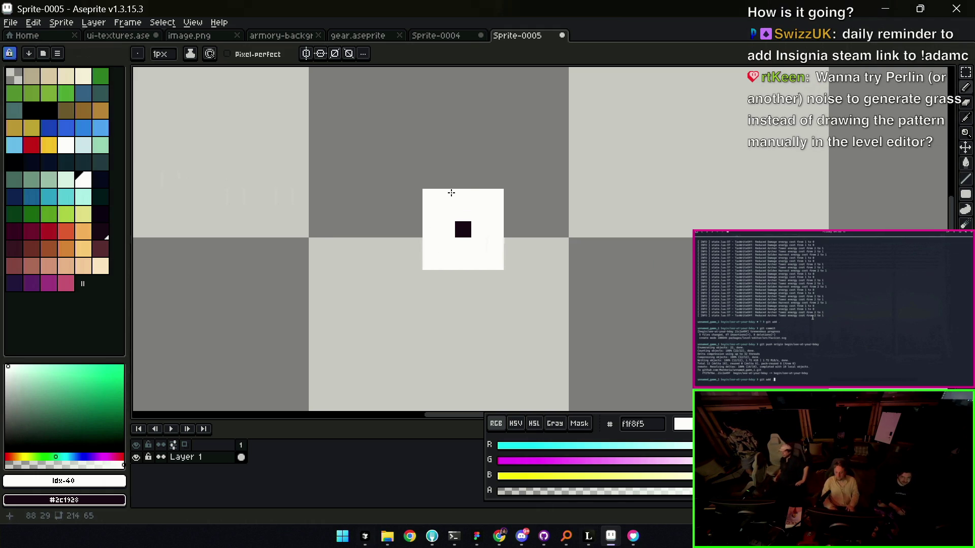
{"action": "mouse_move", "coordinate": [458, 176]}
{"action": "left_mouse_down"}
{"action": "mouse_move", "coordinate": [507, 178]}
{"action": "mouse_move", "coordinate": [508, 277]}
{"action": "mouse_move", "coordinate": [410, 281]}
{"action": "mouse_move", "coordinate": [411, 196]}
{"action": "mouse_move", "coordinate": [450, 181]}
{"action": "left_mouse_up"}
{"action": "key", "text": "z"}
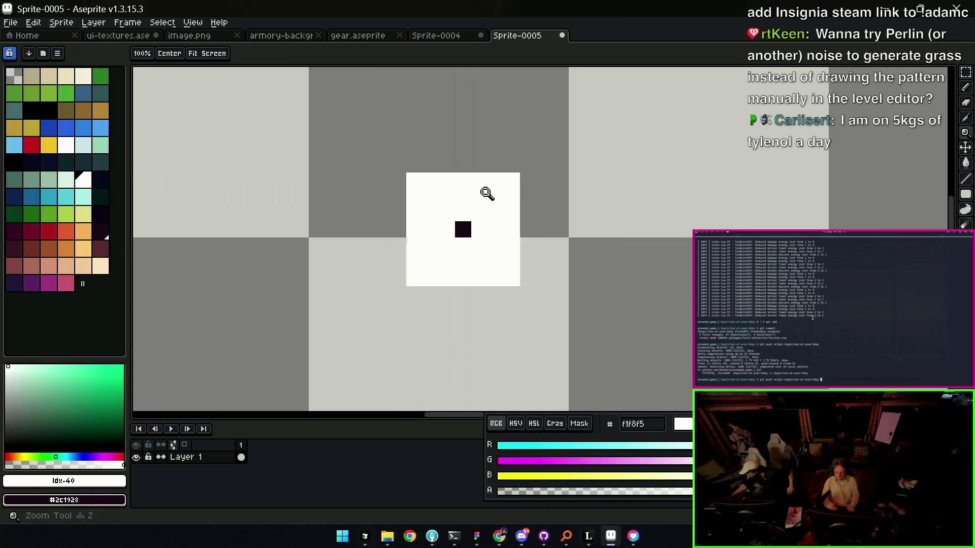
{"action": "scroll", "coordinate": [488, 191], "scroll_direction": "down", "scroll_amount": 1}
{"action": "scroll", "coordinate": [483, 196], "scroll_direction": "up", "scroll_amount": 1}
{"action": "key", "text": "b"}
{"action": "mouse_move", "coordinate": [523, 146]}
{"action": "left_mouse_down"}
{"action": "mouse_move", "coordinate": [522, 275]}
{"action": "mouse_move", "coordinate": [398, 275]}
{"action": "mouse_move", "coordinate": [385, 226]}
{"action": "mouse_move", "coordinate": [387, 145]}
{"action": "mouse_move", "coordinate": [511, 148]}
{"action": "left_mouse_up"}
{"action": "key", "text": "ctrl+z"}
{"action": "key", "text": "ctrl+z"}
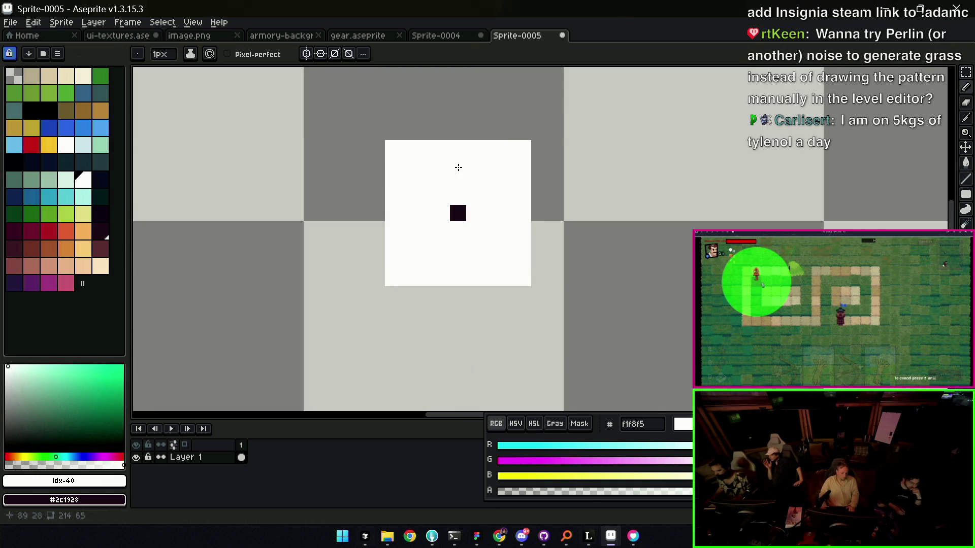
- Draw a pale-green ring around the white square, clean its bottom edge, then return to Cursor
{"action": "key", "text": "bracketleft"}
{"action": "mouse_move", "coordinate": [458, 182]}
{"action": "left_mouse_down"}
{"action": "mouse_move", "coordinate": [431, 242]}
{"action": "mouse_move", "coordinate": [424, 191]}
{"action": "mouse_move", "coordinate": [394, 147]}
{"action": "mouse_move", "coordinate": [508, 148]}
{"action": "mouse_move", "coordinate": [523, 170]}
{"action": "mouse_move", "coordinate": [515, 279]}
{"action": "mouse_move", "coordinate": [421, 284]}
{"action": "mouse_move", "coordinate": [387, 261]}
{"action": "mouse_move", "coordinate": [388, 174]}
{"action": "left_mouse_up"}
{"action": "key", "text": "e"}
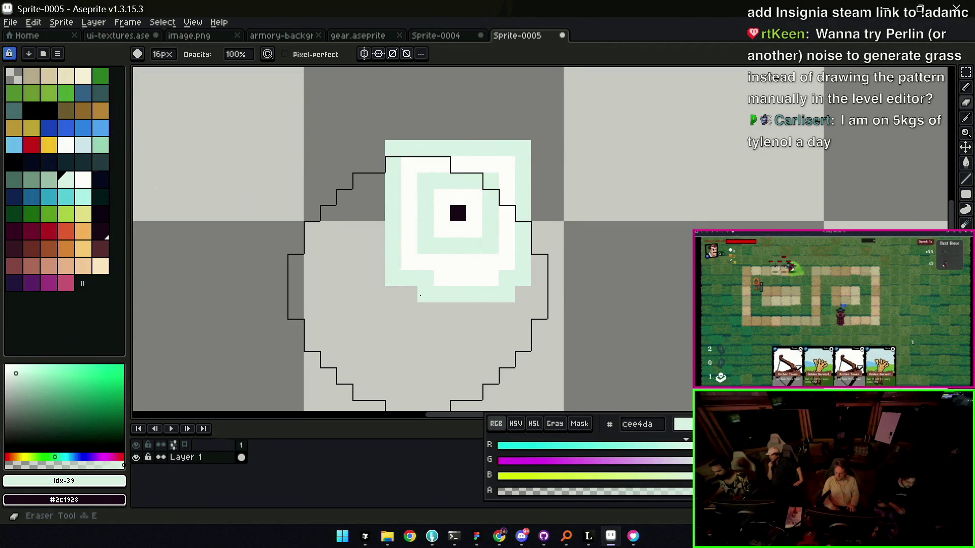
{"action": "key", "text": "minus"}
{"action": "key", "text": "minus"}
{"action": "key", "text": "minus"}
{"action": "left_click_drag", "start_coordinate": [423, 296], "coordinate": [507, 295]}
{"action": "key", "text": "b"}
{"action": "left_click_drag", "start_coordinate": [450, 279], "coordinate": [507, 277]}
{"action": "key", "text": "z"}
{"action": "scroll", "coordinate": [459, 219], "scroll_direction": "down", "scroll_amount": 3}
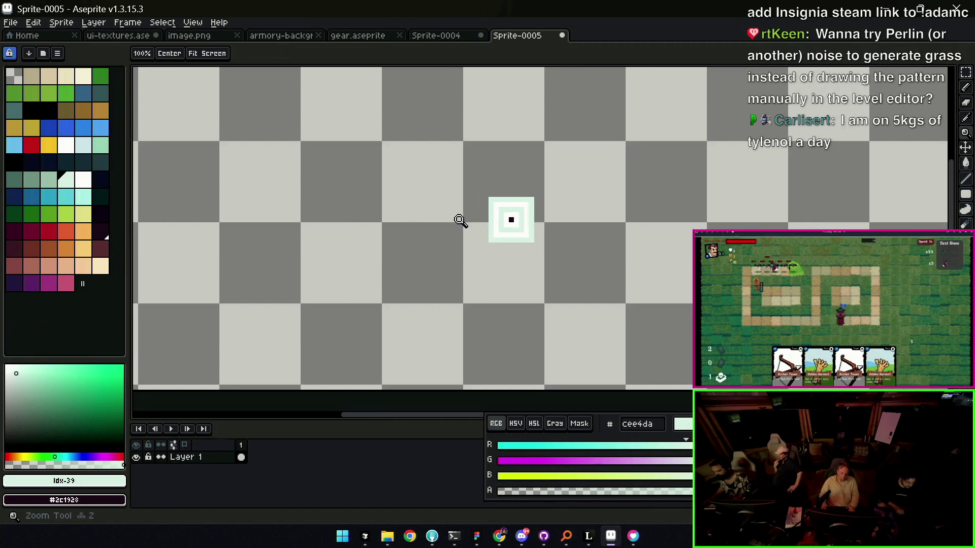
{"action": "scroll", "coordinate": [513, 210], "scroll_direction": "down", "scroll_amount": 3}
{"action": "scroll", "coordinate": [526, 210], "scroll_direction": "up", "scroll_amount": 2}
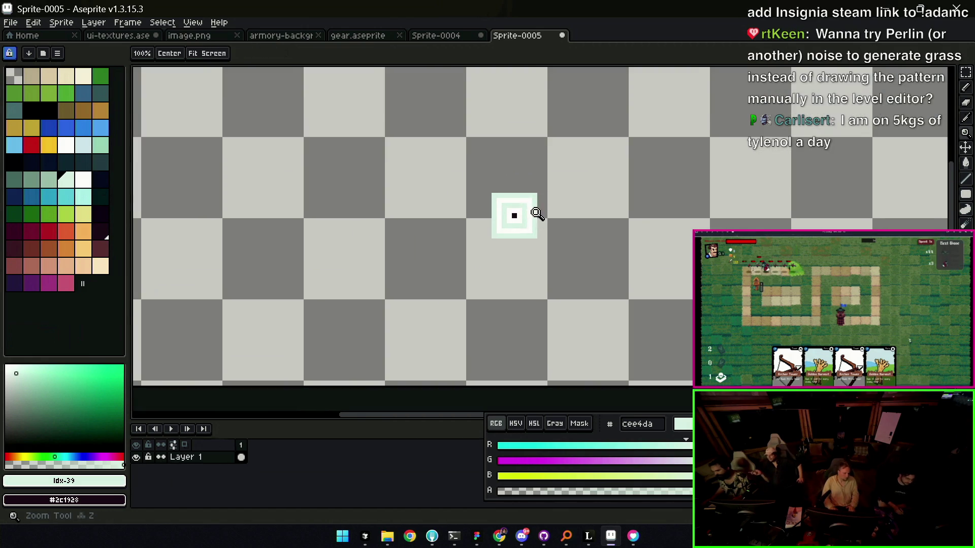
{"action": "scroll", "coordinate": [536, 211], "scroll_direction": "up", "scroll_amount": 1}
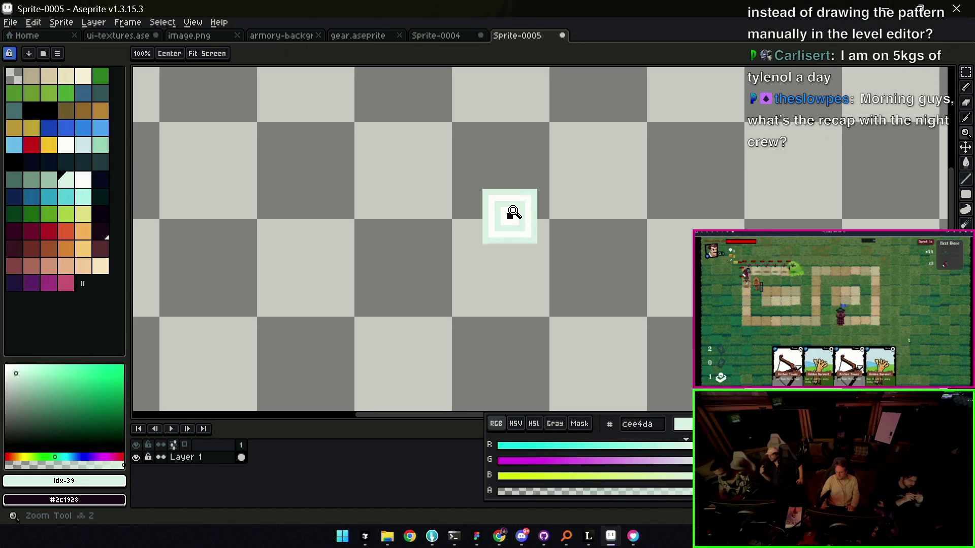
{"action": "left_click", "coordinate": [516, 213]}
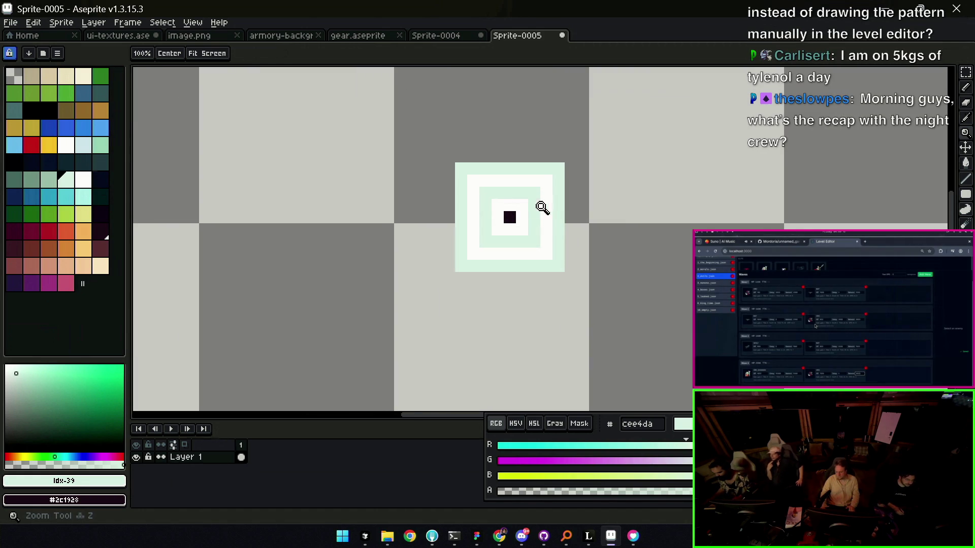
{"action": "key", "text": "b"}
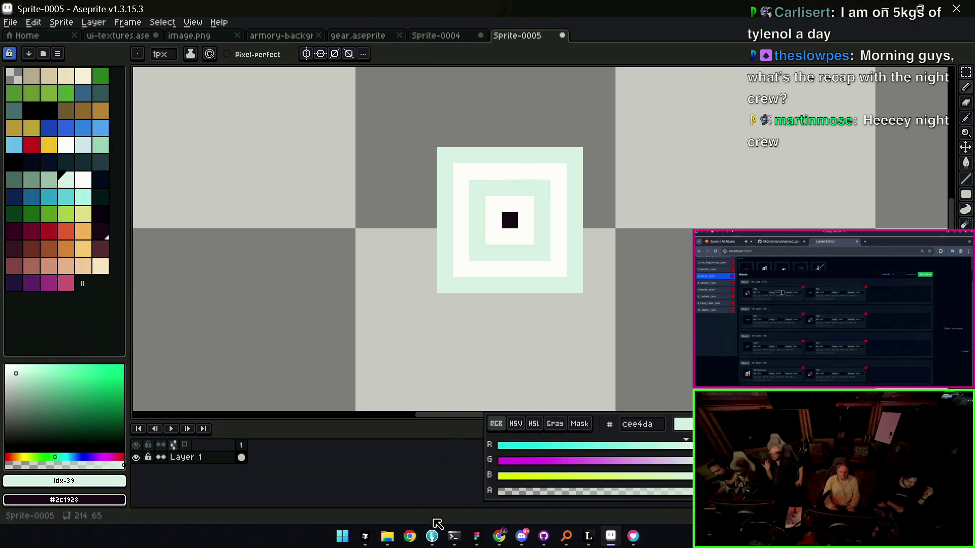
{"action": "left_click", "coordinate": [367, 536]}
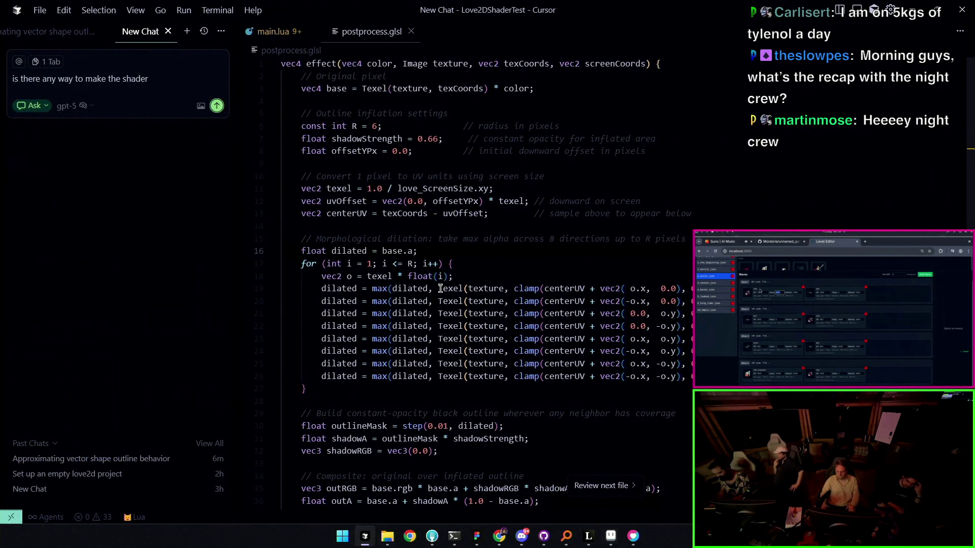
- Send the Ask chat a request to rewrite the dilation as a nested x/y box-dilation loop
{"action": "left_click", "coordinate": [174, 69]}
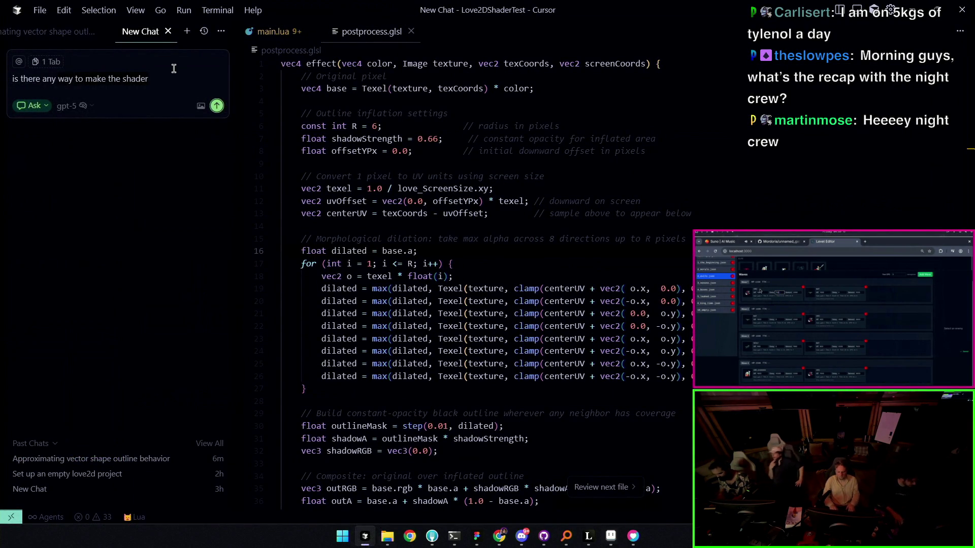
{"action": "key", "text": "ctrl+BackSpace"}
{"action": "key", "text": "ctrl+BackSpace"}
{"action": "key", "text": "ctrl+BackSpace"}
{"action": "type", "text": "let"}
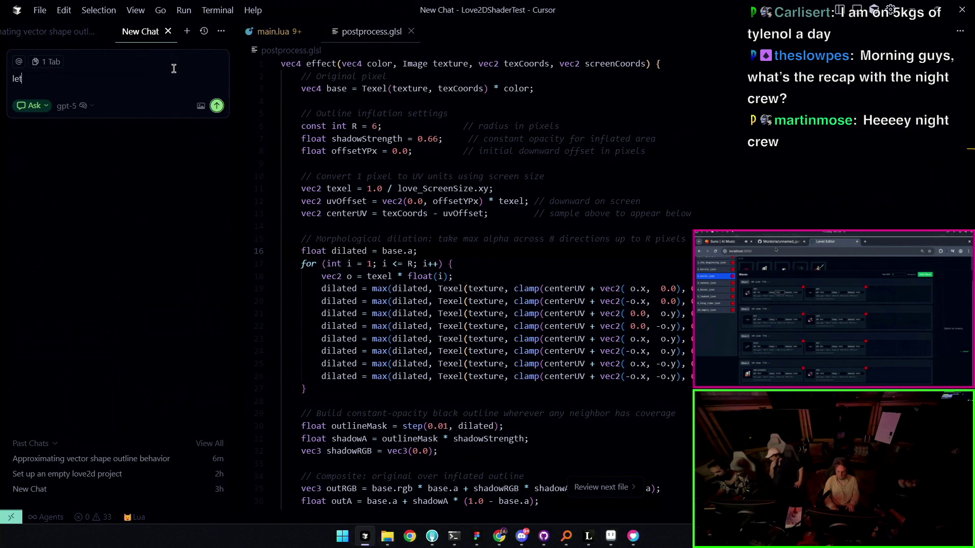
{"action": "type", "text": "'s try a nested"}
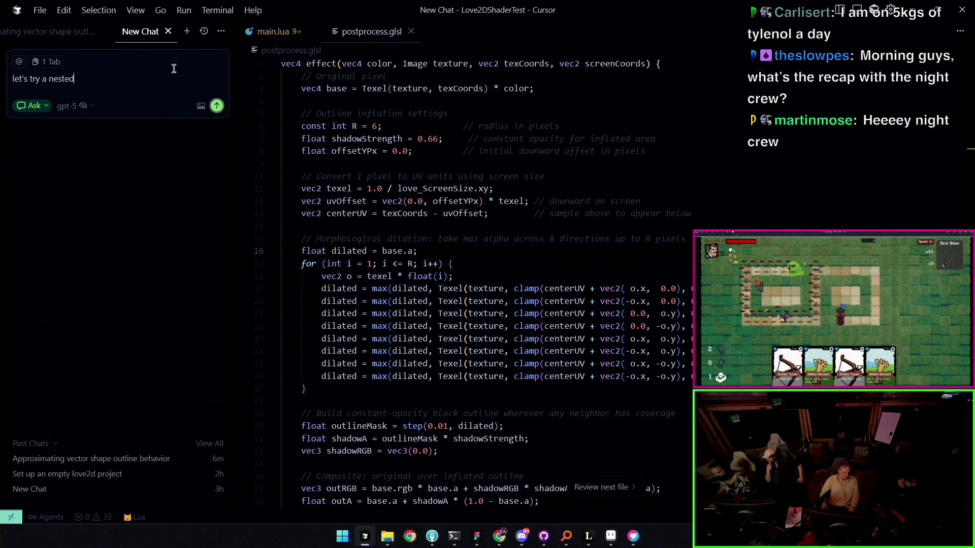
{"action": "type", "text": " for loop f"}
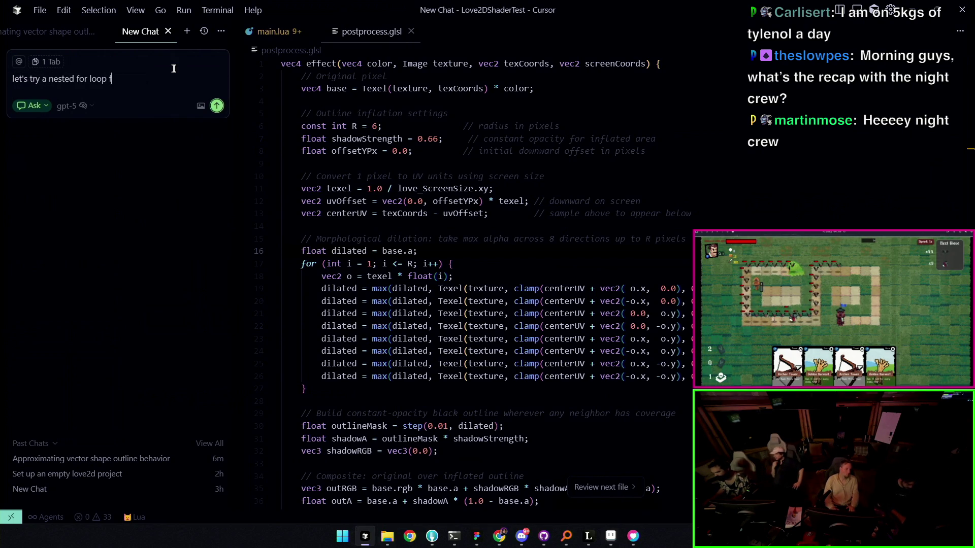
{"action": "type", "text": "or x and y to get a proper bo"}
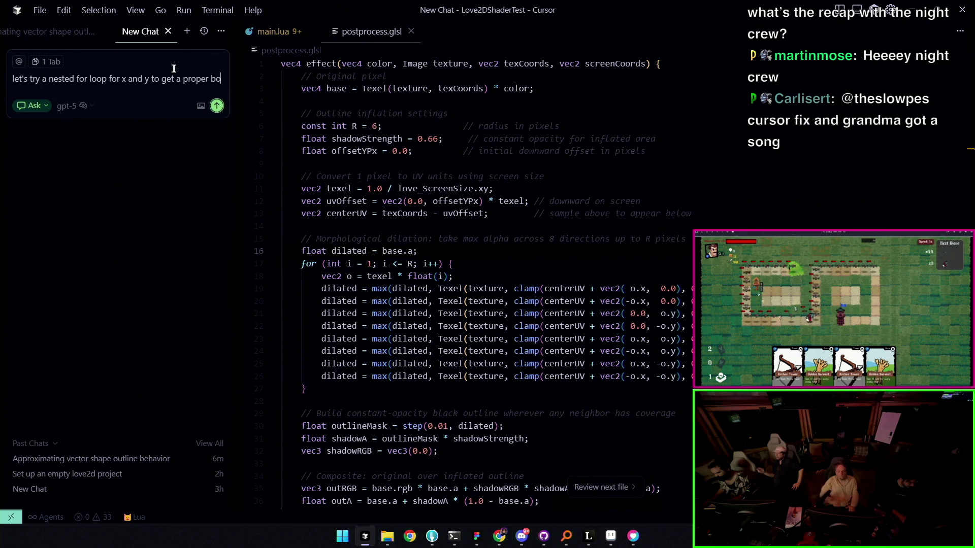
{"action": "type", "text": "x dilation"}
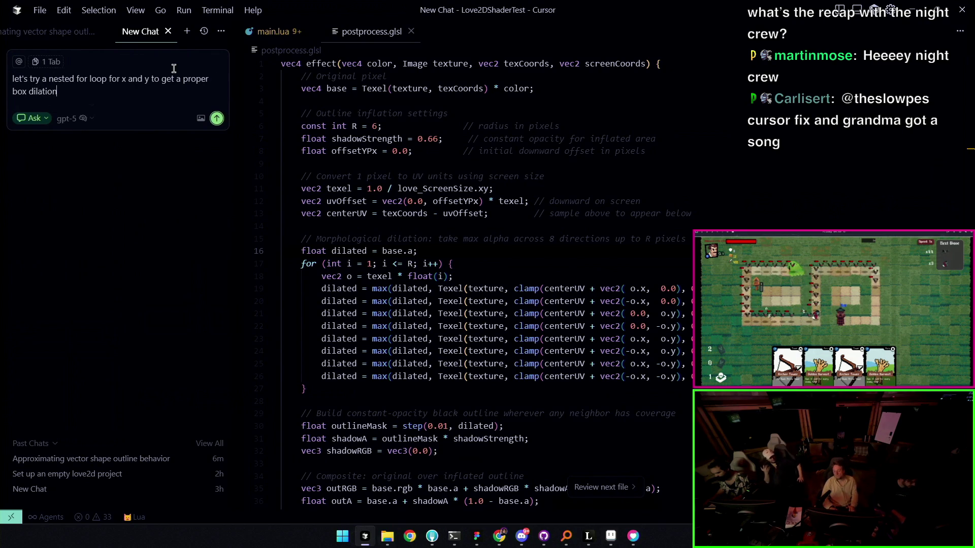
{"action": "key", "text": "Return"}
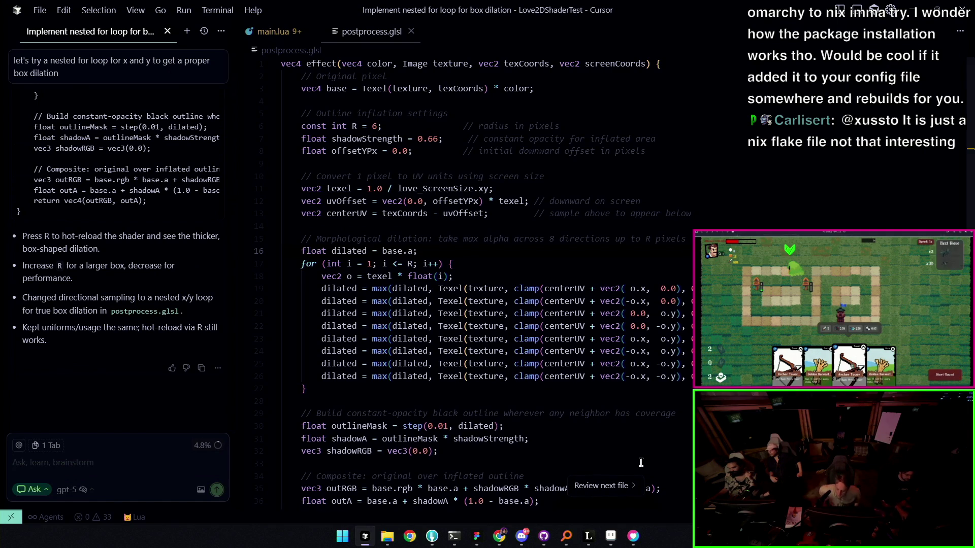
{"action": "scroll", "coordinate": [388, 305], "scroll_direction": "down", "scroll_amount": 1}
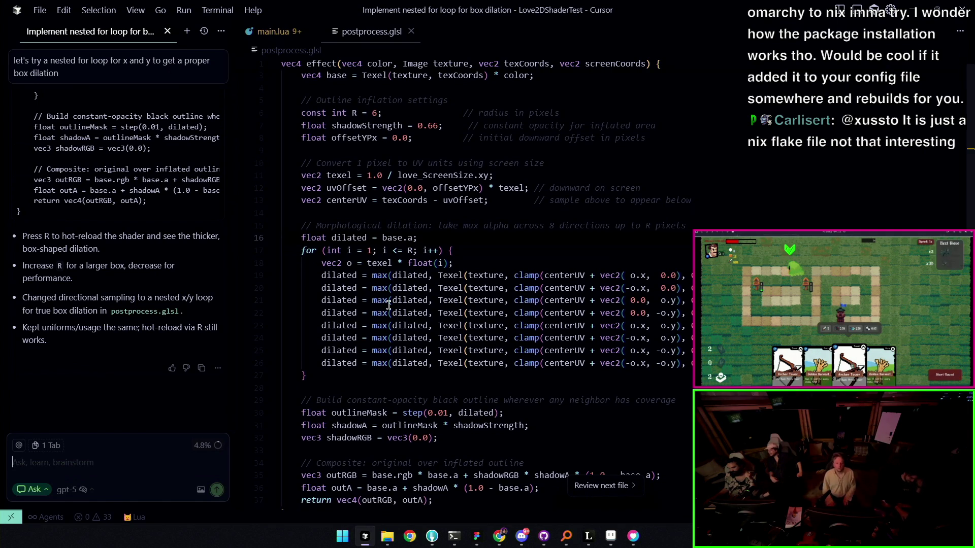
{"action": "scroll", "coordinate": [77, 382], "scroll_direction": "up", "scroll_amount": 3}
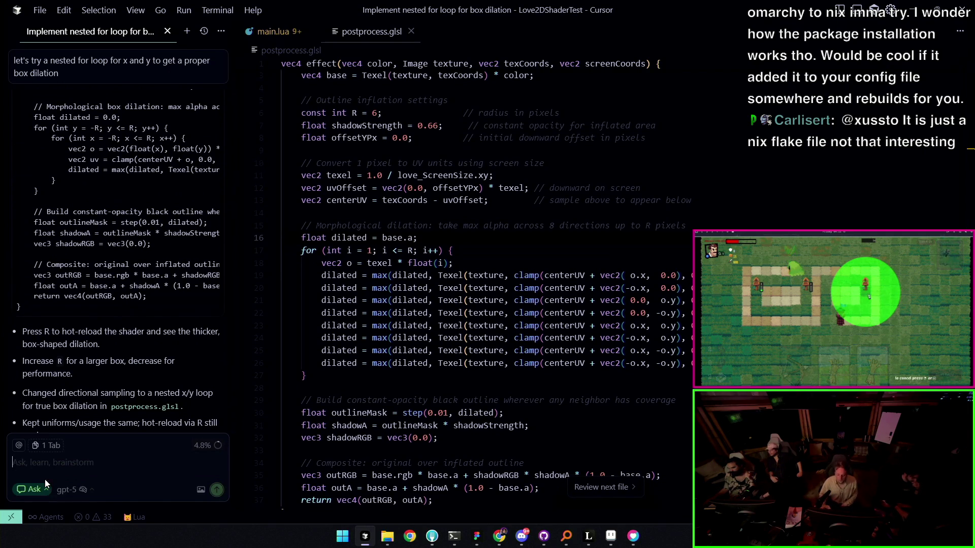
{"action": "scroll", "coordinate": [79, 359], "scroll_direction": "up", "scroll_amount": 2}
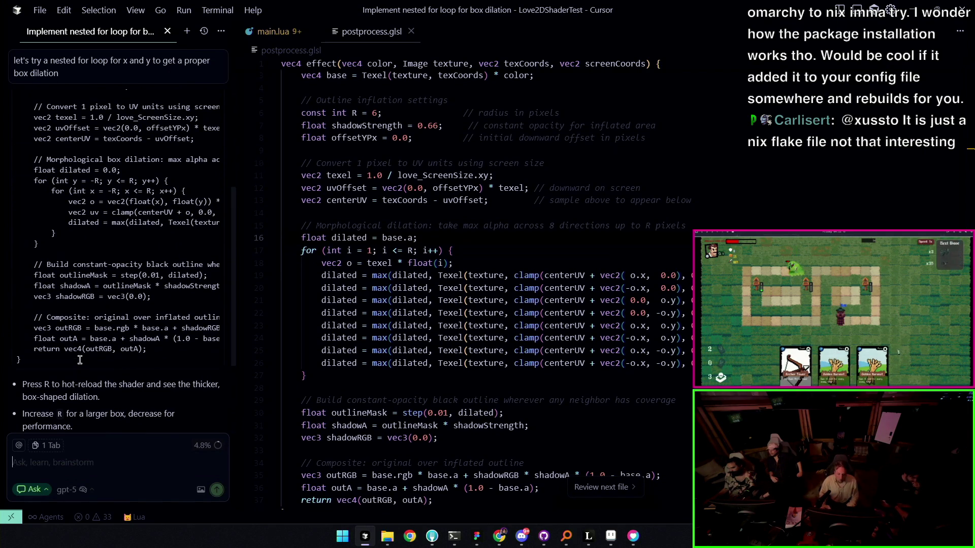
- Select the assistant's proposed nested-loop shader code in the reply
{"action": "mouse_move", "coordinate": [23, 369]}
{"action": "left_mouse_down"}
{"action": "mouse_move", "coordinate": [45, 148]}
{"action": "mouse_move", "coordinate": [19, 55]}
{"action": "left_mouse_up"}
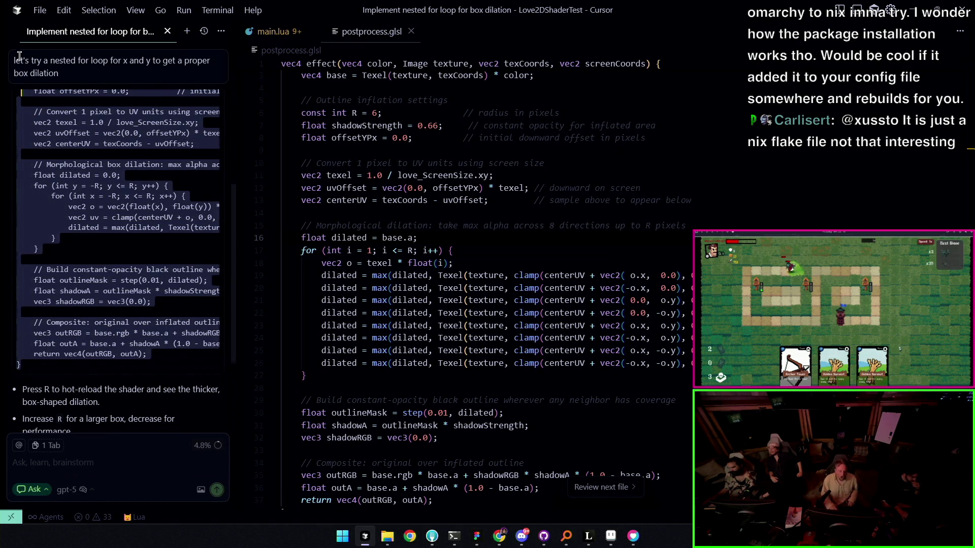
{"action": "left_click_drag", "start_coordinate": [16, 14], "coordinate": [36, 127]}
{"action": "scroll", "coordinate": [36, 127], "scroll_direction": "up", "scroll_amount": 5}
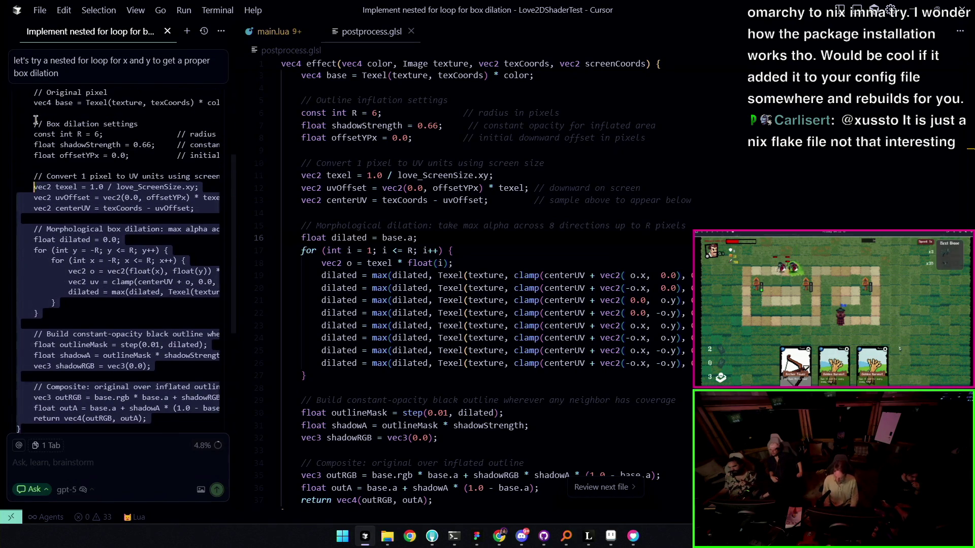
{"action": "scroll", "coordinate": [36, 127], "scroll_direction": "up", "scroll_amount": 2}
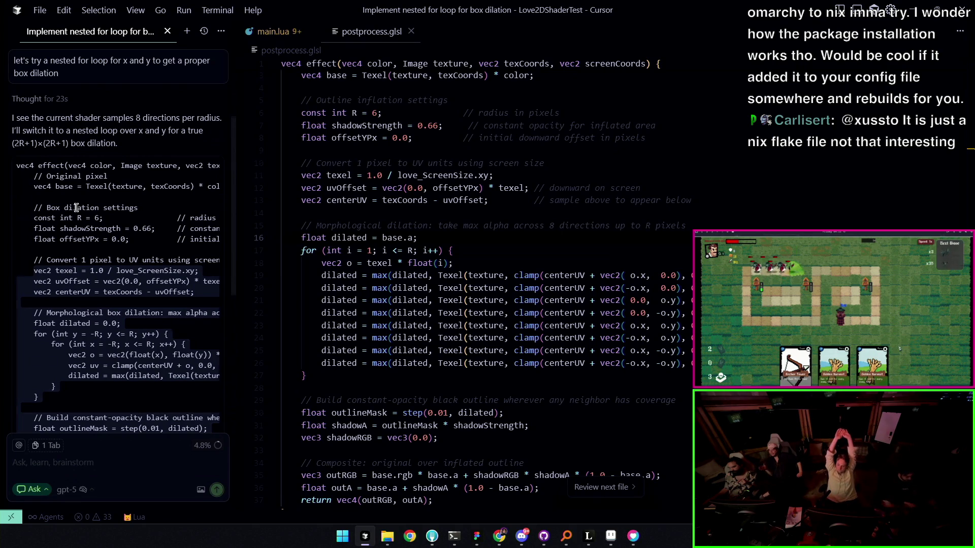
- Compare against the old 8-direction shader, keep the nested-loop version saved, and launch the demo
{"action": "key", "text": "Escape"}
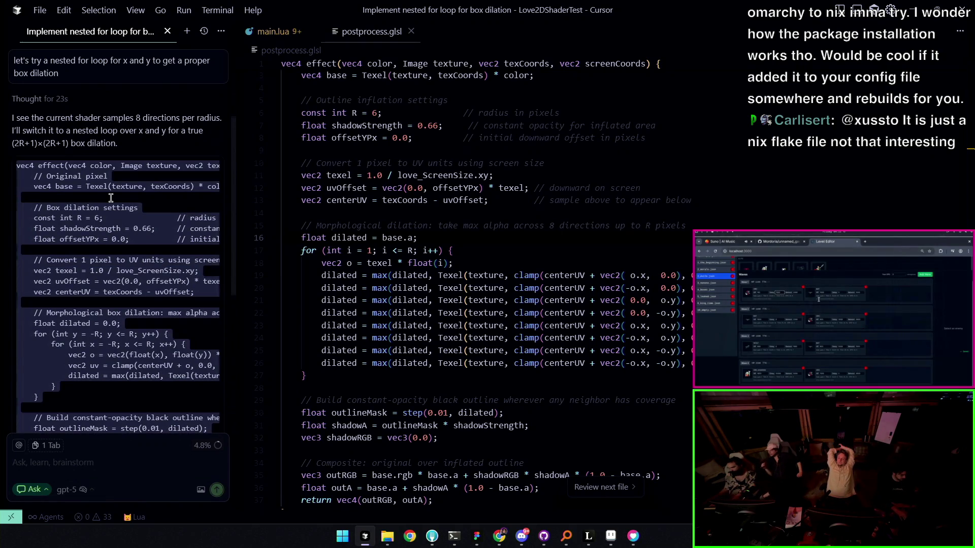
{"action": "scroll", "coordinate": [129, 208], "scroll_direction": "up", "scroll_amount": 1}
{"action": "scroll", "coordinate": [129, 207], "scroll_direction": "up", "scroll_amount": 2}
{"action": "scroll", "coordinate": [128, 209], "scroll_direction": "up", "scroll_amount": 1}
{"action": "scroll", "coordinate": [127, 213], "scroll_direction": "up", "scroll_amount": 1}
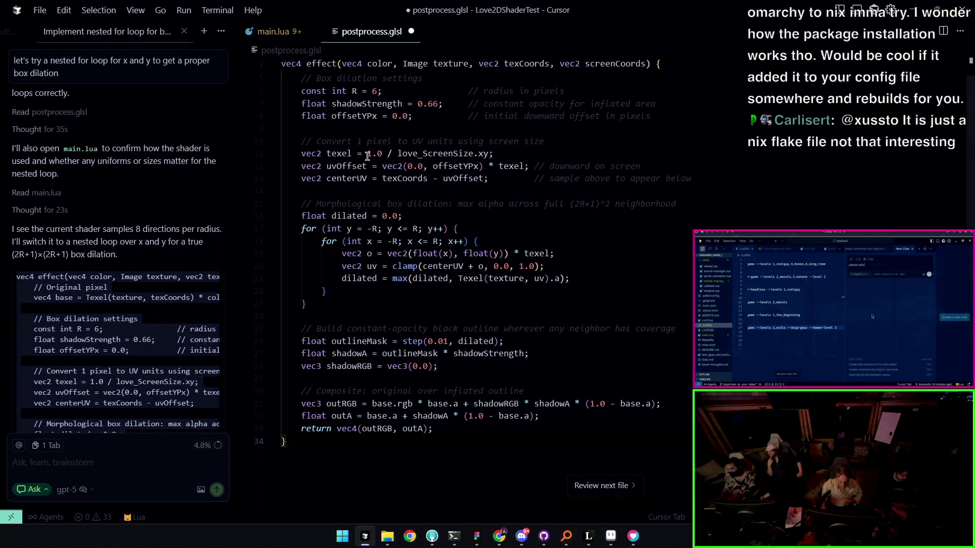
{"action": "key", "text": "ctrl+z"}
{"action": "key", "text": "ctrl+z"}
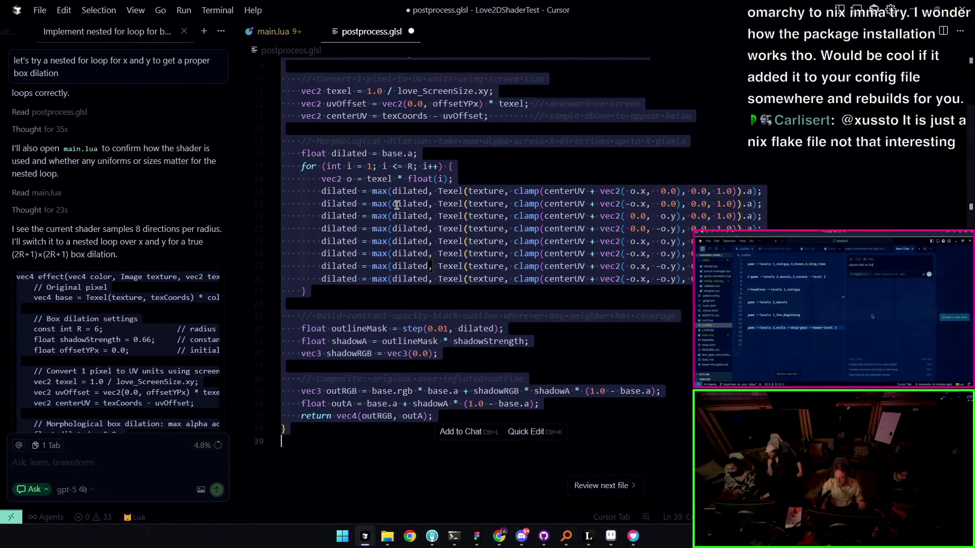
{"action": "key", "text": "ctrl+z"}
{"action": "key", "text": "ctrl+shift+z"}
{"action": "key", "text": "ctrl+shift+z"}
{"action": "key", "text": "ctrl+shift+z"}
{"action": "key", "text": "ctrl+s"}
{"action": "key", "text": "alt+l"}
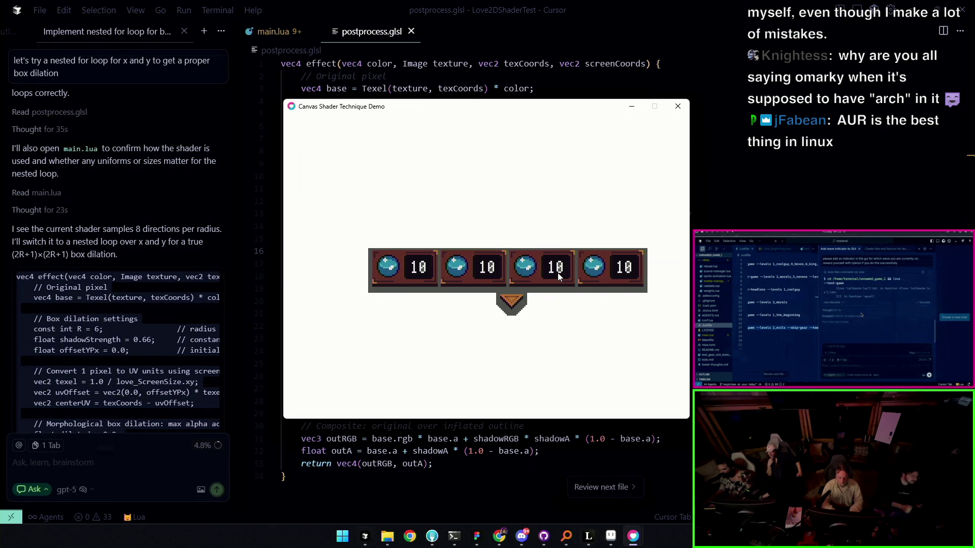
- Close the demo and place the caret on the shader's outer y loop
{"action": "key", "text": "Escape"}
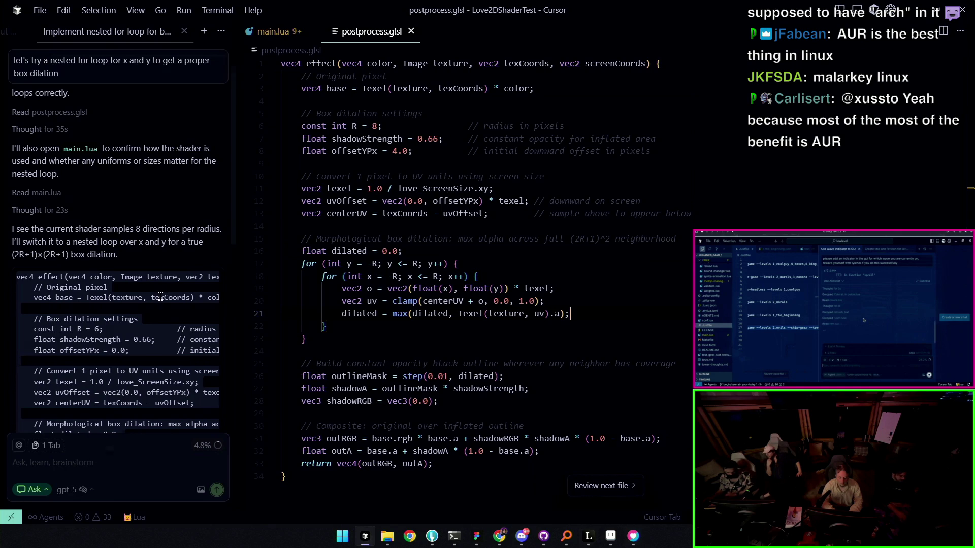
{"action": "scroll", "coordinate": [160, 297], "scroll_direction": "down", "scroll_amount": 1}
{"action": "scroll", "coordinate": [160, 298], "scroll_direction": "down", "scroll_amount": 1}
{"action": "scroll", "coordinate": [160, 297], "scroll_direction": "down", "scroll_amount": 1}
{"action": "scroll", "coordinate": [160, 298], "scroll_direction": "down", "scroll_amount": 1}
{"action": "scroll", "coordinate": [161, 297], "scroll_direction": "up", "scroll_amount": 1}
{"action": "scroll", "coordinate": [160, 297], "scroll_direction": "up", "scroll_amount": 1}
{"action": "left_click", "coordinate": [380, 264]}
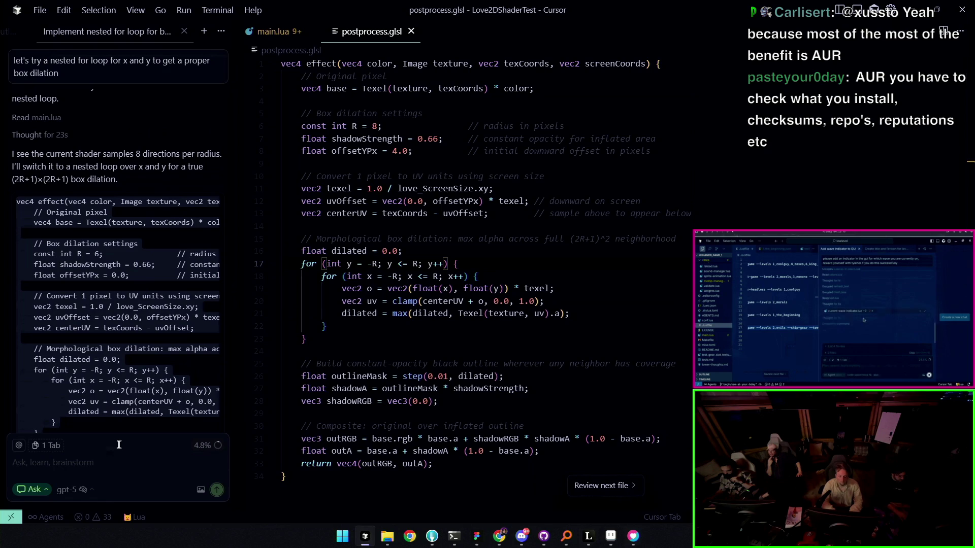
- In agent mode, send a request for circular dilation with a stepwise pixel-skip option for pixel art
{"action": "left_click", "coordinate": [114, 462]}
{"action": "scroll", "coordinate": [112, 366], "scroll_direction": "down", "scroll_amount": 3}
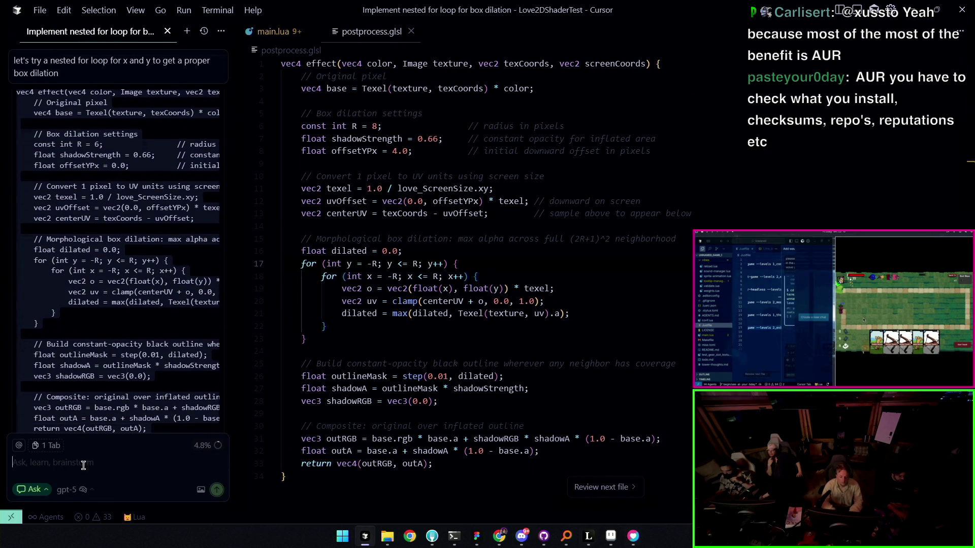
{"action": "left_click", "coordinate": [38, 490]}
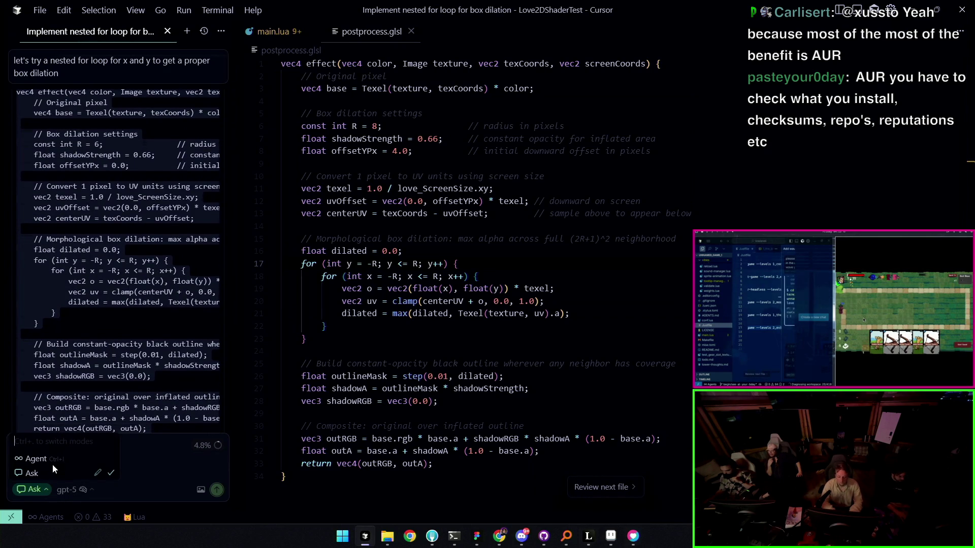
{"action": "type", "text": "let's o"}
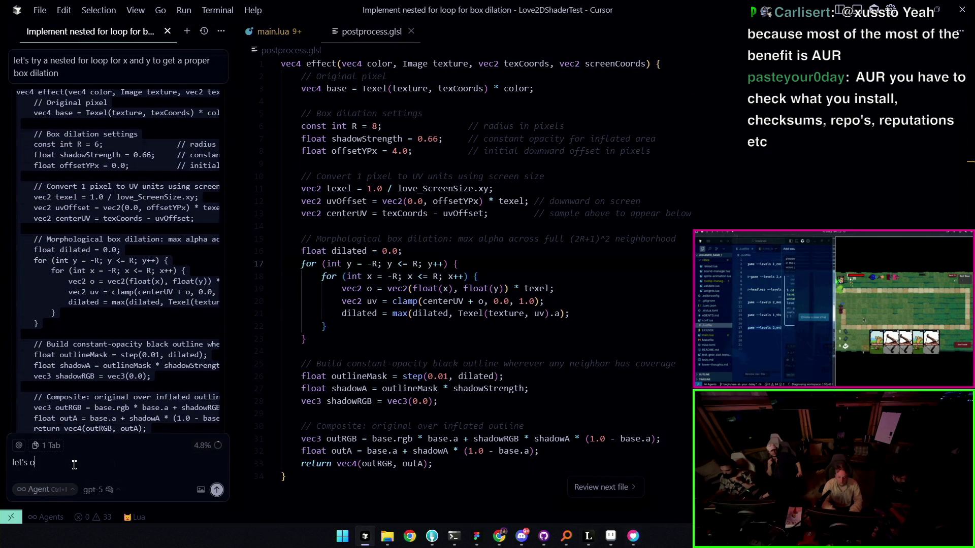
{"action": "key", "text": "BackSpace"}
{"action": "type", "text": "instead make it circul"}
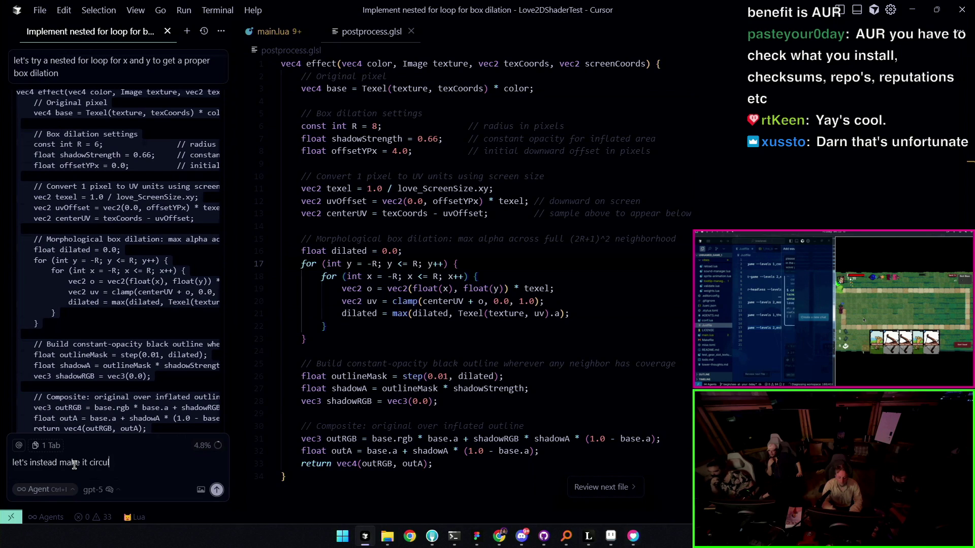
{"action": "type", "text": "ar with an"}
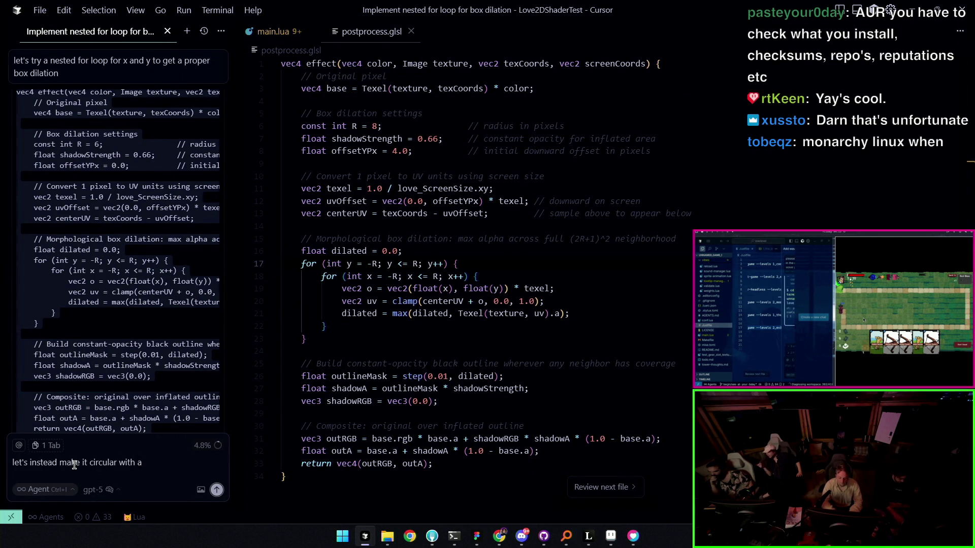
{"action": "type", "text": " option to skip"}
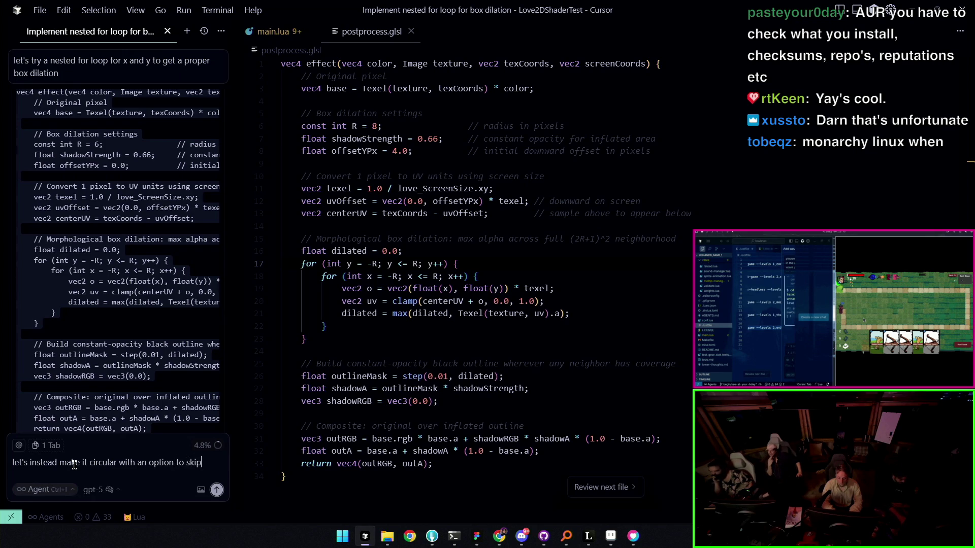
{"action": "type", "text": " eve"}
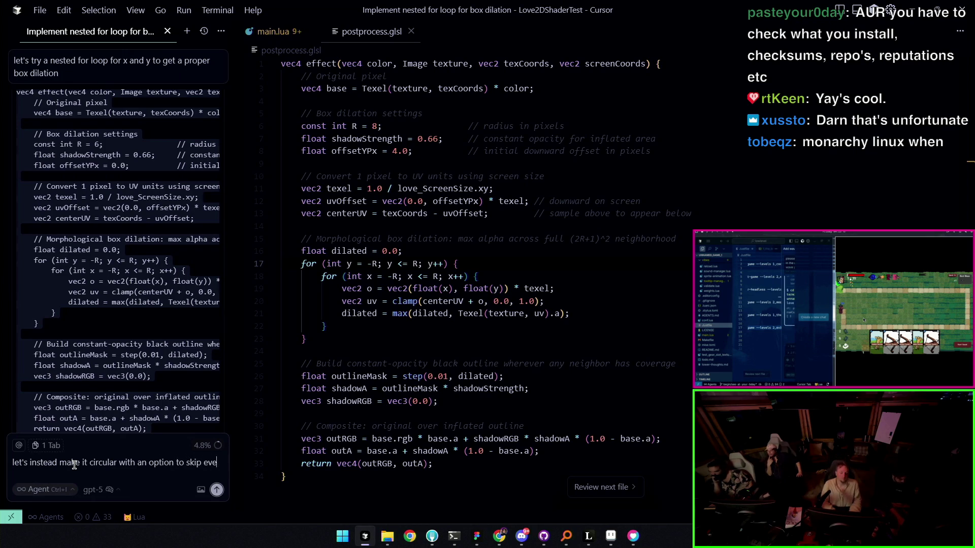
{"action": "key", "text": "BackSpace"}
{"action": "key", "text": "BackSpace"}
{"action": "key", "text": "BackSpace"}
{"action": "type", "text": "some amount"}
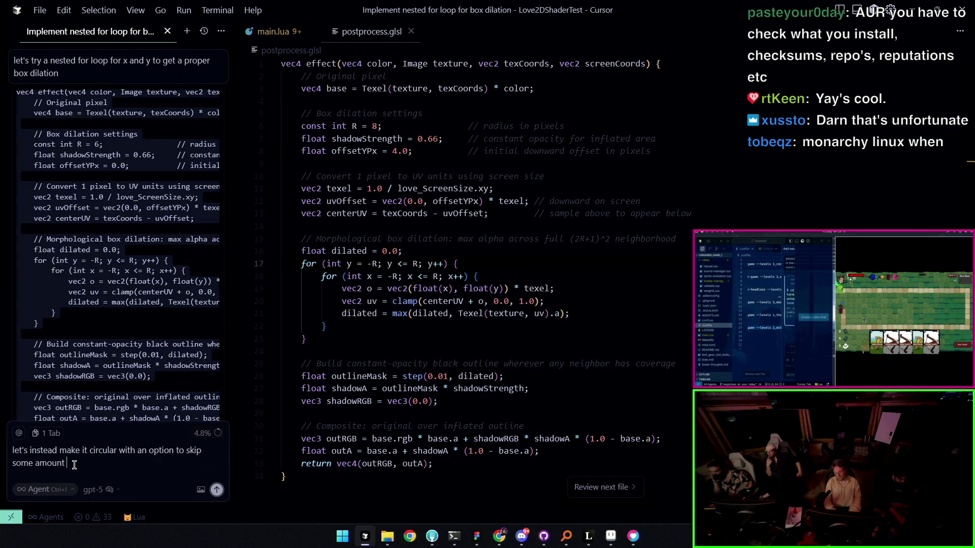
{"action": "type", "text": " to keep the poix"}
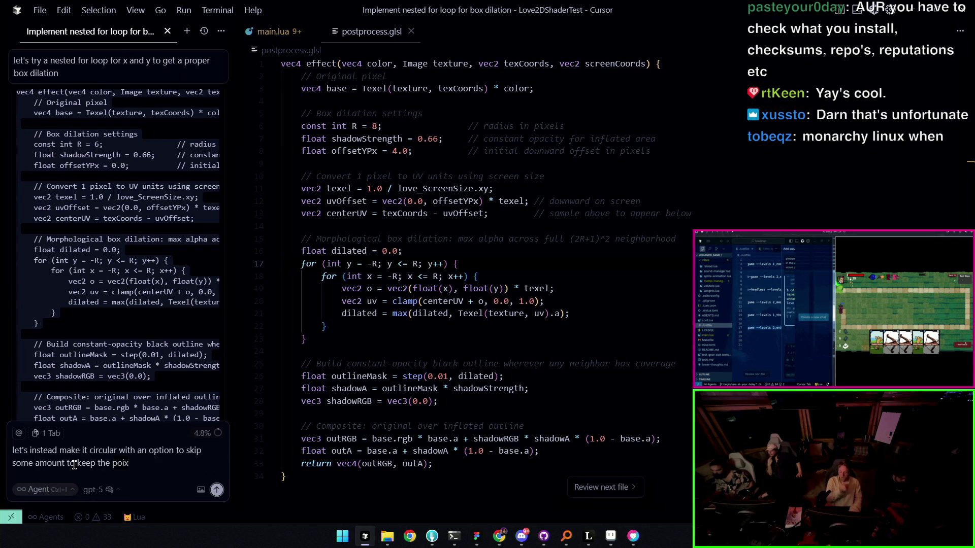
{"action": "key", "text": "ctrl+BackSpace"}
{"action": "key", "text": "ctrl+BackSpace"}
{"action": "key", "text": "ctrl+BackSpace"}
{"action": "key", "text": "ctrl+BackSpace"}
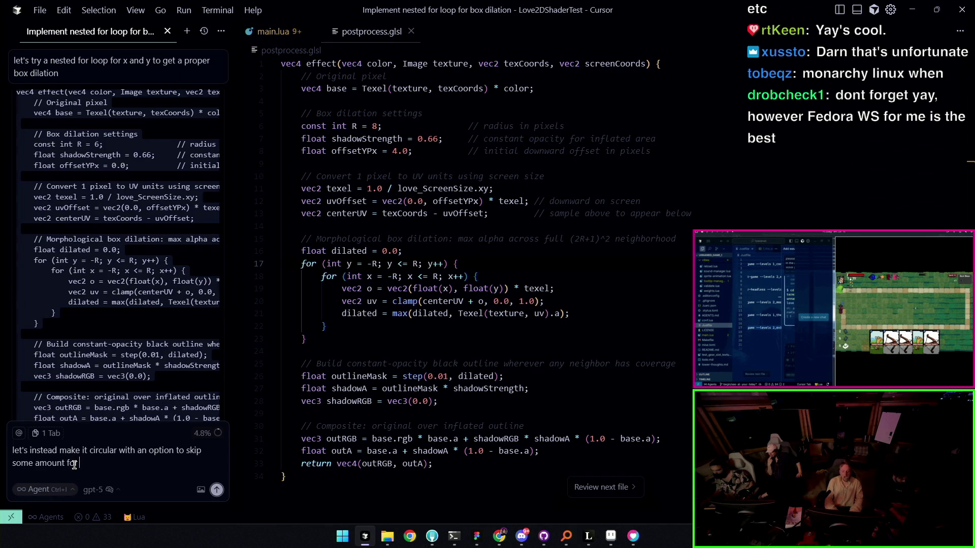
{"action": "type", "text": "for pixel art textures"}
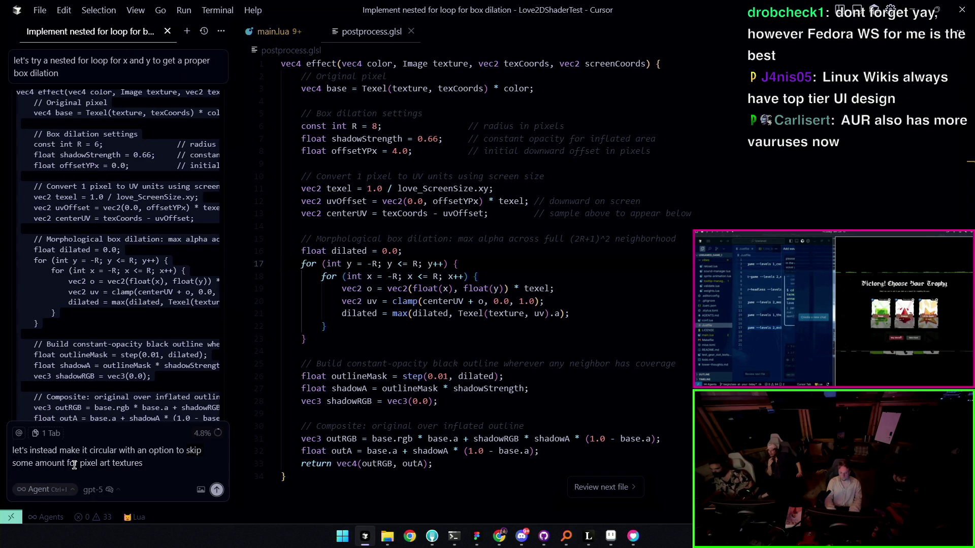
{"action": "type", "text": "teps "}
{"action": "type", "text": "ise by"}
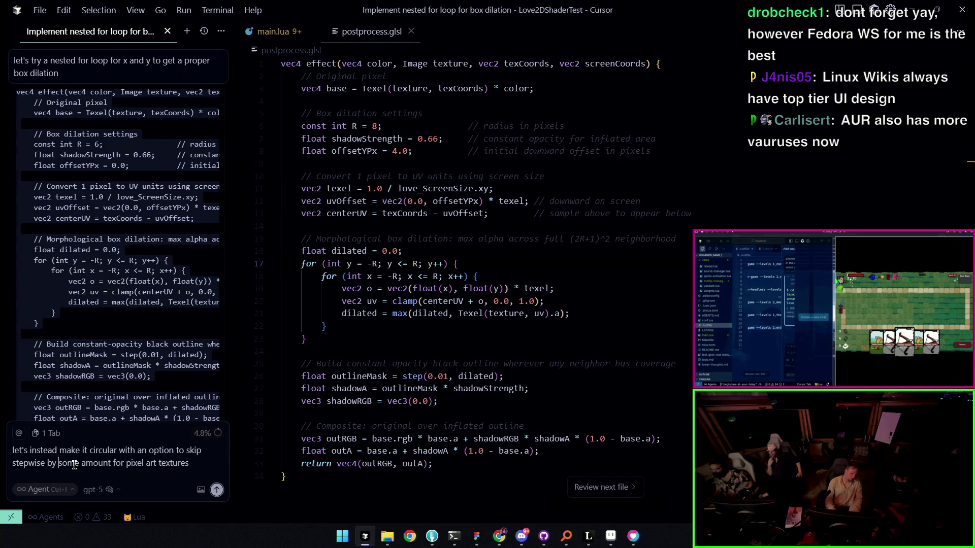
{"action": "key", "text": "Return"}
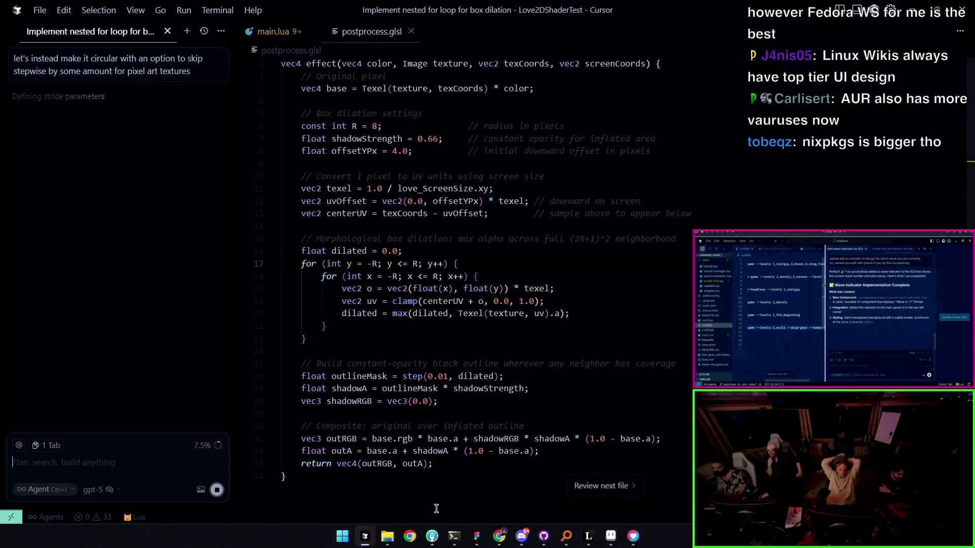
- Wait while the agent rewrites postprocess.glsl into circular disk dilation with a stridePx uniform
{"action": "left_click", "coordinate": [500, 540]}
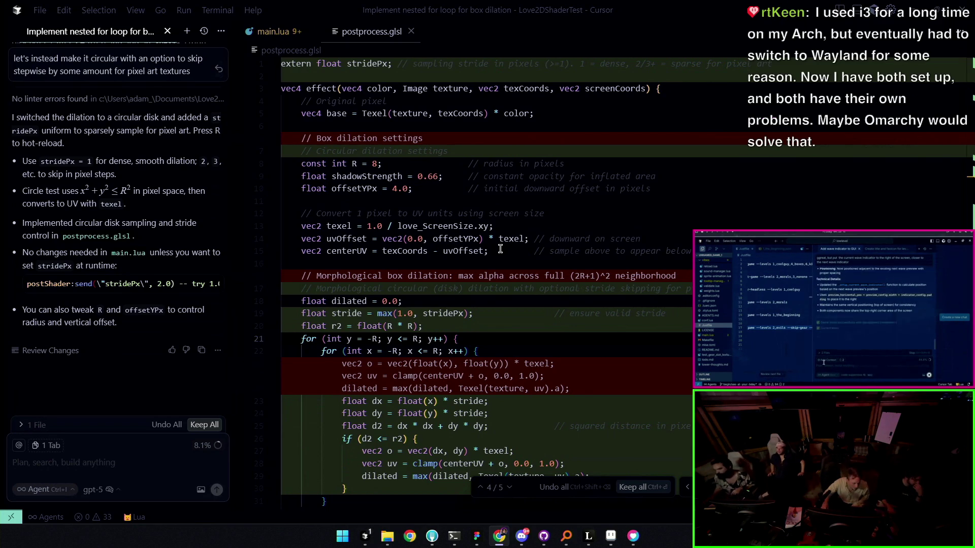
- Keep the agent's circular dilation diff and bring the shader demo window beside the code
{"action": "left_click", "coordinate": [500, 250]}
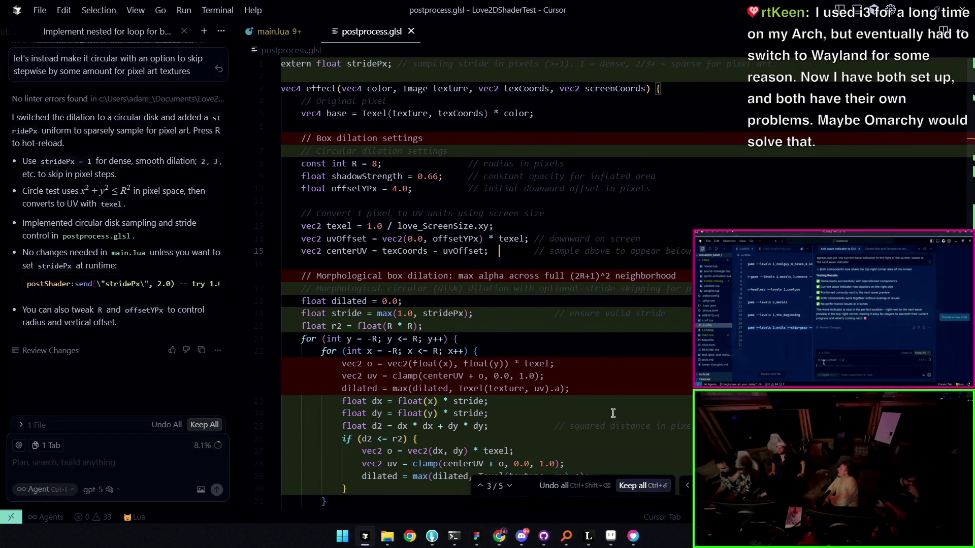
{"action": "left_click", "coordinate": [632, 485]}
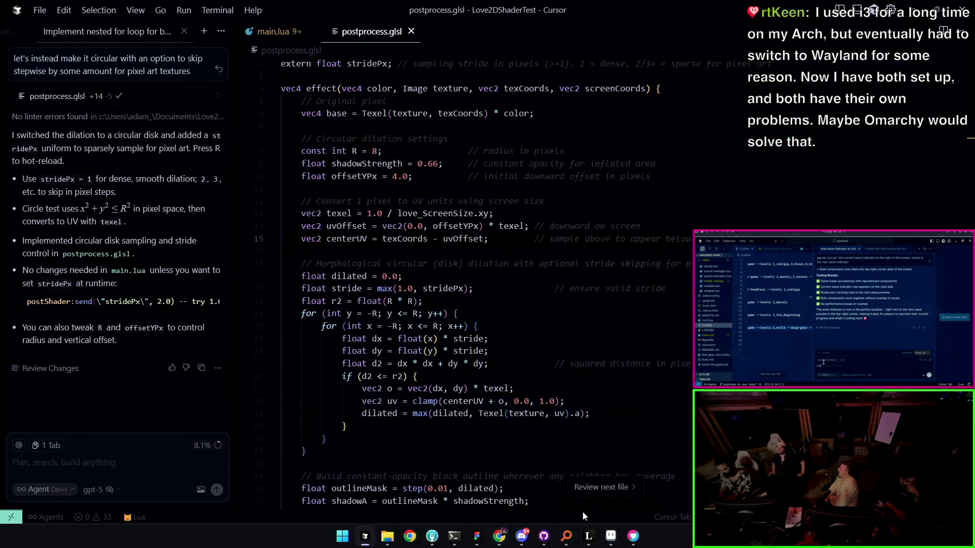
{"action": "left_click", "coordinate": [456, 538]}
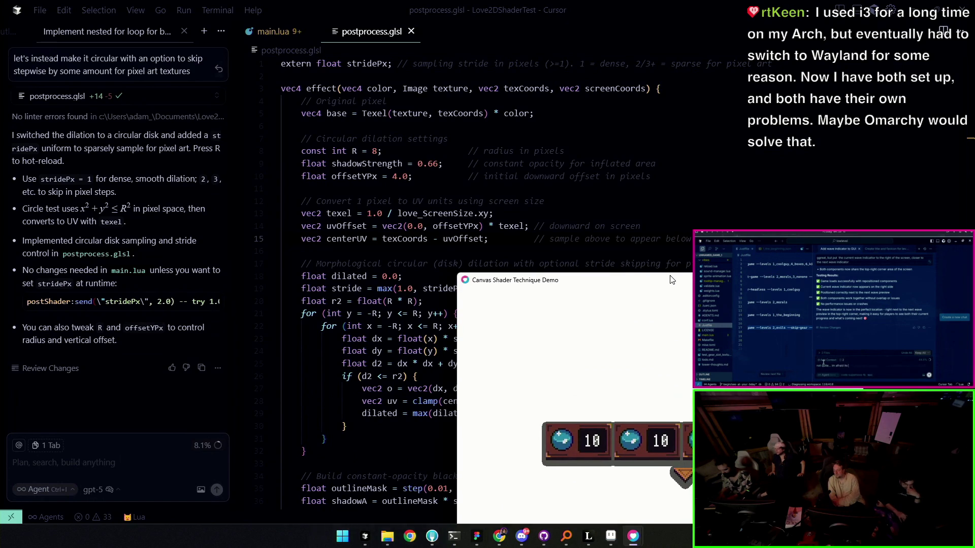
{"action": "mouse_move", "coordinate": [671, 280]}
{"action": "left_mouse_down"}
{"action": "mouse_move", "coordinate": [644, 191]}
{"action": "mouse_move", "coordinate": [768, 159]}
{"action": "left_mouse_up"}
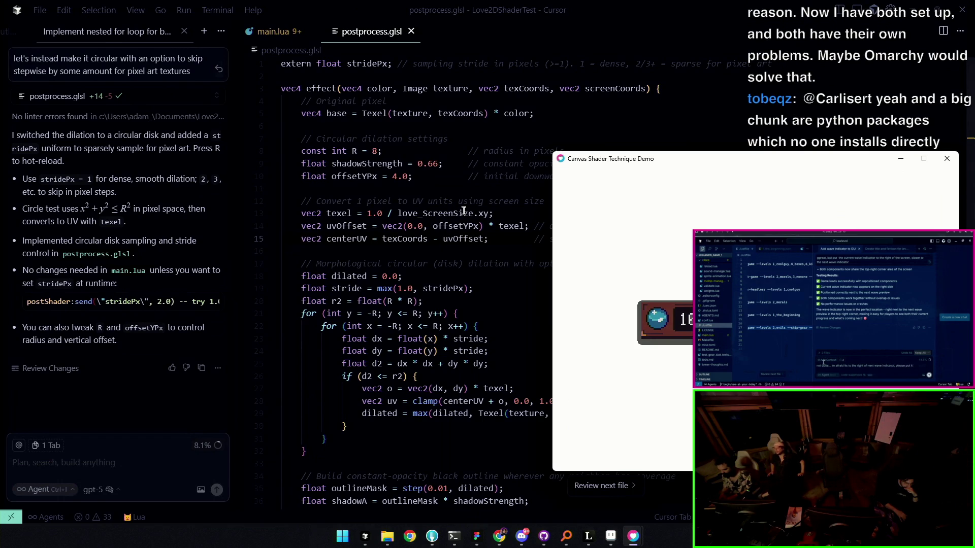
{"action": "scroll", "coordinate": [462, 212], "scroll_direction": "down", "scroll_amount": 2}
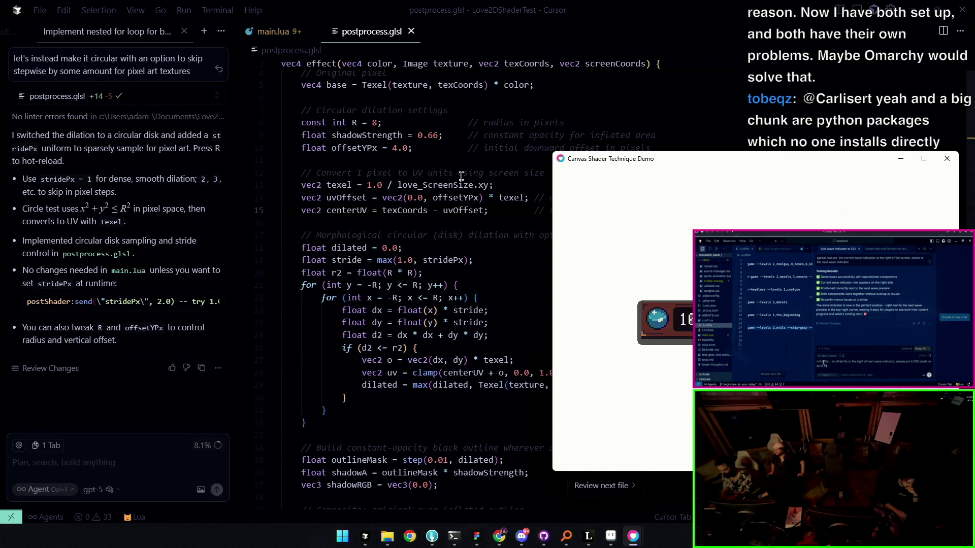
{"action": "scroll", "coordinate": [460, 176], "scroll_direction": "down", "scroll_amount": 3}
{"action": "scroll", "coordinate": [460, 177], "scroll_direction": "down", "scroll_amount": 2}
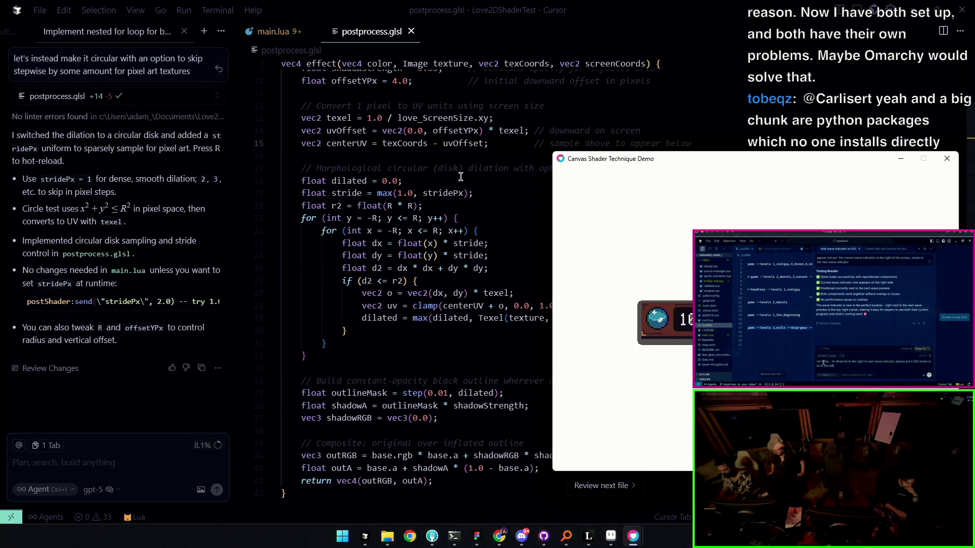
{"action": "scroll", "coordinate": [460, 177], "scroll_direction": "down", "scroll_amount": 5}
{"action": "scroll", "coordinate": [461, 177], "scroll_direction": "down", "scroll_amount": 2}
{"action": "scroll", "coordinate": [460, 177], "scroll_direction": "up", "scroll_amount": 3}
{"action": "scroll", "coordinate": [460, 177], "scroll_direction": "up", "scroll_amount": 2}
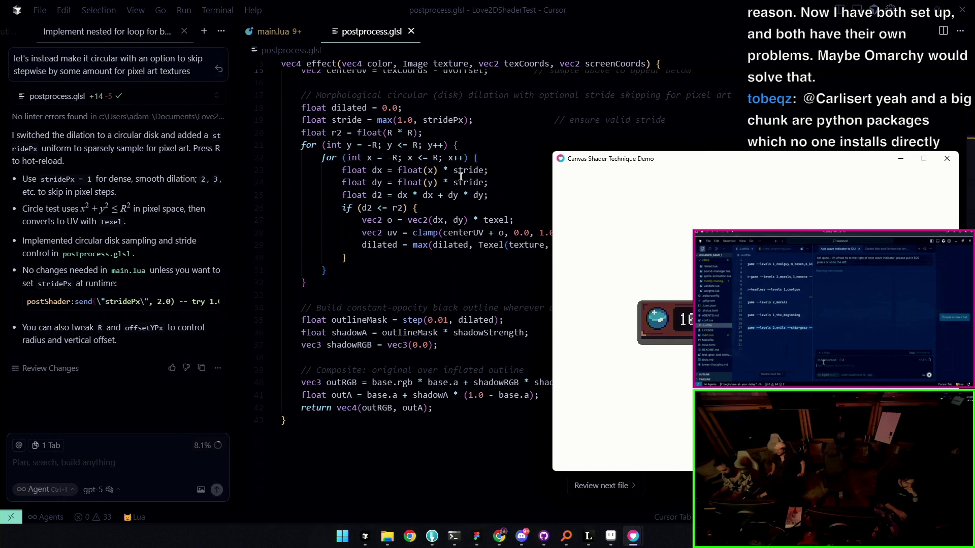
{"action": "scroll", "coordinate": [460, 177], "scroll_direction": "down", "scroll_amount": 1}
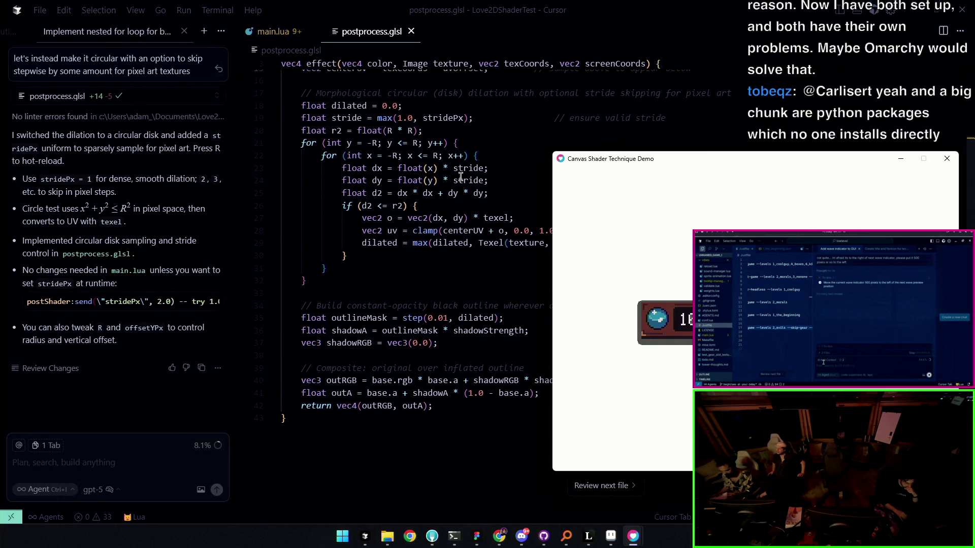
{"action": "scroll", "coordinate": [461, 177], "scroll_direction": "down", "scroll_amount": 2}
{"action": "scroll", "coordinate": [460, 177], "scroll_direction": "down", "scroll_amount": 2}
{"action": "scroll", "coordinate": [462, 175], "scroll_direction": "down", "scroll_amount": 1}
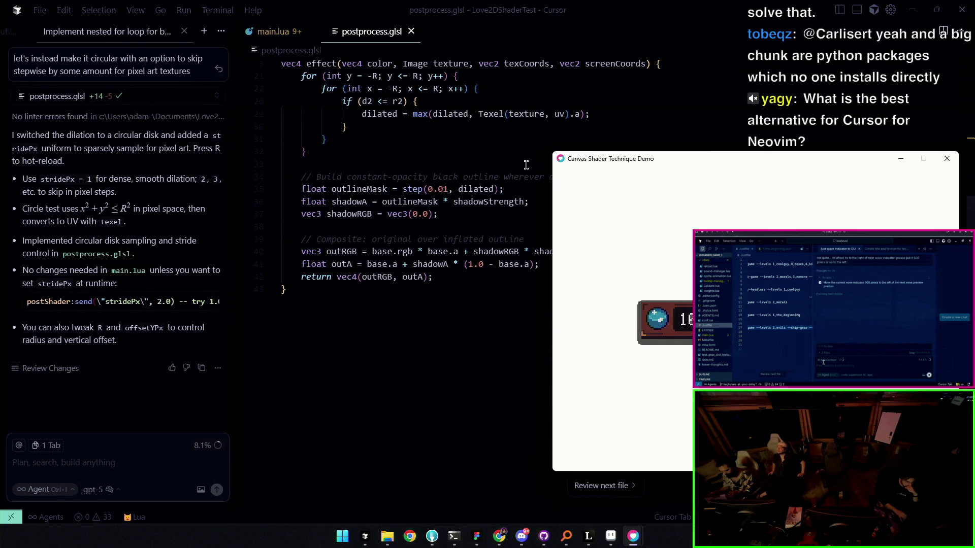
- Reposition the demo window lower so the orb panels sit next to the shader
{"action": "left_click_drag", "start_coordinate": [597, 164], "coordinate": [609, 314]}
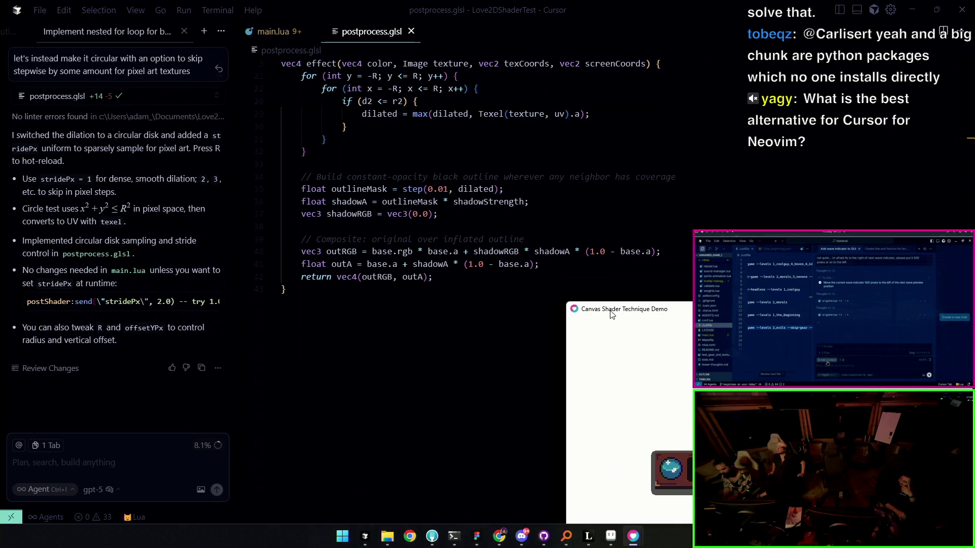
{"action": "left_click_drag", "start_coordinate": [610, 314], "coordinate": [610, 301]}
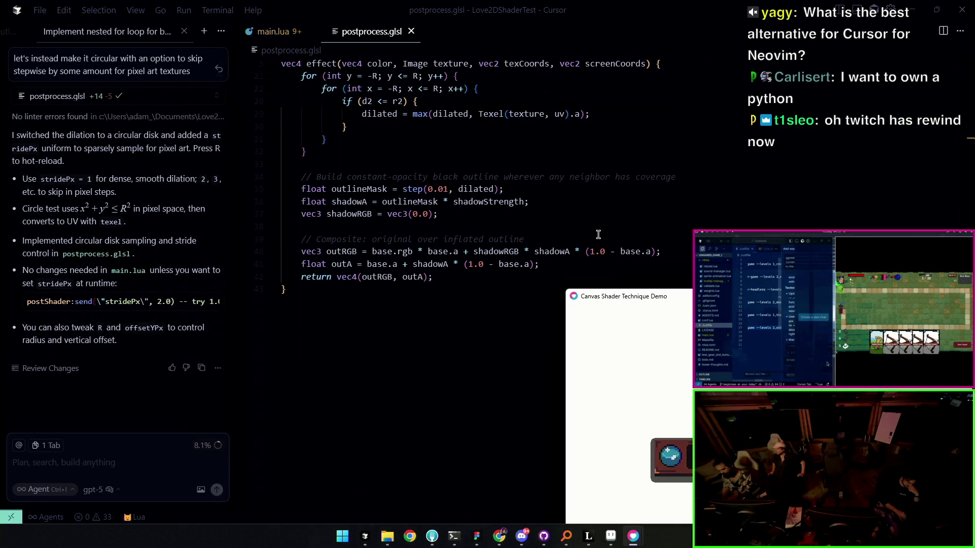
{"action": "left_click", "coordinate": [597, 156]}
{"action": "scroll", "coordinate": [597, 156], "scroll_direction": "up", "scroll_amount": 2}
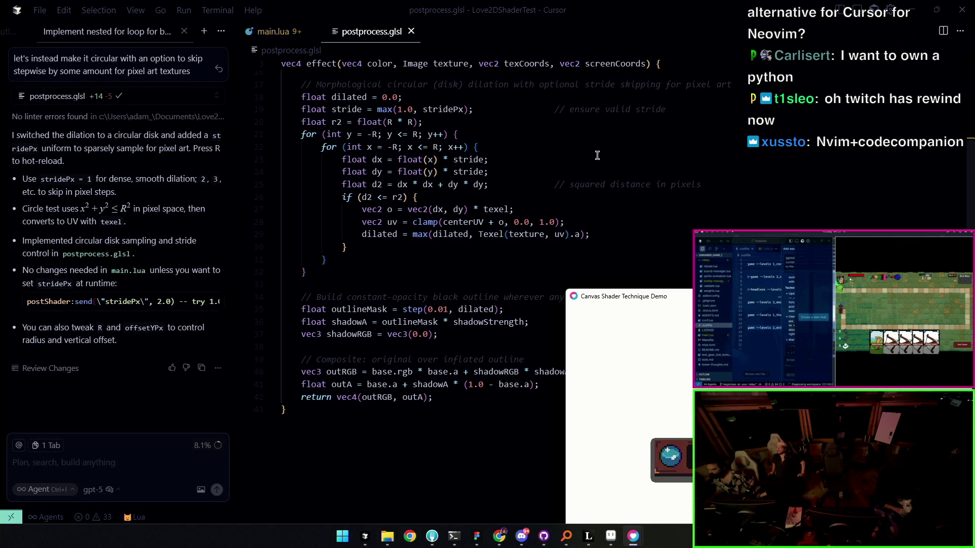
{"action": "scroll", "coordinate": [598, 155], "scroll_direction": "up", "scroll_amount": 2}
{"action": "scroll", "coordinate": [597, 156], "scroll_direction": "up", "scroll_amount": 1}
{"action": "scroll", "coordinate": [597, 156], "scroll_direction": "up", "scroll_amount": 1}
{"action": "scroll", "coordinate": [597, 155], "scroll_direction": "up", "scroll_amount": 1}
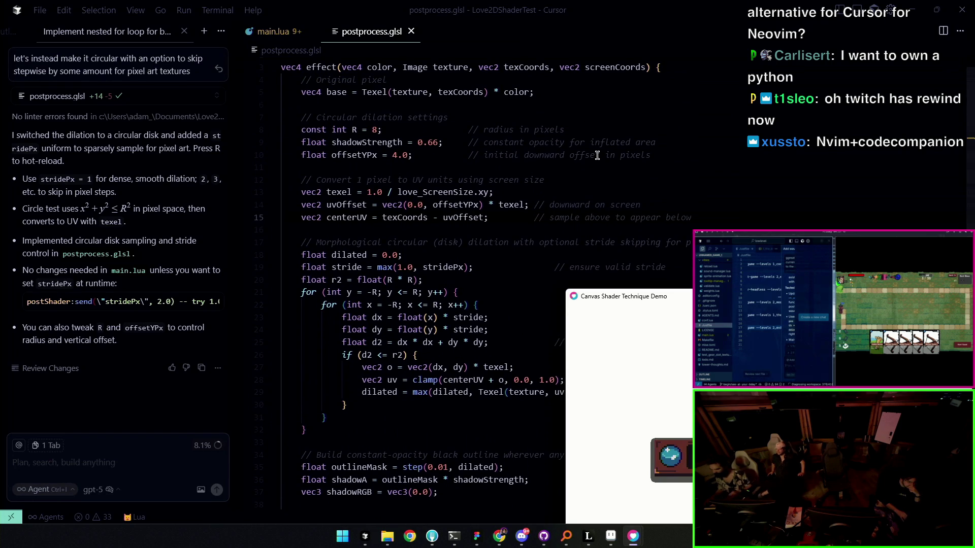
- Set the disk radius R to 16 and check the demo window
{"action": "double_click", "coordinate": [375, 127]}
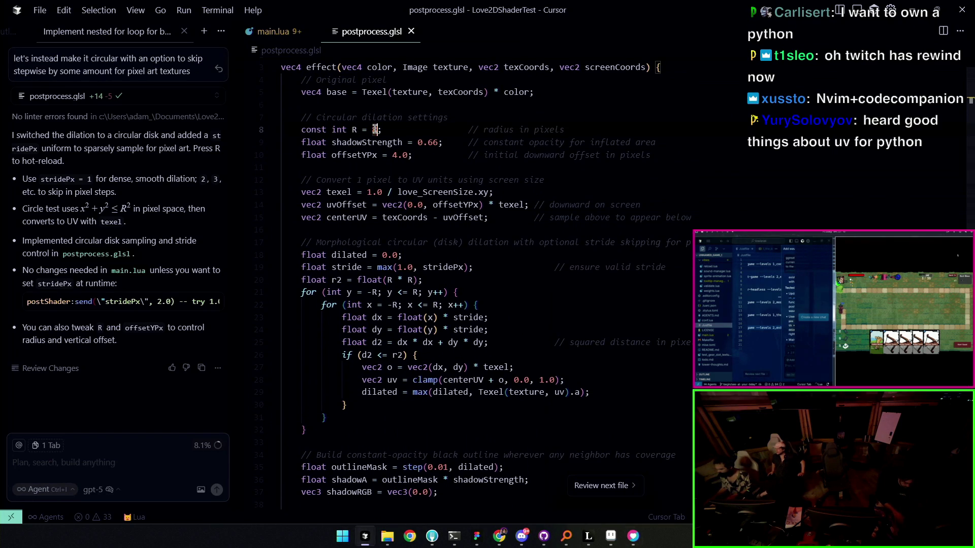
{"action": "type", "text": "16"}
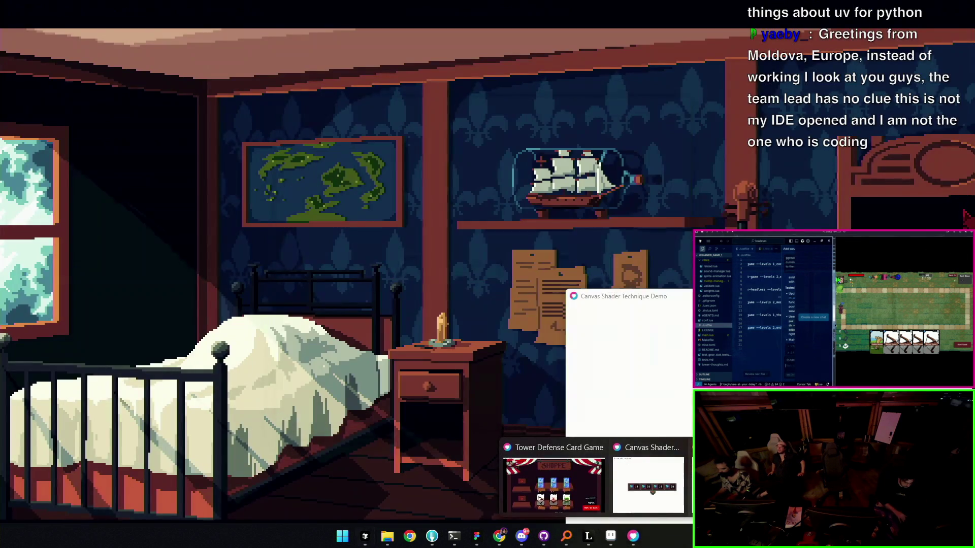
{"action": "mouse_move", "coordinate": [633, 536]}
{"action": "left_click", "coordinate": [557, 487]}
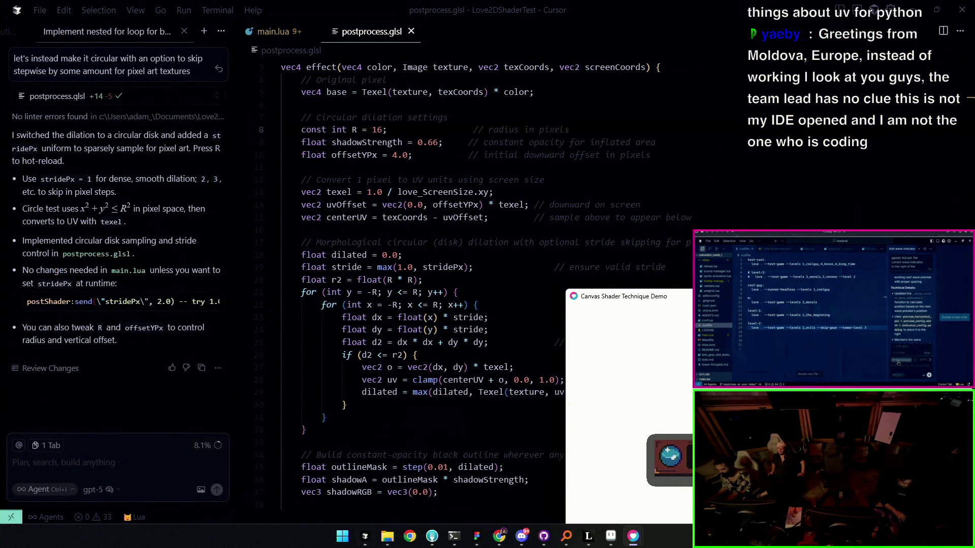
{"action": "left_click_drag", "start_coordinate": [719, 301], "coordinate": [671, 219]}
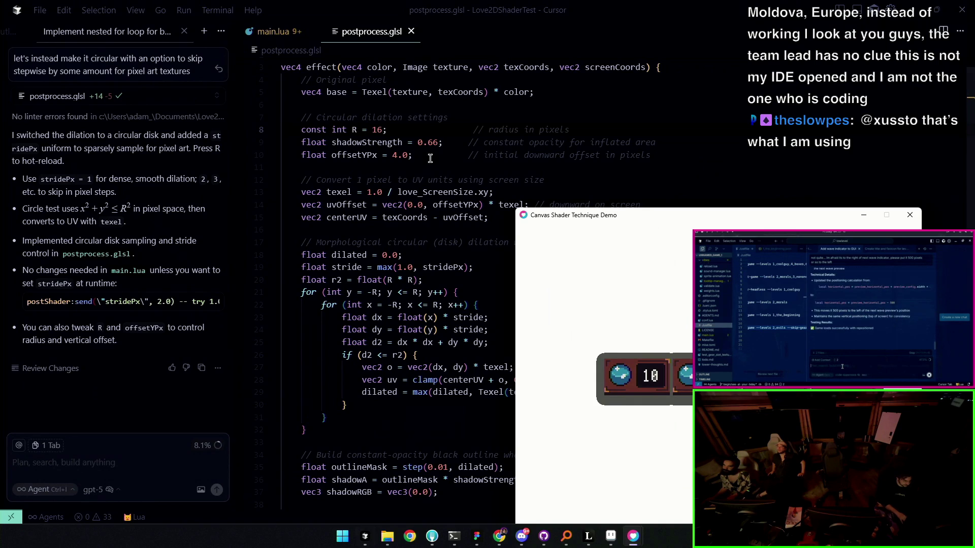
- Set offsetYPx to 0.0, save the shader, and bring the demo back to the front
{"action": "left_click", "coordinate": [399, 150]}
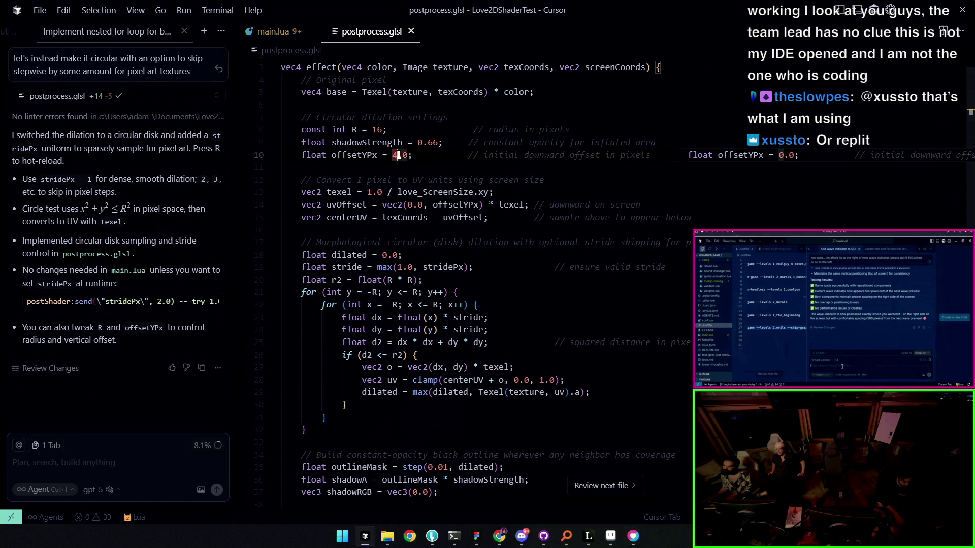
{"action": "key", "text": "BackSpace"}
{"action": "type", "text": "6"}
{"action": "key", "text": "BackSpace"}
{"action": "type", "text": "0"}
{"action": "key", "text": "ctrl+s"}
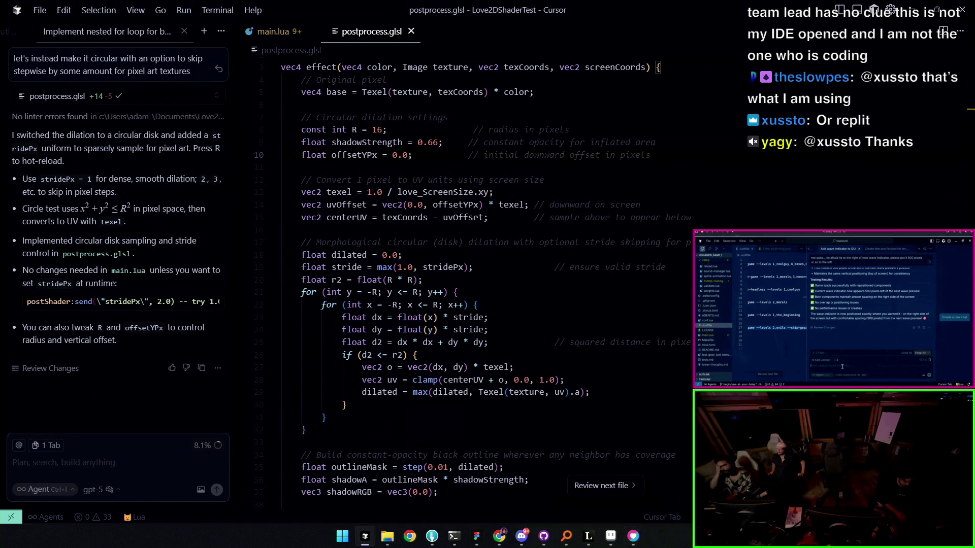
{"action": "mouse_move", "coordinate": [499, 536]}
{"action": "left_click", "coordinate": [637, 448]}
{"action": "left_click", "coordinate": [653, 480]}
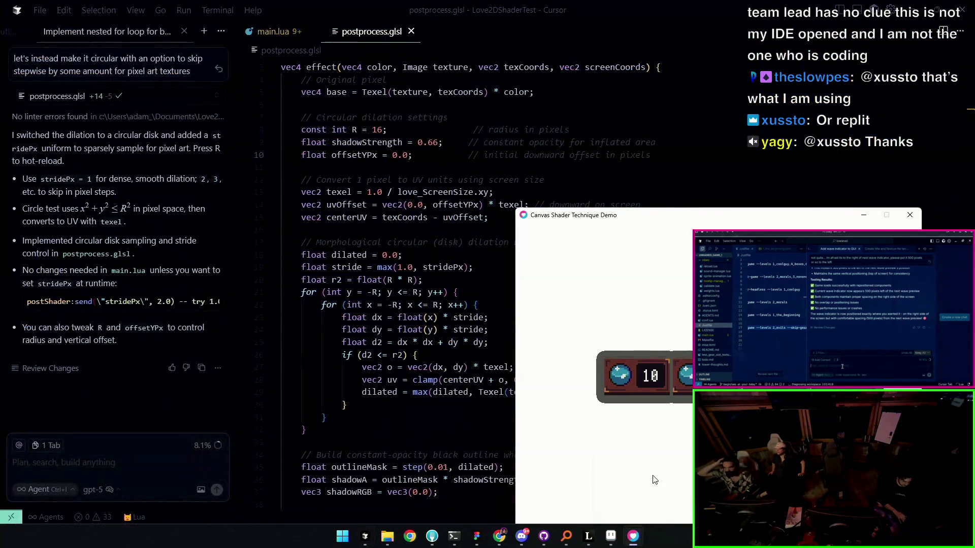